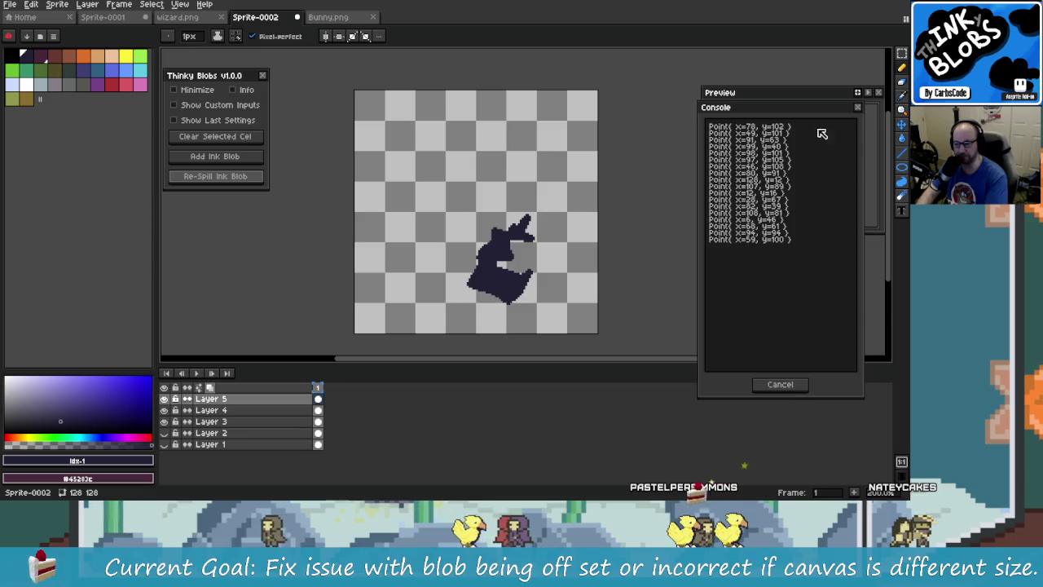
Close the console and place several test pencil pixels across the upper canvas
{"action": "left_click", "coordinate": [858, 107]}
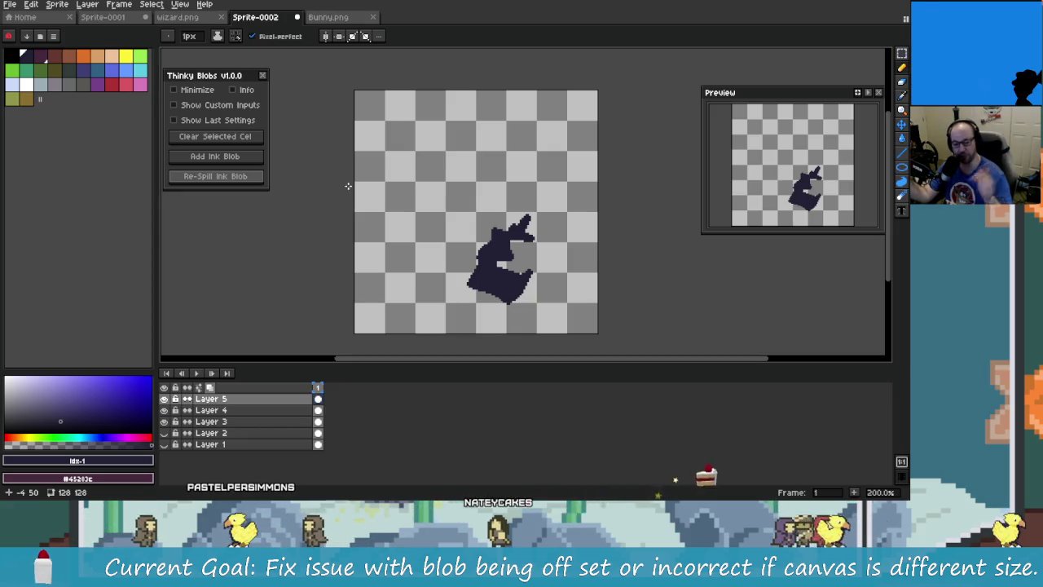
{"action": "left_click", "coordinate": [423, 187]}
{"action": "left_click", "coordinate": [413, 207]}
{"action": "left_click", "coordinate": [493, 184]}
{"action": "left_click", "coordinate": [455, 149]}
{"action": "left_click", "coordinate": [553, 143]}
Scatter more test pixels and drag a looping freehand line above the dark blob
{"action": "left_click", "coordinate": [491, 106]}
{"action": "left_click", "coordinate": [452, 129]}
{"action": "left_click", "coordinate": [424, 129]}
{"action": "left_click", "coordinate": [449, 169]}
{"action": "left_click", "coordinate": [392, 181]}
{"action": "mouse_move", "coordinate": [391, 181]}
{"action": "left_mouse_down"}
{"action": "mouse_move", "coordinate": [419, 135]}
{"action": "mouse_move", "coordinate": [465, 122]}
{"action": "mouse_move", "coordinate": [547, 140]}
{"action": "mouse_move", "coordinate": [407, 210]}
{"action": "left_mouse_up"}
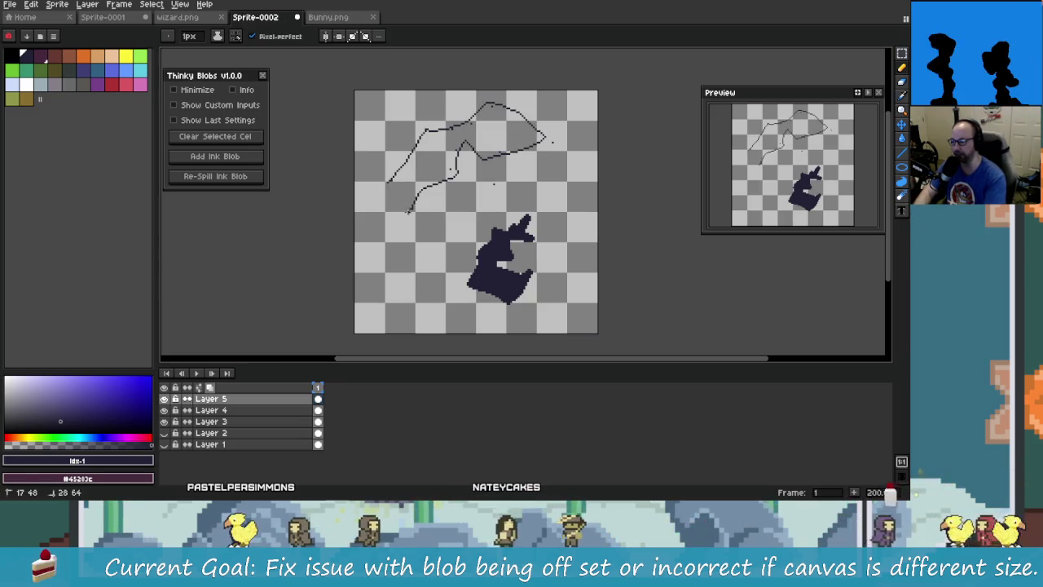
Undo the freehand line and the scattered test pixels with Ctrl+Z
{"action": "key", "text": "ctrl+z"}
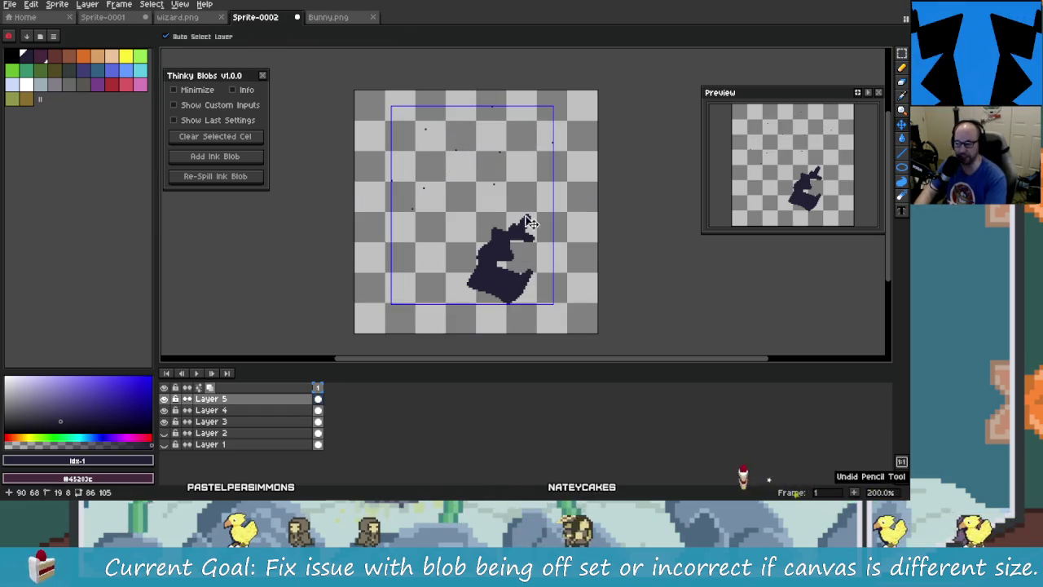
{"action": "key", "text": "ctrl+z"}
{"action": "key", "text": "ctrl+z"}
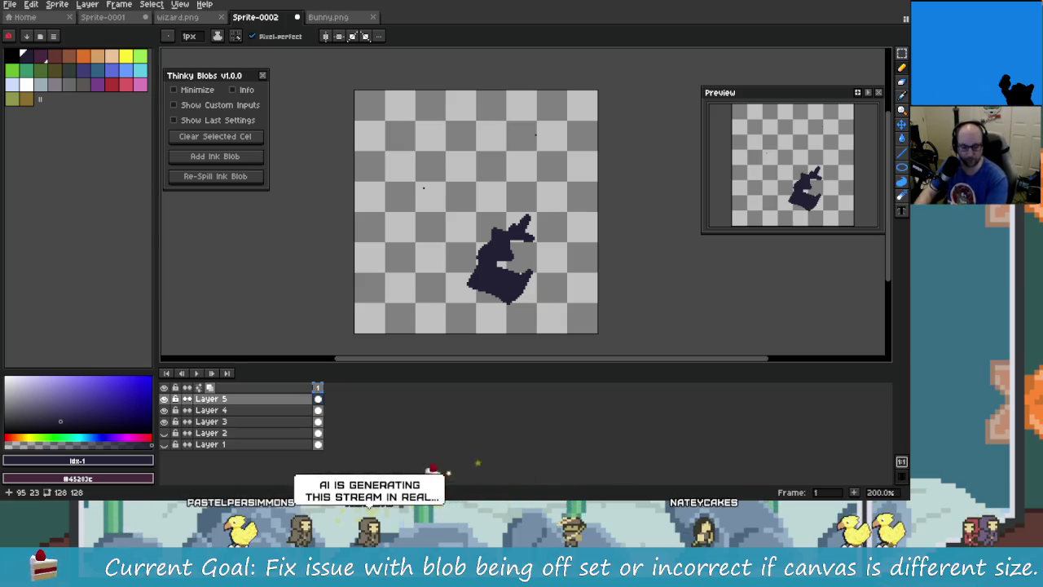
{"action": "key", "text": "ctrl+z"}
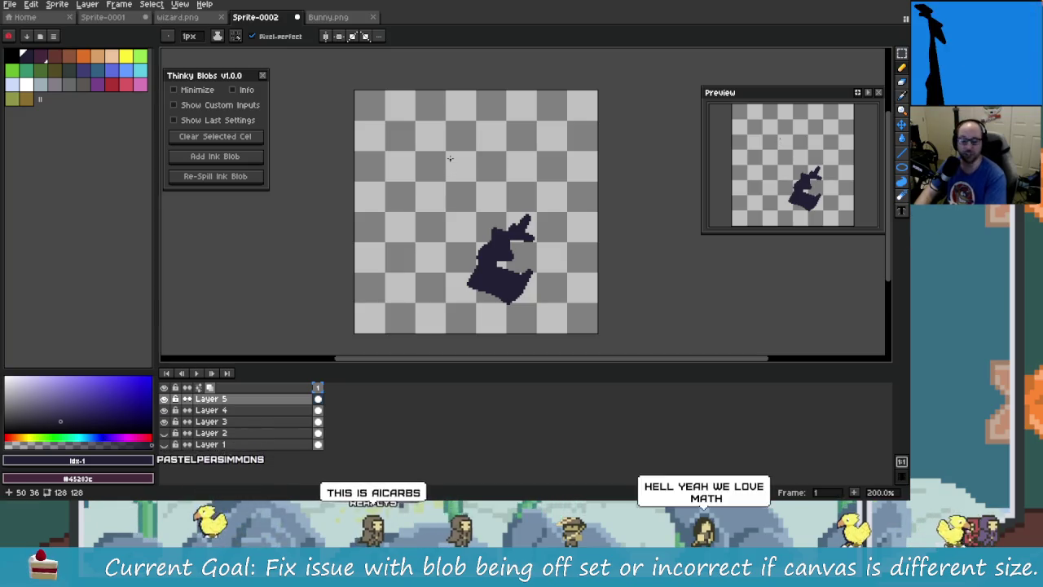
Delete the blob layers starting from Layer 5, leaving only Layer 1 selected
{"action": "left_click", "coordinate": [268, 401]}
{"action": "key", "text": "Delete"}
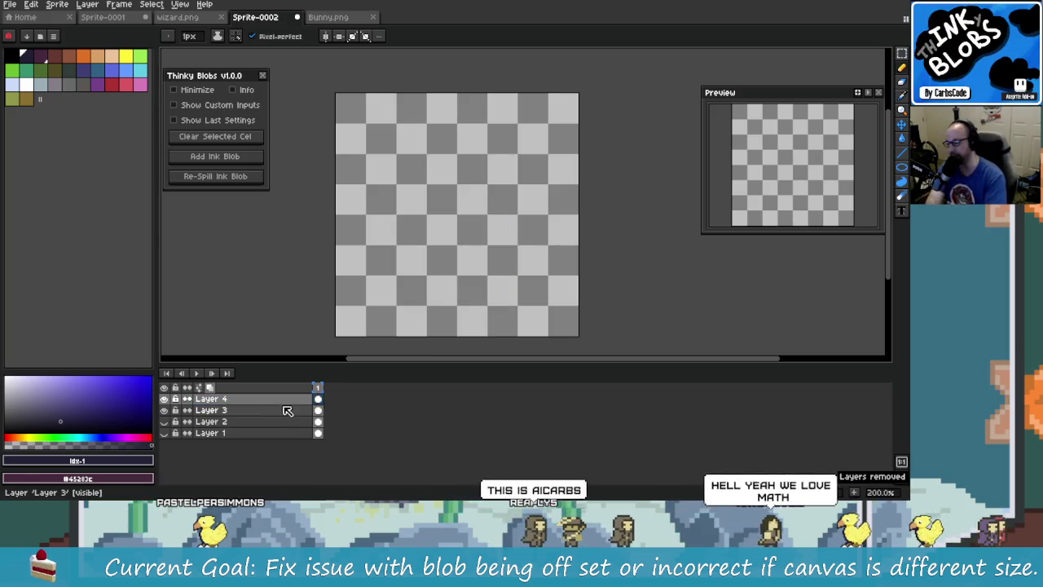
{"action": "key", "text": "Delete"}
{"action": "key", "text": "Delete"}
{"action": "key", "text": "Delete"}
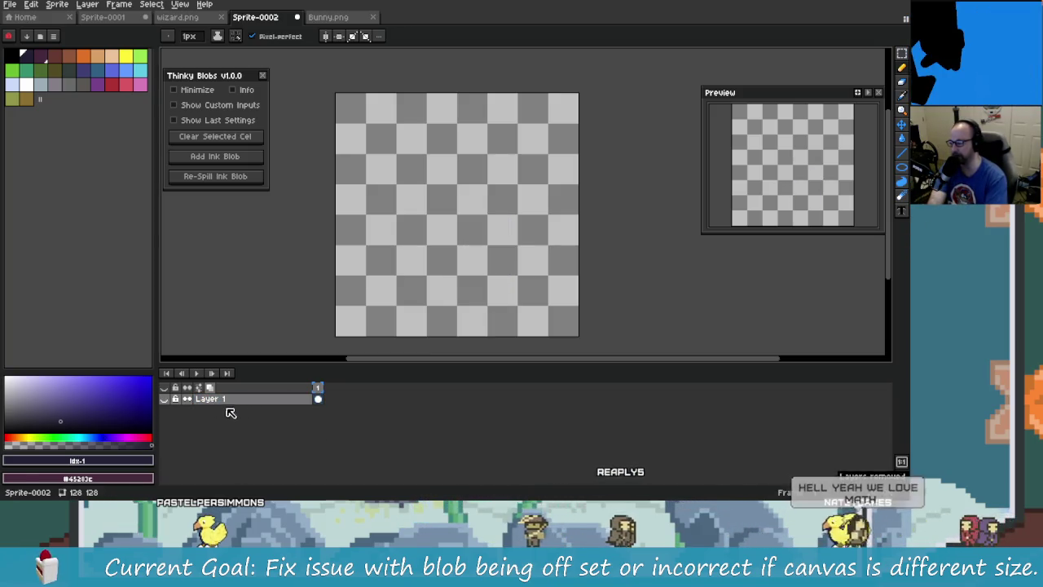
{"action": "left_click", "coordinate": [259, 398]}
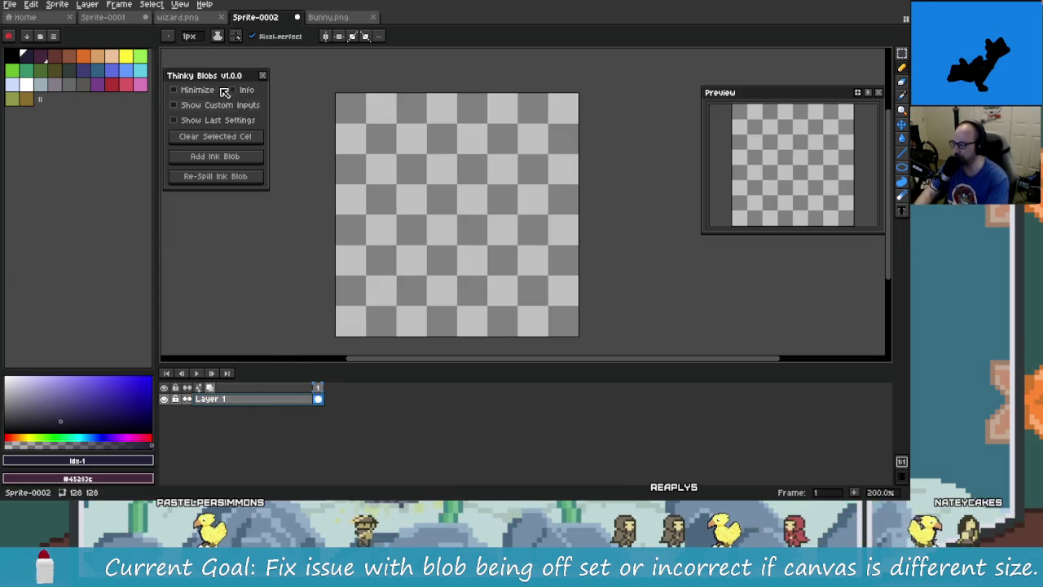
Close the Thinky Blobs panel and reopen it from the Frame menu
{"action": "left_click", "coordinate": [263, 75]}
{"action": "left_click", "coordinate": [119, 4]}
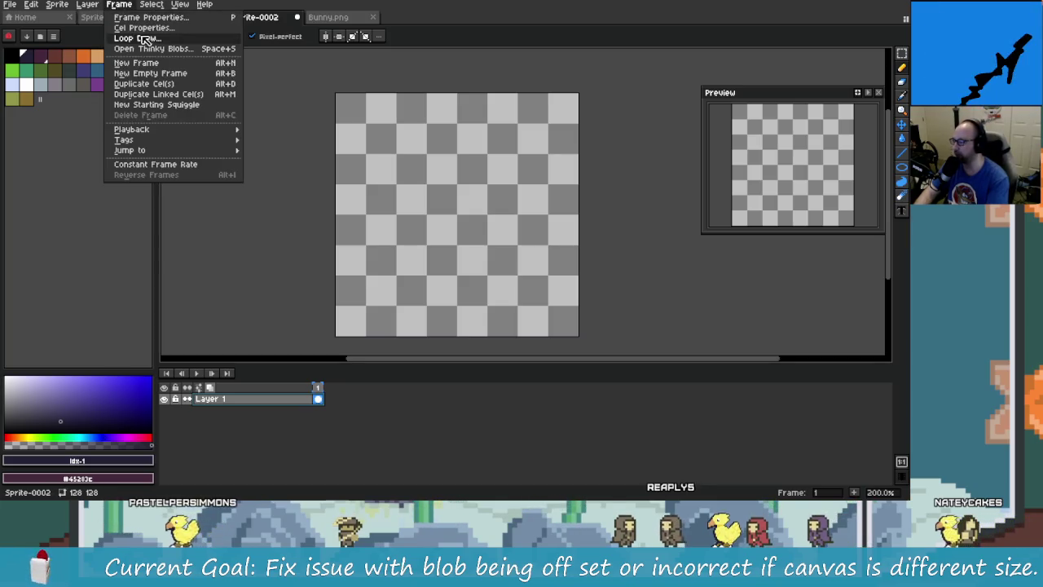
{"action": "key", "text": "Escape"}
{"action": "left_click", "coordinate": [165, 55]}
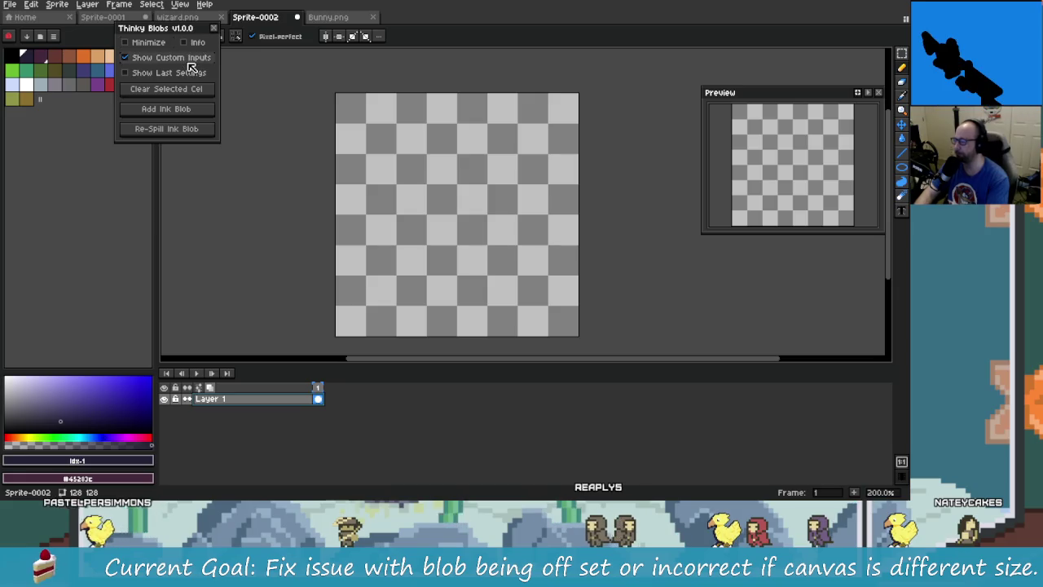
Show custom inputs, enable Seed, and replace the seed with 'NateyAndPastel'
{"action": "left_click", "coordinate": [192, 57]}
{"action": "left_click", "coordinate": [135, 86]}
{"action": "double_click", "coordinate": [184, 104]}
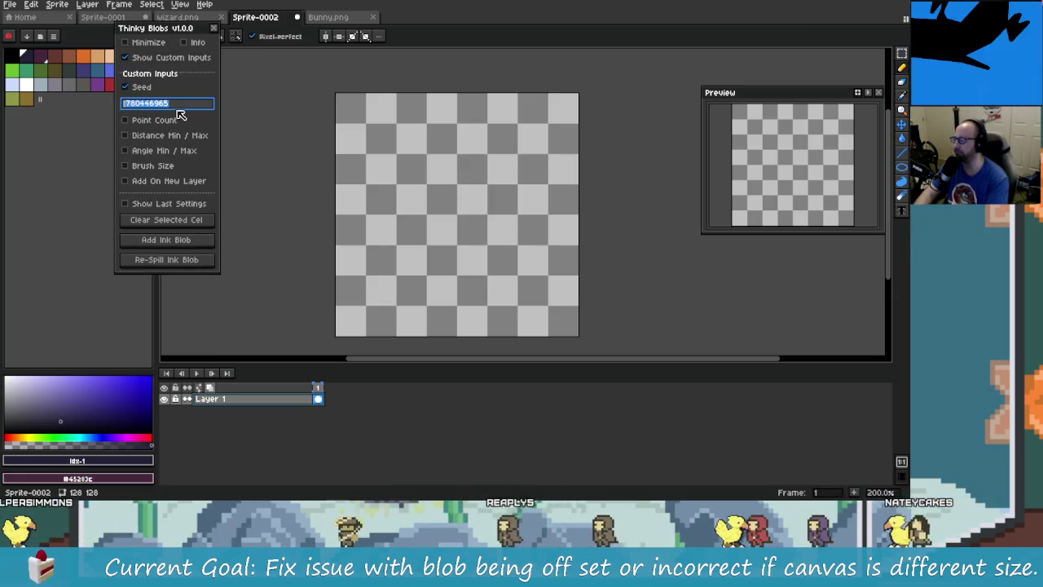
{"action": "type", "text": "Nat"}
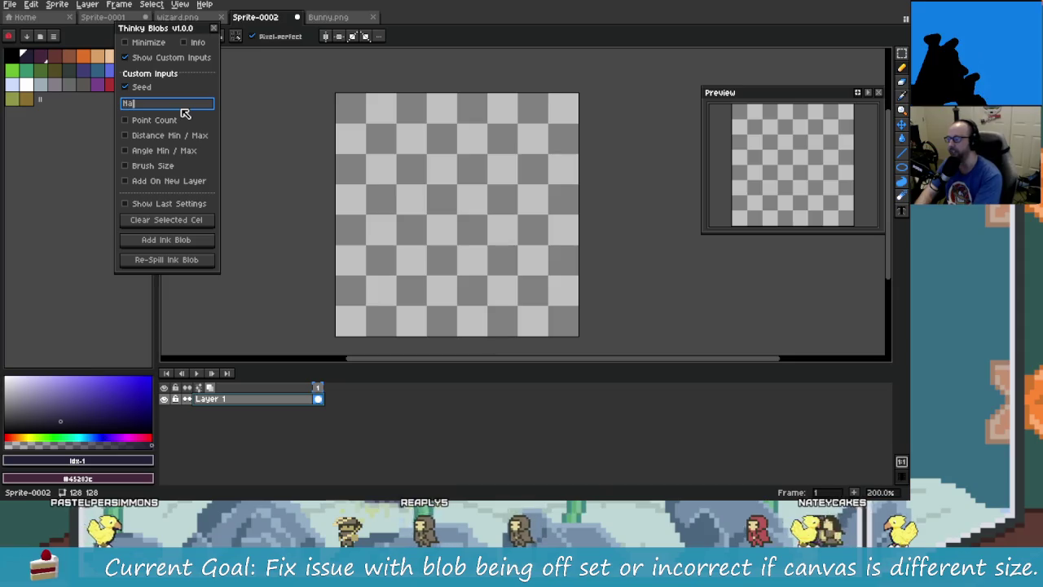
{"action": "type", "text": "ey"}
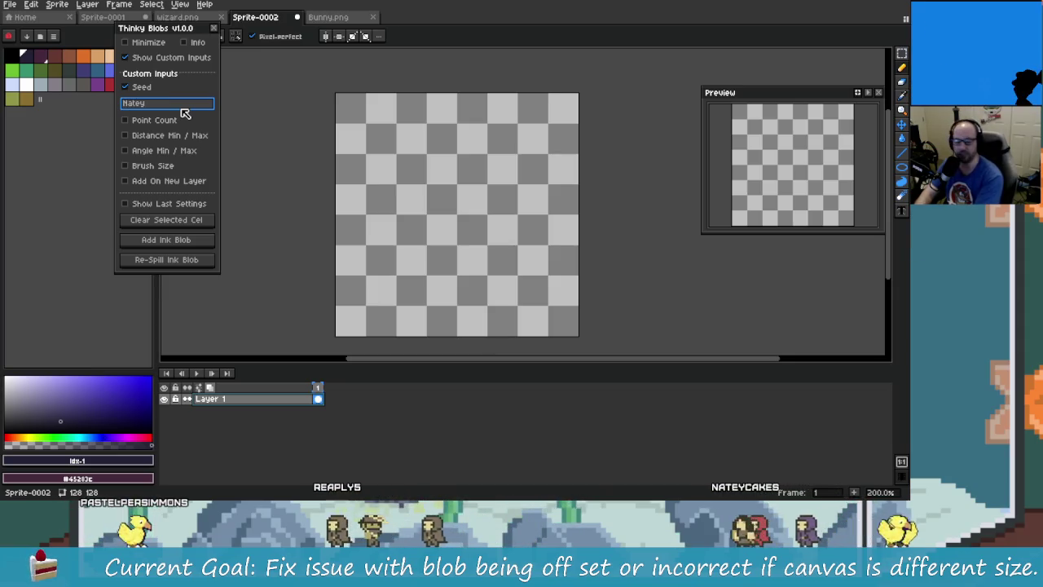
{"action": "type", "text": "A"}
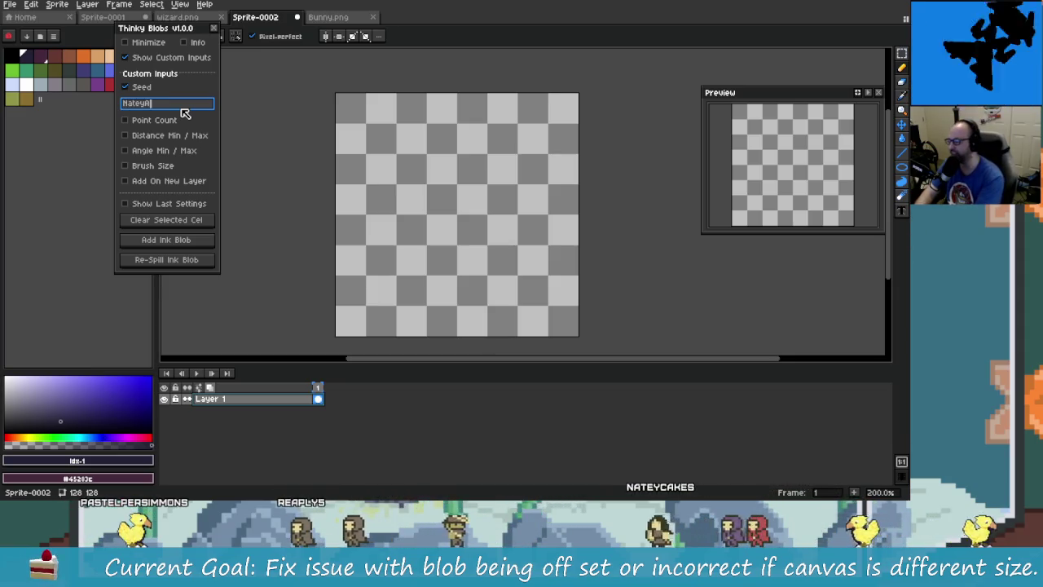
{"action": "type", "text": "ndPastel"}
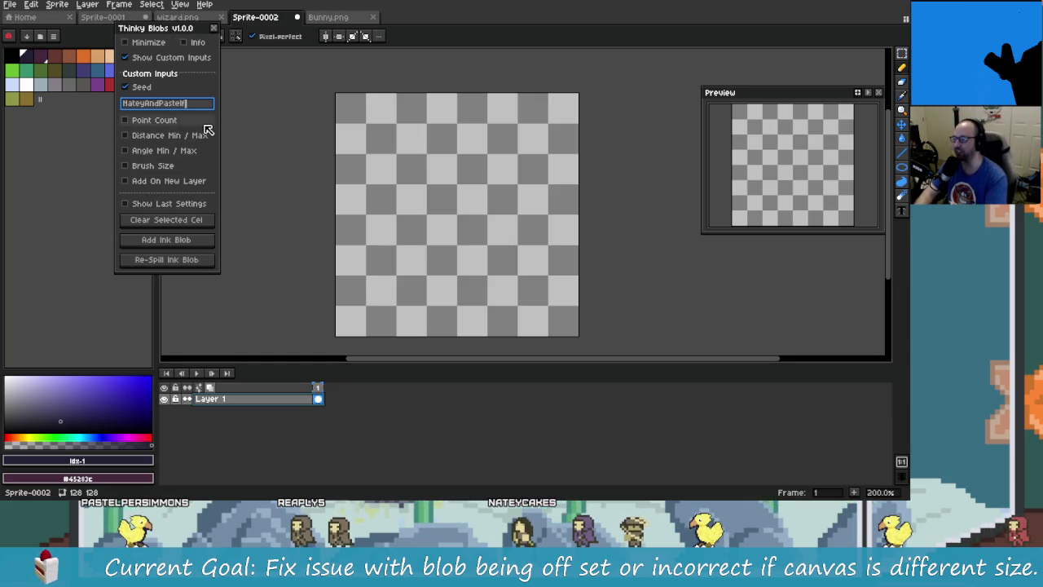
Add an ink blob from the custom seed, then shrink, move and close the console
{"action": "left_click", "coordinate": [197, 243]}
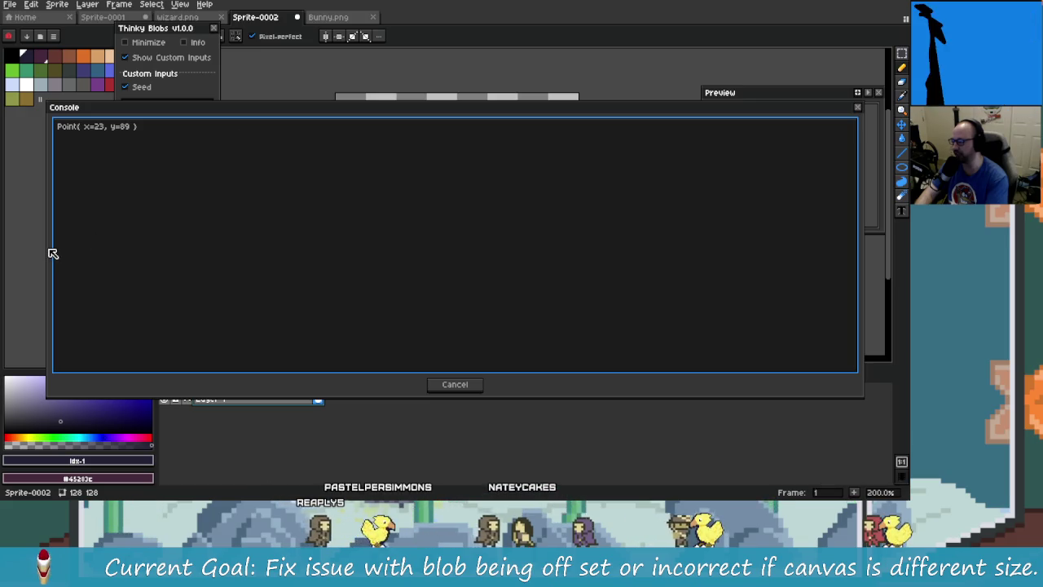
{"action": "left_click_drag", "start_coordinate": [47, 251], "coordinate": [740, 234]}
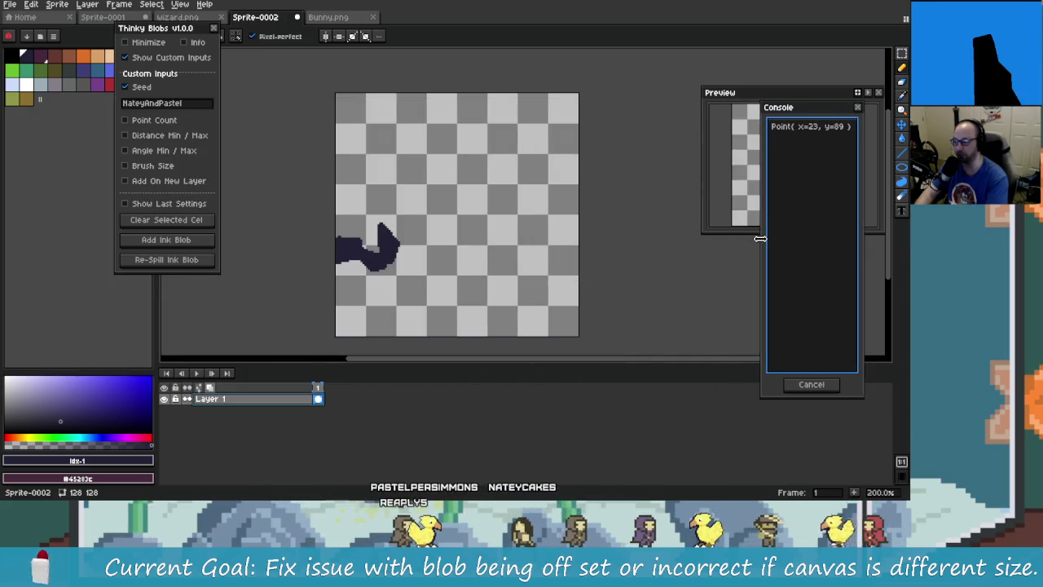
{"action": "mouse_move", "coordinate": [799, 115]}
{"action": "left_mouse_down"}
{"action": "mouse_move", "coordinate": [430, 149]}
{"action": "mouse_move", "coordinate": [58, 119]}
{"action": "left_mouse_up"}
{"action": "left_click", "coordinate": [52, 387]}
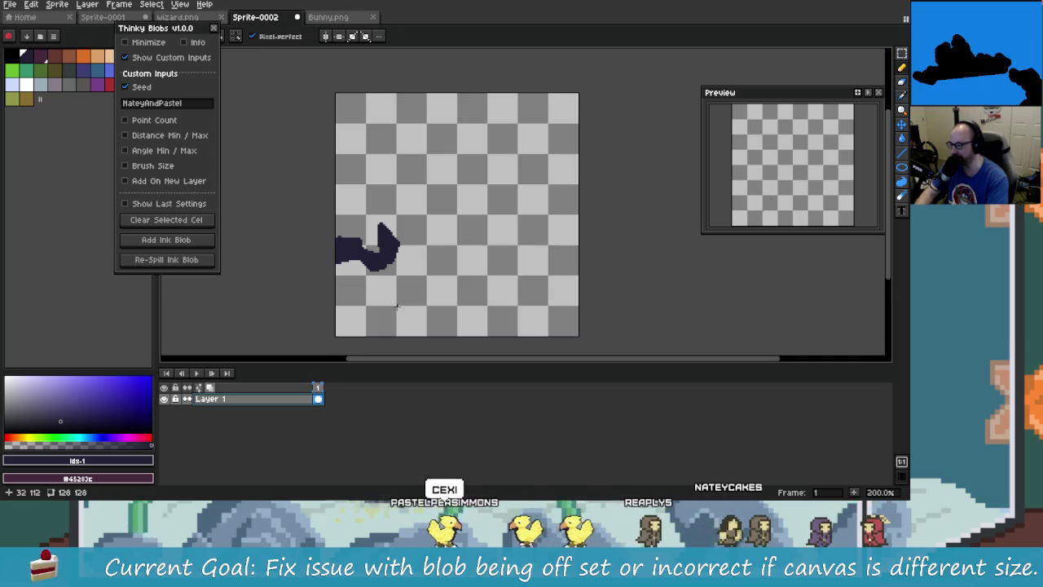
{"action": "left_click_drag", "start_coordinate": [380, 267], "coordinate": [361, 250]}
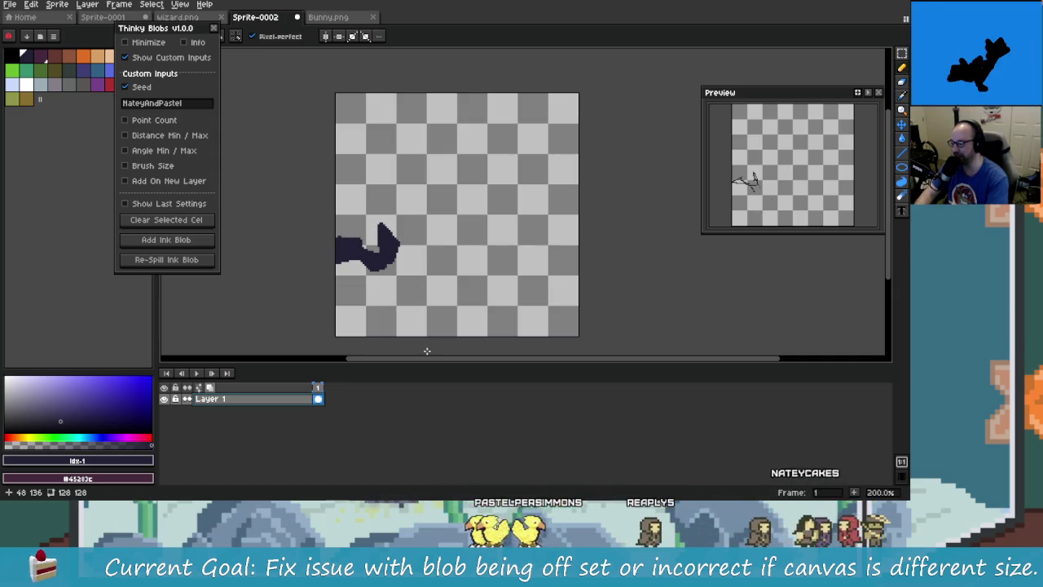
Re-spill the ink blob three times into new shapes
{"action": "left_click", "coordinate": [191, 263]}
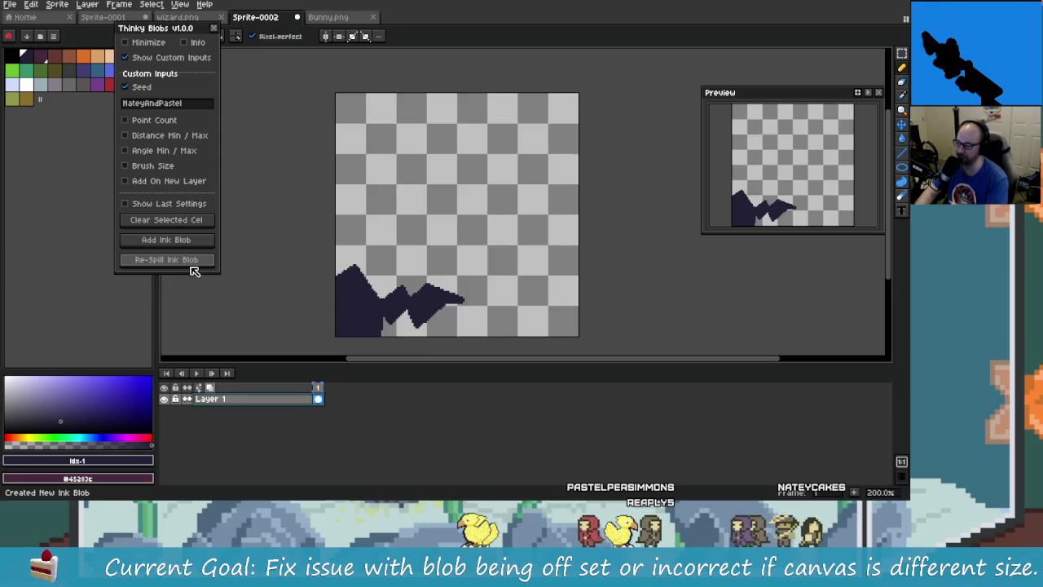
{"action": "left_click", "coordinate": [194, 264]}
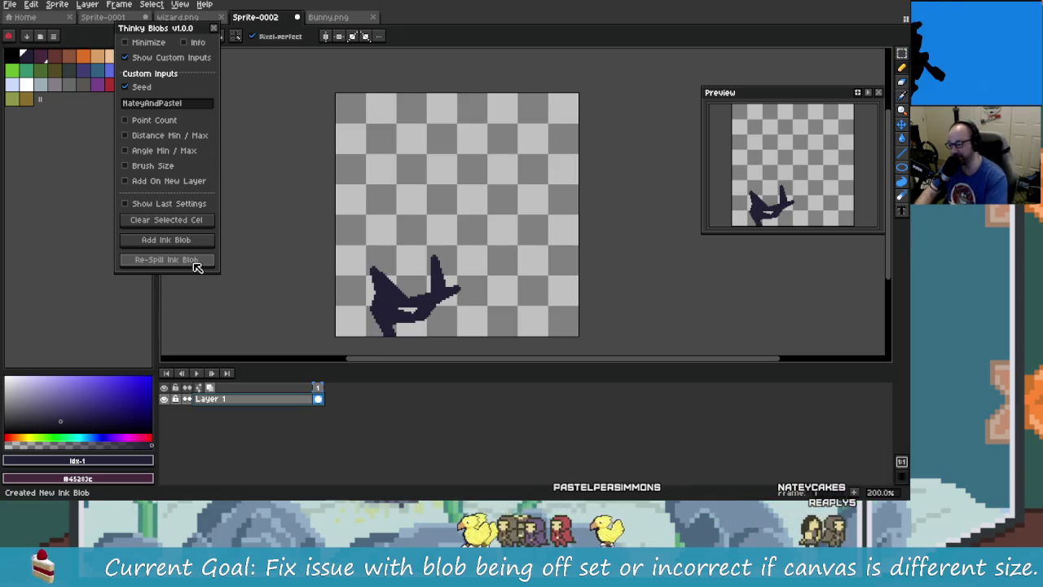
{"action": "left_click", "coordinate": [195, 263]}
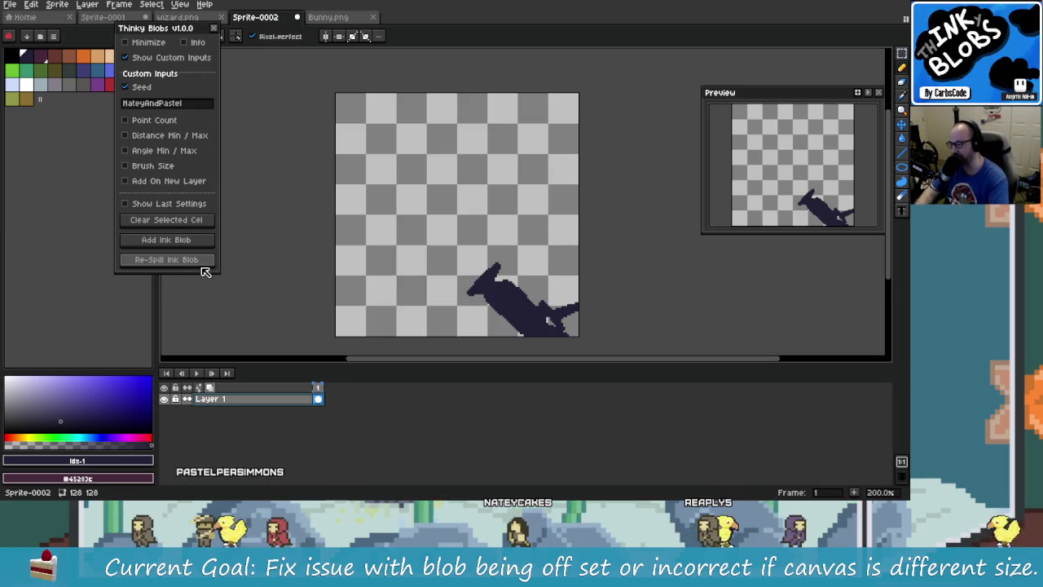
Re-spill the blob five more times, then clear it from the selected cel
{"action": "left_click", "coordinate": [196, 261]}
{"action": "left_click", "coordinate": [196, 263]}
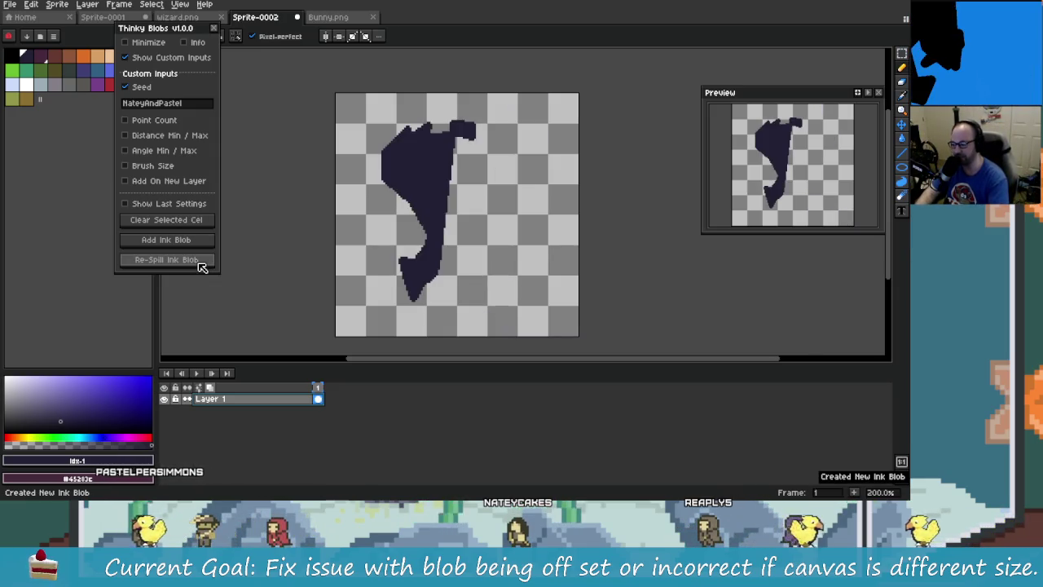
{"action": "left_click", "coordinate": [196, 263]}
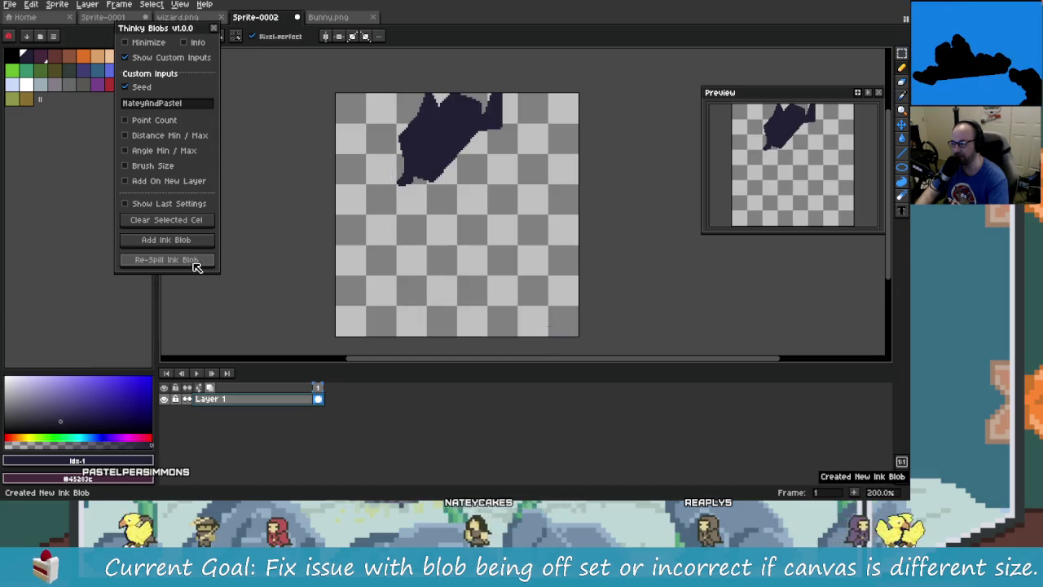
{"action": "left_click", "coordinate": [195, 263]}
{"action": "left_click", "coordinate": [196, 263]}
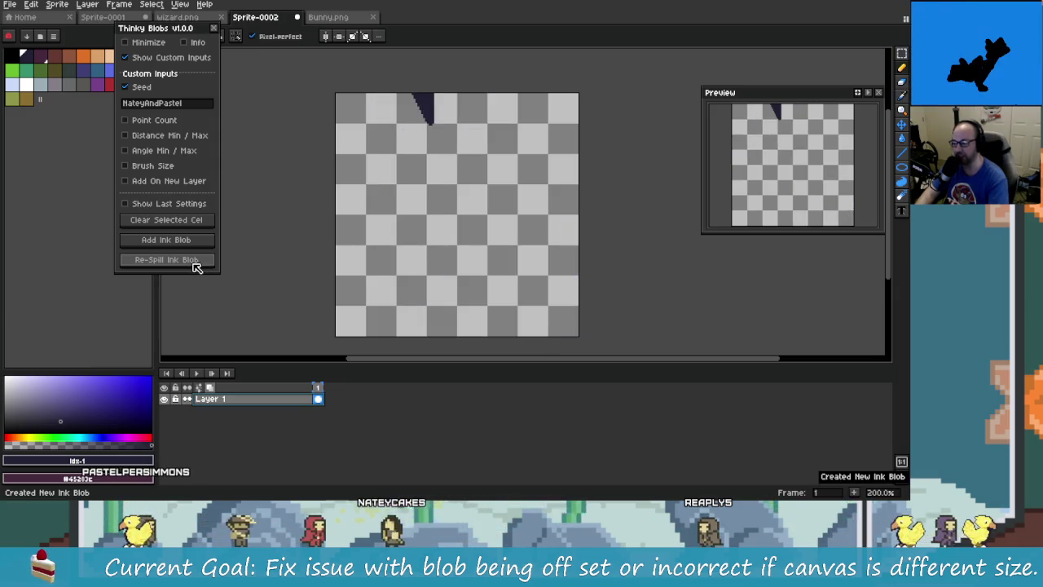
{"action": "left_click", "coordinate": [185, 222]}
Add a fresh ink blob, re-spill it three times, and show its last settings
{"action": "left_click", "coordinate": [180, 208]}
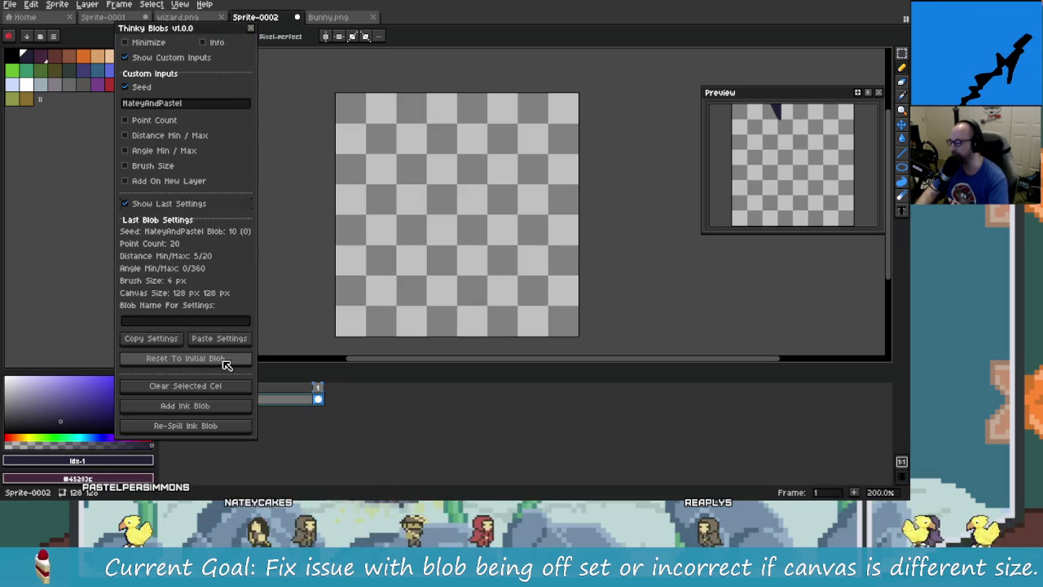
{"action": "left_click", "coordinate": [185, 205]}
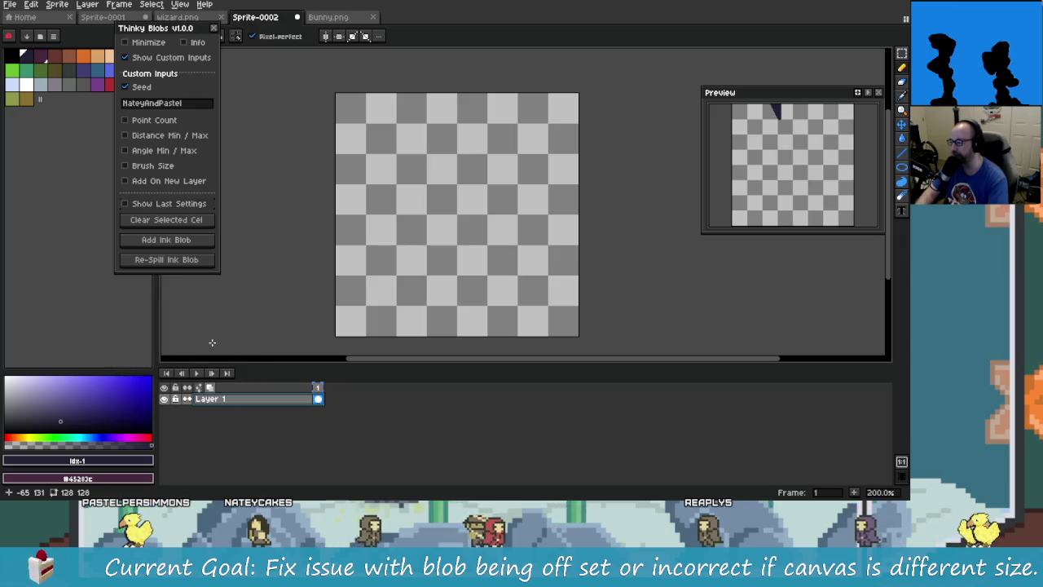
{"action": "left_click", "coordinate": [191, 260]}
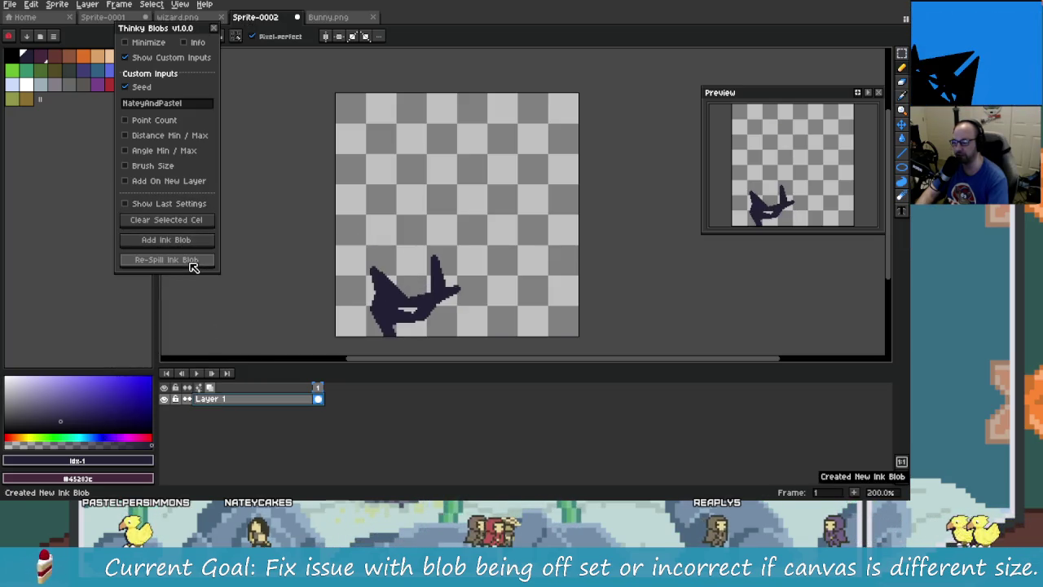
{"action": "left_click", "coordinate": [192, 266]}
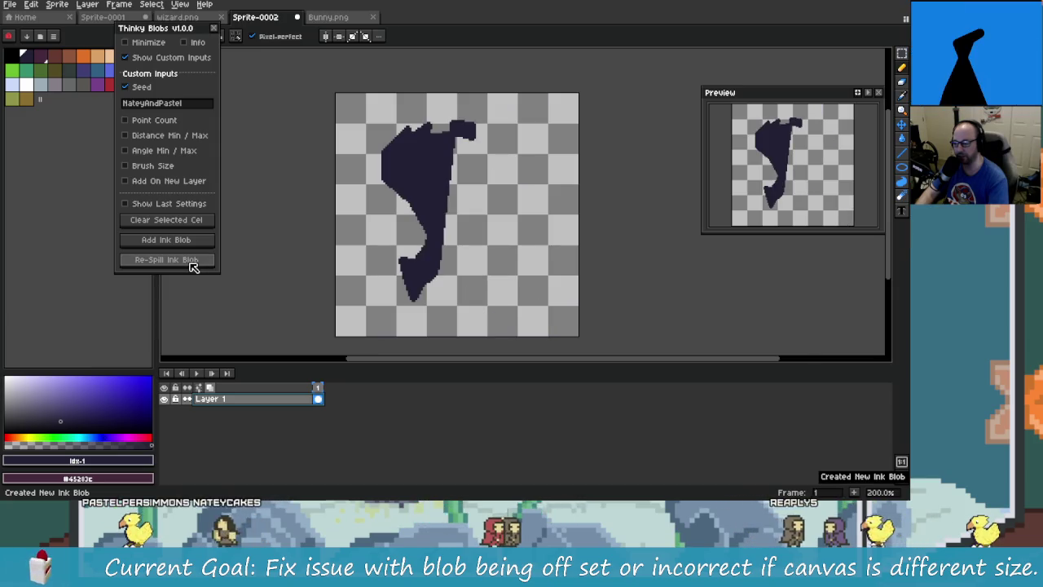
{"action": "left_click", "coordinate": [191, 265]}
{"action": "left_click", "coordinate": [190, 266]}
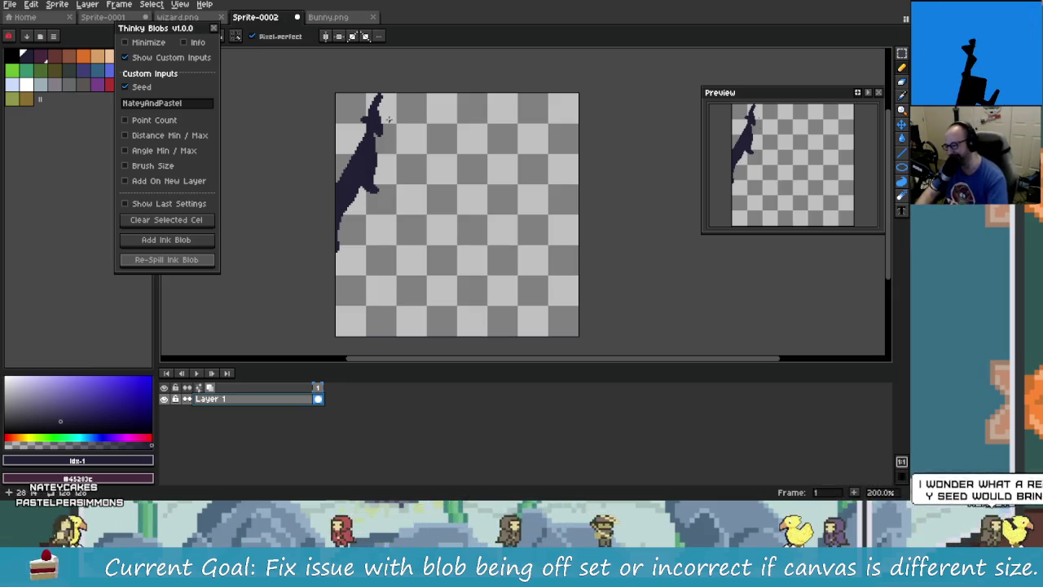
{"action": "left_click", "coordinate": [172, 203]}
Name the current blob 'Goat?' and copy its settings
{"action": "left_click", "coordinate": [187, 320]}
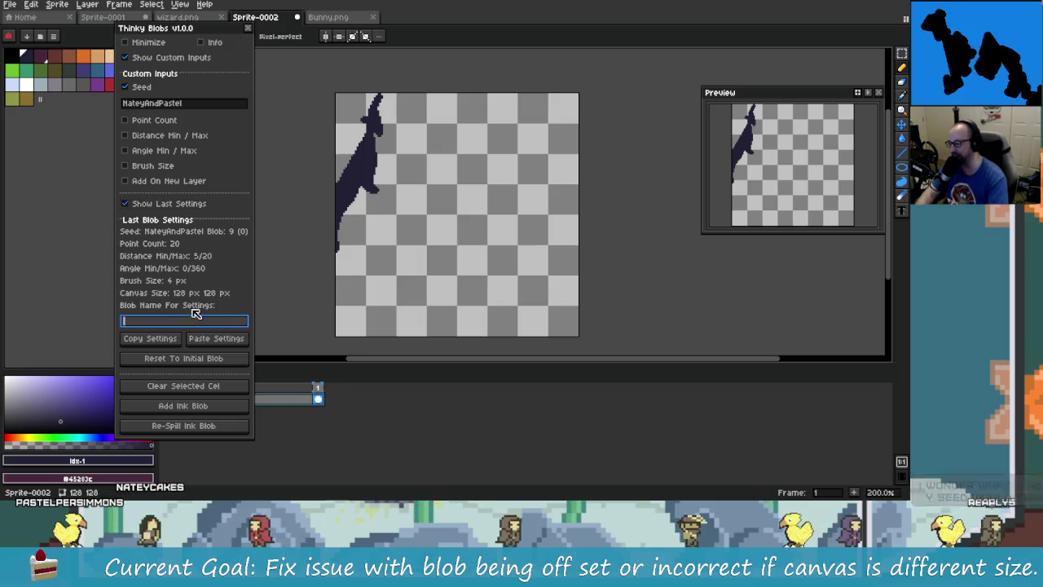
{"action": "type", "text": "Goat?"}
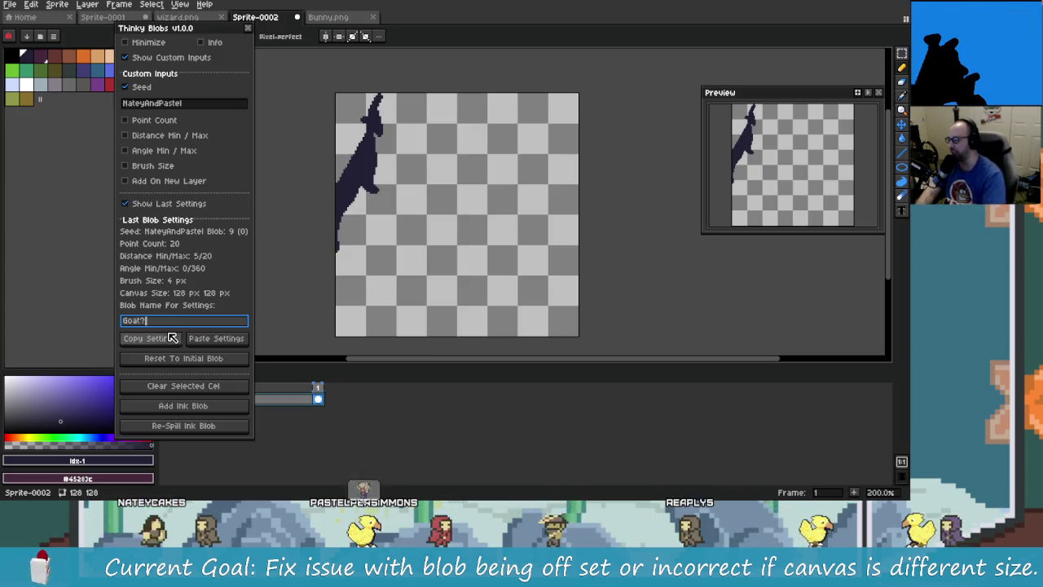
{"action": "left_click", "coordinate": [172, 337]}
Paste the Goat? settings as a new line at the end of CoolBlobs.txt in Rider
{"action": "key", "text": "alt+Tab"}
{"action": "key", "text": "Tab"}
{"action": "key", "text": "Tab"}
{"action": "key", "text": "ctrl+Tab"}
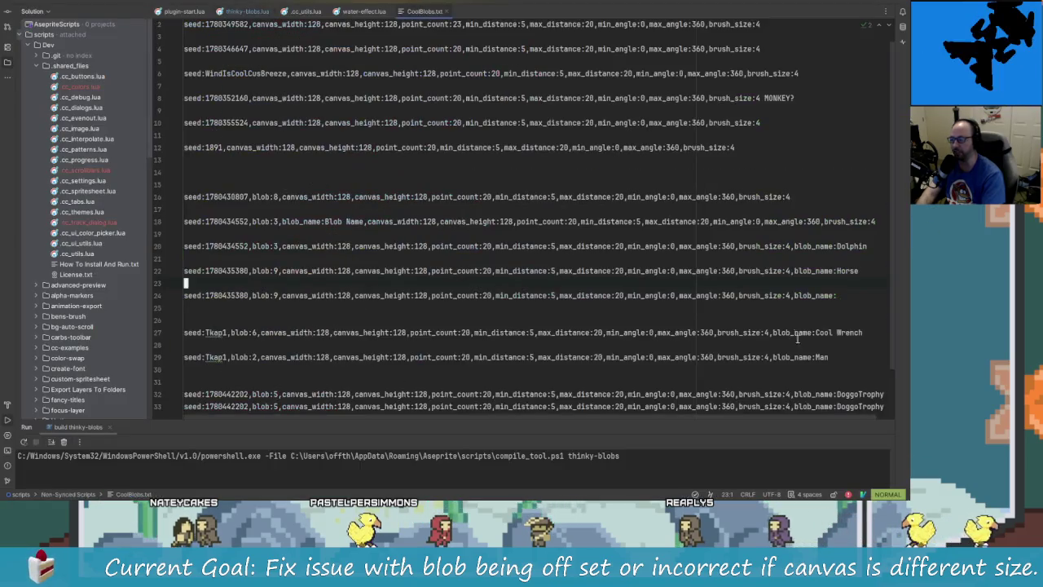
{"action": "scroll", "coordinate": [865, 338], "scroll_direction": "down", "scroll_amount": 2}
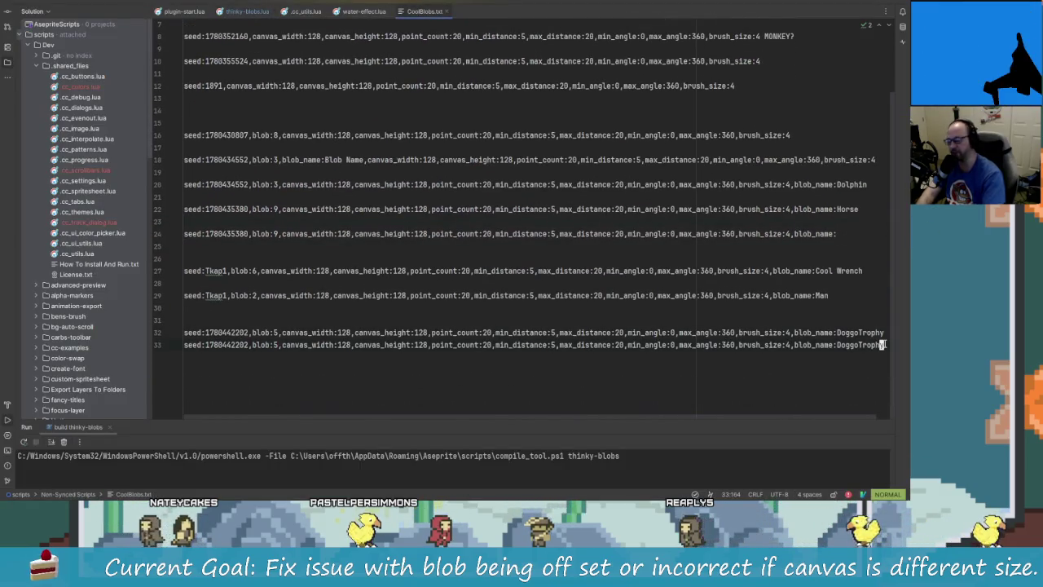
{"action": "key", "text": "Return"}
{"action": "key", "text": "Return"}
{"action": "key", "text": "Return"}
{"action": "key", "text": "ctrl+v"}
{"action": "key", "text": "Up"}
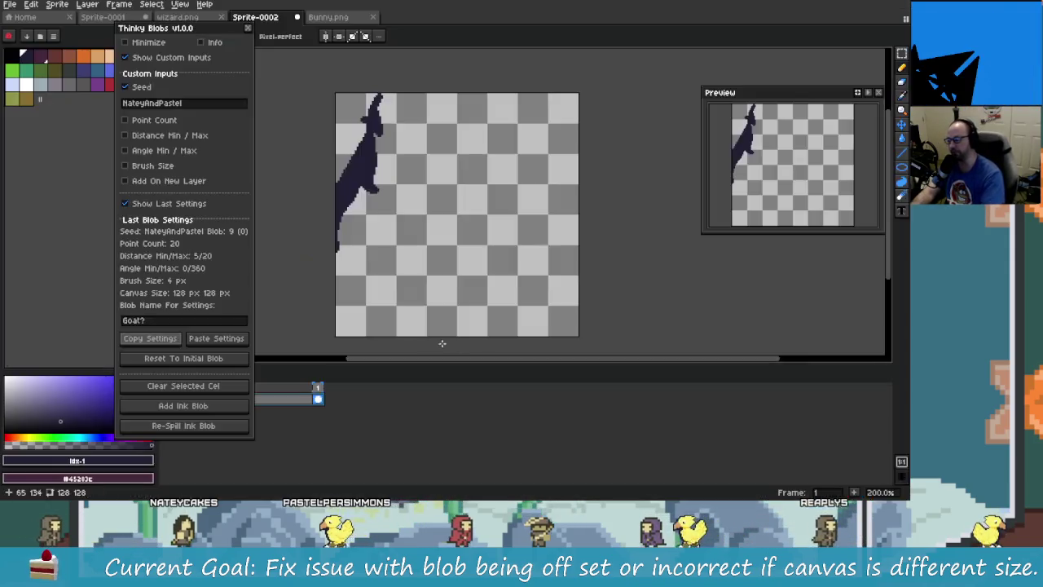
Return to Aseprite and zoom in on the bunny and blob in Bunny.png
{"action": "key", "text": "alt+Tab"}
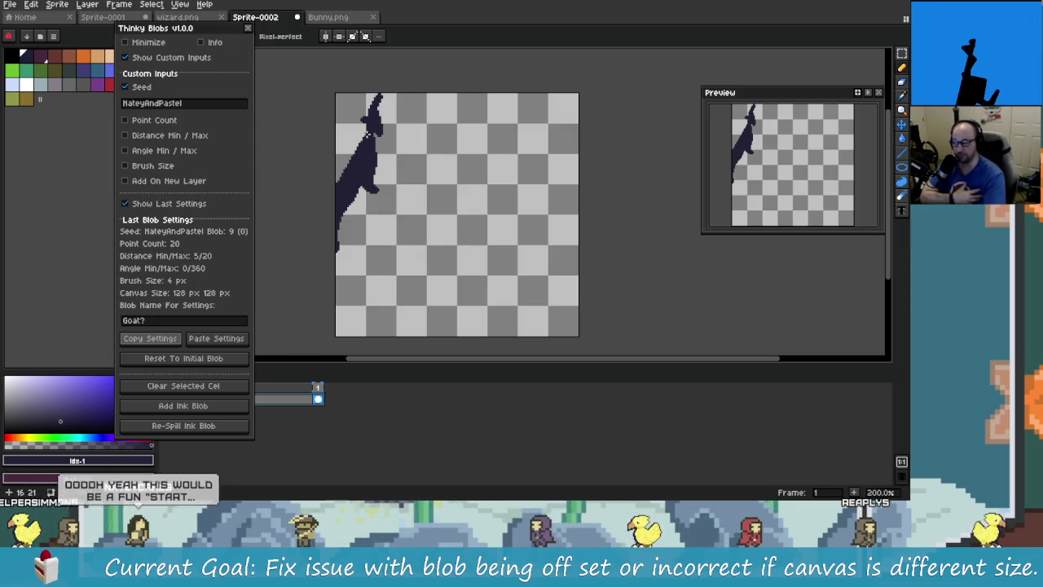
{"action": "left_click", "coordinate": [335, 17]}
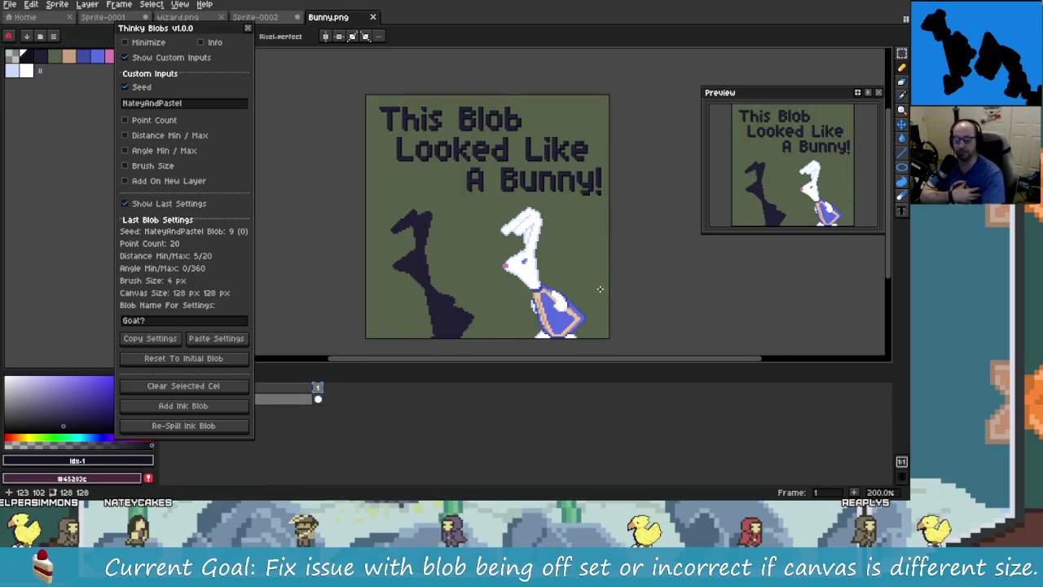
{"action": "scroll", "coordinate": [416, 273], "scroll_direction": "up", "scroll_amount": 2}
{"action": "left_click_drag", "start_coordinate": [459, 289], "coordinate": [480, 251]}
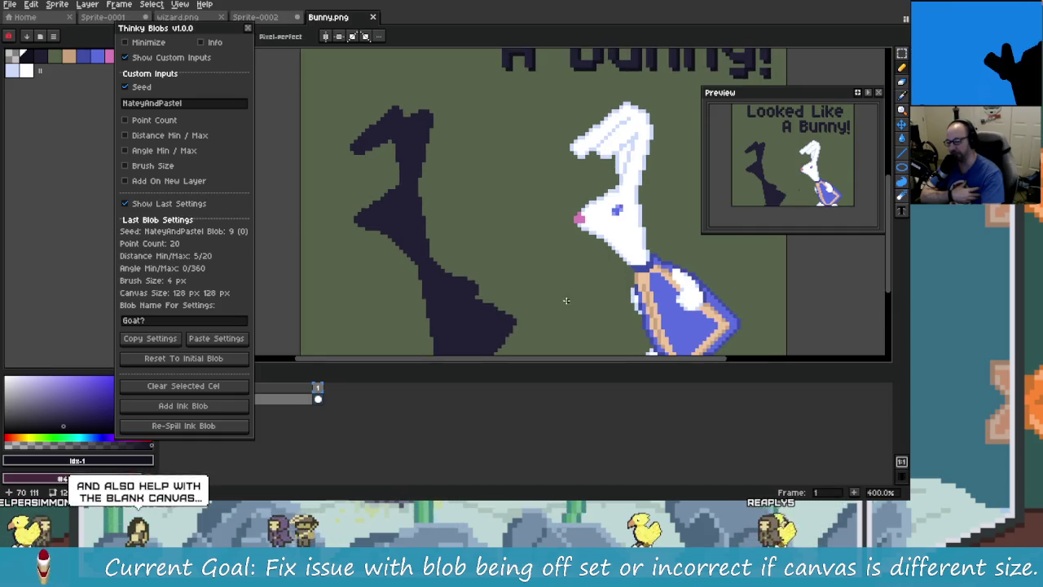
{"action": "mouse_move", "coordinate": [559, 297]}
{"action": "left_mouse_down"}
{"action": "mouse_move", "coordinate": [533, 263]}
{"action": "mouse_move", "coordinate": [345, 263]}
{"action": "left_mouse_up"}
{"action": "scroll", "coordinate": [367, 244], "scroll_direction": "up", "scroll_amount": 1}
{"action": "scroll", "coordinate": [392, 228], "scroll_direction": "up", "scroll_amount": 2}
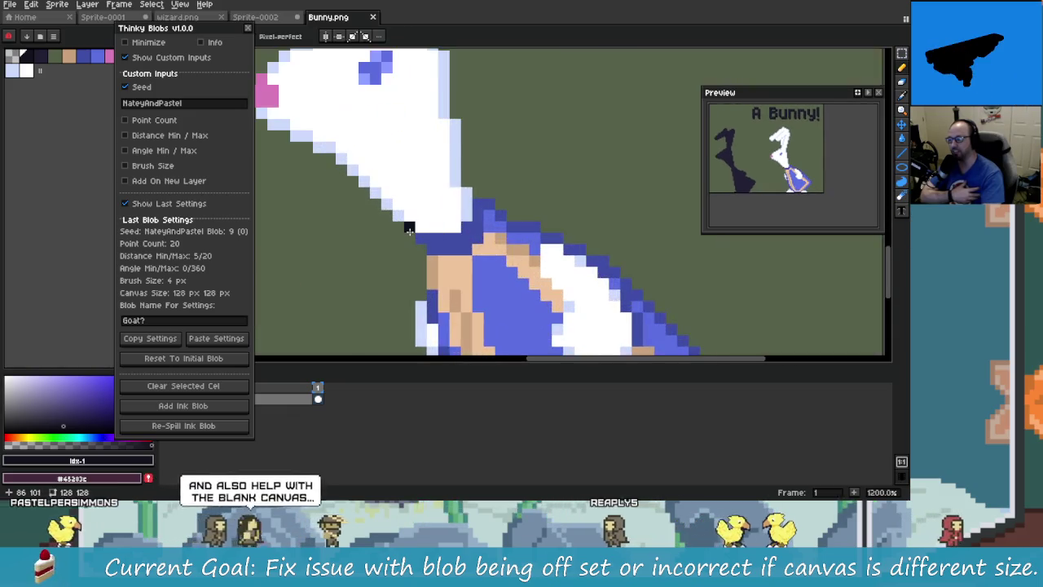
{"action": "scroll", "coordinate": [407, 211], "scroll_direction": "down", "scroll_amount": 2}
{"action": "left_click_drag", "start_coordinate": [405, 190], "coordinate": [448, 190]}
{"action": "scroll", "coordinate": [432, 195], "scroll_direction": "up", "scroll_amount": 2}
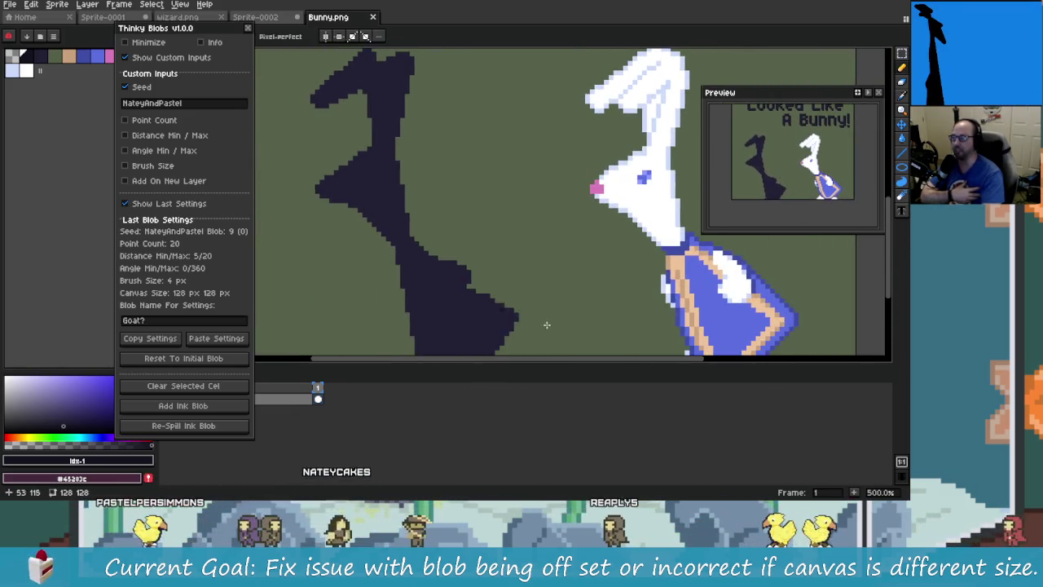
{"action": "scroll", "coordinate": [390, 213], "scroll_direction": "down", "scroll_amount": 2}
{"action": "scroll", "coordinate": [390, 214], "scroll_direction": "up", "scroll_amount": 1}
{"action": "scroll", "coordinate": [396, 219], "scroll_direction": "down", "scroll_amount": 2}
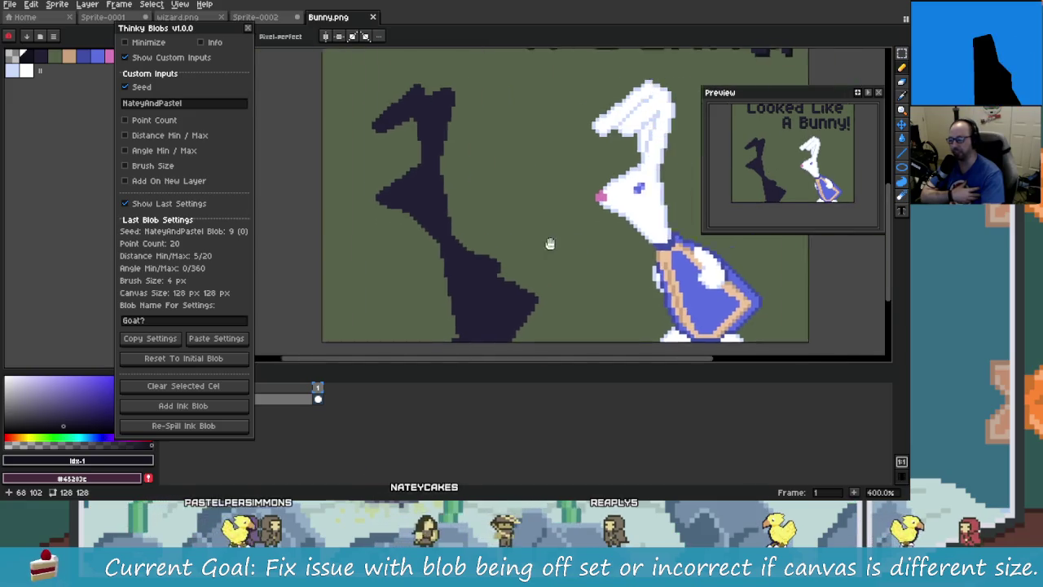
{"action": "scroll", "coordinate": [391, 212], "scroll_direction": "up", "scroll_amount": 1}
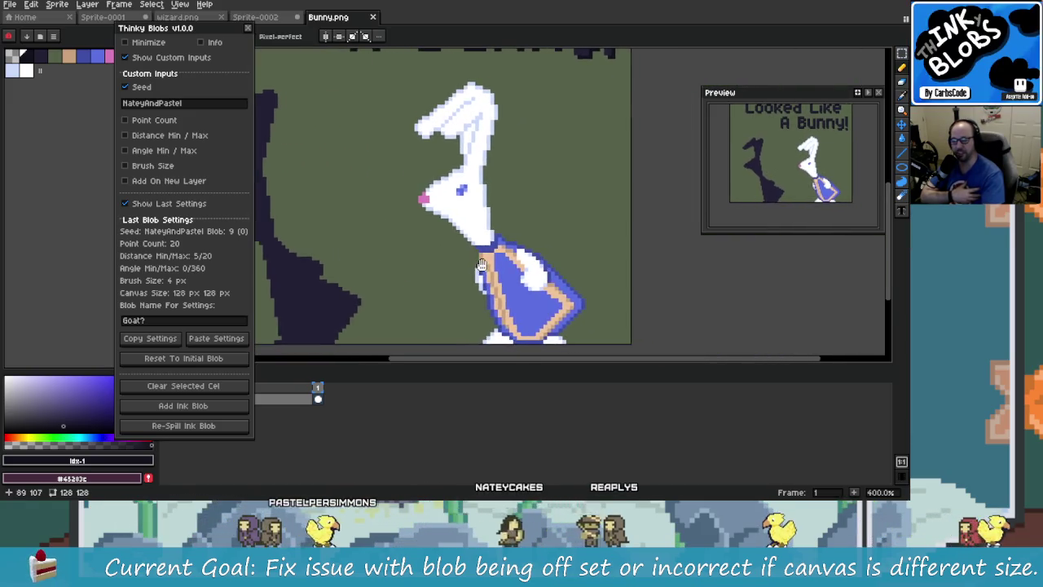
{"action": "scroll", "coordinate": [351, 171], "scroll_direction": "down", "scroll_amount": 1}
Sketch two temporary pencil arrows beside the bunny, then undo them
{"action": "mouse_move", "coordinate": [426, 196]}
{"action": "left_mouse_down"}
{"action": "mouse_move", "coordinate": [369, 226]}
{"action": "mouse_move", "coordinate": [407, 237]}
{"action": "left_mouse_up"}
{"action": "left_click_drag", "start_coordinate": [395, 199], "coordinate": [367, 223]}
{"action": "left_click_drag", "start_coordinate": [494, 257], "coordinate": [521, 265]}
{"action": "mouse_move", "coordinate": [448, 281]}
{"action": "left_mouse_down"}
{"action": "mouse_move", "coordinate": [515, 275]}
{"action": "mouse_move", "coordinate": [510, 299]}
{"action": "left_mouse_up"}
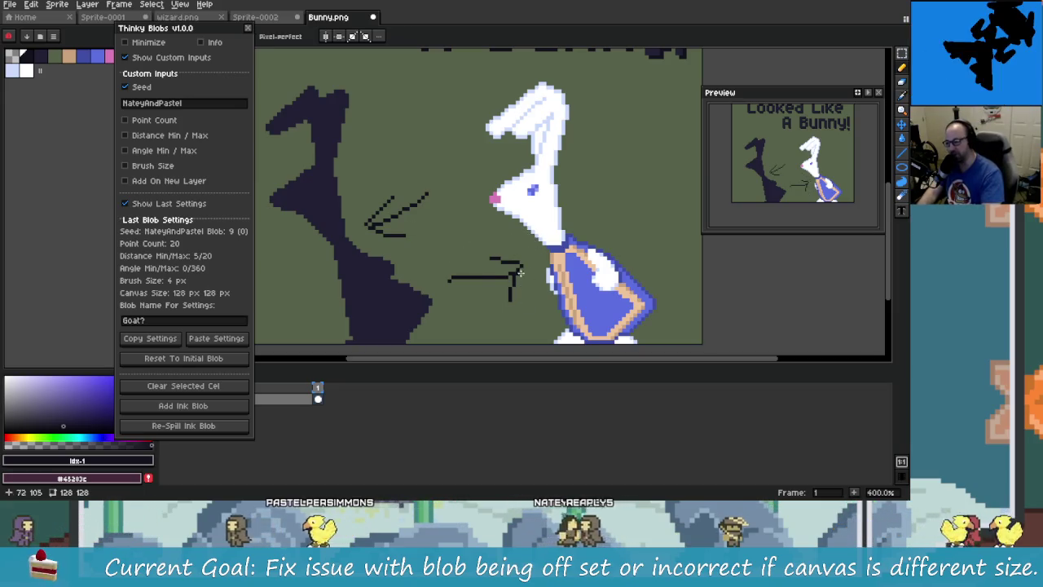
{"action": "key", "text": "ctrl+z"}
{"action": "key", "text": "ctrl+z"}
{"action": "key", "text": "ctrl+z"}
{"action": "key", "text": "ctrl+z"}
Zoom back out and switch to the wizard.png image
{"action": "scroll", "coordinate": [448, 236], "scroll_direction": "down", "scroll_amount": 1}
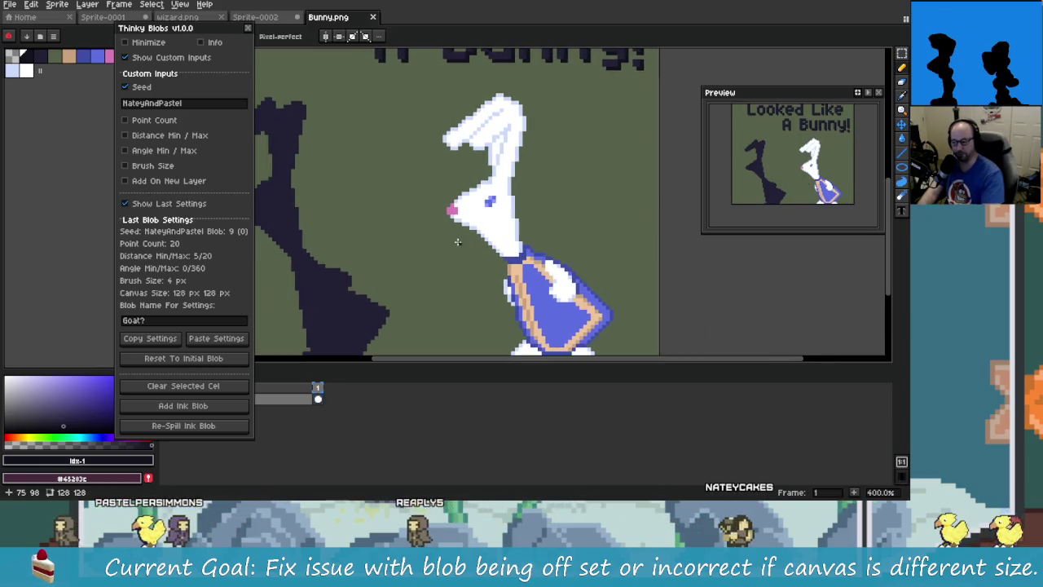
{"action": "scroll", "coordinate": [392, 214], "scroll_direction": "down", "scroll_amount": 1}
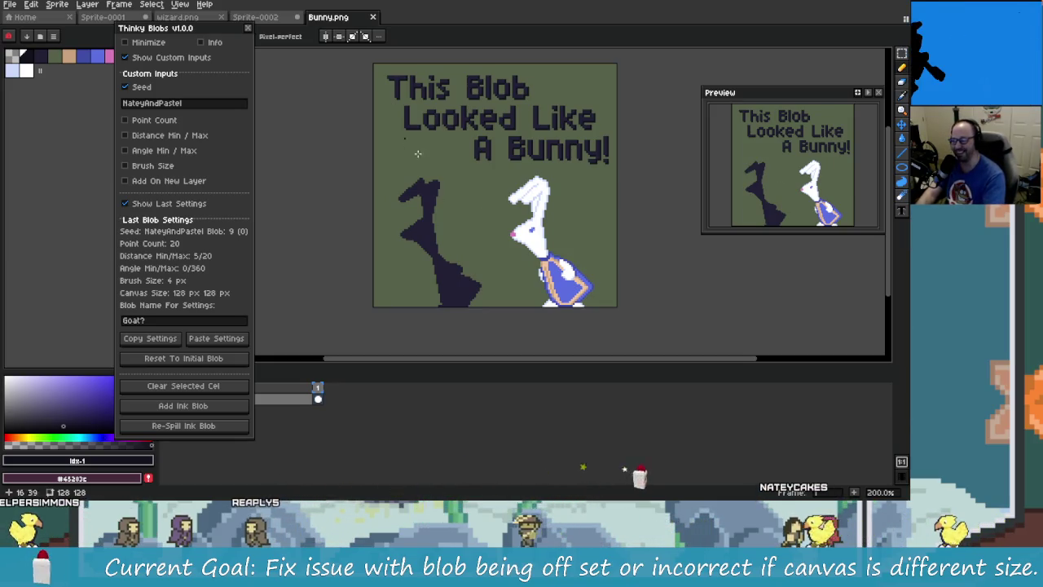
{"action": "left_click_drag", "start_coordinate": [405, 140], "coordinate": [424, 178]}
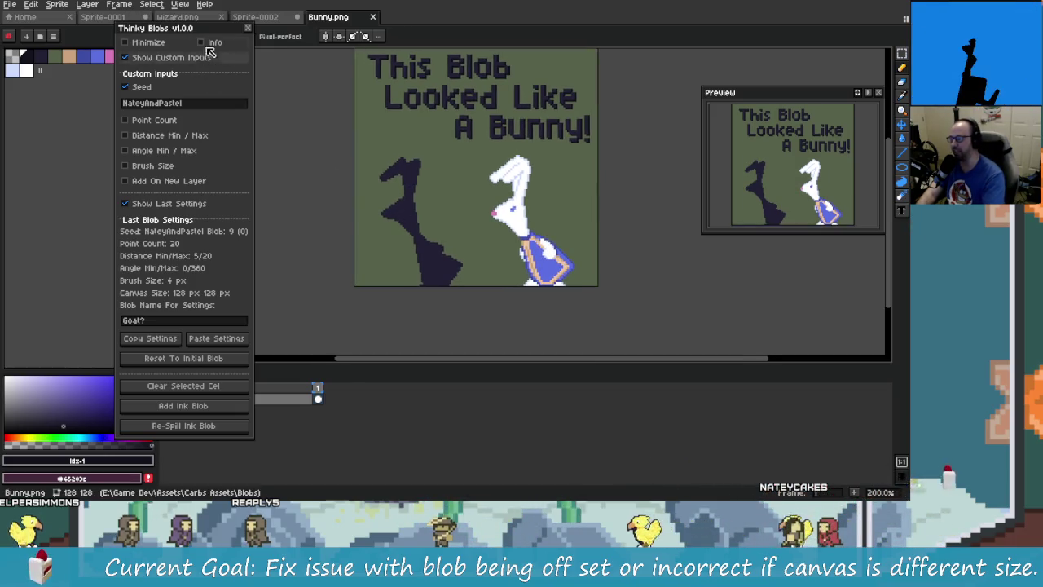
{"action": "left_click", "coordinate": [178, 16]}
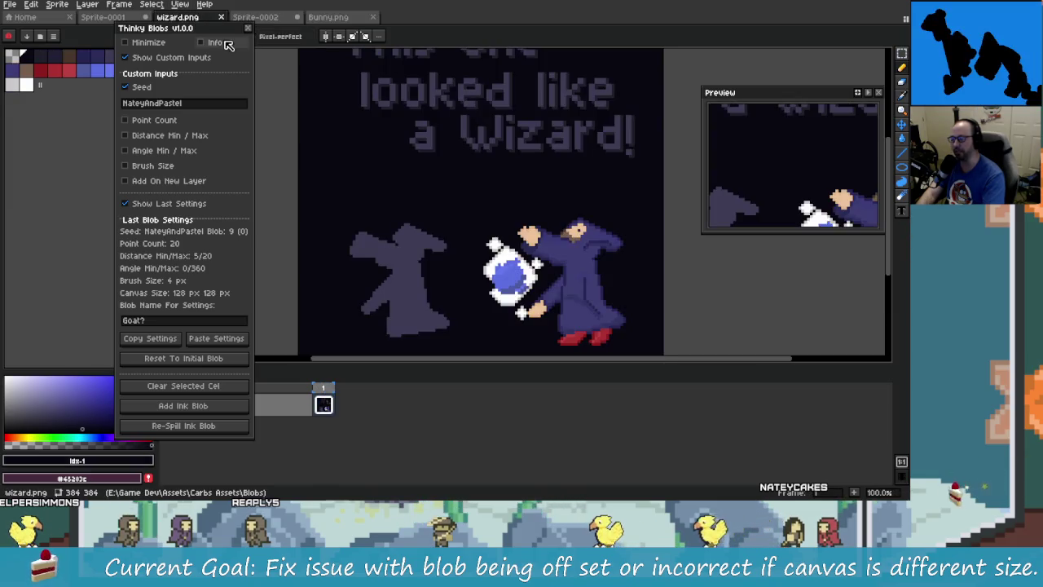
{"action": "scroll", "coordinate": [417, 138], "scroll_direction": "down", "scroll_amount": 1}
{"action": "scroll", "coordinate": [417, 139], "scroll_direction": "up", "scroll_amount": 1}
{"action": "scroll", "coordinate": [400, 216], "scroll_direction": "up", "scroll_amount": 2}
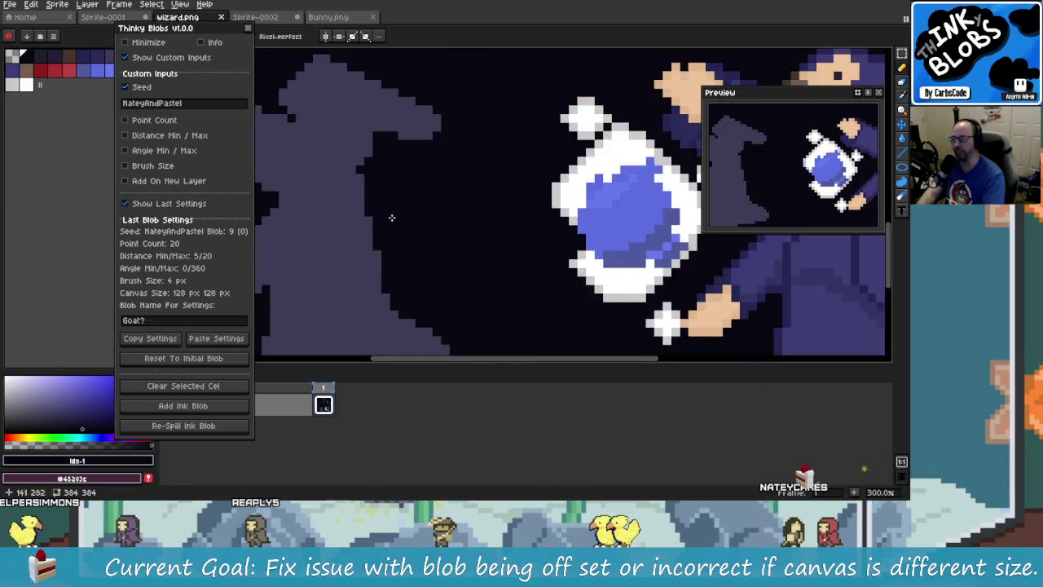
{"action": "left_click_drag", "start_coordinate": [396, 219], "coordinate": [546, 200]}
{"action": "scroll", "coordinate": [546, 200], "scroll_direction": "down", "scroll_amount": 1}
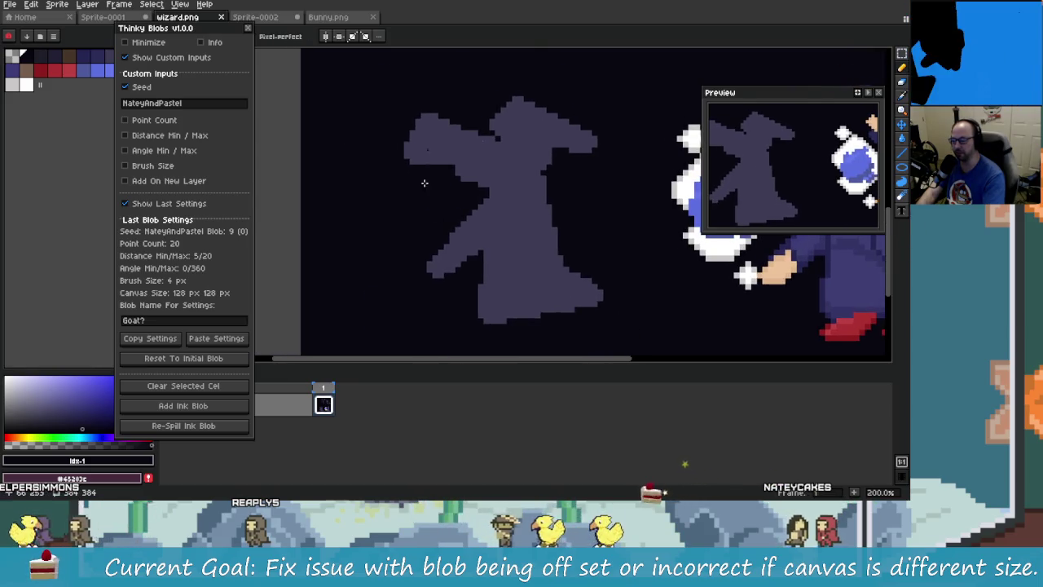
{"action": "left_click_drag", "start_coordinate": [635, 285], "coordinate": [310, 269]}
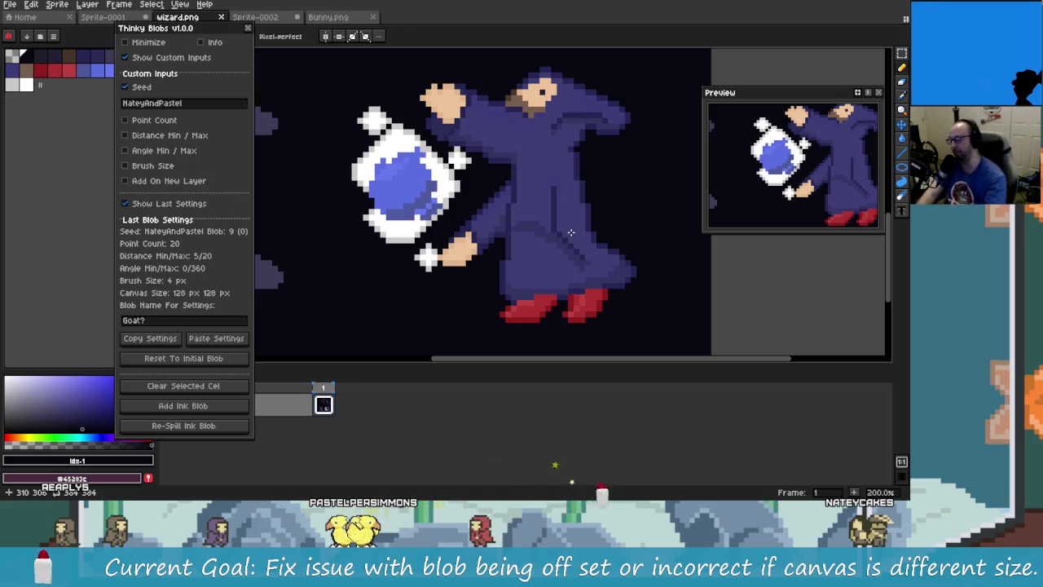
{"action": "scroll", "coordinate": [473, 232], "scroll_direction": "down", "scroll_amount": 1}
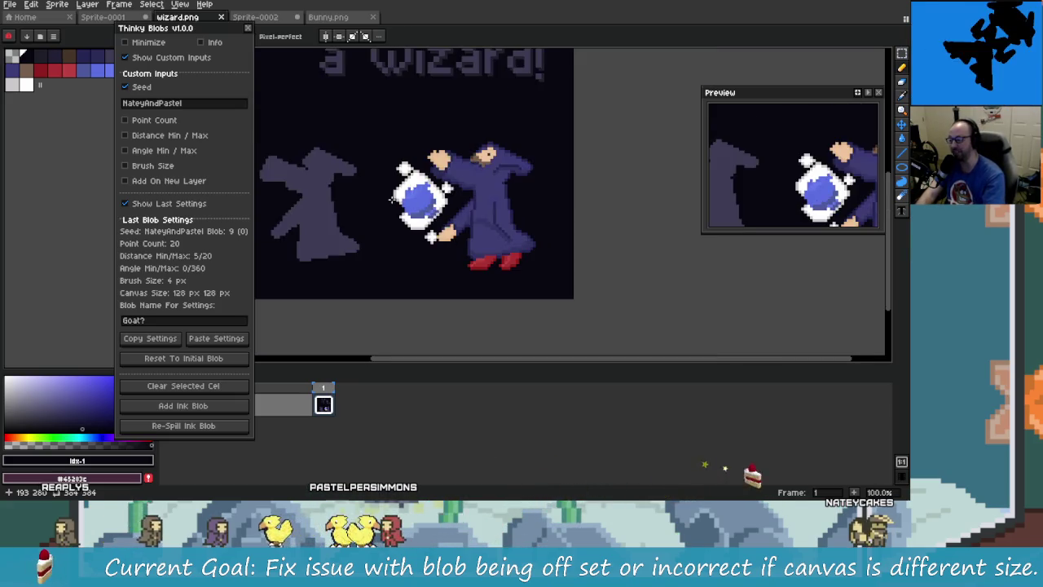
{"action": "scroll", "coordinate": [427, 219], "scroll_direction": "down", "scroll_amount": 1}
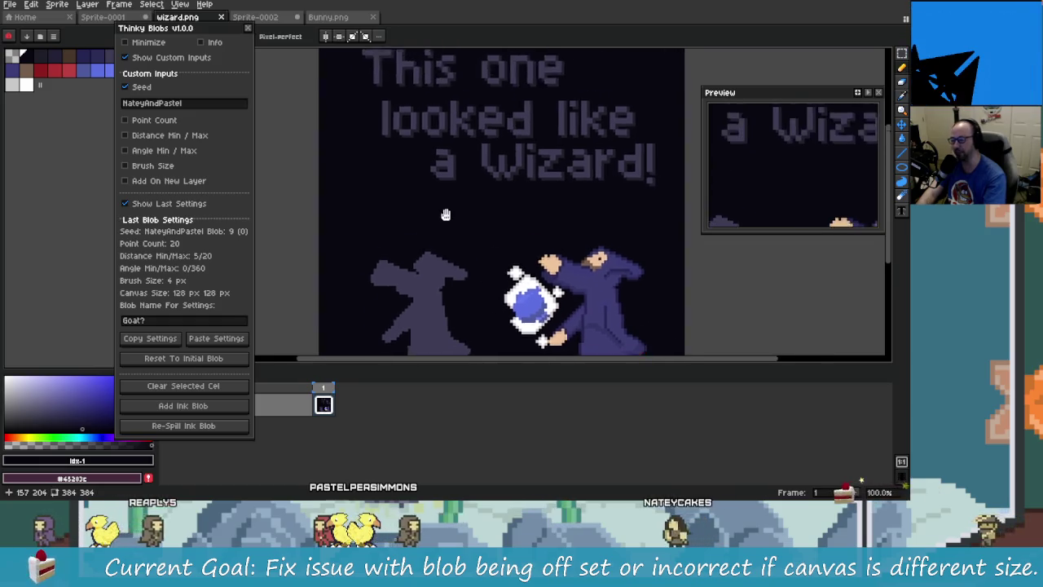
{"action": "scroll", "coordinate": [457, 158], "scroll_direction": "up", "scroll_amount": 1}
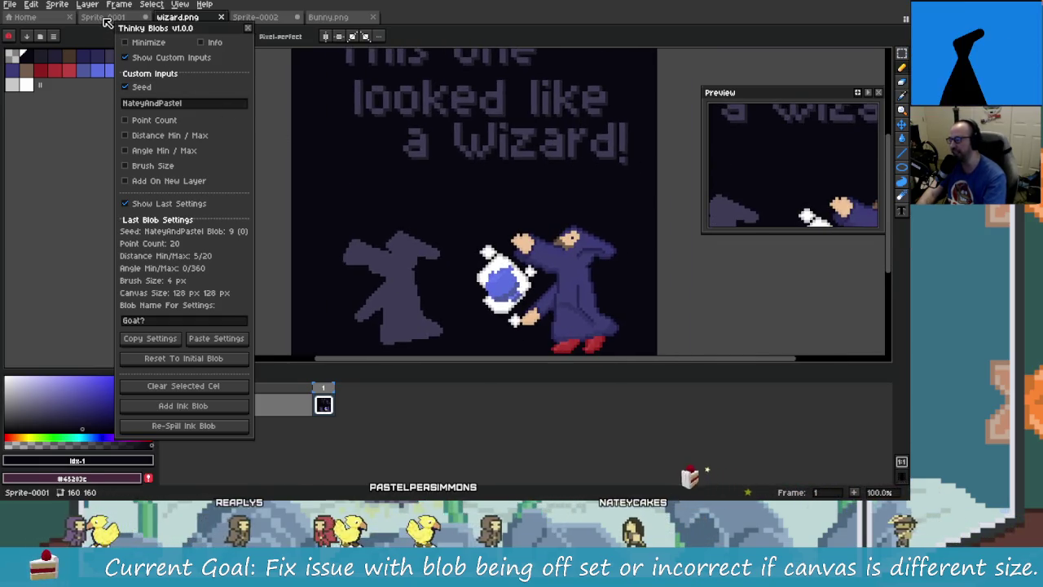
Switch to Sprite-0001 and pan and zoom around the jumping-doggo blob artwork
{"action": "key", "text": "ctrl+shift+Tab"}
{"action": "scroll", "coordinate": [472, 225], "scroll_direction": "up", "scroll_amount": 2}
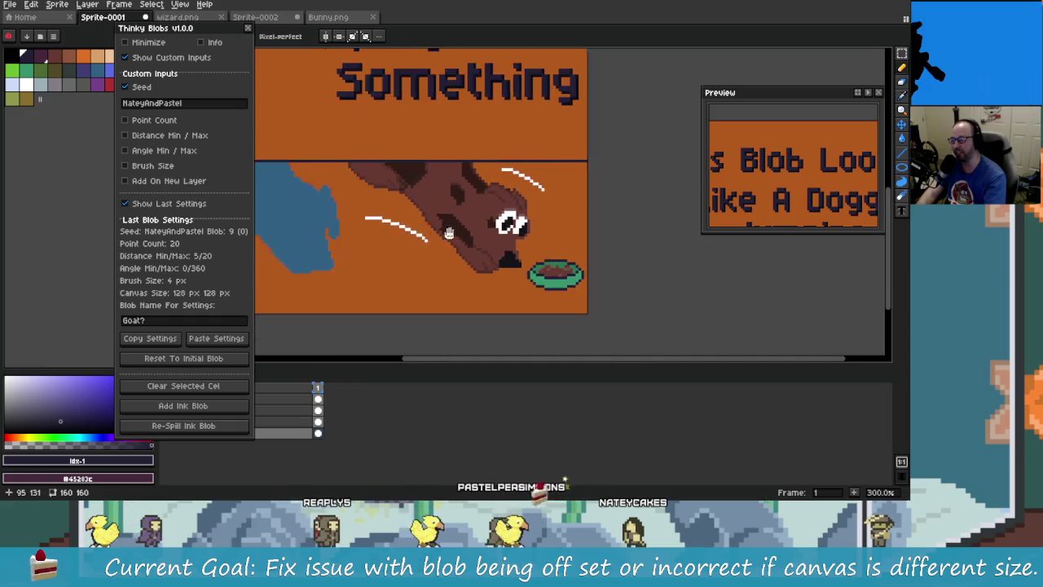
{"action": "scroll", "coordinate": [481, 240], "scroll_direction": "left", "scroll_amount": 3}
{"action": "scroll", "coordinate": [579, 256], "scroll_direction": "left", "scroll_amount": 2}
{"action": "scroll", "coordinate": [542, 239], "scroll_direction": "up", "scroll_amount": 1}
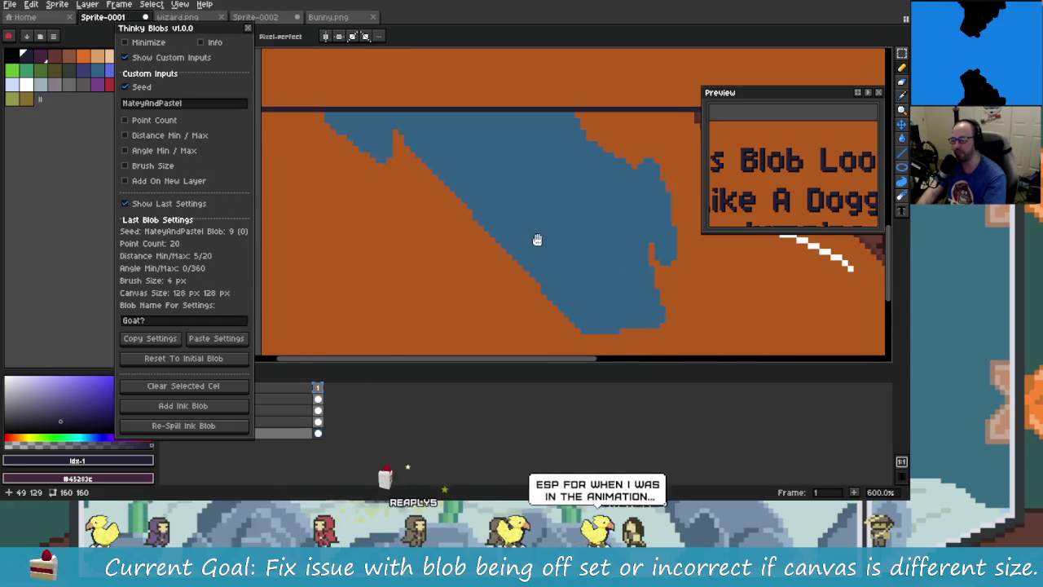
{"action": "scroll", "coordinate": [423, 159], "scroll_direction": "down", "scroll_amount": 2}
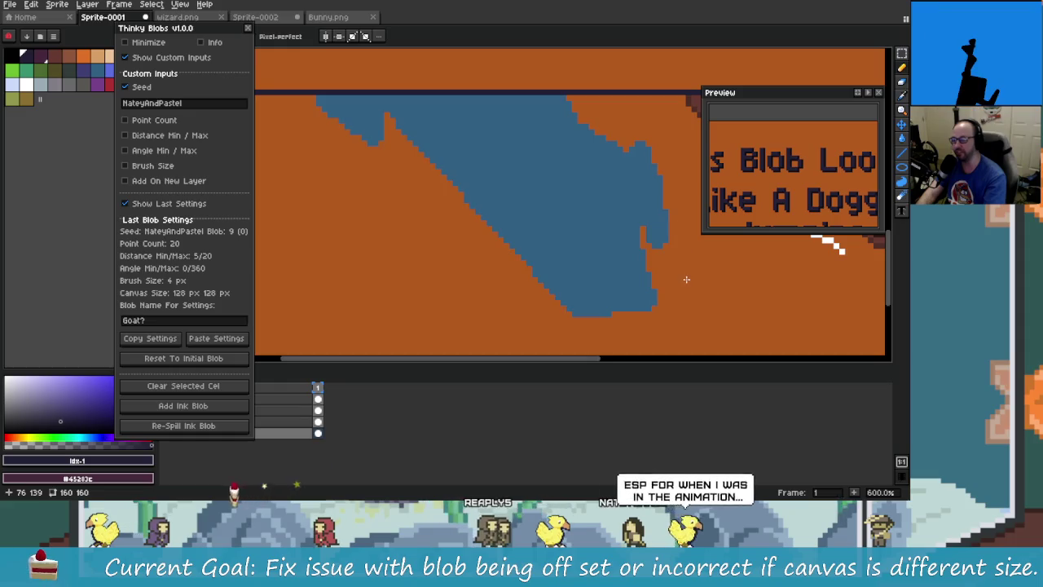
{"action": "scroll", "coordinate": [571, 244], "scroll_direction": "right", "scroll_amount": 3}
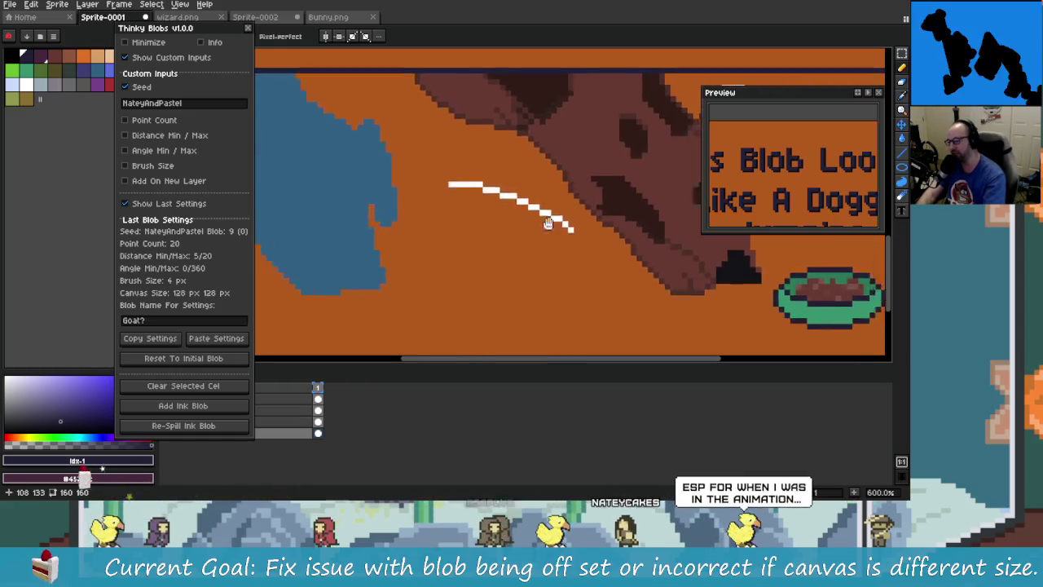
{"action": "scroll", "coordinate": [489, 236], "scroll_direction": "down", "scroll_amount": 2}
{"action": "scroll", "coordinate": [423, 229], "scroll_direction": "up", "scroll_amount": 3}
{"action": "scroll", "coordinate": [431, 237], "scroll_direction": "down", "scroll_amount": 2}
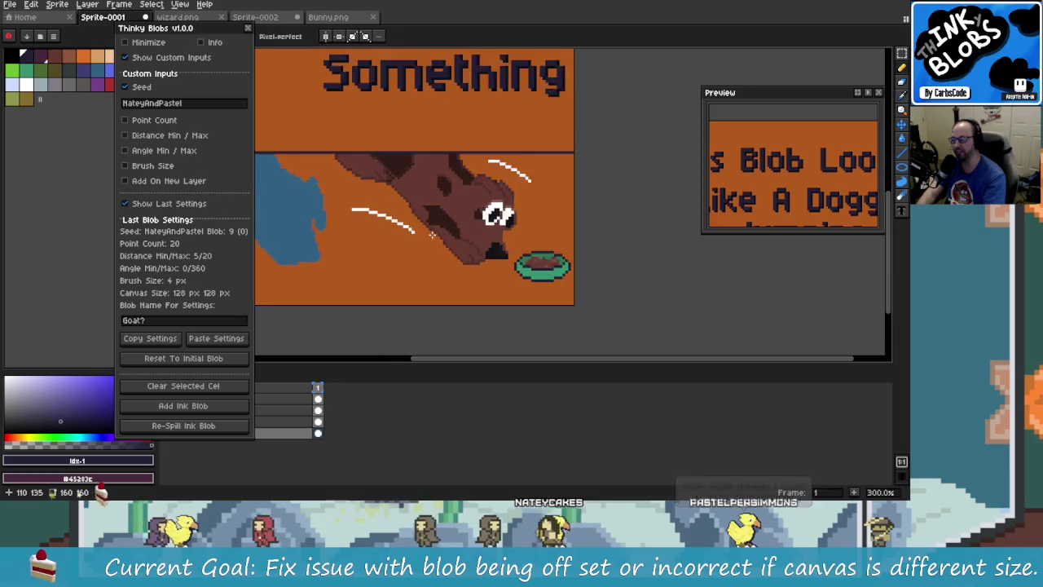
{"action": "scroll", "coordinate": [448, 244], "scroll_direction": "up", "scroll_amount": 2}
{"action": "scroll", "coordinate": [491, 280], "scroll_direction": "down", "scroll_amount": 2}
{"action": "left_click_drag", "start_coordinate": [491, 280], "coordinate": [494, 298]}
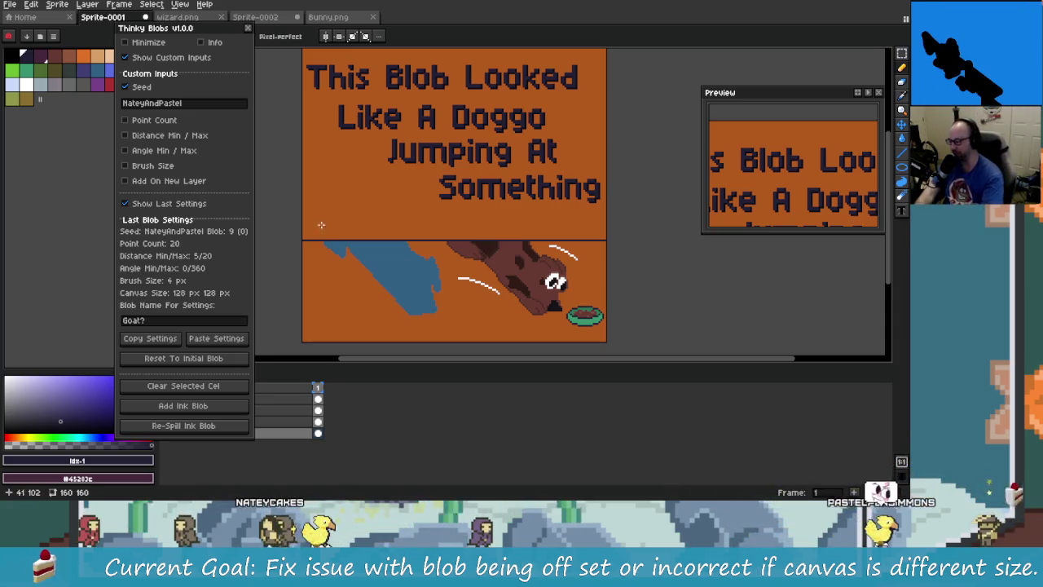
Toggle point count, angle range and brush size inputs back off, then return to Sprite-0002
{"action": "left_click", "coordinate": [150, 120]}
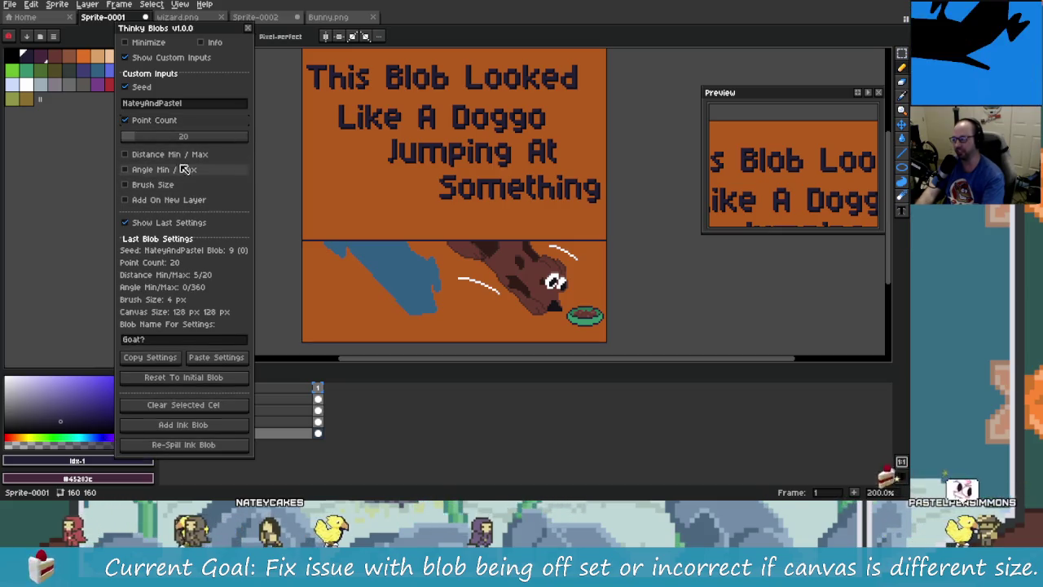
{"action": "left_click", "coordinate": [151, 120]}
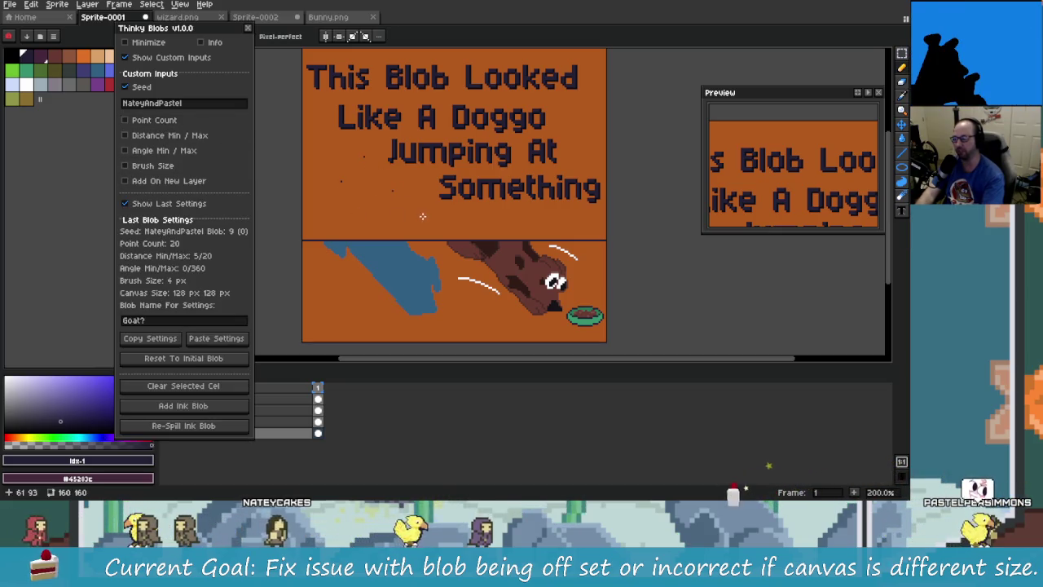
{"action": "key", "text": "ctrl+z"}
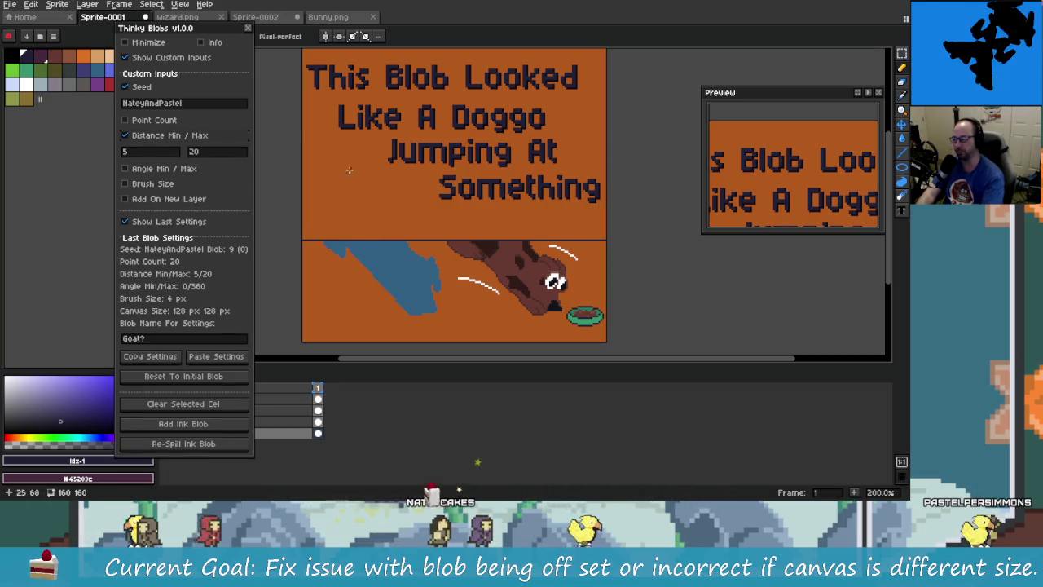
{"action": "left_click", "coordinate": [157, 172]}
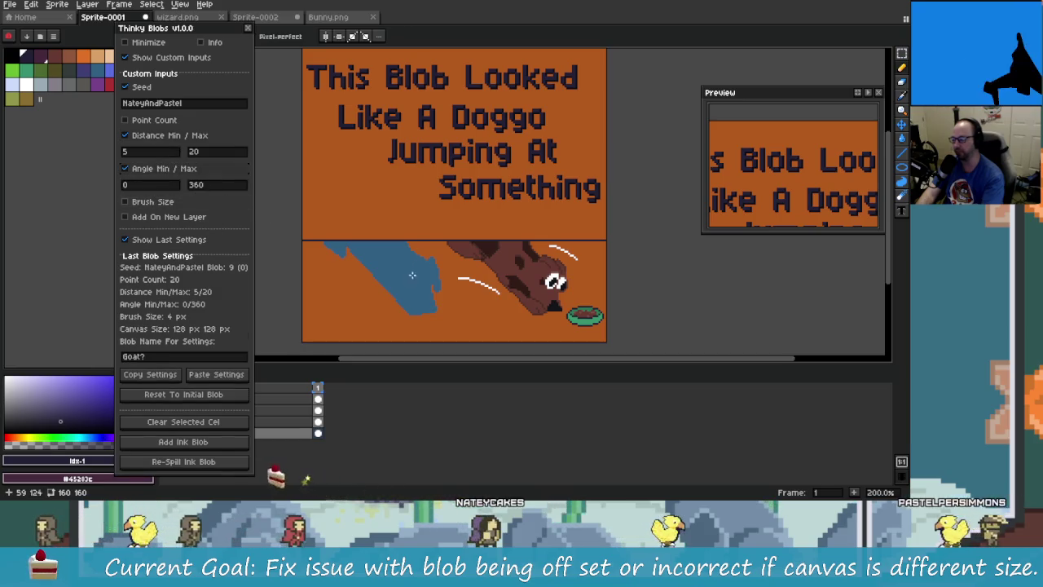
{"action": "left_click", "coordinate": [159, 169]}
{"action": "left_click", "coordinate": [160, 185]}
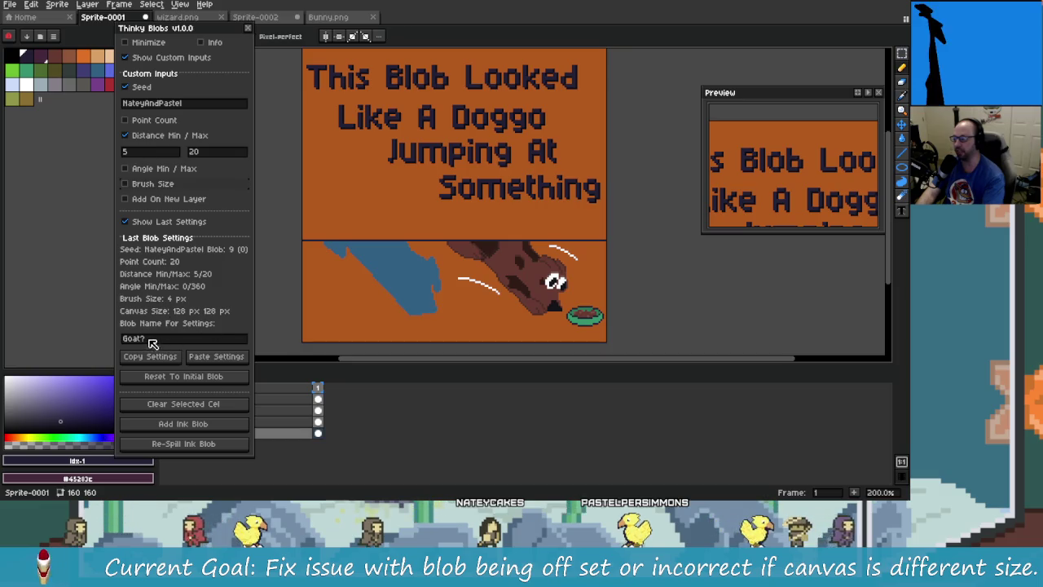
{"action": "left_click", "coordinate": [269, 17]}
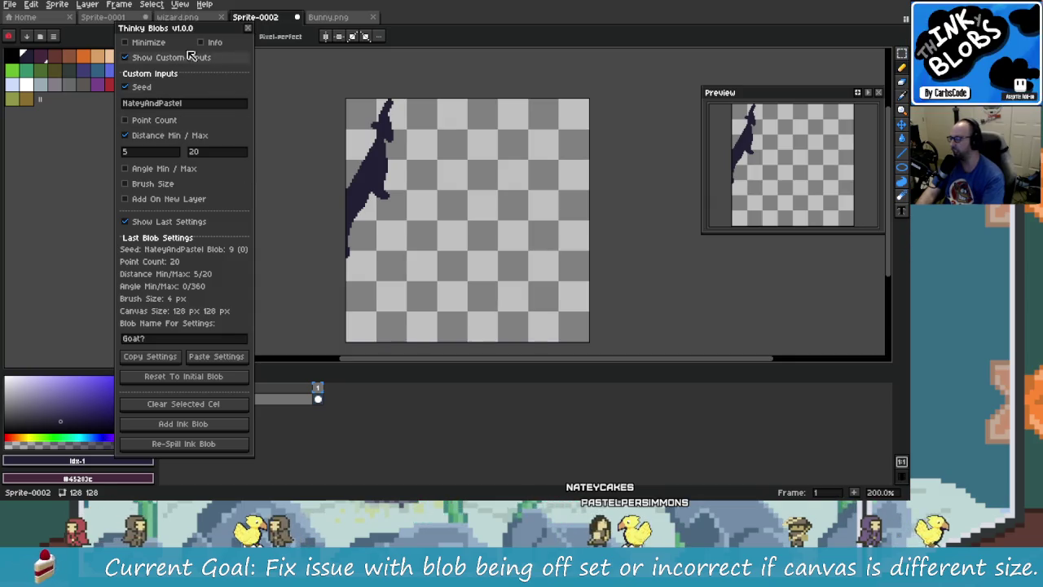
Reopen Thinky Blobs beside the canvas with custom inputs and a fixed Seed enabled
{"action": "left_click", "coordinate": [248, 27]}
{"action": "left_click", "coordinate": [79, 5]}
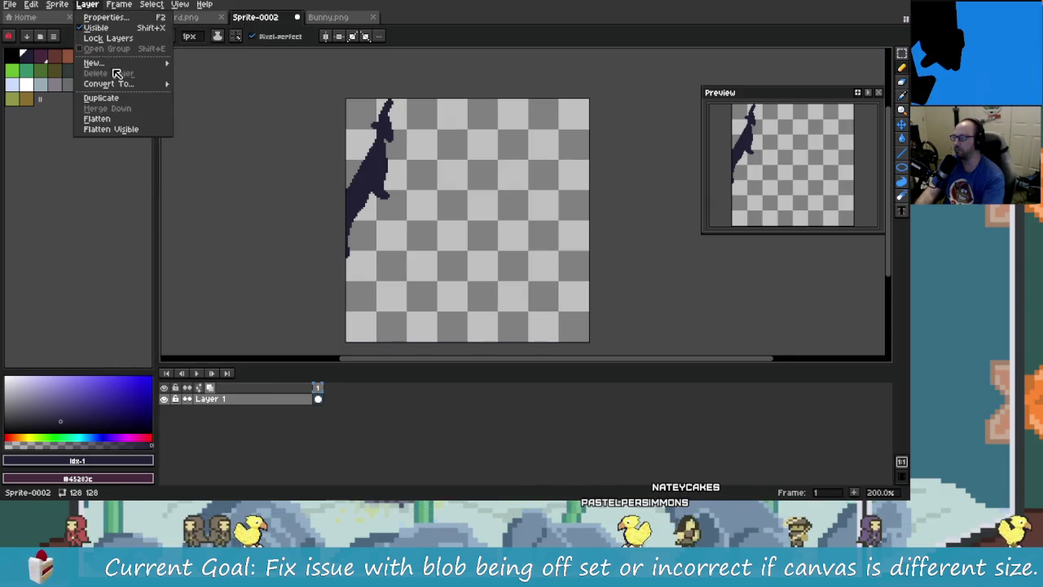
{"action": "key", "text": "Escape"}
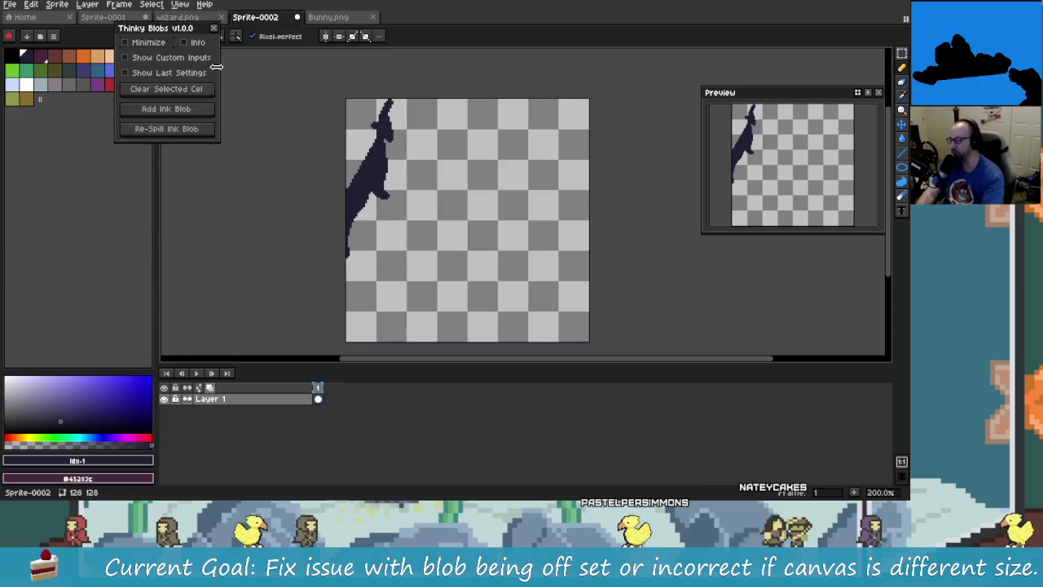
{"action": "left_click_drag", "start_coordinate": [163, 27], "coordinate": [234, 90]}
{"action": "left_click", "coordinate": [198, 119]}
{"action": "left_click", "coordinate": [213, 149]}
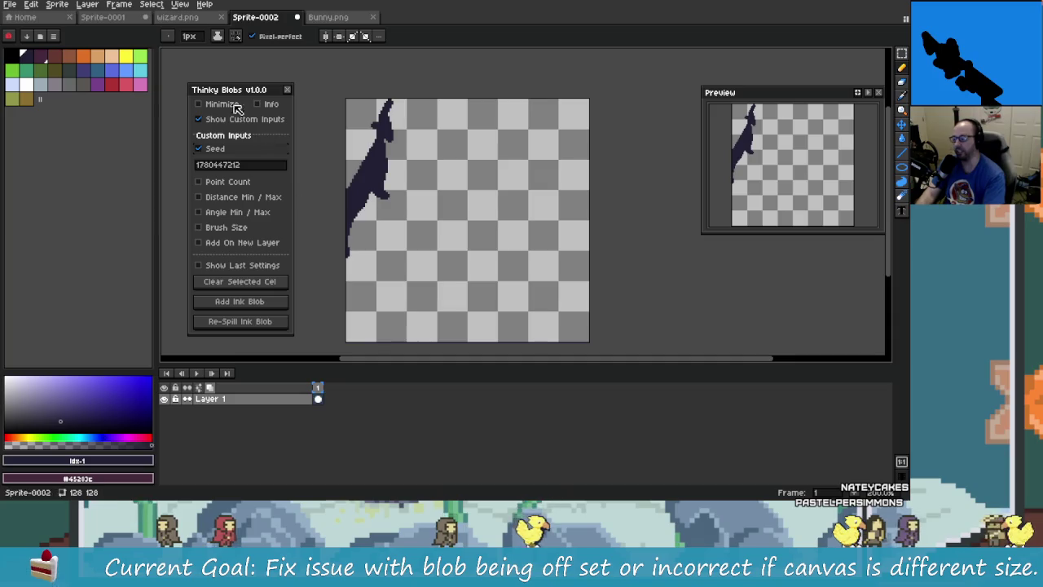
{"action": "left_click_drag", "start_coordinate": [251, 96], "coordinate": [240, 69]}
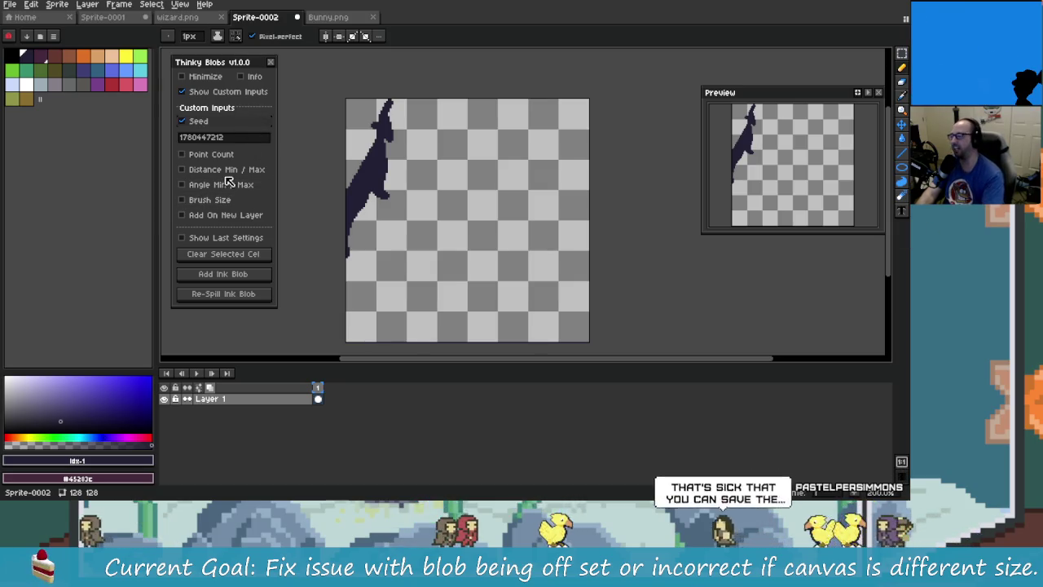
Spill an ink blob, re-spill it four times, clear the cel, and show last settings
{"action": "left_click", "coordinate": [240, 292]}
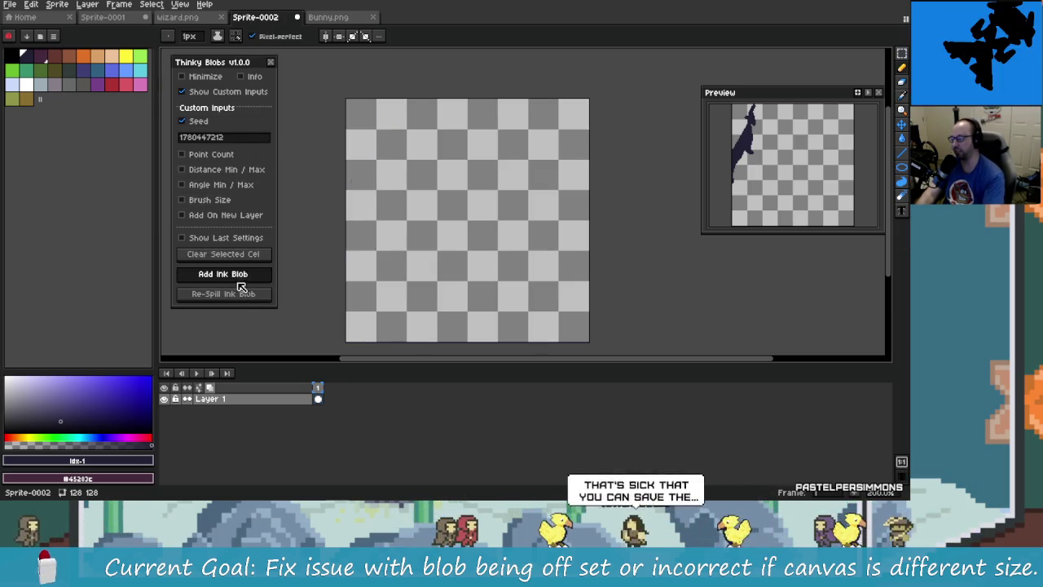
{"action": "left_click", "coordinate": [240, 302]}
{"action": "left_click", "coordinate": [239, 301]}
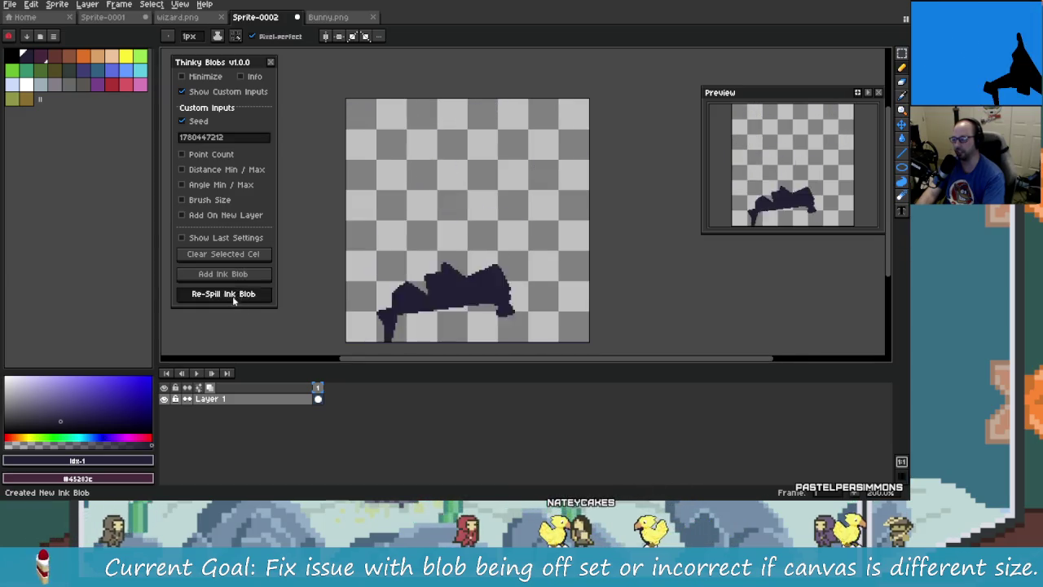
{"action": "left_click", "coordinate": [238, 301]}
{"action": "left_click", "coordinate": [239, 302]}
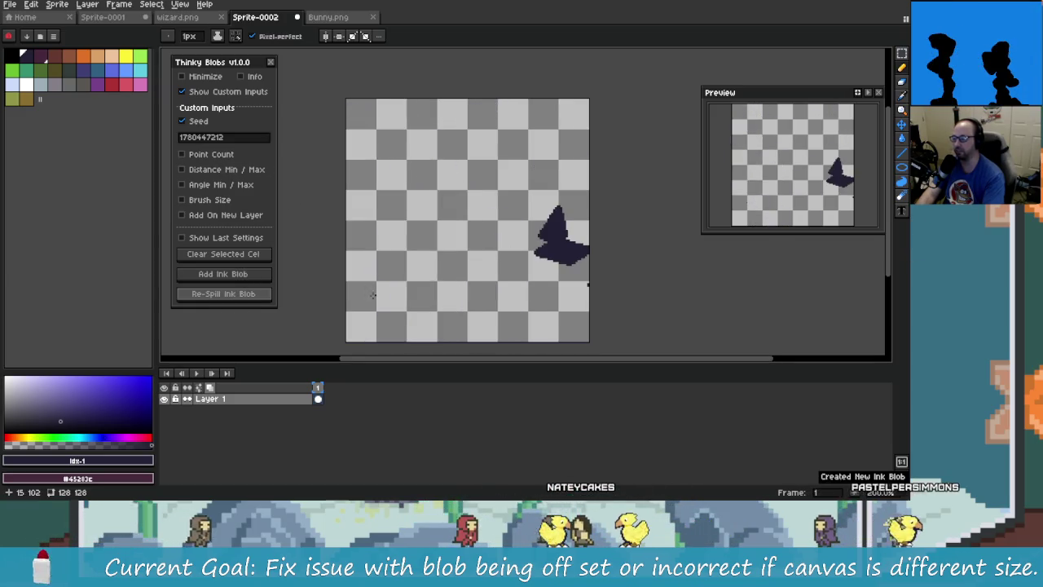
{"action": "left_click", "coordinate": [229, 258]}
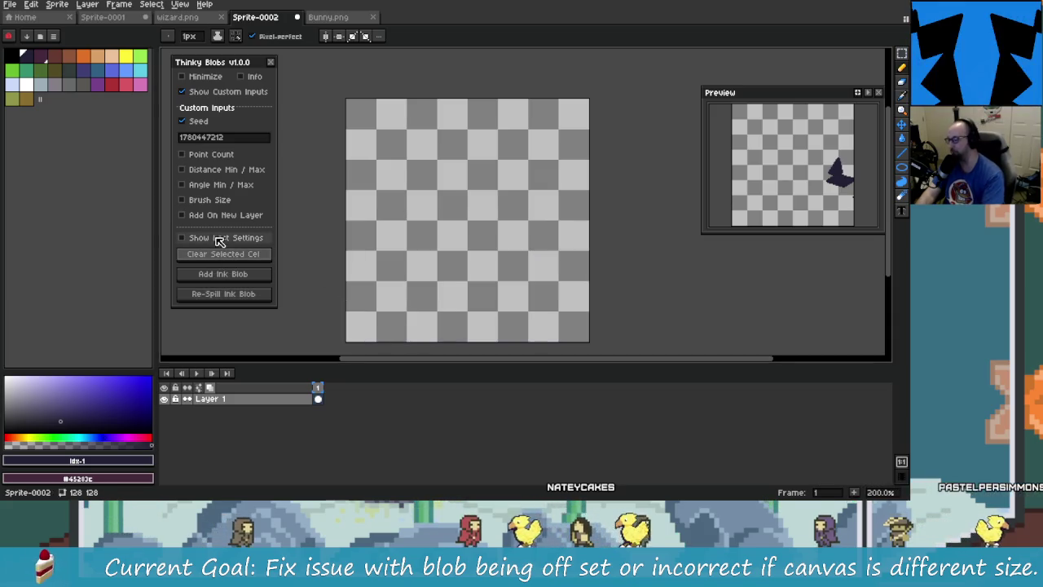
{"action": "left_click", "coordinate": [221, 238]}
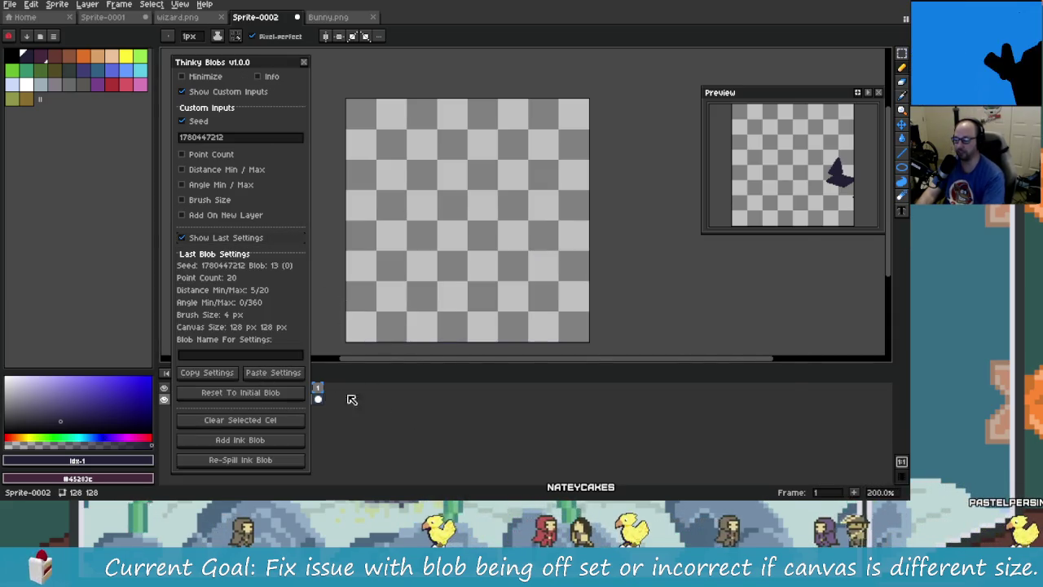
Select and copy the NateyAndPastel seed line in CoolBlobs.txt, then return to Aseprite
{"action": "key", "text": "alt+Tab"}
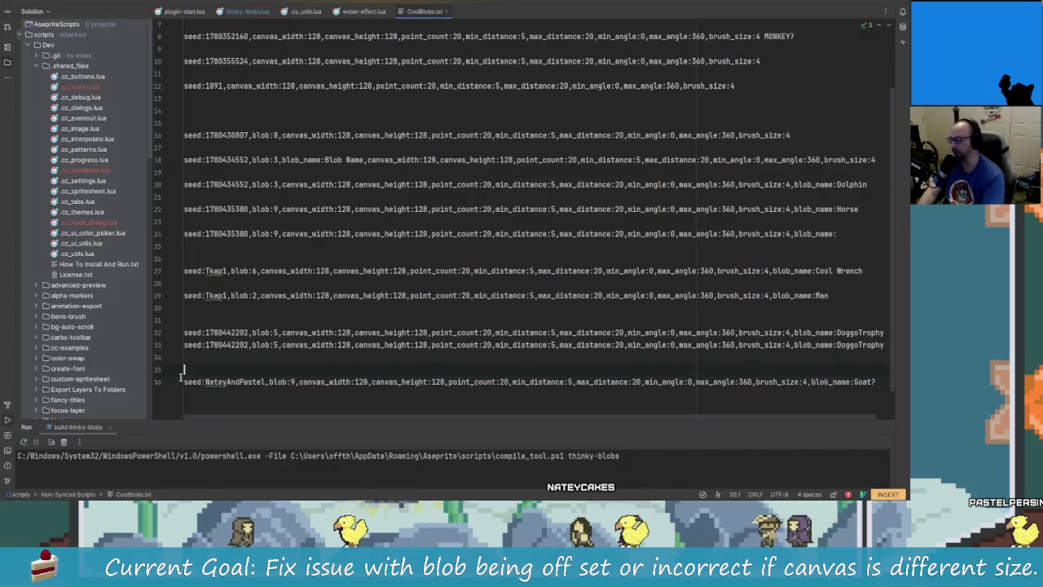
{"action": "left_click_drag", "start_coordinate": [819, 375], "coordinate": [876, 381]}
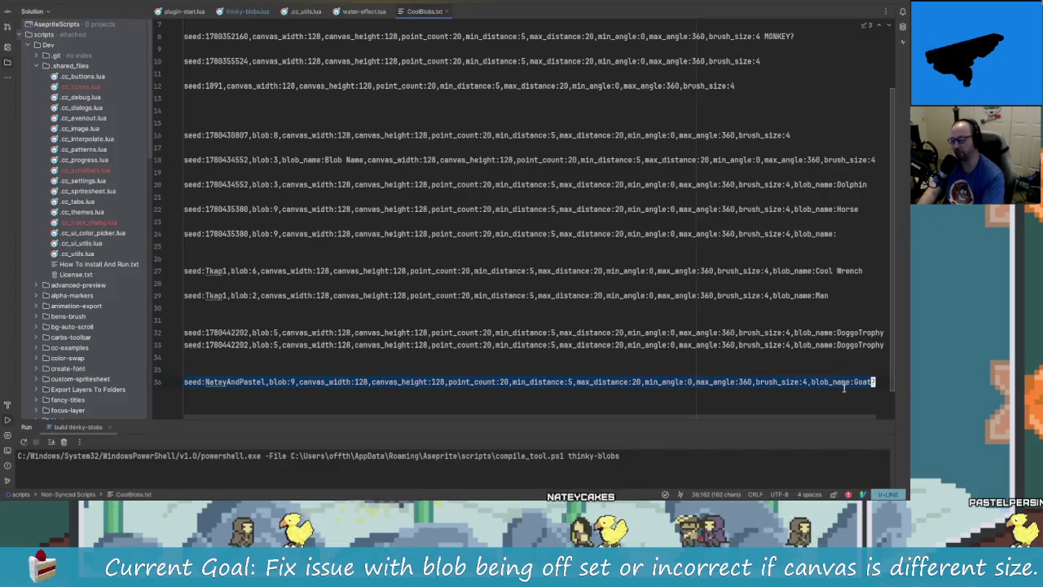
{"action": "key", "text": "alt+Tab"}
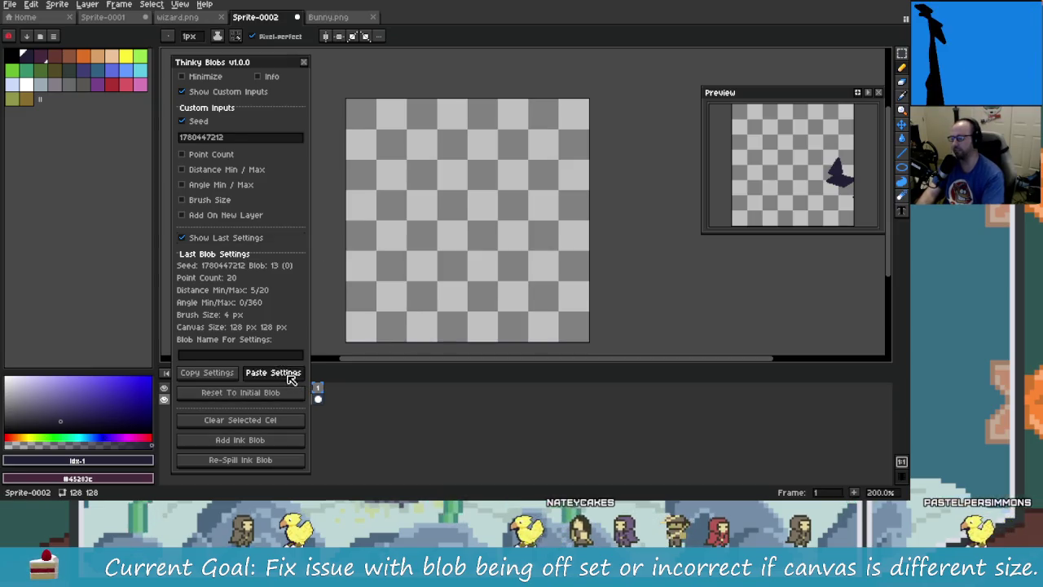
Paste the copied NateyAndPastel seed settings into Thinky Blobs and hide the custom inputs
{"action": "left_click", "coordinate": [291, 377]}
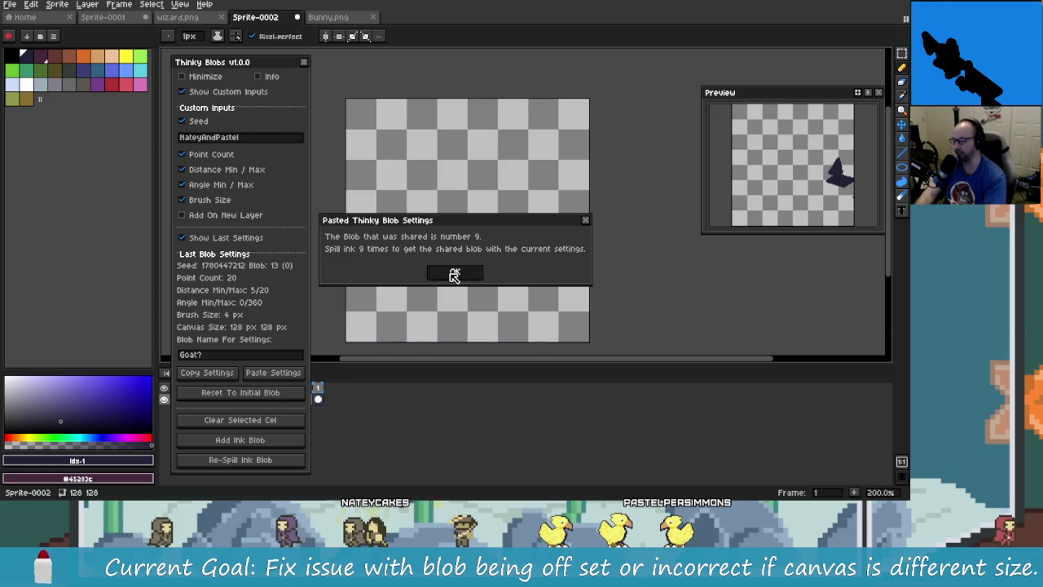
{"action": "left_click", "coordinate": [454, 274]}
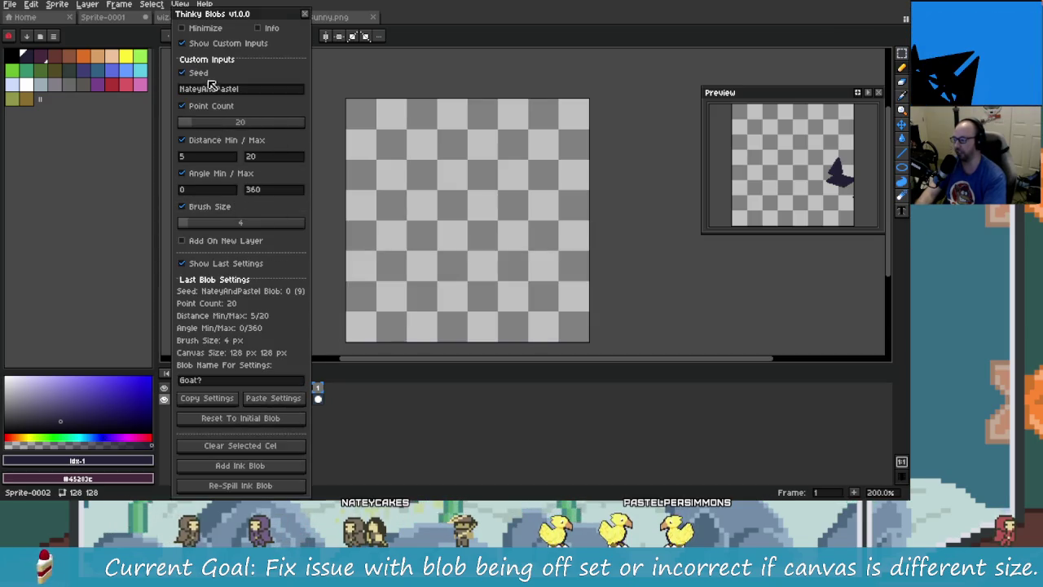
{"action": "left_click", "coordinate": [211, 46]}
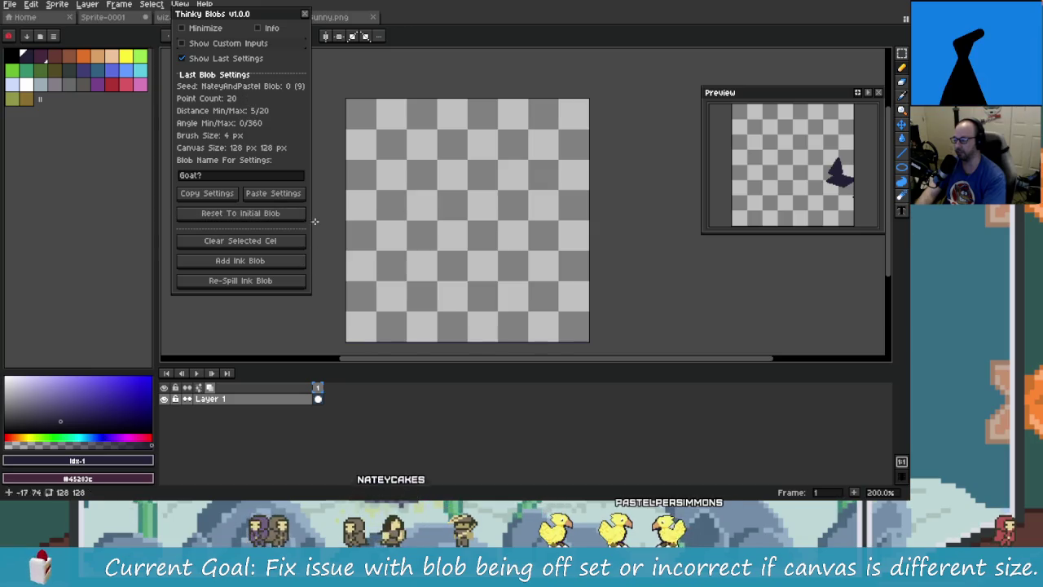
Spill the seeded ink blob, re-spill up to blob 9, and draw a thin curve beside it
{"action": "left_click", "coordinate": [268, 265]}
{"action": "left_click", "coordinate": [280, 287]}
{"action": "left_click", "coordinate": [280, 287]}
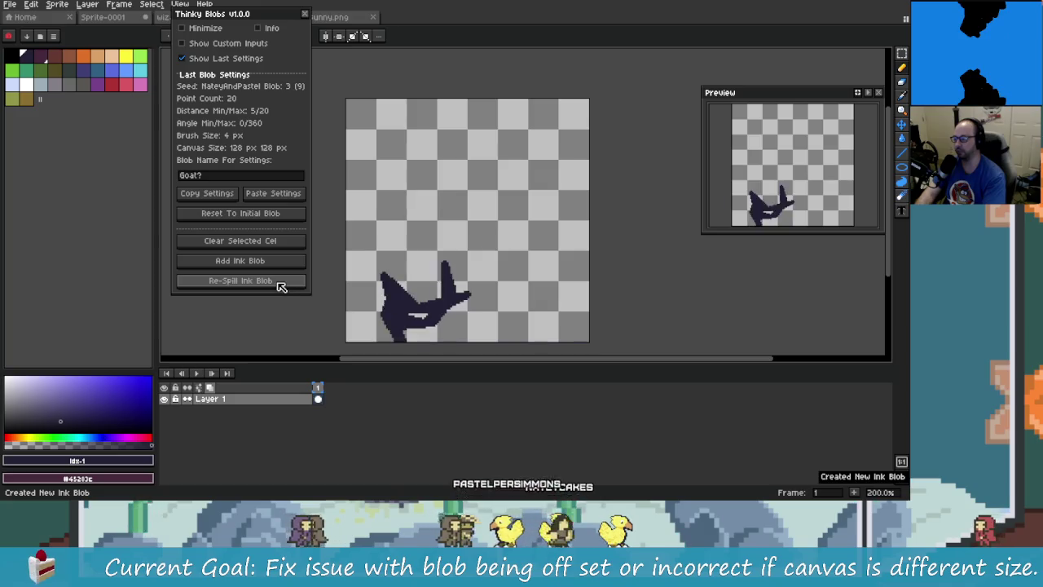
{"action": "left_click", "coordinate": [280, 287]}
{"action": "left_click", "coordinate": [281, 287]}
{"action": "left_click", "coordinate": [281, 287]}
{"action": "left_click", "coordinate": [281, 287]}
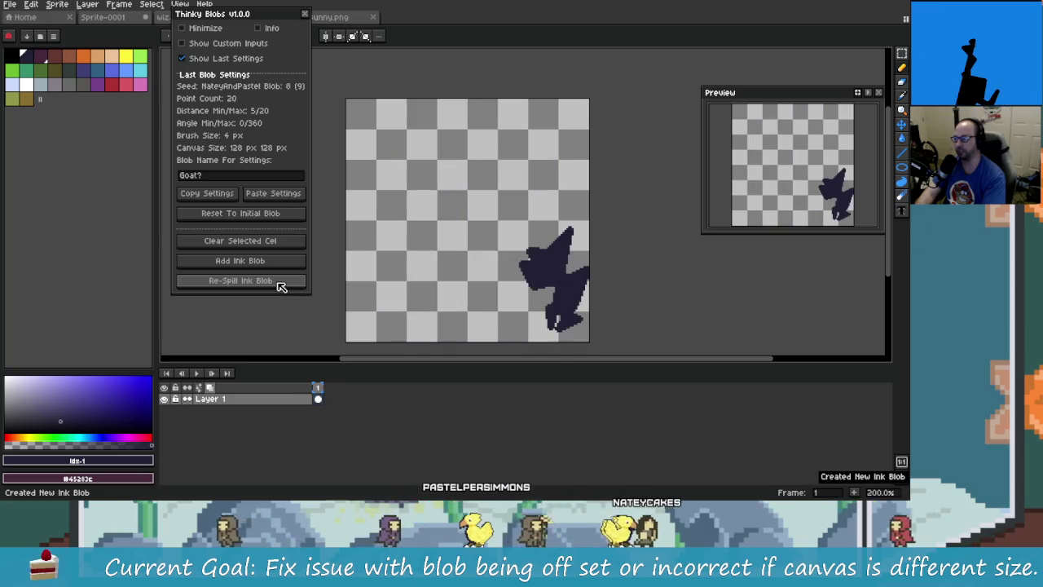
{"action": "left_click", "coordinate": [280, 287]}
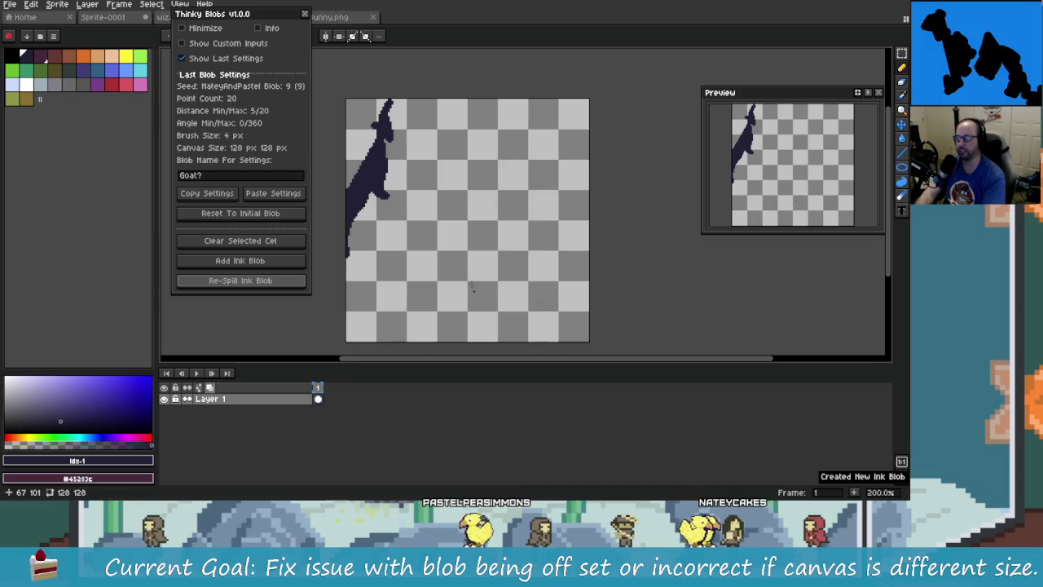
{"action": "left_click_drag", "start_coordinate": [417, 100], "coordinate": [345, 300]}
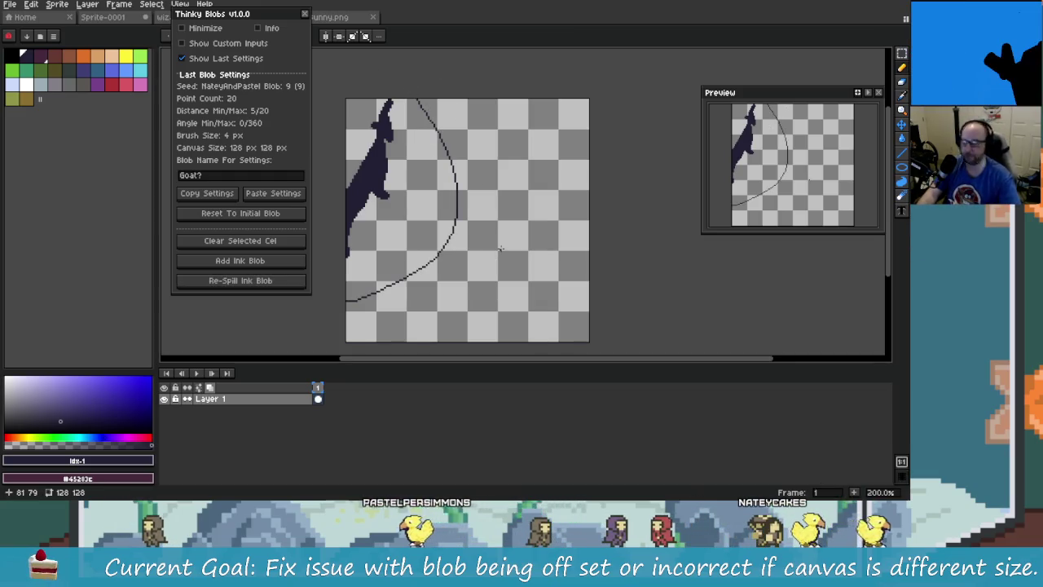
Undo the pencil curve, clear the selection, and bring up the Thinky Blobs itch.io page
{"action": "key", "text": "ctrl+z"}
{"action": "key", "text": "ctrl+d"}
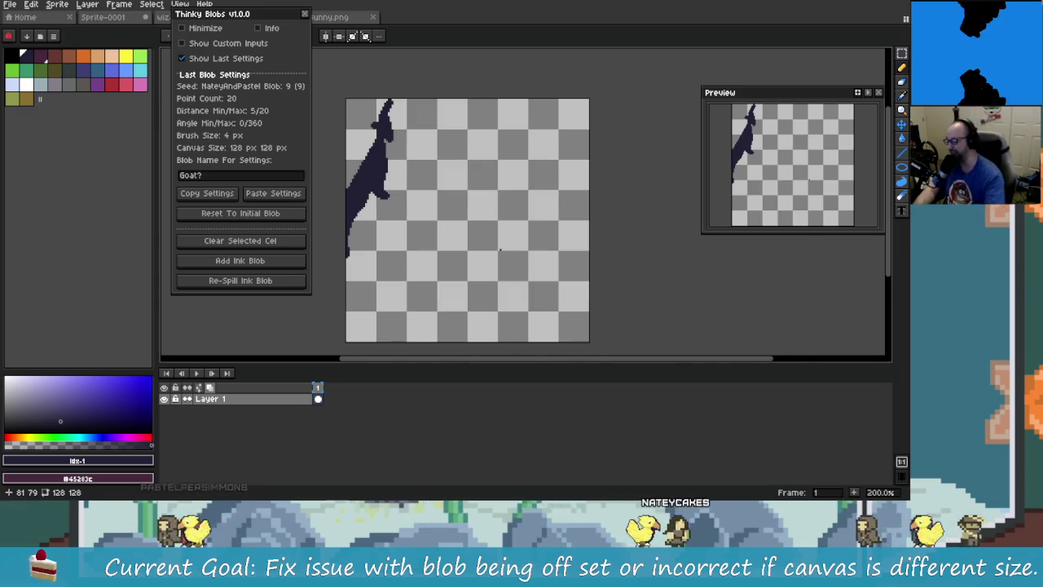
{"action": "key", "text": "alt+Tab"}
{"action": "left_click", "coordinate": [199, 306]}
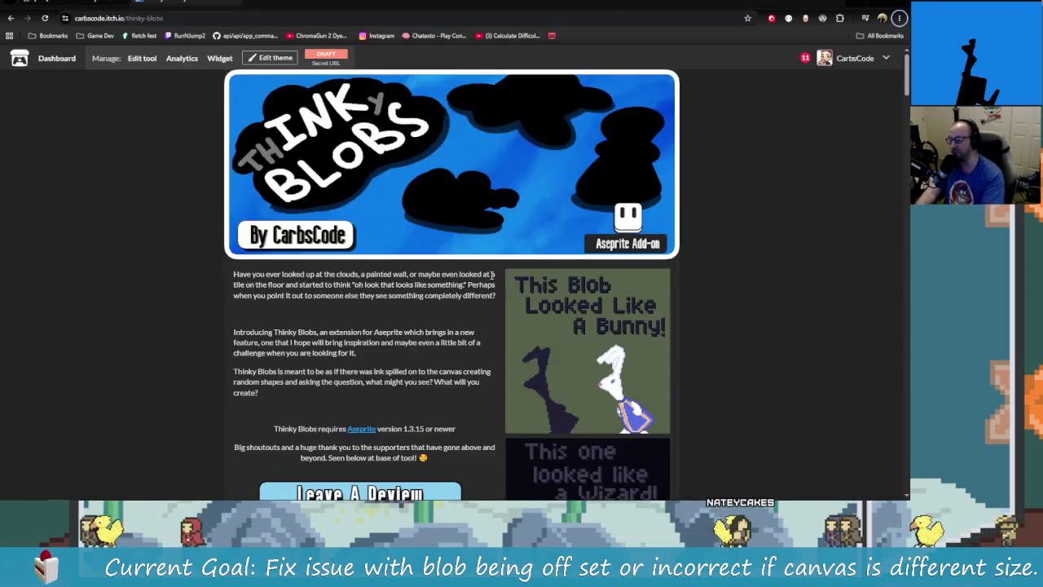
{"action": "scroll", "coordinate": [458, 336], "scroll_direction": "down", "scroll_amount": 2}
{"action": "scroll", "coordinate": [458, 336], "scroll_direction": "down", "scroll_amount": 1}
{"action": "scroll", "coordinate": [476, 326], "scroll_direction": "down", "scroll_amount": 5}
{"action": "scroll", "coordinate": [481, 321], "scroll_direction": "down", "scroll_amount": 1}
{"action": "scroll", "coordinate": [481, 321], "scroll_direction": "down", "scroll_amount": 3}
{"action": "scroll", "coordinate": [432, 349], "scroll_direction": "down", "scroll_amount": 3}
{"action": "scroll", "coordinate": [443, 337], "scroll_direction": "down", "scroll_amount": 3}
{"action": "scroll", "coordinate": [488, 364], "scroll_direction": "down", "scroll_amount": 3}
{"action": "scroll", "coordinate": [546, 359], "scroll_direction": "down", "scroll_amount": 3}
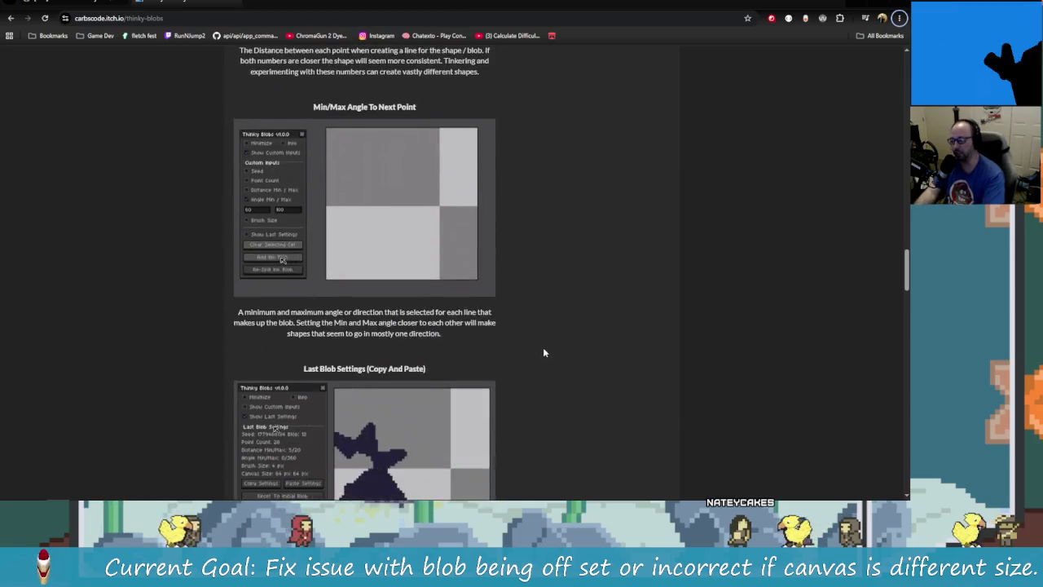
{"action": "scroll", "coordinate": [538, 342], "scroll_direction": "down", "scroll_amount": 3}
{"action": "scroll", "coordinate": [554, 303], "scroll_direction": "down", "scroll_amount": 3}
{"action": "scroll", "coordinate": [571, 305], "scroll_direction": "down", "scroll_amount": 2}
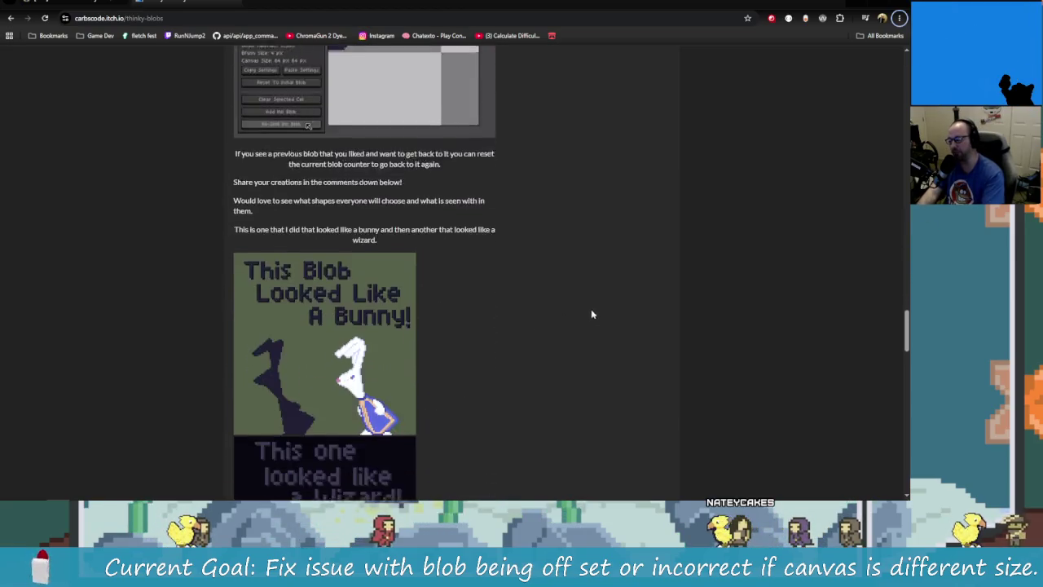
{"action": "scroll", "coordinate": [620, 322], "scroll_direction": "down", "scroll_amount": 2}
{"action": "scroll", "coordinate": [664, 340], "scroll_direction": "down", "scroll_amount": 2}
{"action": "scroll", "coordinate": [705, 359], "scroll_direction": "down", "scroll_amount": 3}
{"action": "scroll", "coordinate": [701, 355], "scroll_direction": "down", "scroll_amount": 3}
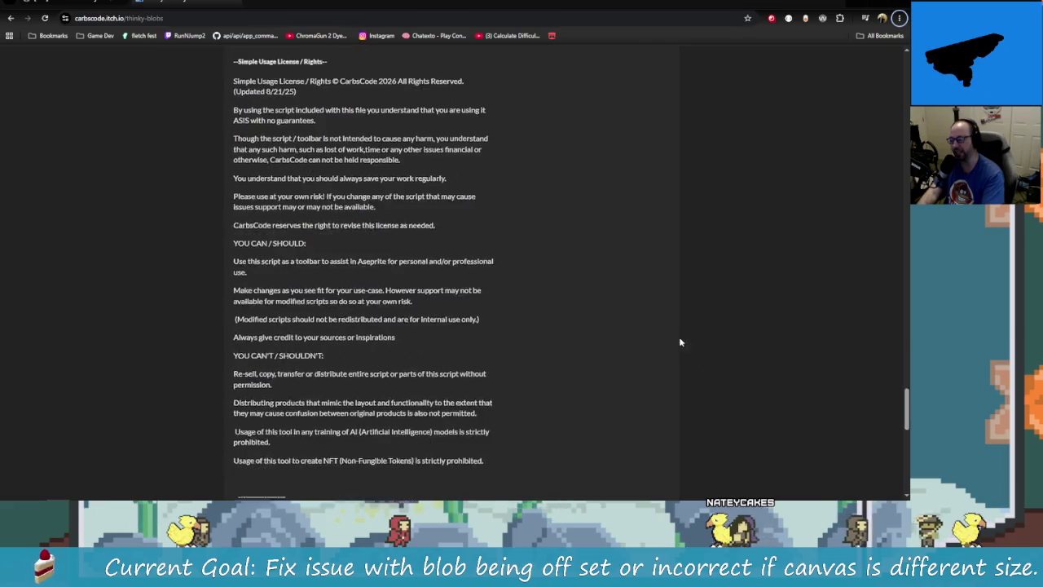
{"action": "scroll", "coordinate": [701, 358], "scroll_direction": "down", "scroll_amount": 5}
{"action": "key", "text": "Home"}
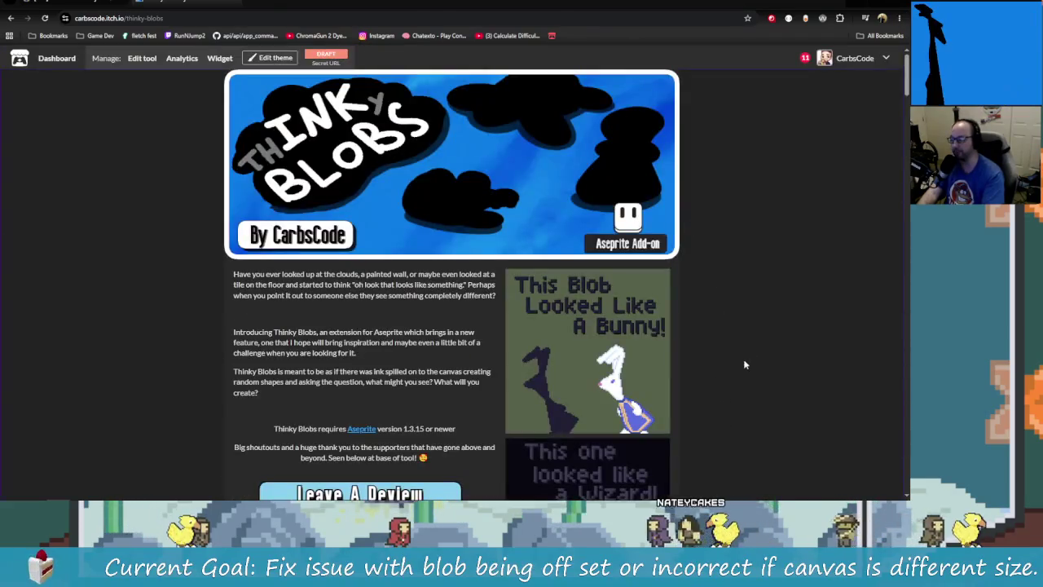
{"action": "scroll", "coordinate": [738, 354], "scroll_direction": "down", "scroll_amount": 2}
{"action": "scroll", "coordinate": [731, 343], "scroll_direction": "down", "scroll_amount": 1}
{"action": "scroll", "coordinate": [693, 330], "scroll_direction": "up", "scroll_amount": 3}
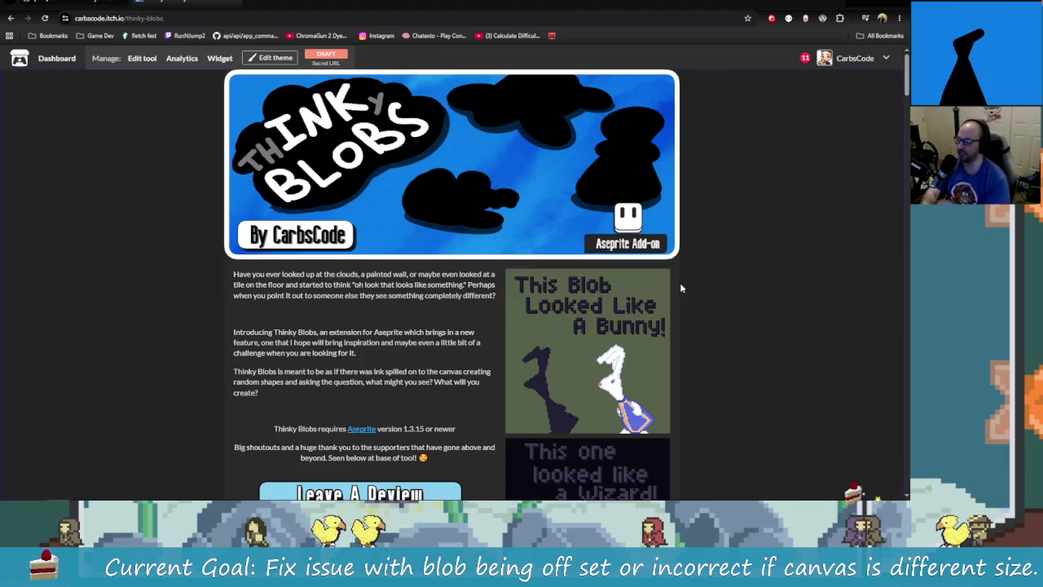
{"action": "key", "text": "alt+Tab"}
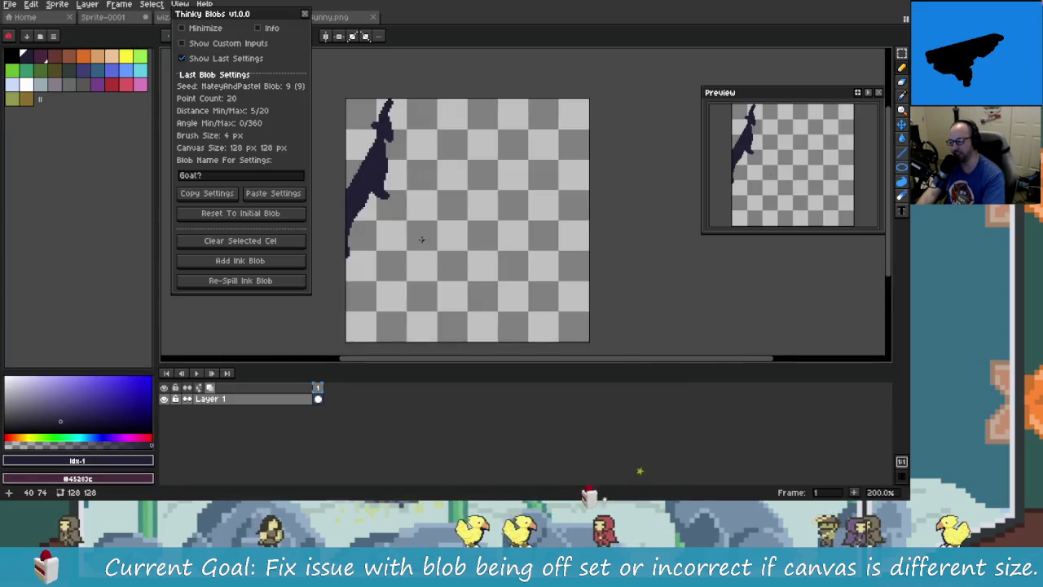
Turn off Show Last Settings in the Thinky Blobs panel, reposition the panel, and switch to the browser
{"action": "left_click_drag", "start_coordinate": [421, 238], "coordinate": [450, 240]}
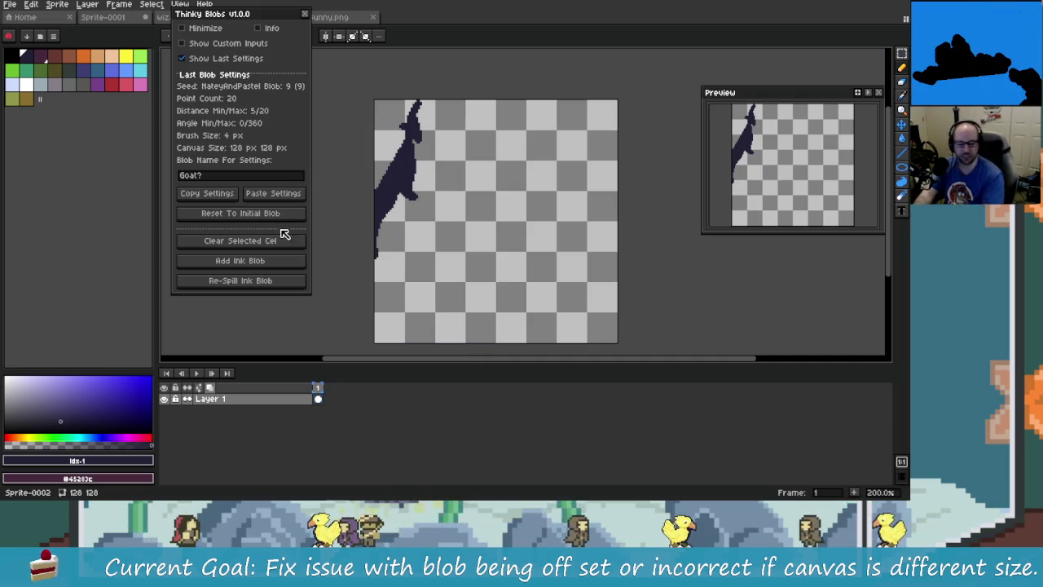
{"action": "left_click", "coordinate": [251, 61]}
{"action": "left_click_drag", "start_coordinate": [254, 14], "coordinate": [260, 102]}
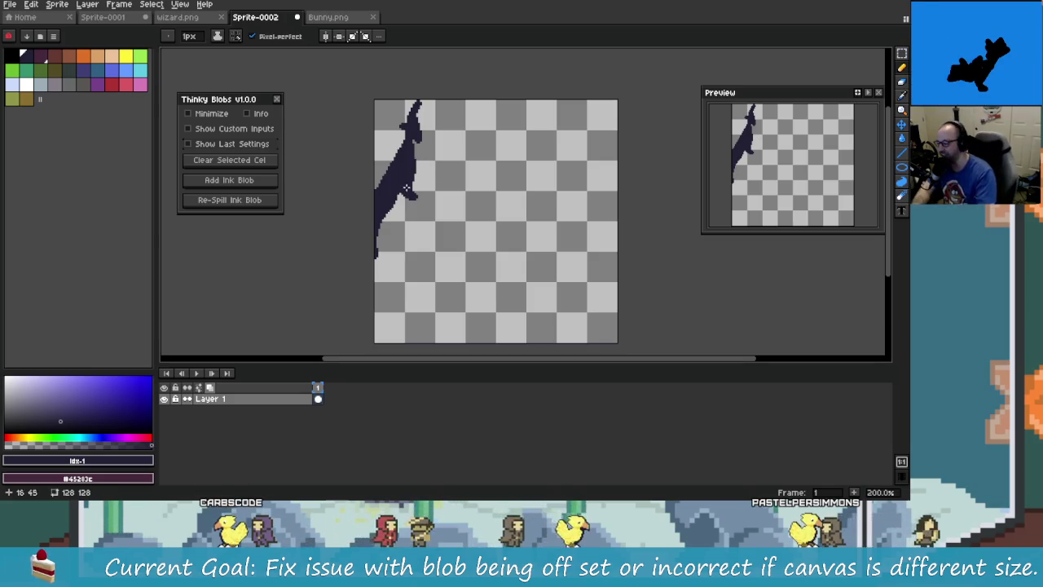
{"action": "left_click_drag", "start_coordinate": [251, 104], "coordinate": [248, 71]}
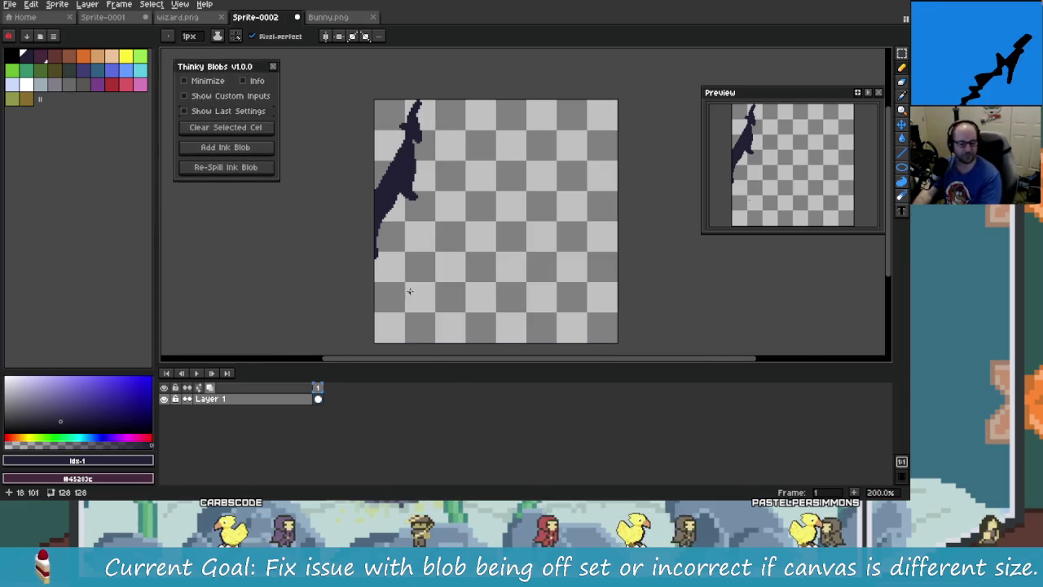
{"action": "key", "text": "alt+Tab"}
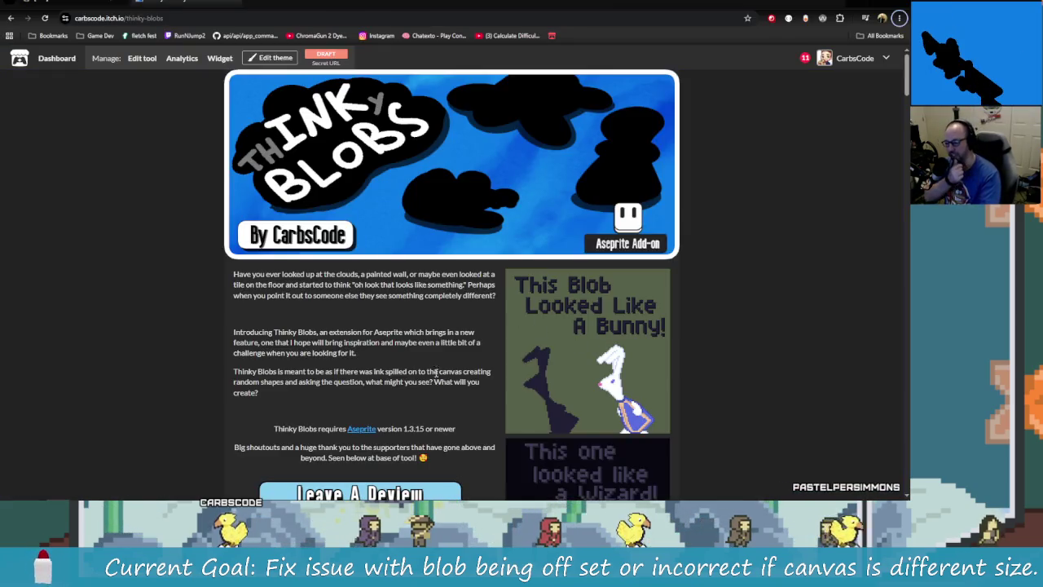
Read the Thinky Blobs itch.io page down to the symmetry and custom-brush examples, then return to Aseprite
{"action": "scroll", "coordinate": [436, 369], "scroll_direction": "down", "scroll_amount": 3}
{"action": "scroll", "coordinate": [491, 423], "scroll_direction": "down", "scroll_amount": 2}
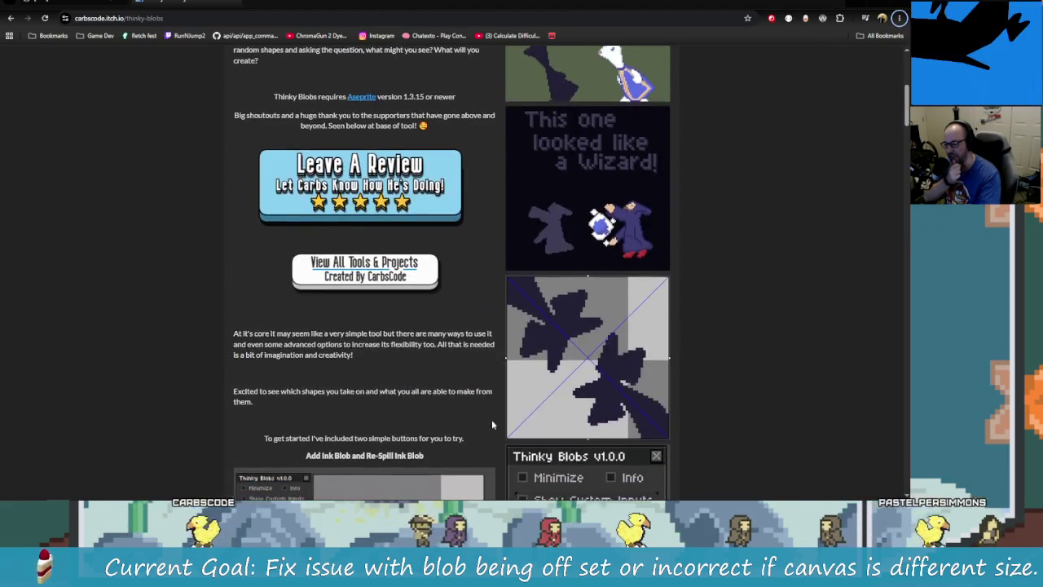
{"action": "scroll", "coordinate": [491, 424], "scroll_direction": "down", "scroll_amount": 1}
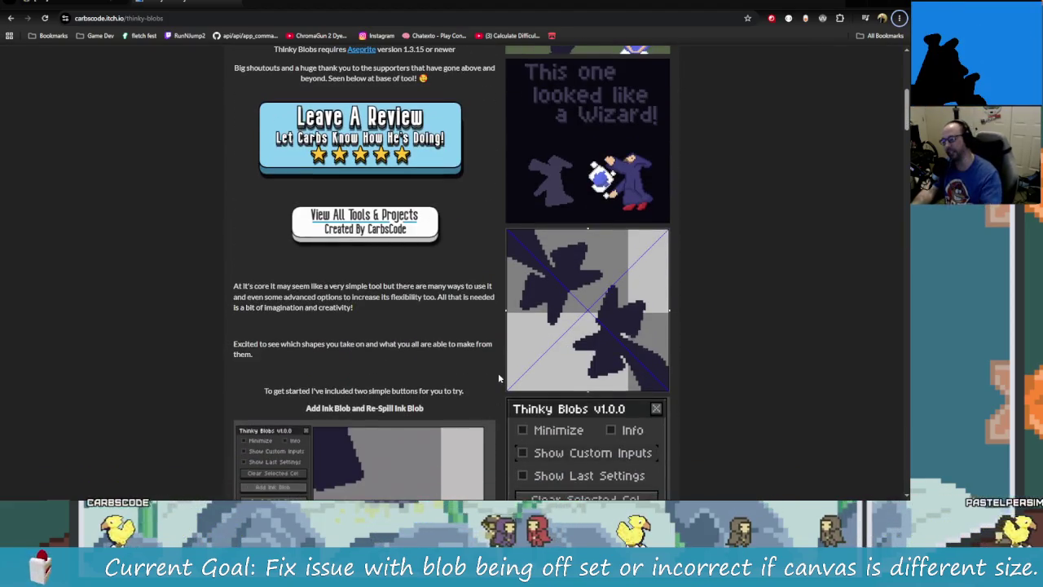
{"action": "scroll", "coordinate": [498, 372], "scroll_direction": "down", "scroll_amount": 4}
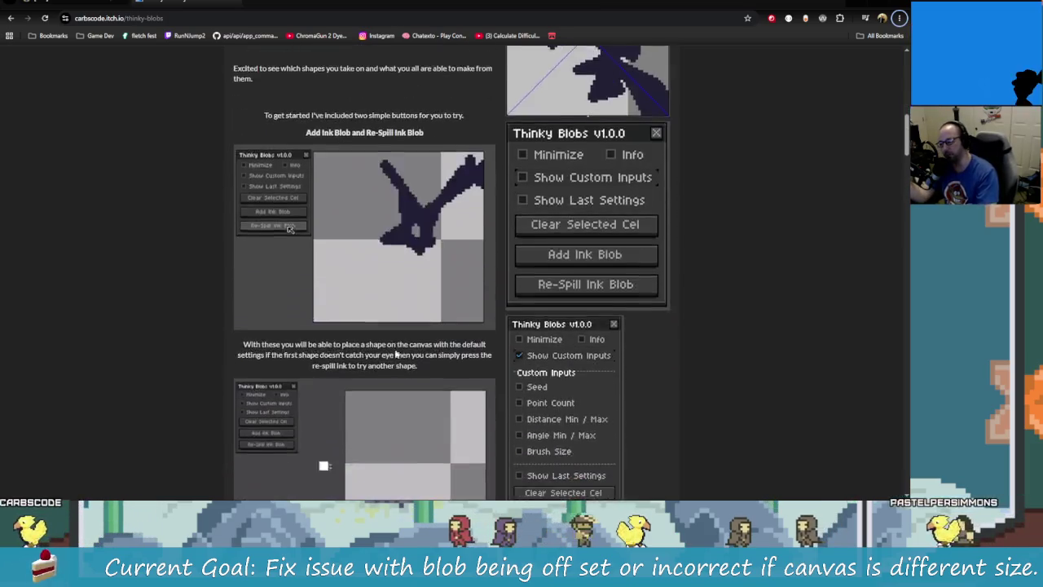
{"action": "scroll", "coordinate": [395, 353], "scroll_direction": "down", "scroll_amount": 3}
{"action": "scroll", "coordinate": [391, 351], "scroll_direction": "down", "scroll_amount": 4}
{"action": "scroll", "coordinate": [380, 342], "scroll_direction": "down", "scroll_amount": 1}
{"action": "scroll", "coordinate": [424, 383], "scroll_direction": "down", "scroll_amount": 2}
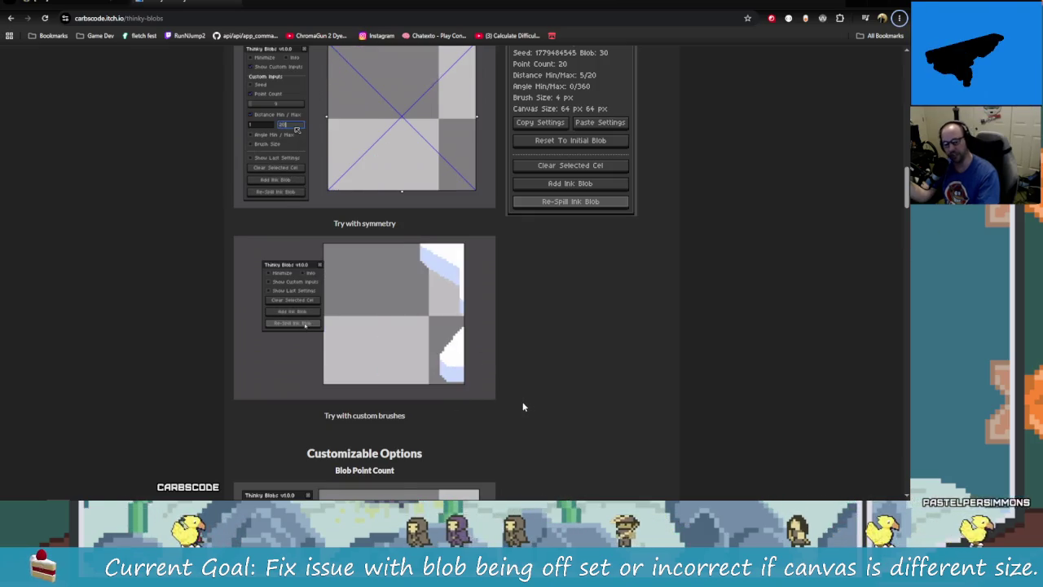
{"action": "scroll", "coordinate": [505, 387], "scroll_direction": "up", "scroll_amount": 2}
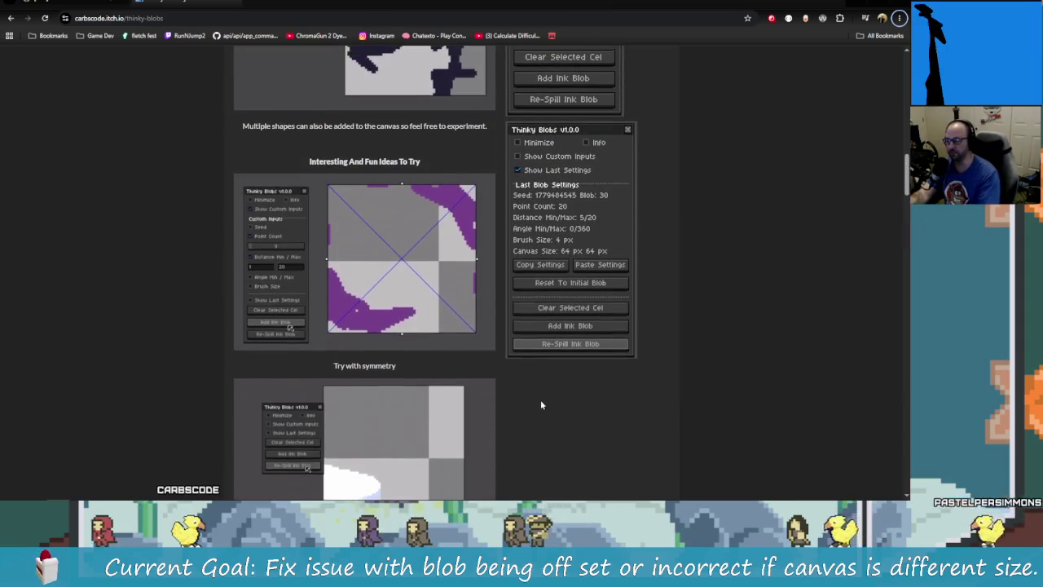
{"action": "key", "text": "alt+Tab"}
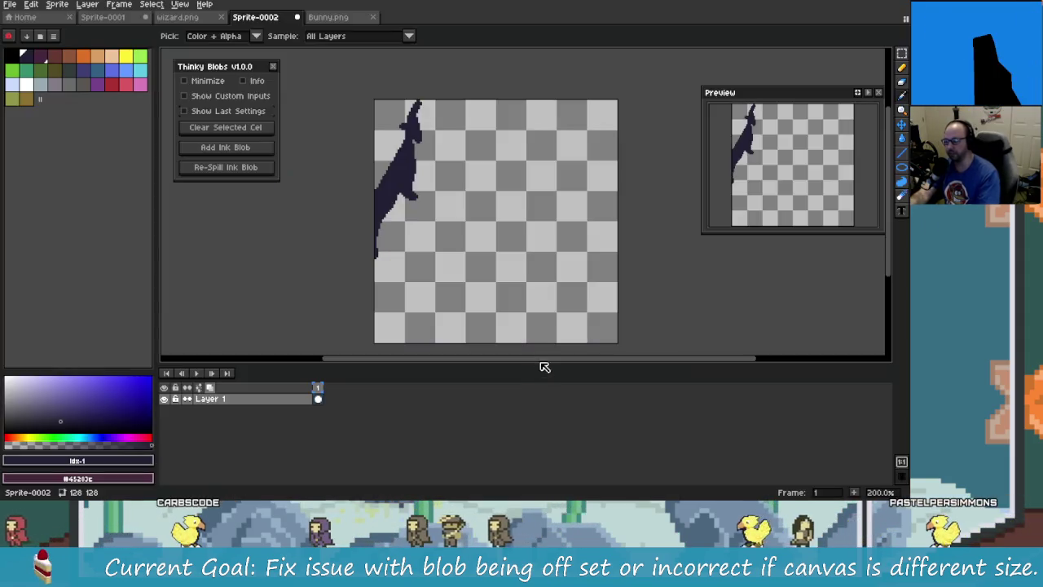
Turn on vertical symmetry and spill, then re-spill, a mirrored ink blob pair
{"action": "left_click", "coordinate": [339, 36]}
{"action": "mouse_move", "coordinate": [392, 161]}
{"action": "left_mouse_down"}
{"action": "mouse_move", "coordinate": [357, 160]}
{"action": "mouse_move", "coordinate": [348, 140]}
{"action": "left_mouse_up"}
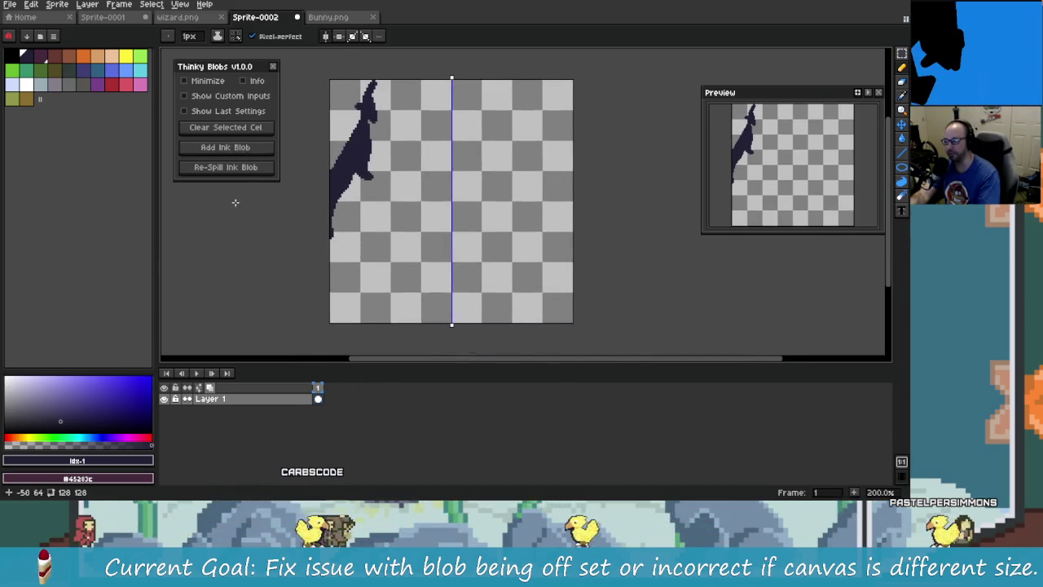
{"action": "left_click", "coordinate": [243, 169]}
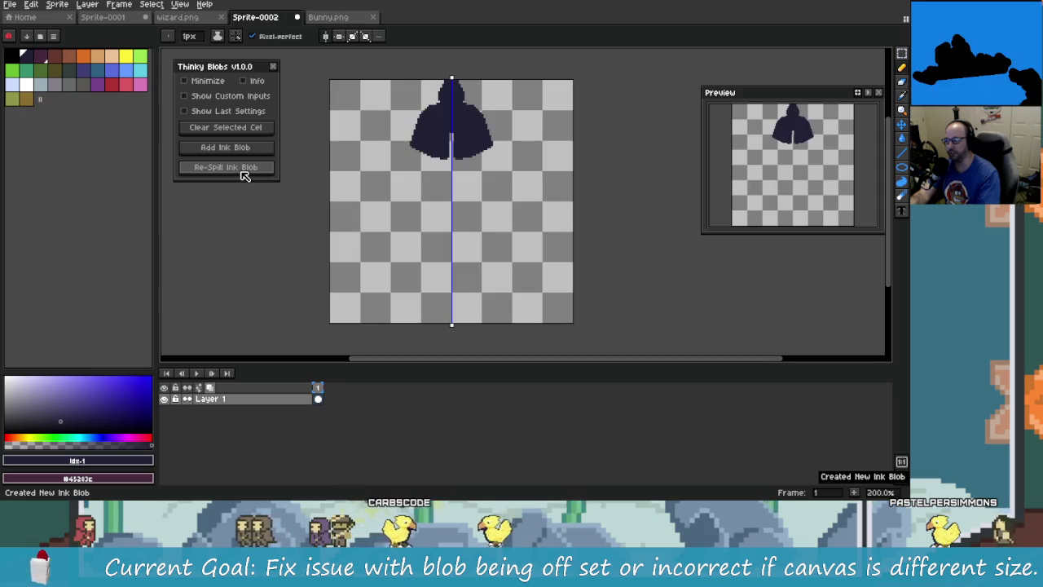
{"action": "left_click", "coordinate": [243, 175]}
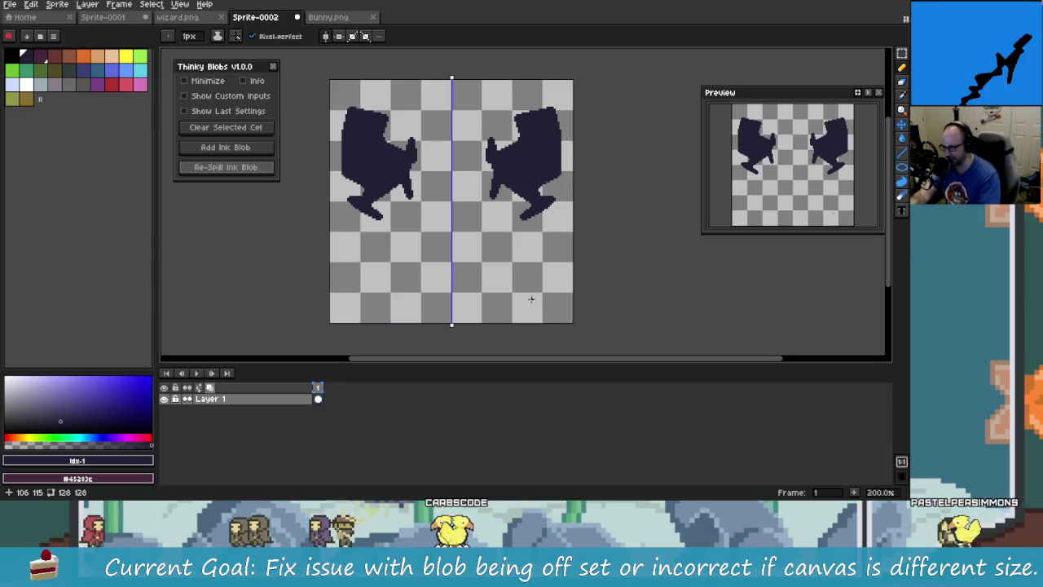
Marquee-select the blobs, try moving the right blob toward the centre, then undo the move
{"action": "left_click", "coordinate": [902, 53]}
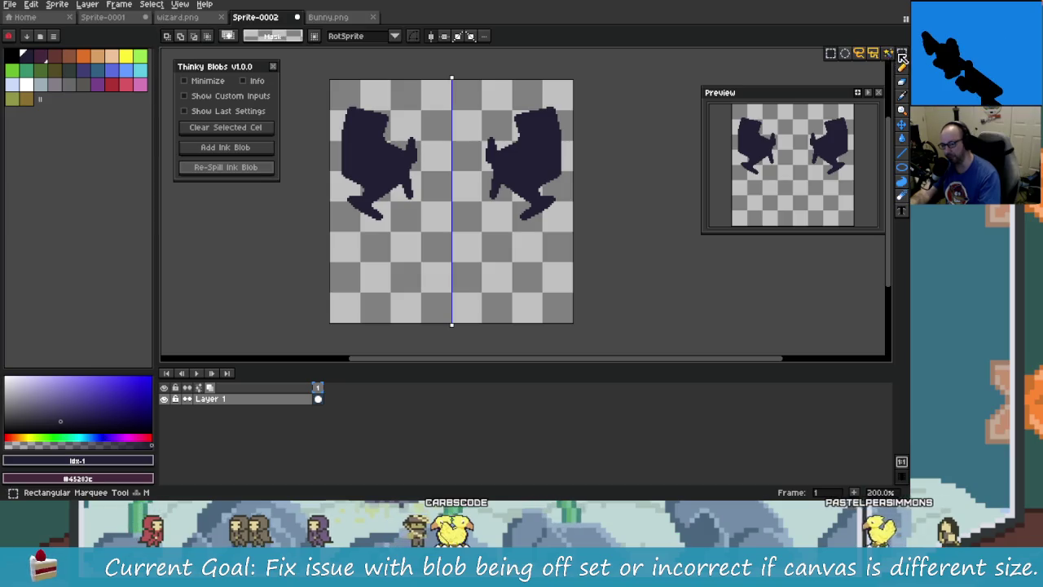
{"action": "left_click_drag", "start_coordinate": [472, 90], "coordinate": [574, 231]}
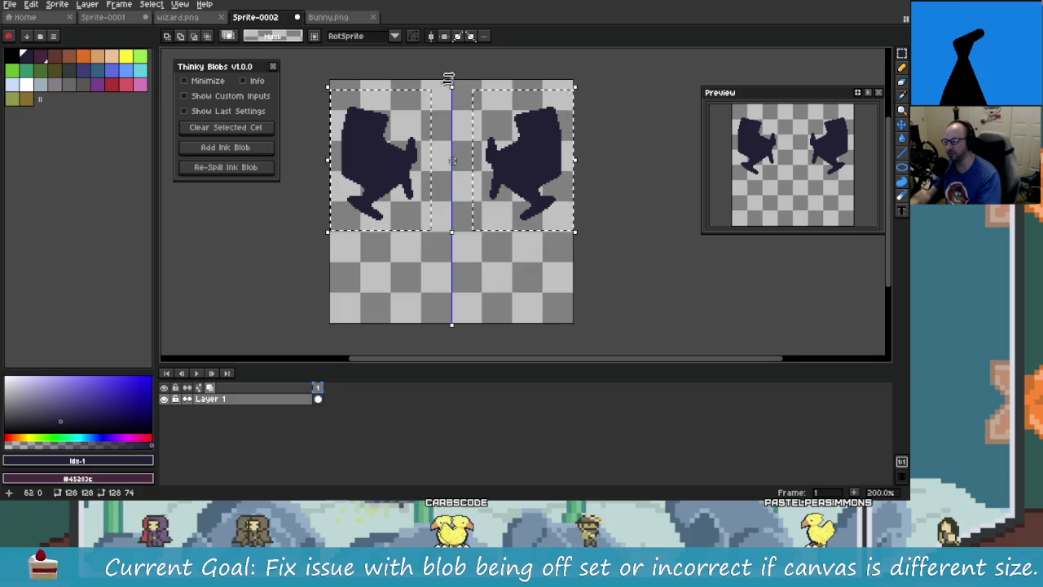
{"action": "key", "text": "Left"}
{"action": "key", "text": "Left"}
{"action": "key", "text": "Left"}
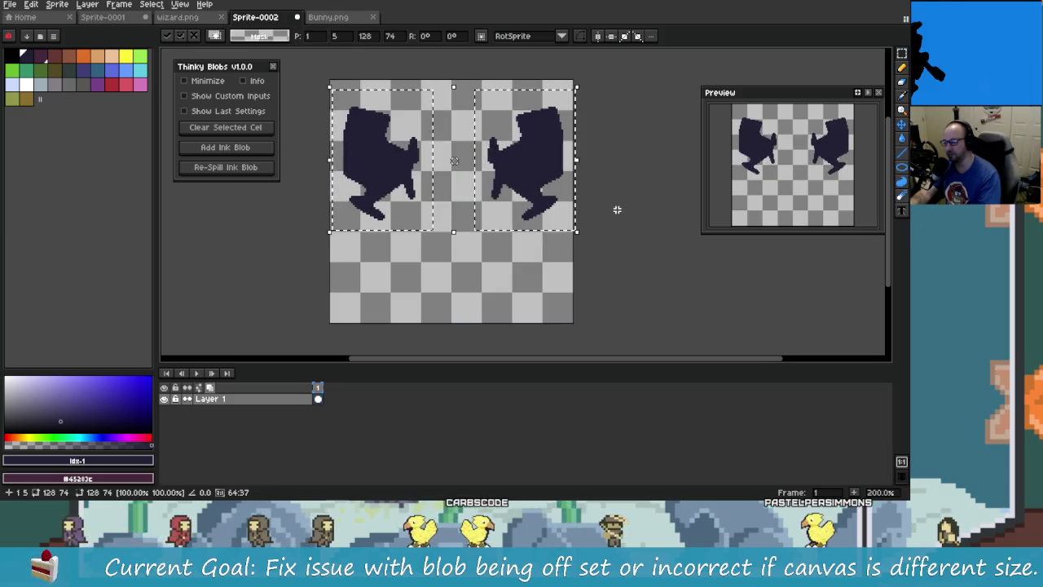
{"action": "left_click_drag", "start_coordinate": [477, 82], "coordinate": [577, 214]}
{"action": "mouse_move", "coordinate": [530, 163]}
{"action": "left_mouse_down"}
{"action": "mouse_move", "coordinate": [474, 169]}
{"action": "mouse_move", "coordinate": [480, 180]}
{"action": "mouse_move", "coordinate": [461, 169]}
{"action": "mouse_move", "coordinate": [546, 178]}
{"action": "left_mouse_up"}
{"action": "key", "text": "ctrl+z"}
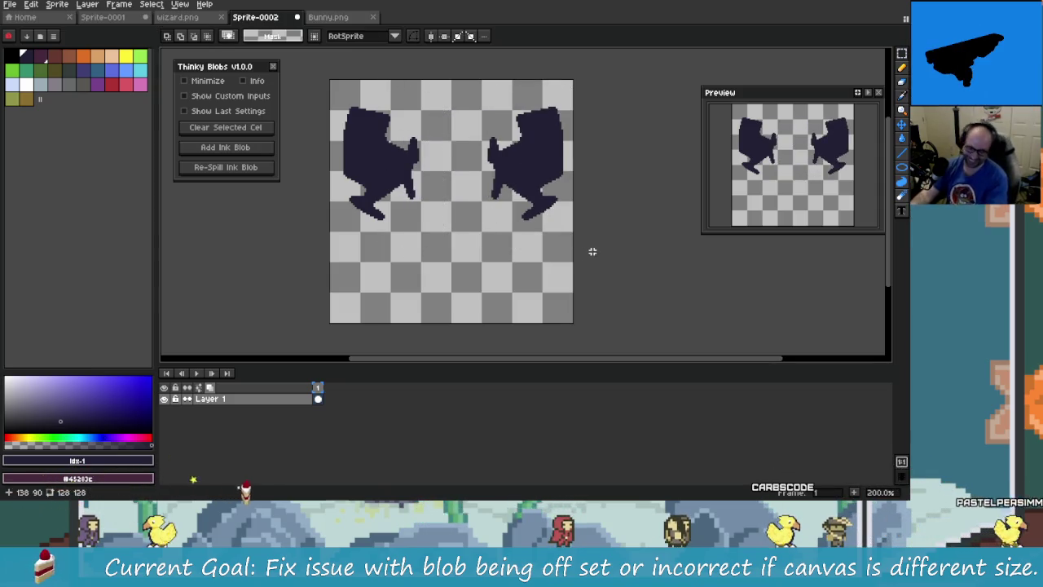
{"action": "left_click_drag", "start_coordinate": [448, 156], "coordinate": [415, 173]}
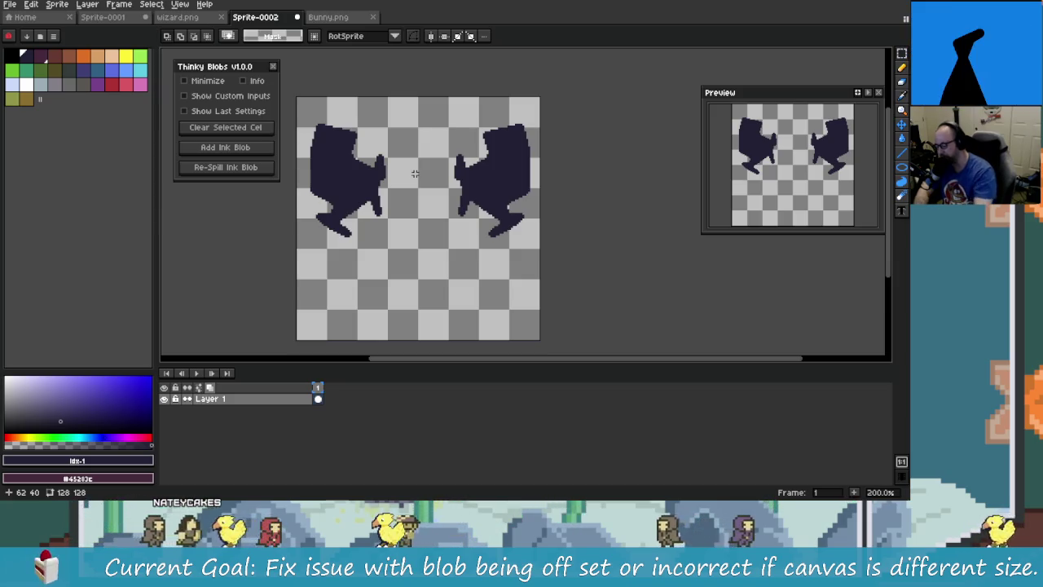
{"action": "key", "text": "alt+Tab"}
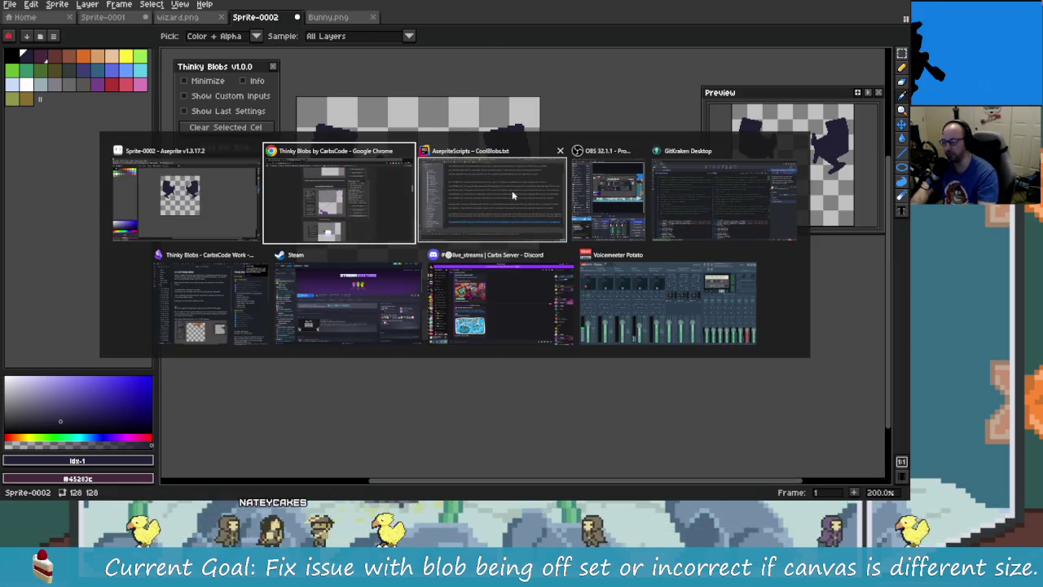
Bring Obsidian forward maximized and scroll through its file explorer
{"action": "left_click", "coordinate": [227, 299]}
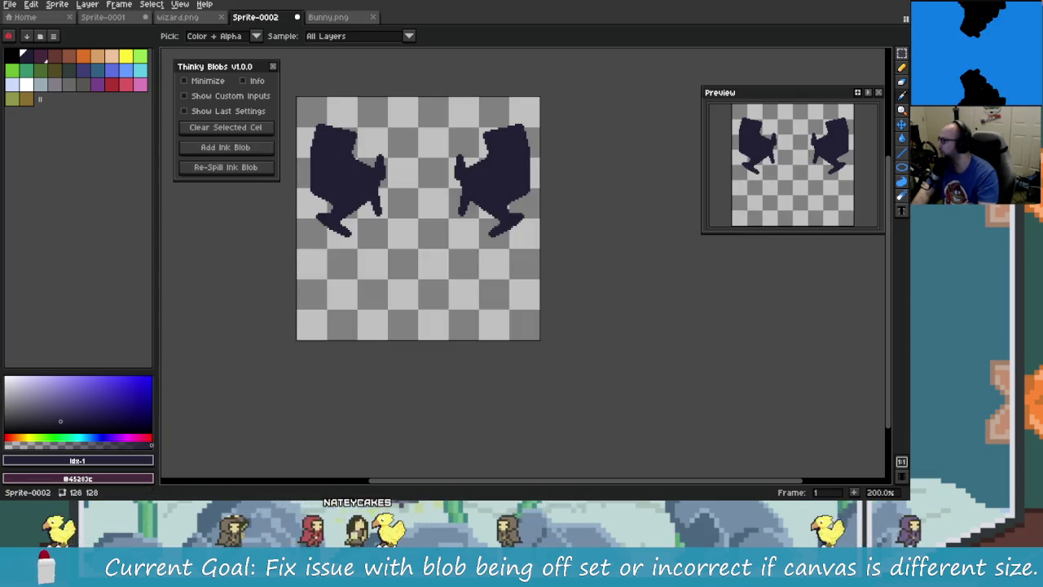
{"action": "key", "text": "super+Up"}
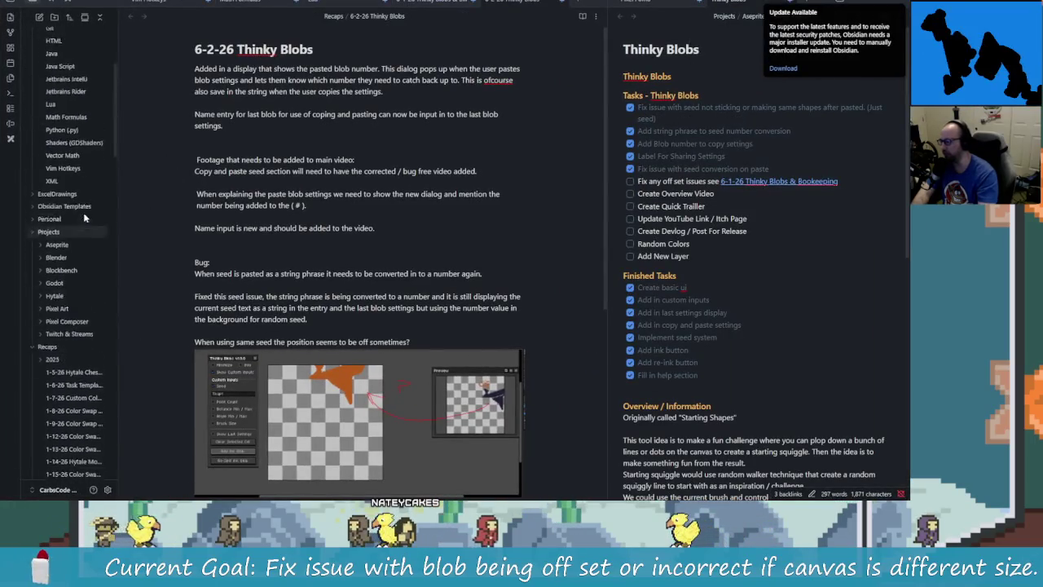
{"action": "scroll", "coordinate": [78, 258], "scroll_direction": "down", "scroll_amount": 5}
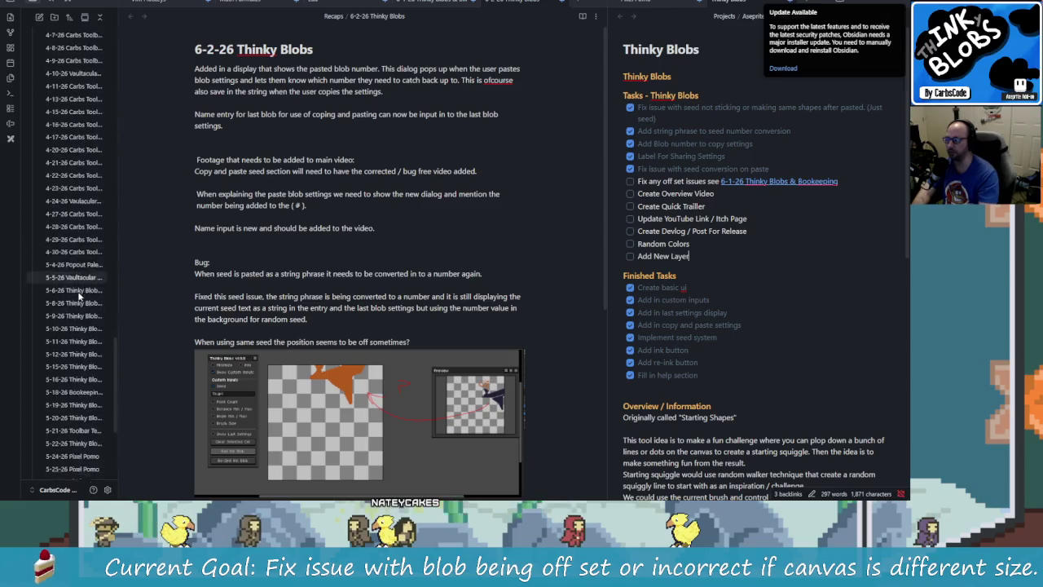
{"action": "scroll", "coordinate": [81, 310], "scroll_direction": "down", "scroll_amount": 10}
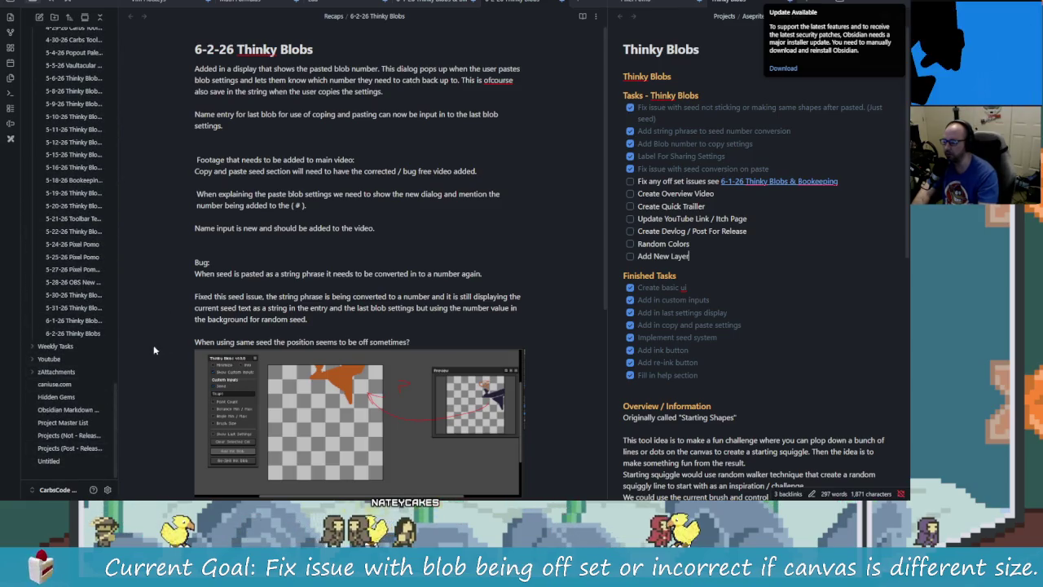
{"action": "scroll", "coordinate": [90, 334], "scroll_direction": "up", "scroll_amount": 5}
{"action": "scroll", "coordinate": [89, 328], "scroll_direction": "up", "scroll_amount": 5}
{"action": "scroll", "coordinate": [89, 328], "scroll_direction": "up", "scroll_amount": 5}
{"action": "scroll", "coordinate": [81, 328], "scroll_direction": "up", "scroll_amount": 5}
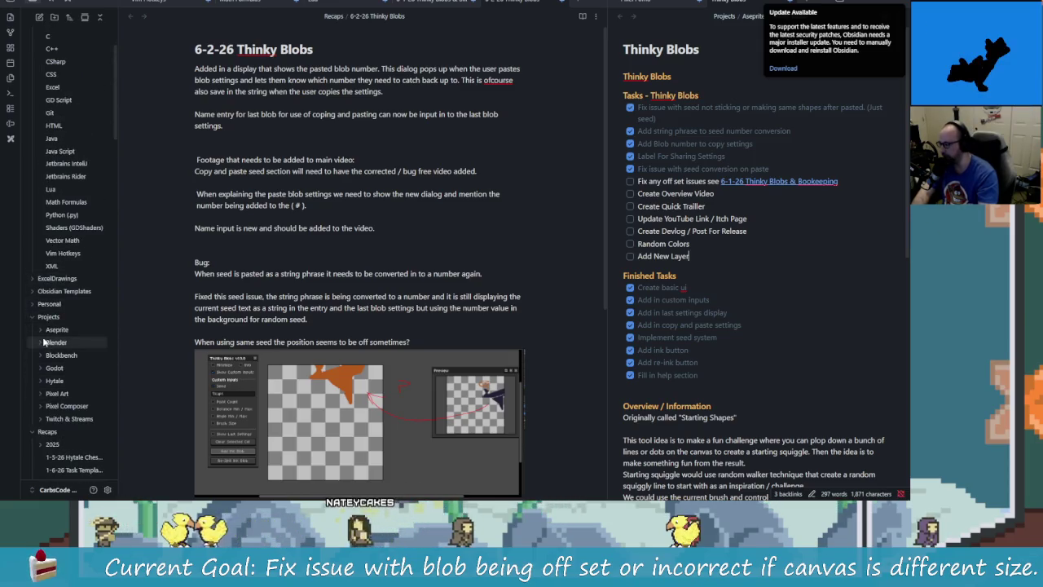
Expand the Projects > Aseprite folder and browse its notes, including the 6-2-26 Thinky Blobs recap
{"action": "left_click", "coordinate": [45, 331]}
{"action": "scroll", "coordinate": [59, 338], "scroll_direction": "down", "scroll_amount": 4}
{"action": "scroll", "coordinate": [73, 326], "scroll_direction": "down", "scroll_amount": 4}
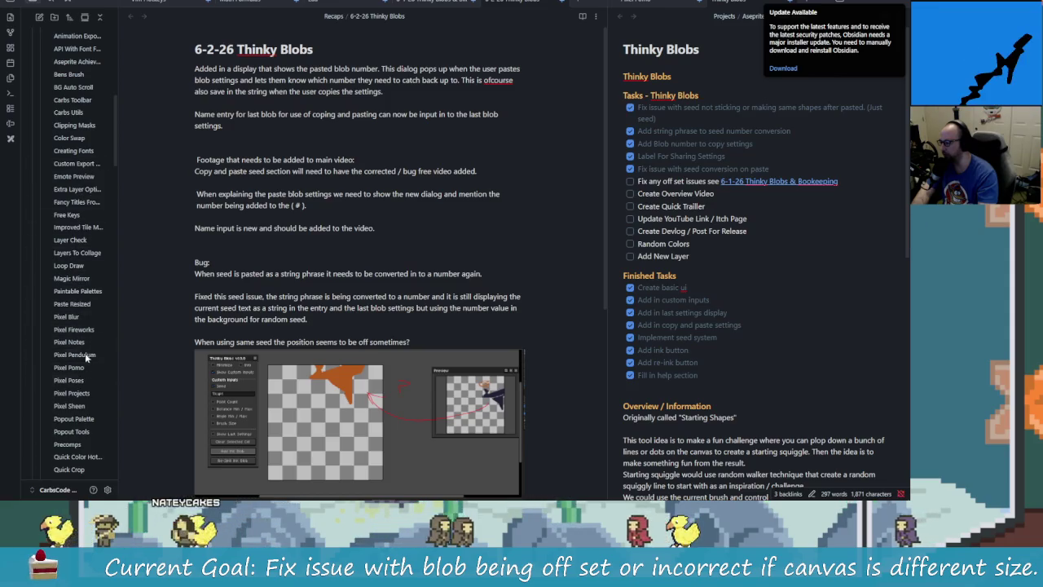
{"action": "scroll", "coordinate": [81, 363], "scroll_direction": "down", "scroll_amount": 3}
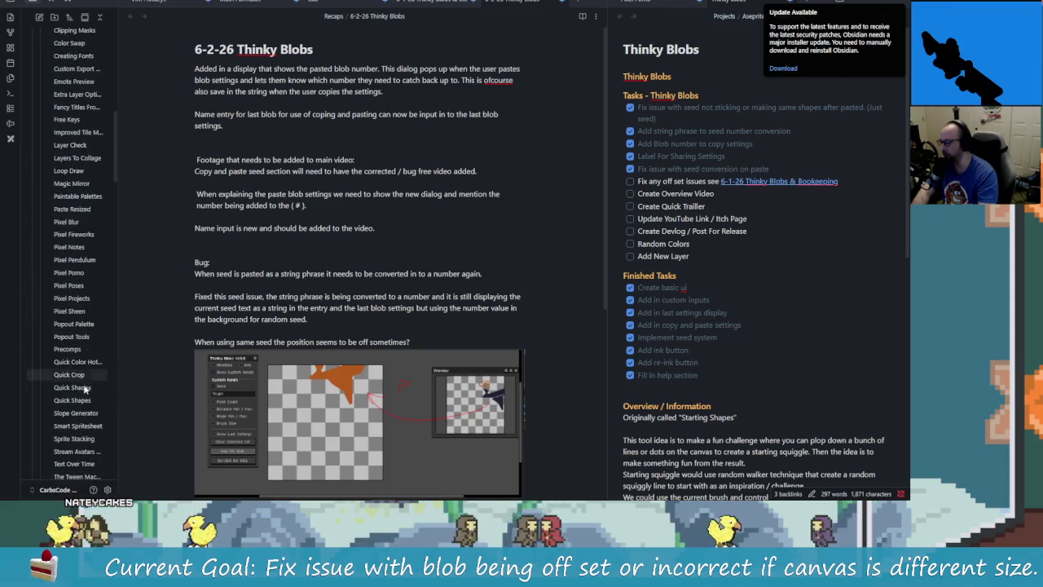
{"action": "scroll", "coordinate": [83, 379], "scroll_direction": "down", "scroll_amount": 3}
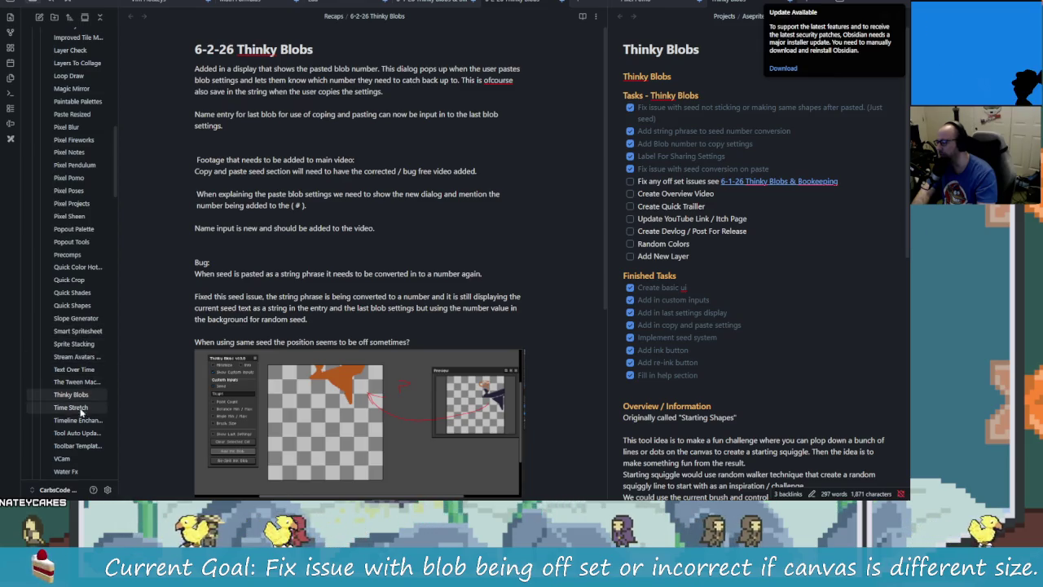
{"action": "scroll", "coordinate": [74, 424], "scroll_direction": "down", "scroll_amount": 2}
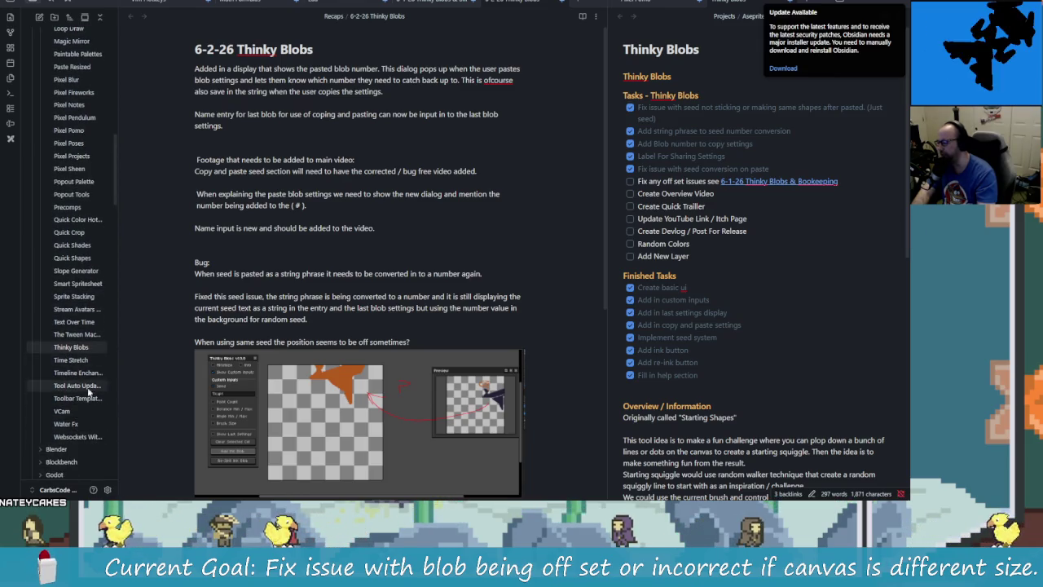
{"action": "scroll", "coordinate": [92, 432], "scroll_direction": "up", "scroll_amount": 5}
{"action": "scroll", "coordinate": [92, 424], "scroll_direction": "up", "scroll_amount": 5}
{"action": "scroll", "coordinate": [90, 407], "scroll_direction": "up", "scroll_amount": 5}
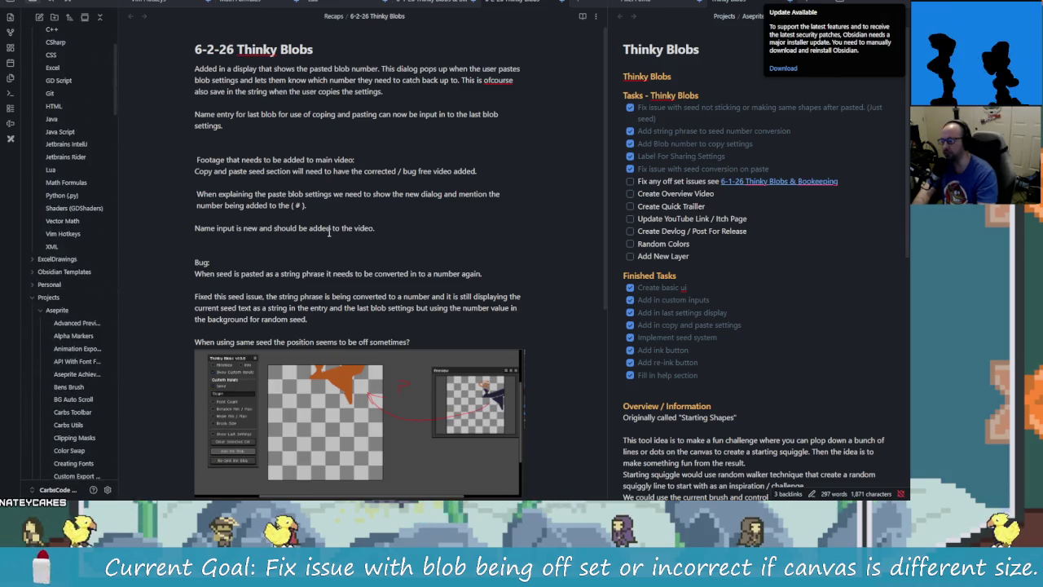
Search Obsidian notes for 'walking', clear the query, and switch windows toward the browser
{"action": "key", "text": "ctrl+o"}
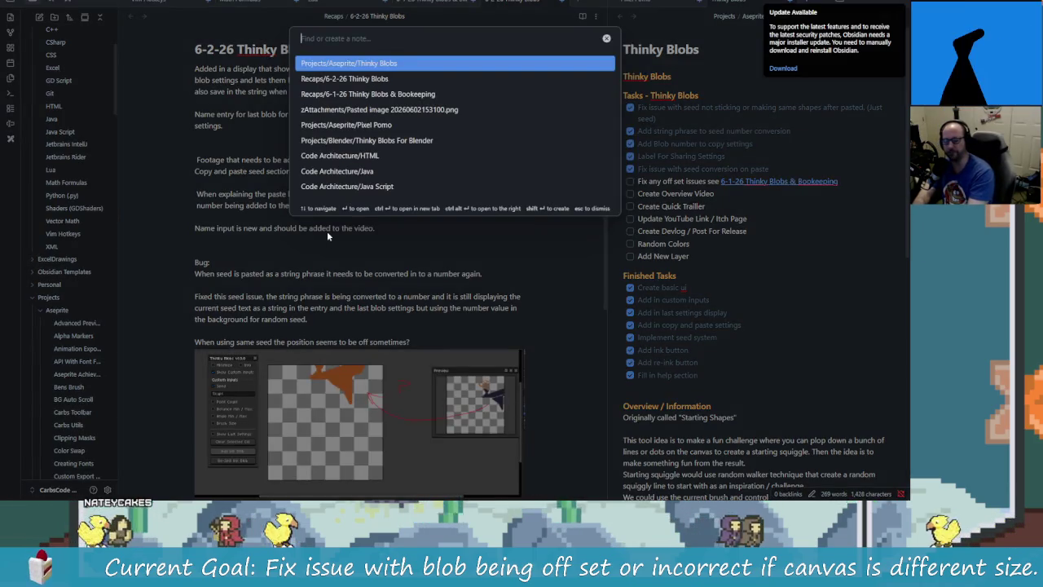
{"action": "type", "text": "walking"}
{"action": "key", "text": "BackSpace"}
{"action": "key", "text": "BackSpace"}
{"action": "key", "text": "BackSpace"}
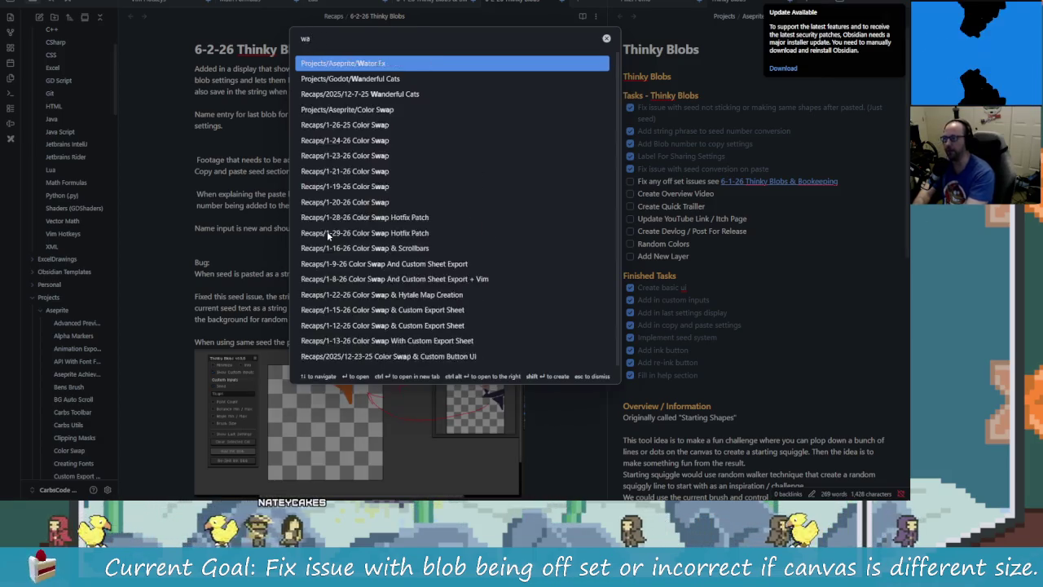
{"action": "key", "text": "alt+Tab"}
{"action": "left_click", "coordinate": [327, 235]}
{"action": "key", "text": "alt+Tab"}
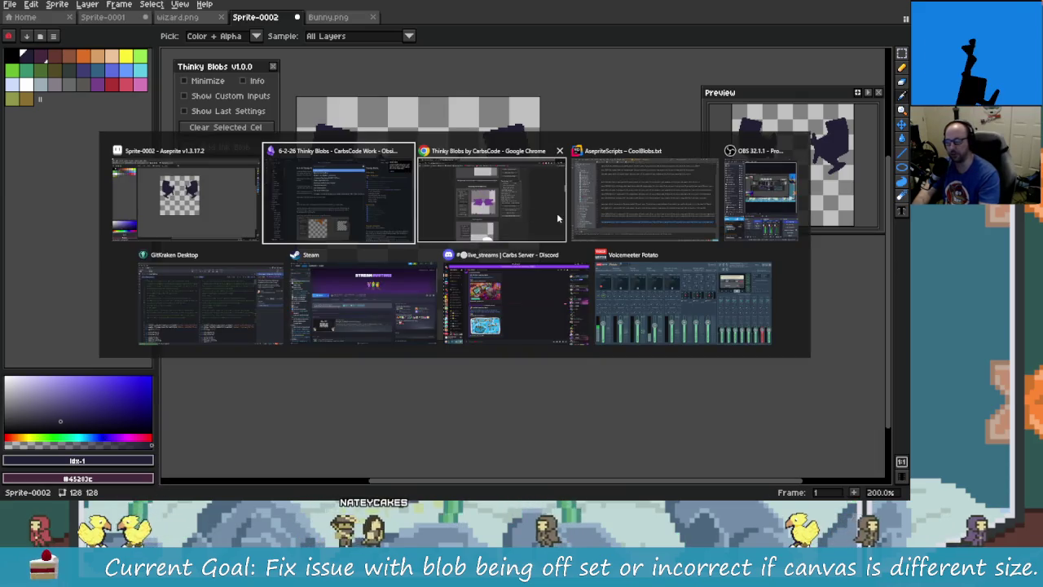
Open google.com in a new browser tab
{"action": "left_click", "coordinate": [420, 211]}
{"action": "key", "text": "ctrl+t"}
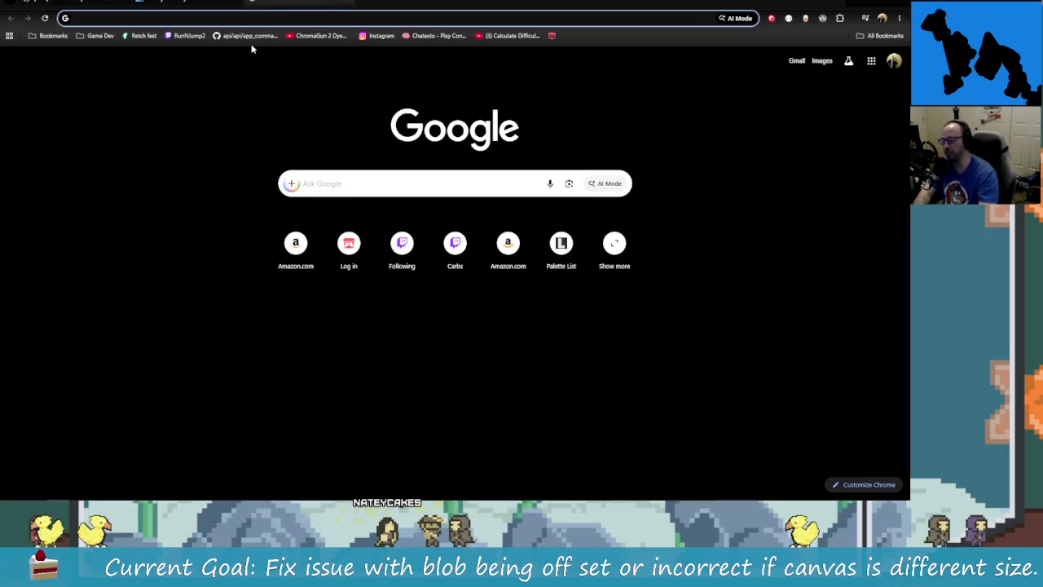
{"action": "type", "text": "google.com"}
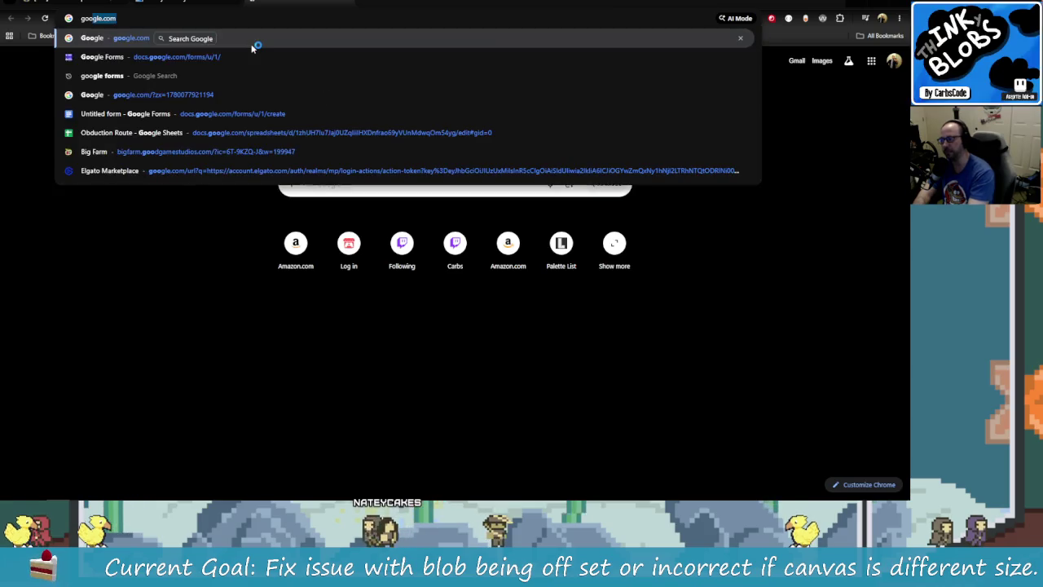
{"action": "key", "text": "Return"}
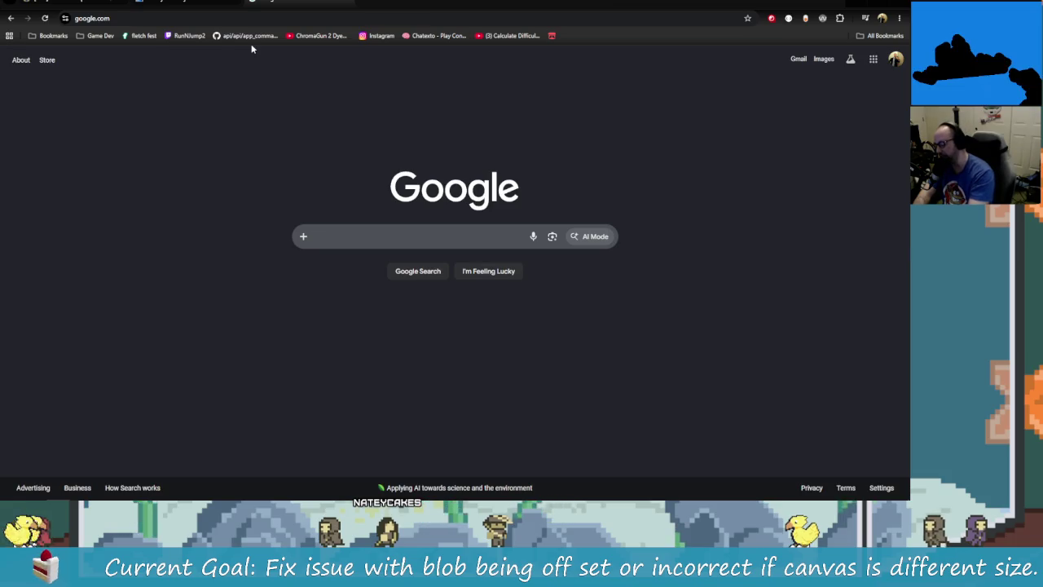
{"action": "key", "text": "alt+Tab"}
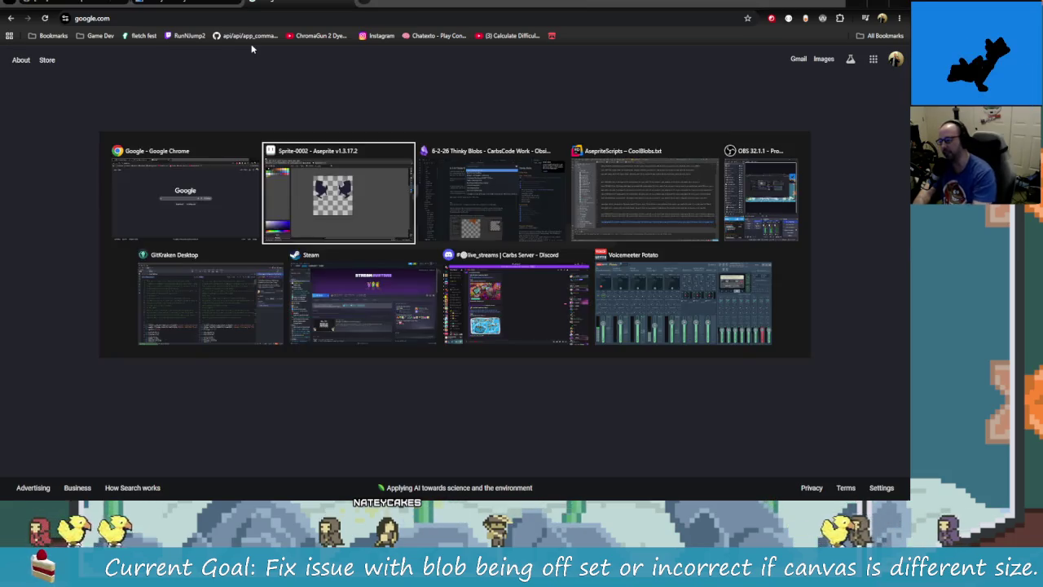
{"action": "left_click", "coordinate": [178, 209]}
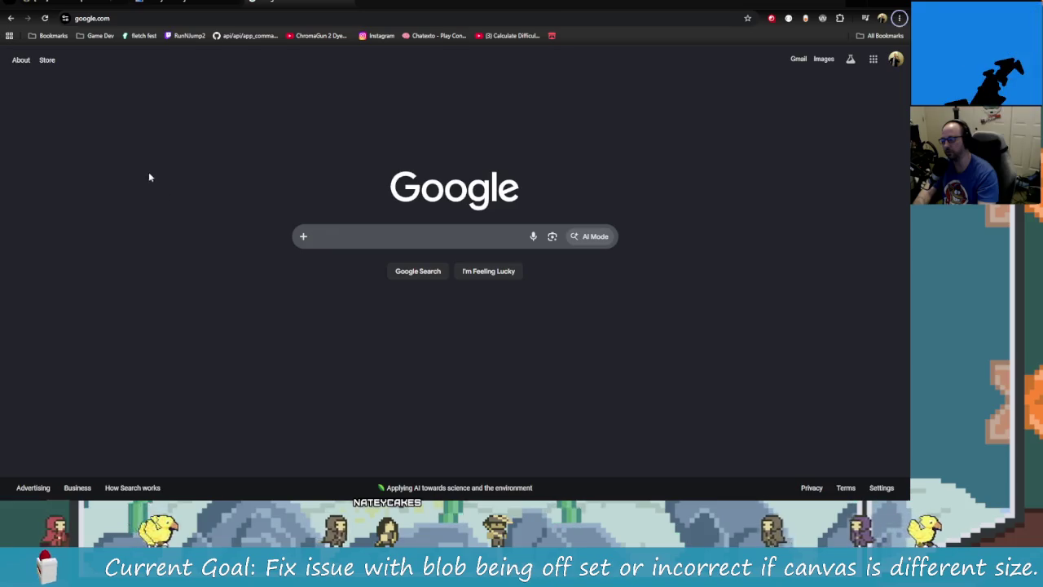
Search Google for 'walking algorithm'
{"action": "left_click", "coordinate": [326, 234]}
{"action": "type", "text": "walking algo"}
{"action": "key", "text": "Down"}
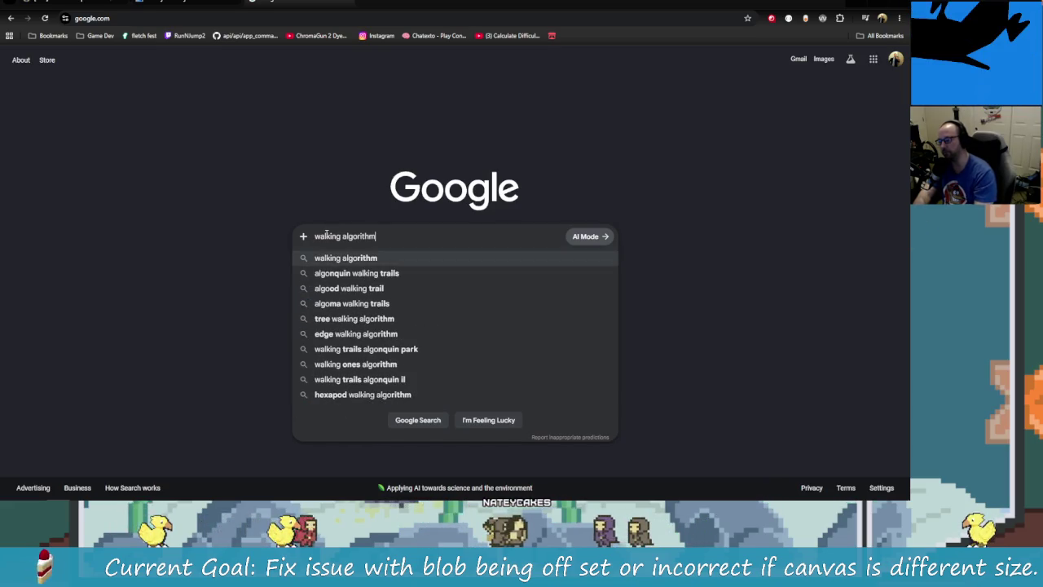
{"action": "key", "text": "Return"}
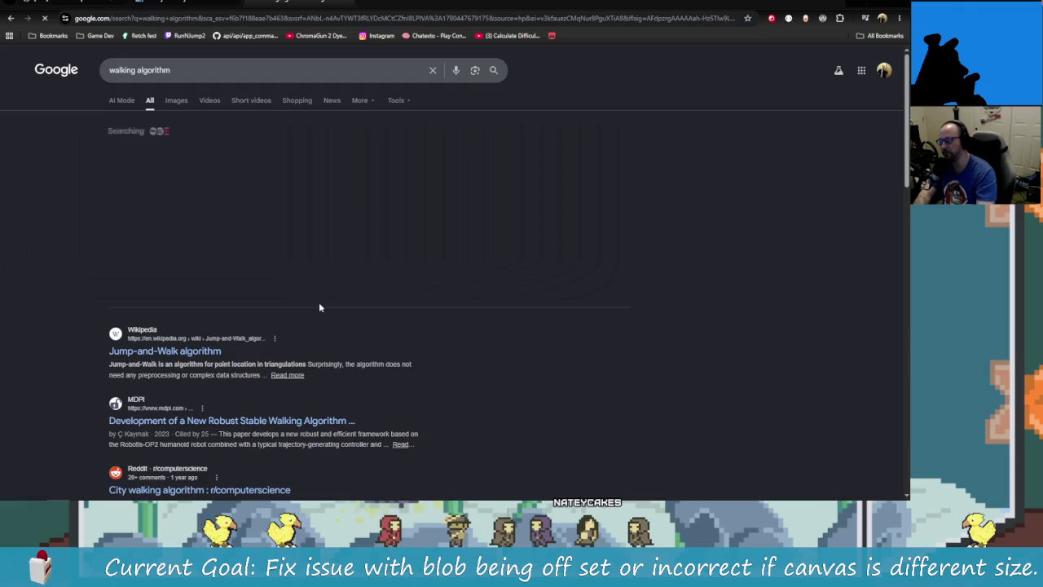
Expand the AI Overview and read down to its Random Walk Algorithm section, then return to Aseprite
{"action": "scroll", "coordinate": [220, 394], "scroll_direction": "down", "scroll_amount": 1}
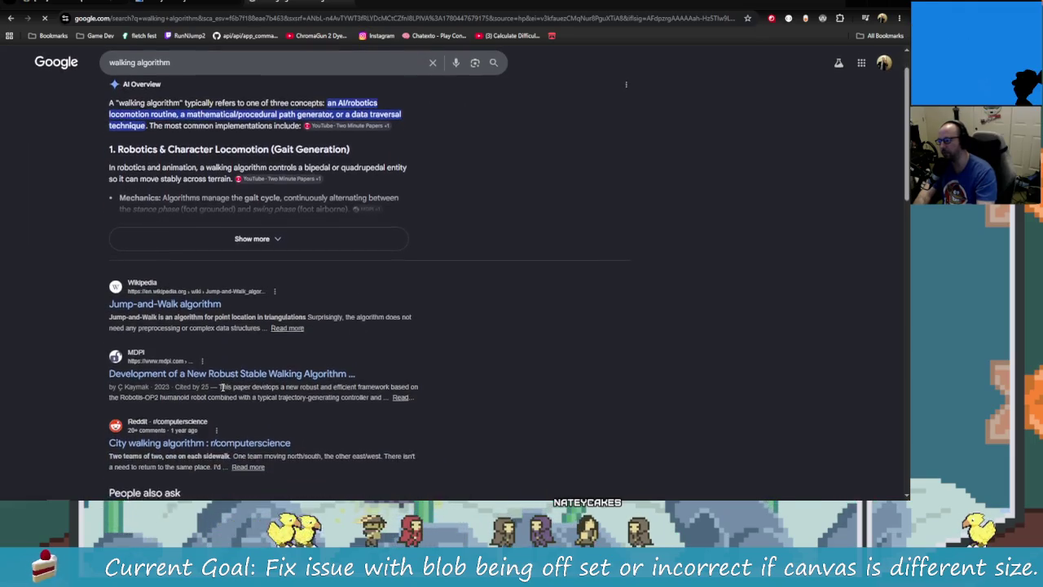
{"action": "scroll", "coordinate": [261, 326], "scroll_direction": "down", "scroll_amount": 2}
{"action": "scroll", "coordinate": [273, 287], "scroll_direction": "up", "scroll_amount": 3}
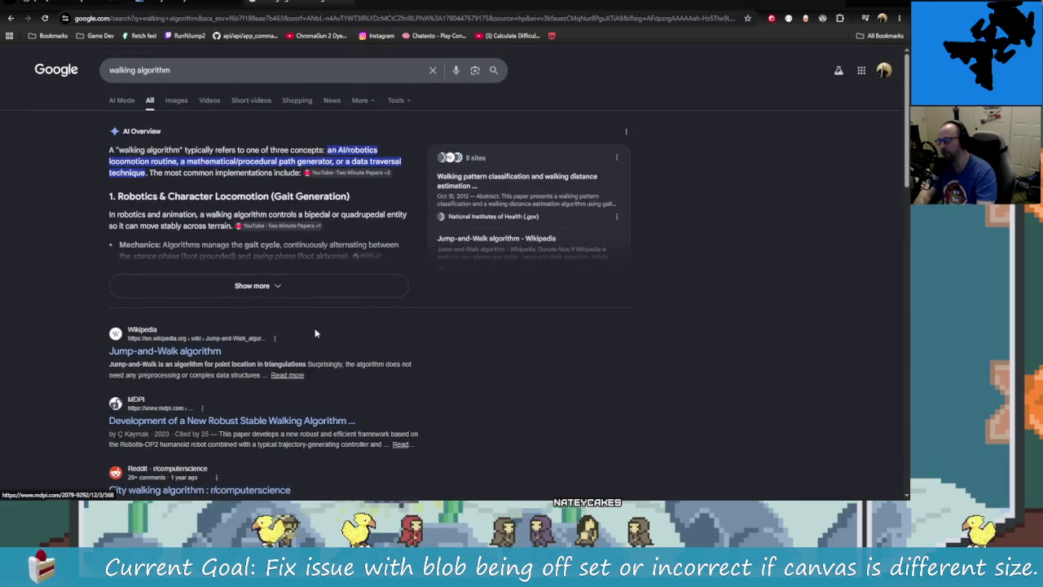
{"action": "left_click", "coordinate": [273, 287]}
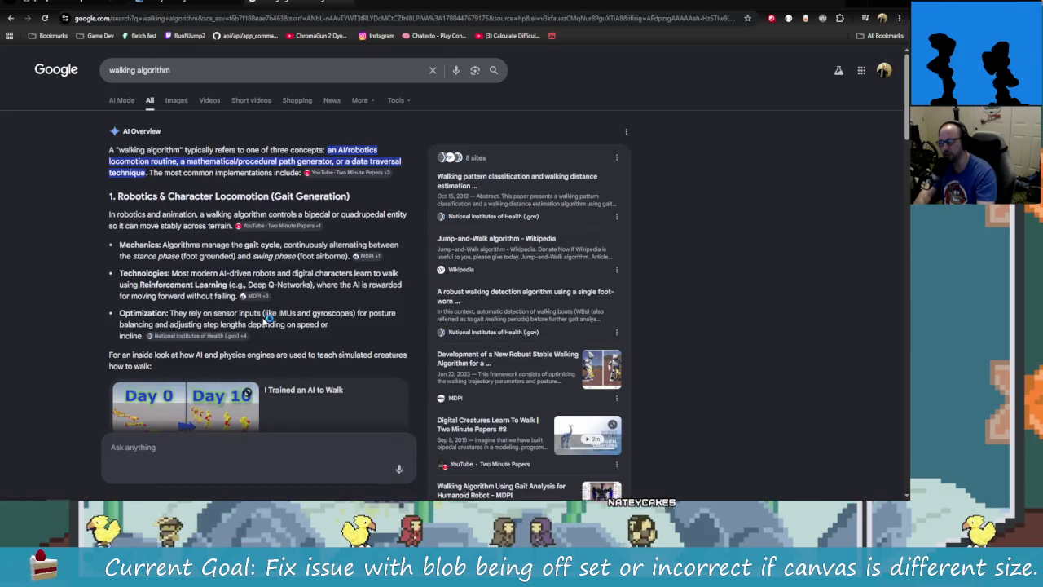
{"action": "scroll", "coordinate": [343, 313], "scroll_direction": "down", "scroll_amount": 1}
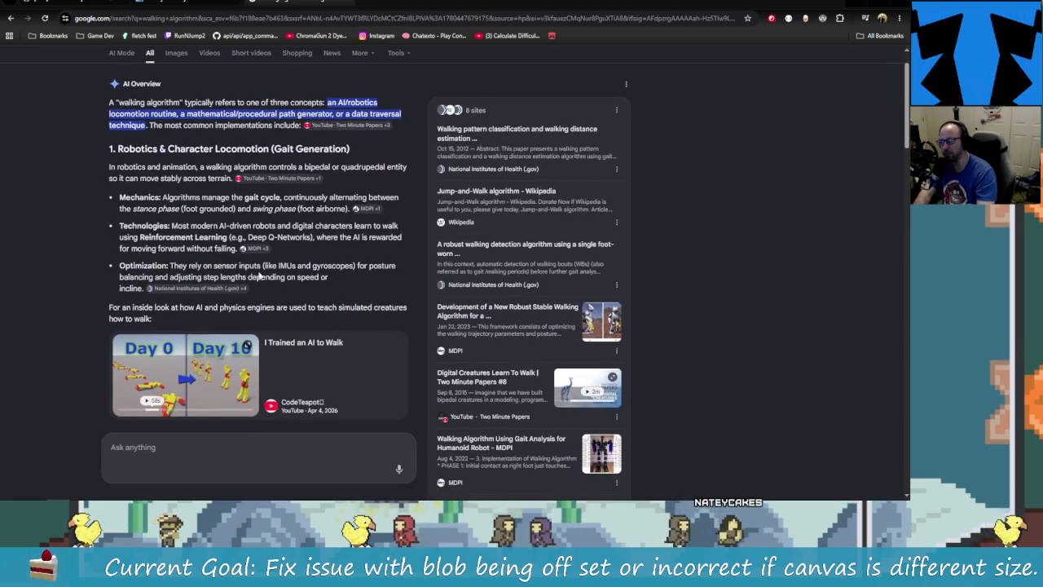
{"action": "scroll", "coordinate": [330, 338], "scroll_direction": "down", "scroll_amount": 2}
{"action": "scroll", "coordinate": [321, 353], "scroll_direction": "down", "scroll_amount": 2}
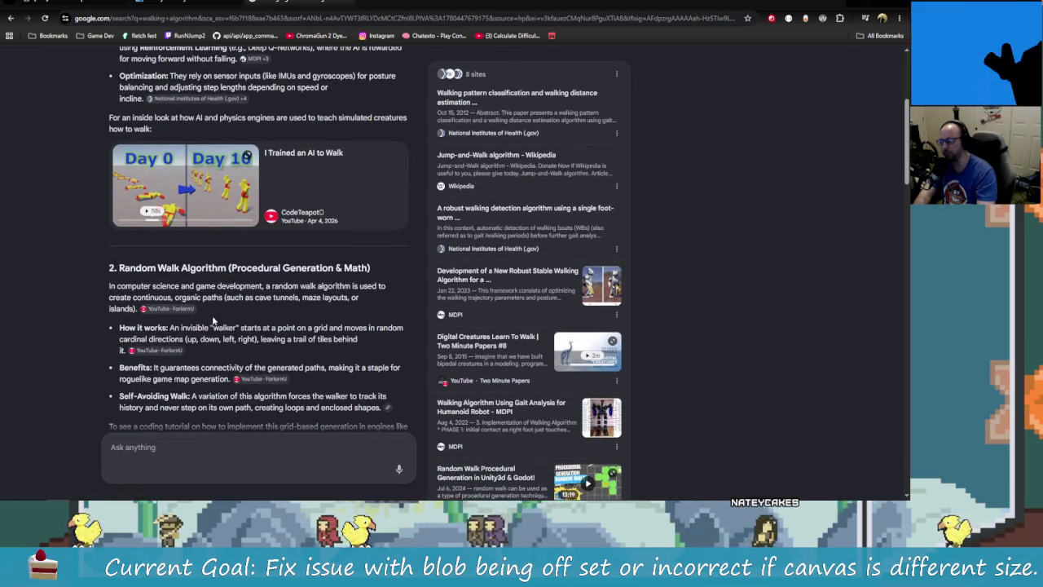
{"action": "scroll", "coordinate": [200, 241], "scroll_direction": "down", "scroll_amount": 1}
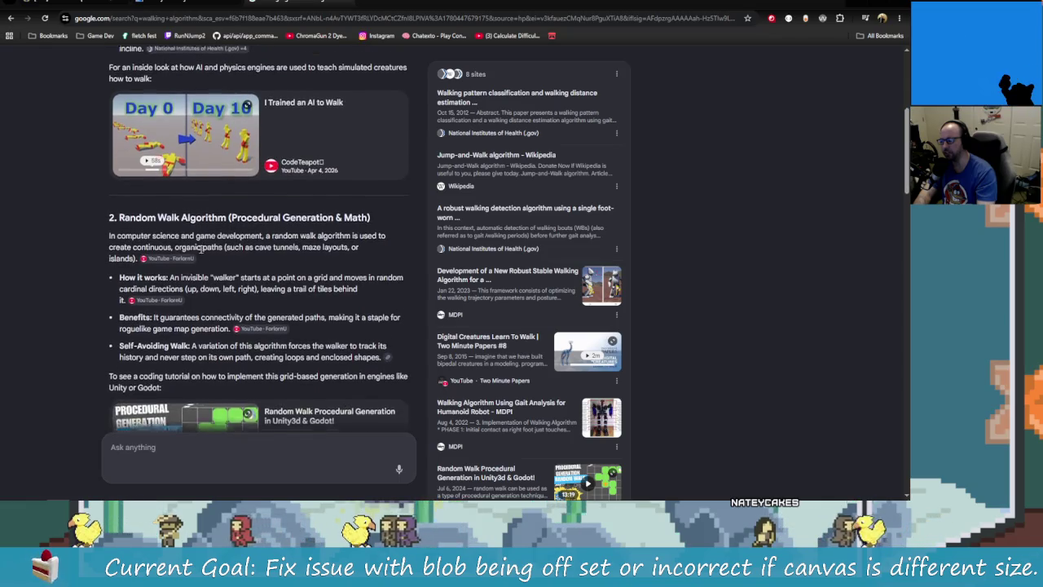
{"action": "scroll", "coordinate": [187, 226], "scroll_direction": "down", "scroll_amount": 1}
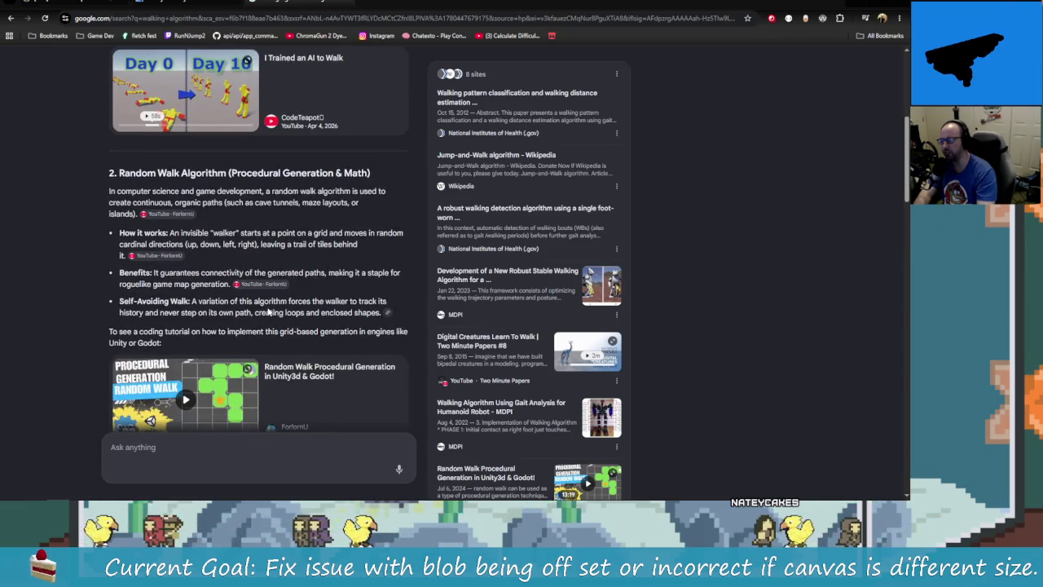
{"action": "scroll", "coordinate": [261, 306], "scroll_direction": "down", "scroll_amount": 1}
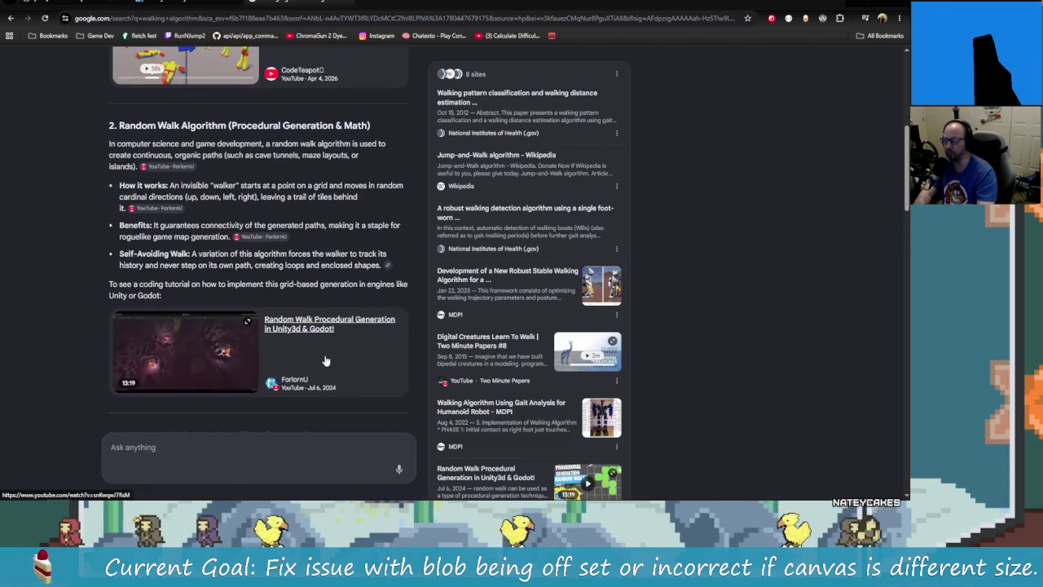
{"action": "scroll", "coordinate": [347, 395], "scroll_direction": "down", "scroll_amount": 1}
{"action": "scroll", "coordinate": [254, 306], "scroll_direction": "up", "scroll_amount": 2}
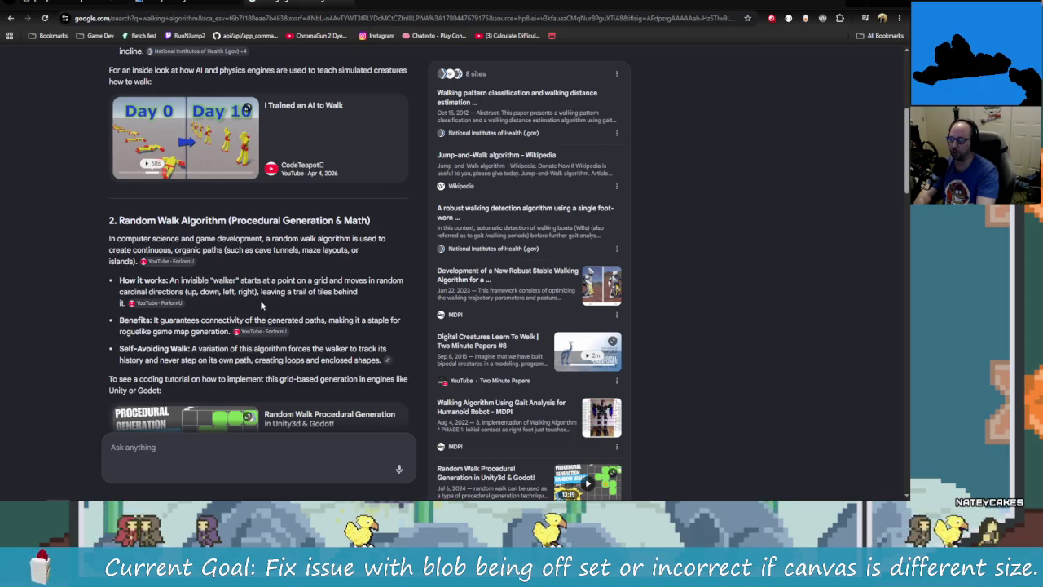
{"action": "scroll", "coordinate": [340, 336], "scroll_direction": "down", "scroll_amount": 1}
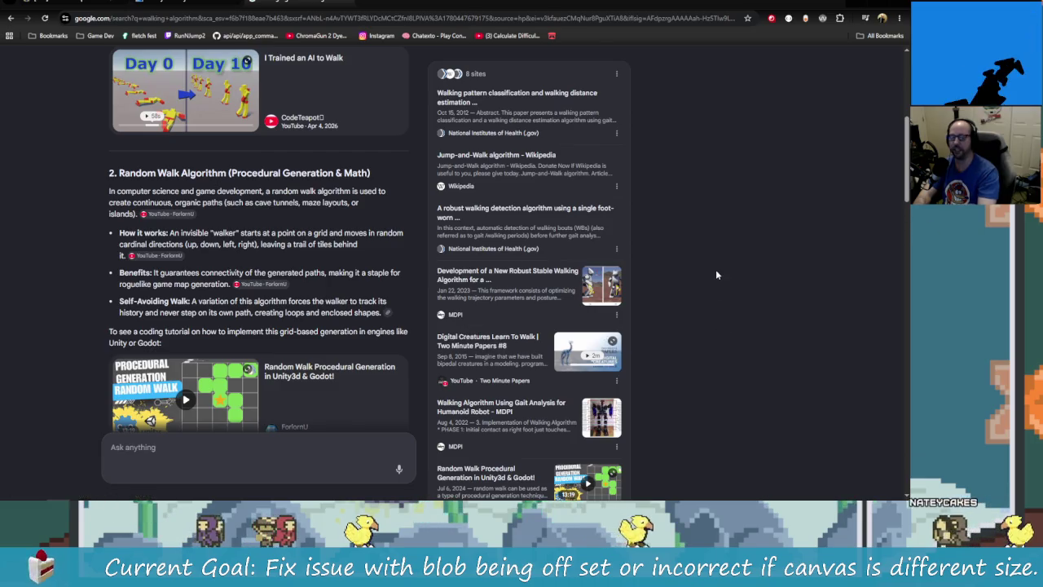
{"action": "key", "text": "alt+Tab"}
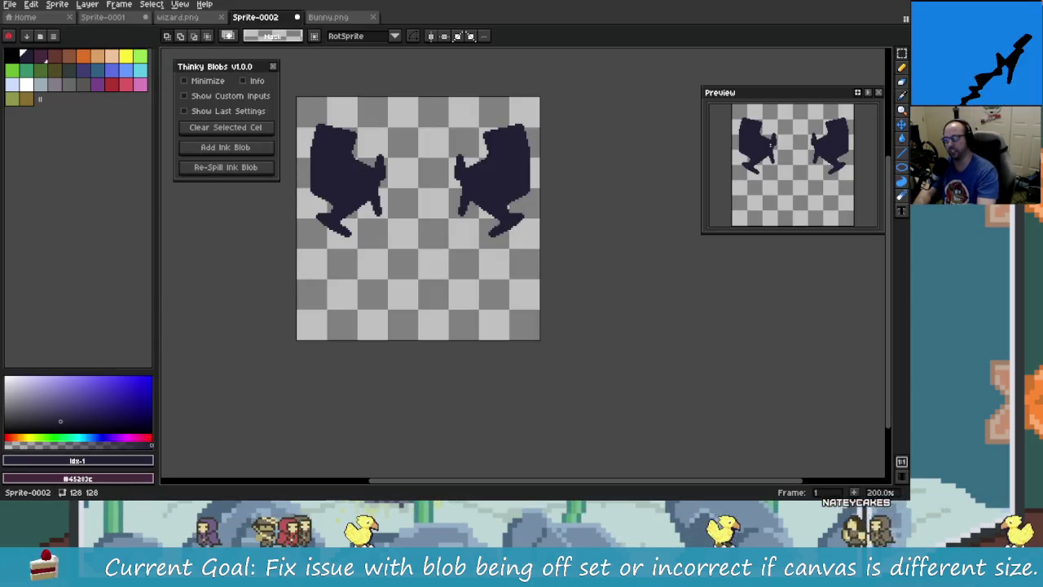
Zoom in with the Pencil tool and dot several single test pixels across the canvas
{"action": "left_click", "coordinate": [902, 67]}
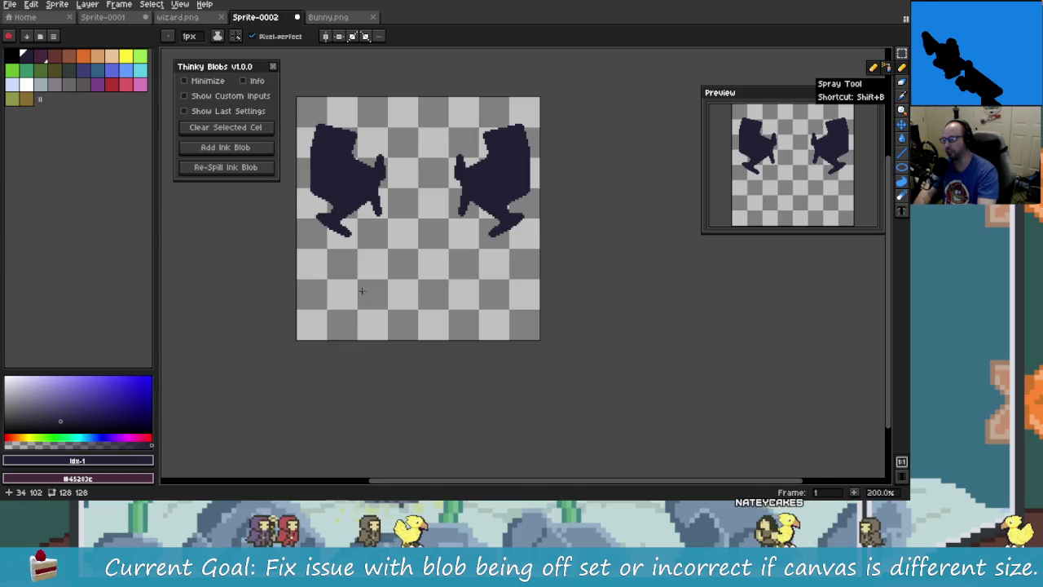
{"action": "scroll", "coordinate": [362, 290], "scroll_direction": "up", "scroll_amount": 4}
{"action": "left_click", "coordinate": [386, 280]}
{"action": "scroll", "coordinate": [396, 291], "scroll_direction": "up", "scroll_amount": 3}
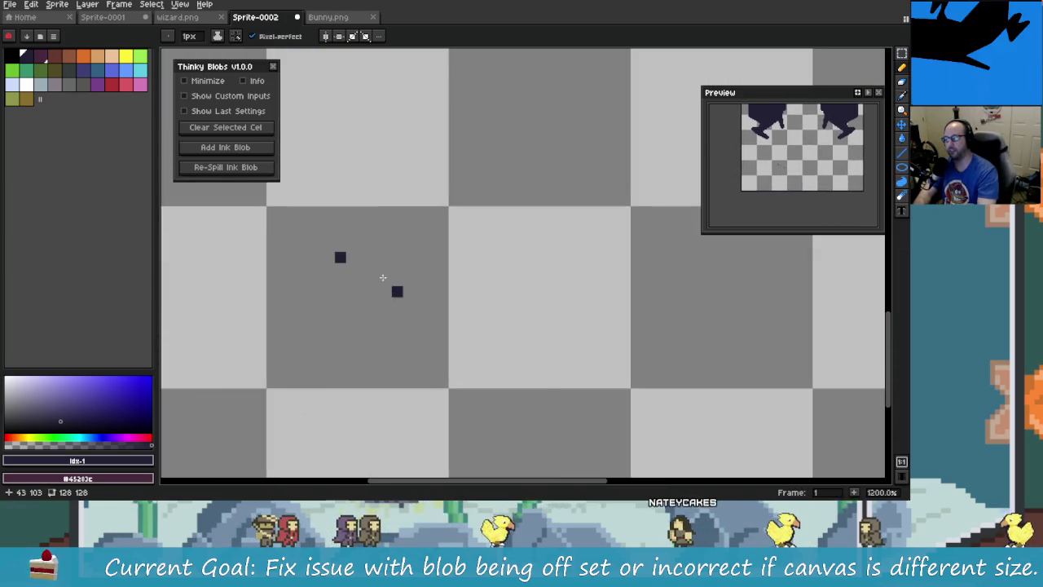
{"action": "left_click", "coordinate": [422, 302]}
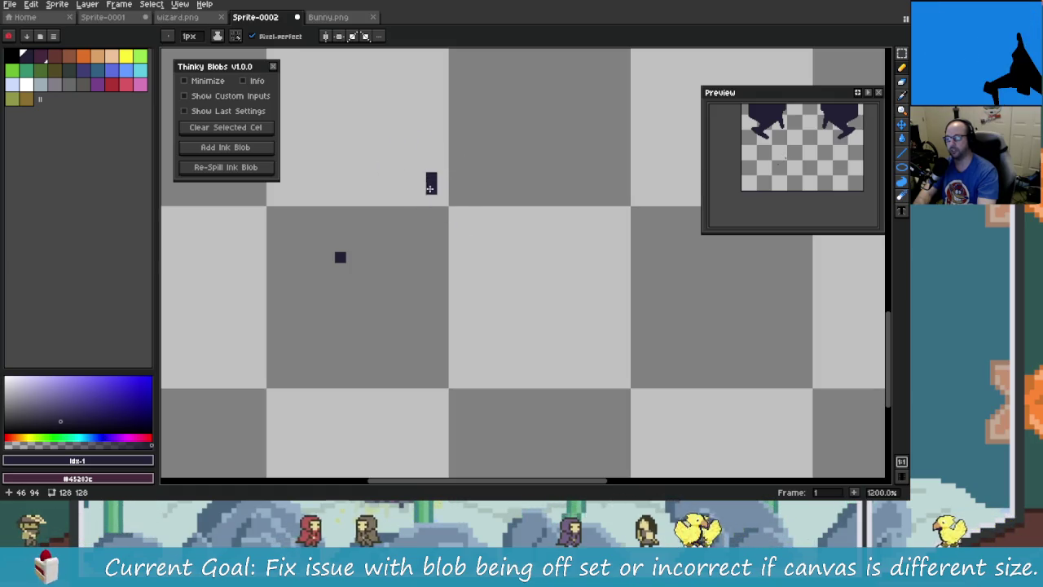
{"action": "left_click", "coordinate": [466, 212]}
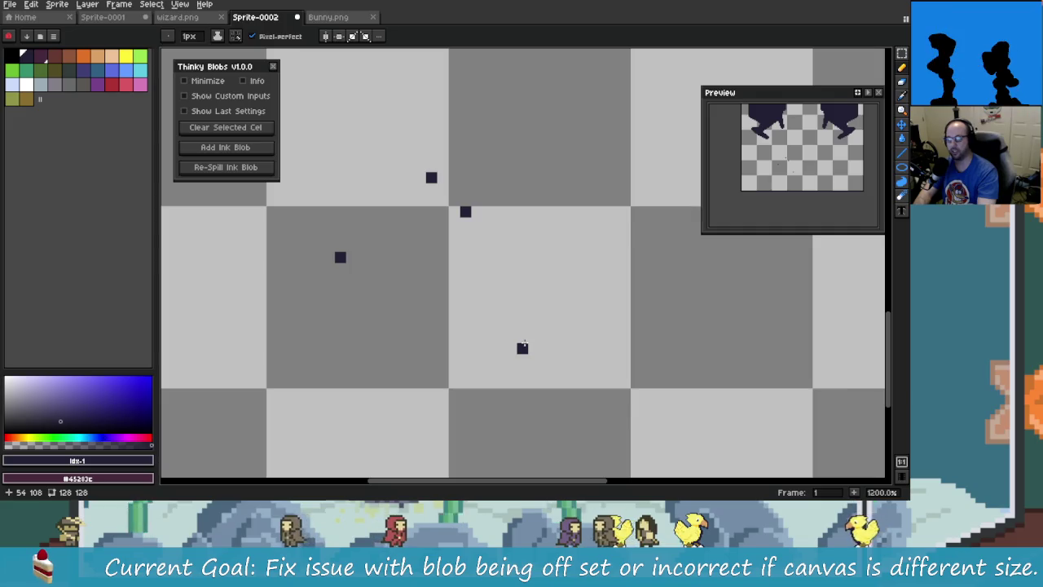
{"action": "left_click", "coordinate": [511, 166]}
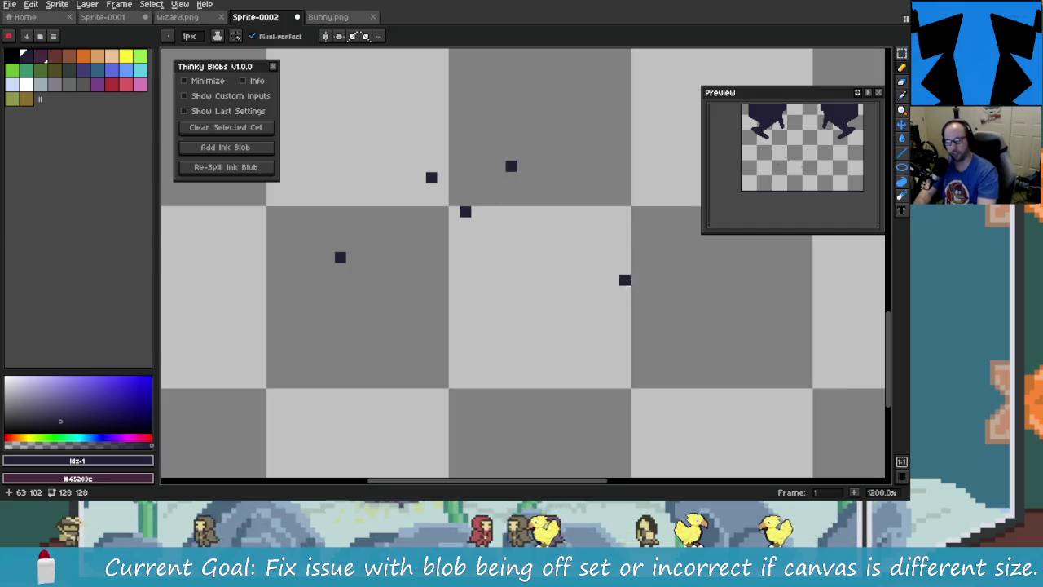
{"action": "left_click", "coordinate": [624, 291]}
{"action": "left_click", "coordinate": [534, 337]}
{"action": "left_click", "coordinate": [385, 382]}
{"action": "left_click", "coordinate": [397, 302]}
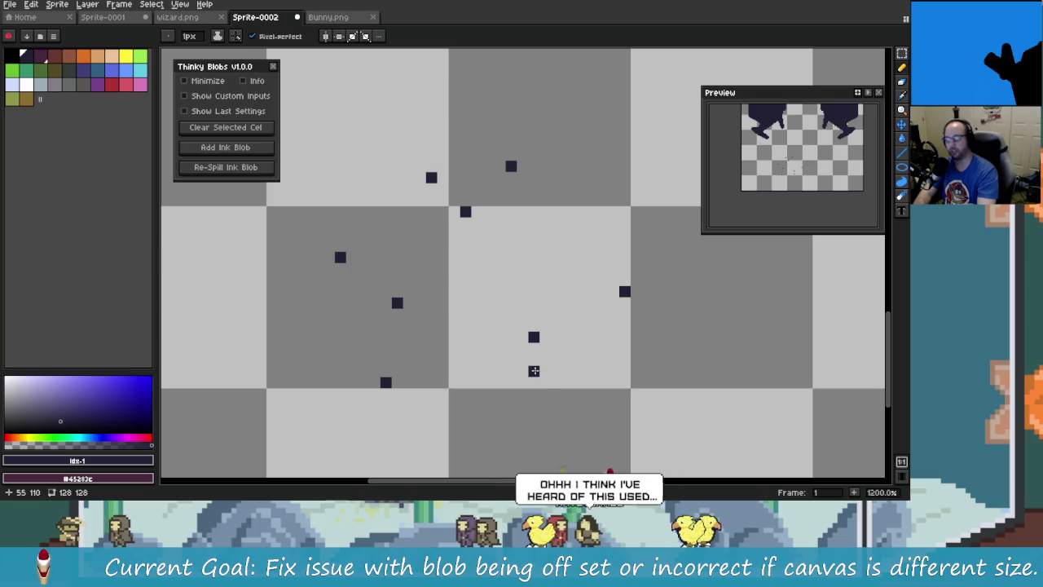
Undo the test pixels and go back to the Google results
{"action": "key", "text": "v"}
{"action": "key", "text": "ctrl+z"}
{"action": "key", "text": "ctrl+z"}
{"action": "key", "text": "ctrl+z"}
{"action": "key", "text": "ctrl+z"}
{"action": "key", "text": "ctrl+z"}
{"action": "key", "text": "ctrl+z"}
{"action": "key", "text": "ctrl+z"}
{"action": "key", "text": "ctrl+z"}
{"action": "key", "text": "alt+Tab"}
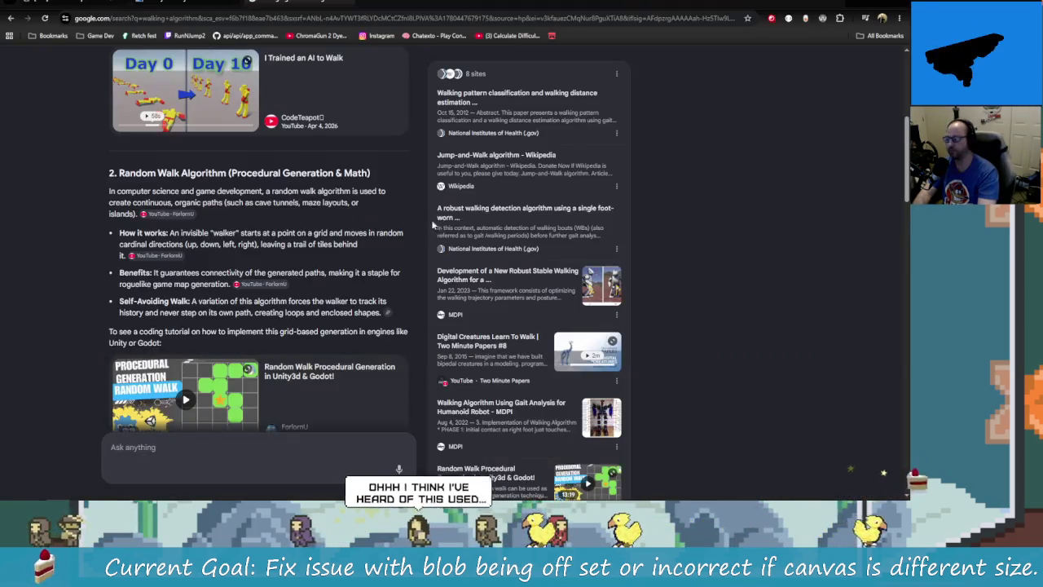
Refine the Google search to 'walking algorithm thecodingtrain'
{"action": "scroll", "coordinate": [247, 212], "scroll_direction": "up", "scroll_amount": 2}
{"action": "scroll", "coordinate": [247, 213], "scroll_direction": "up", "scroll_amount": 2}
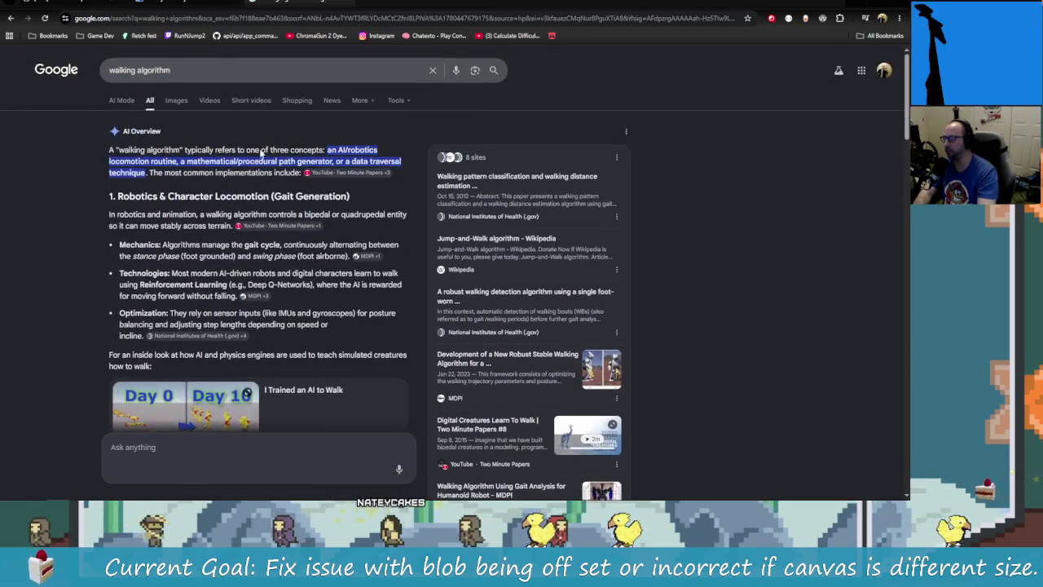
{"action": "left_click", "coordinate": [195, 69]}
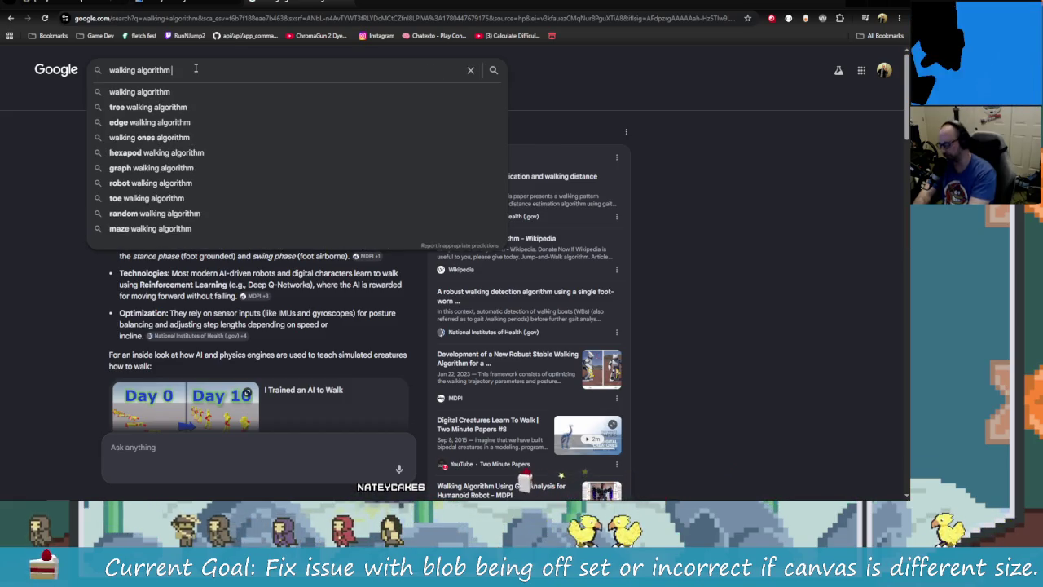
{"action": "type", "text": "t"}
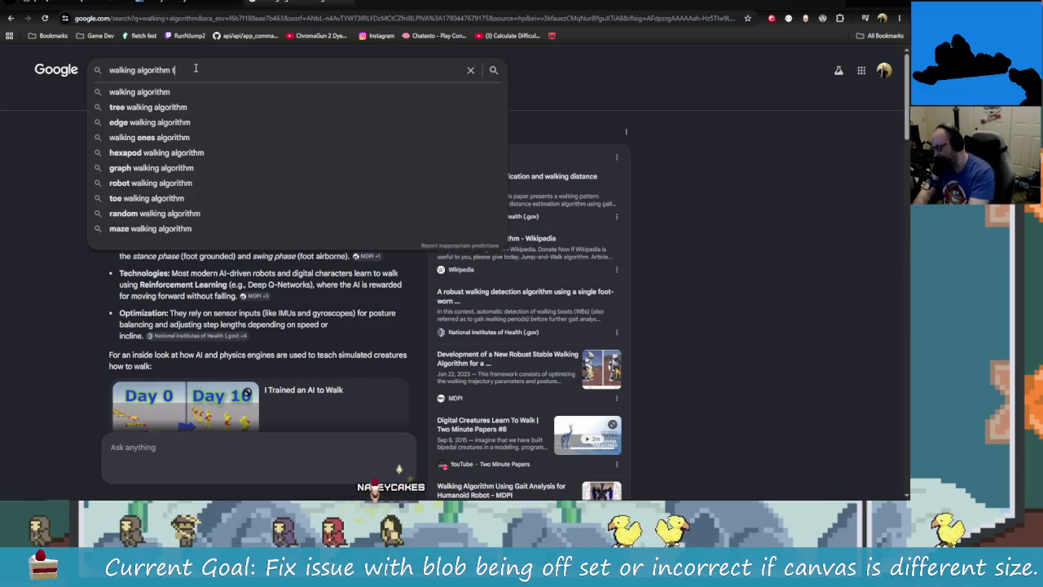
{"action": "type", "text": "hecodin"}
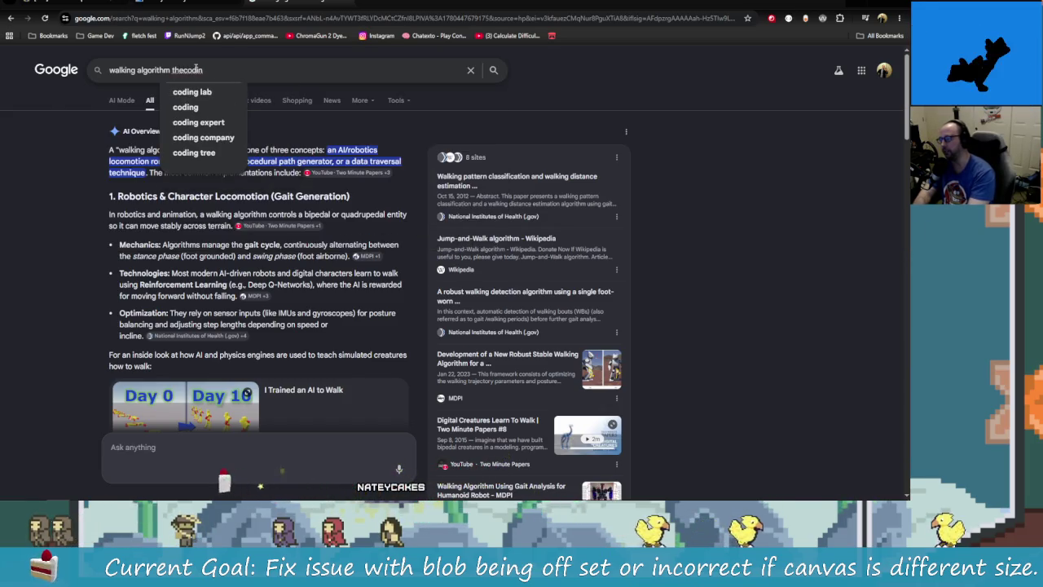
{"action": "type", "text": "gtrain"}
{"action": "key", "text": "Return"}
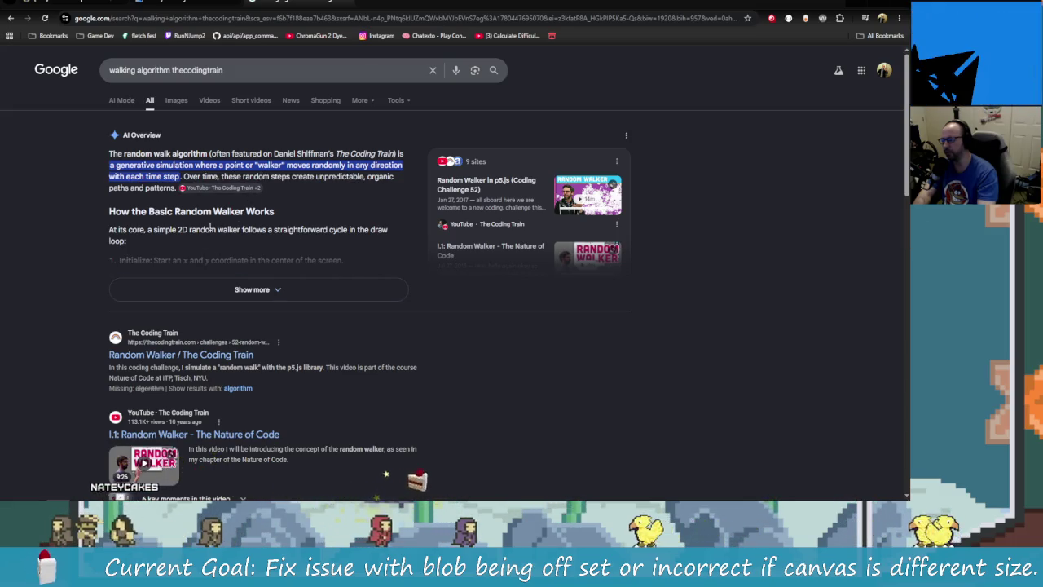
Look through the random walk results and open The Coding Train's #52 Random Walker challenge page
{"action": "scroll", "coordinate": [256, 263], "scroll_direction": "down", "scroll_amount": 1}
{"action": "left_click", "coordinate": [269, 247]}
{"action": "scroll", "coordinate": [217, 277], "scroll_direction": "down", "scroll_amount": 2}
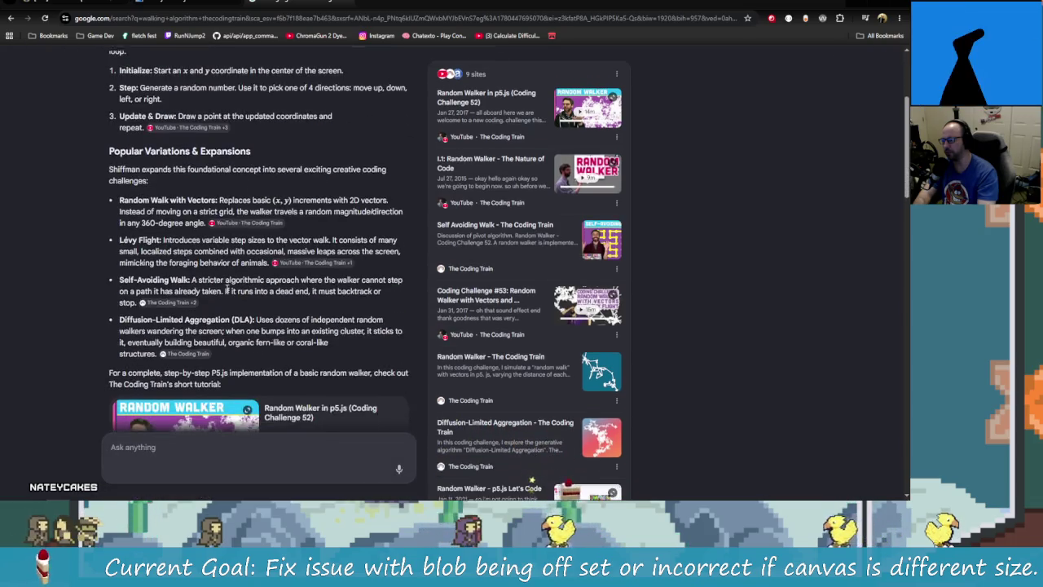
{"action": "scroll", "coordinate": [347, 291], "scroll_direction": "up", "scroll_amount": 3}
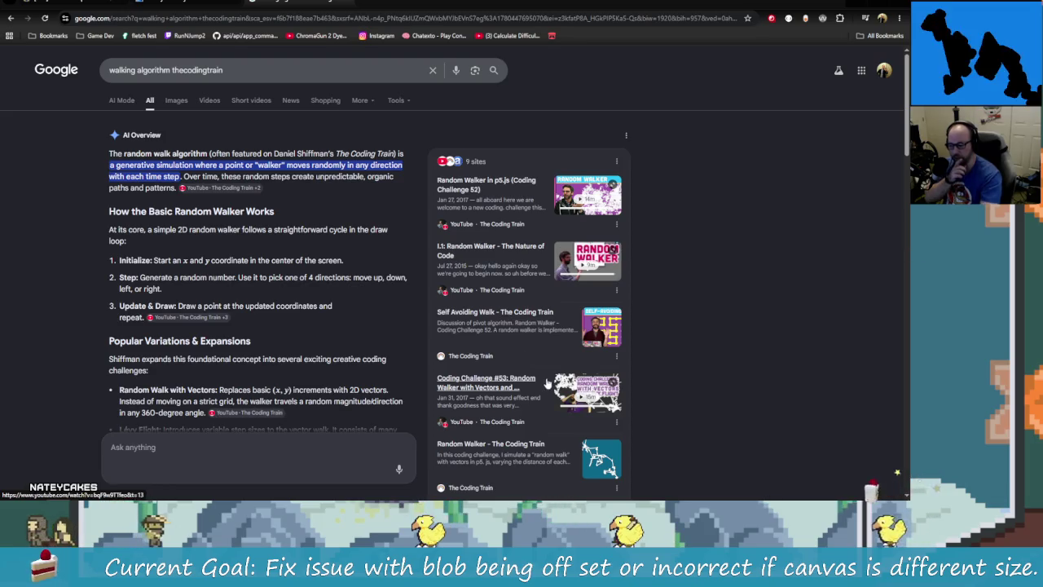
{"action": "scroll", "coordinate": [671, 461], "scroll_direction": "down", "scroll_amount": 2}
{"action": "scroll", "coordinate": [664, 447], "scroll_direction": "down", "scroll_amount": 2}
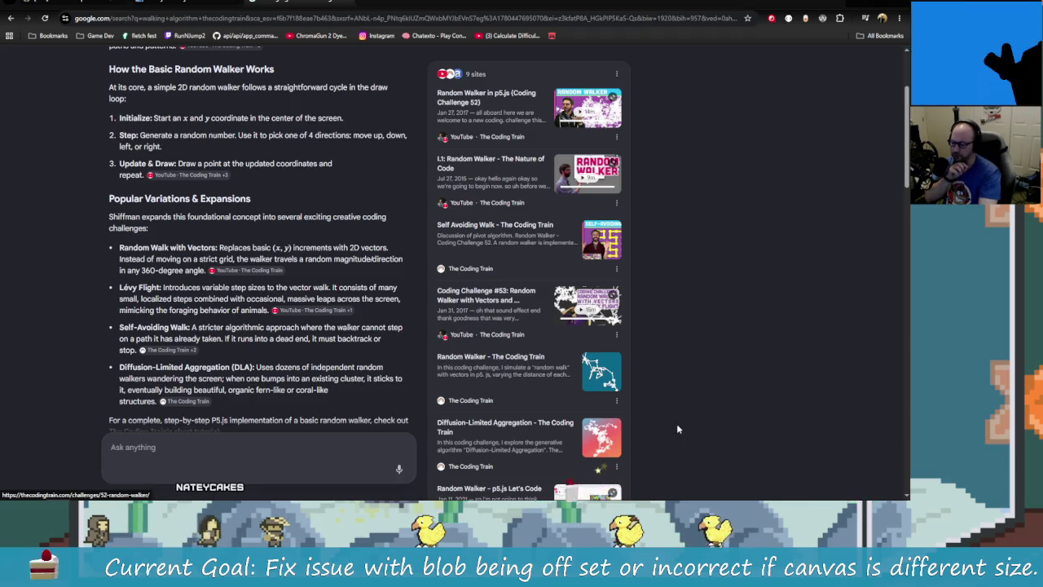
{"action": "scroll", "coordinate": [676, 423], "scroll_direction": "down", "scroll_amount": 1}
{"action": "scroll", "coordinate": [708, 464], "scroll_direction": "down", "scroll_amount": 3}
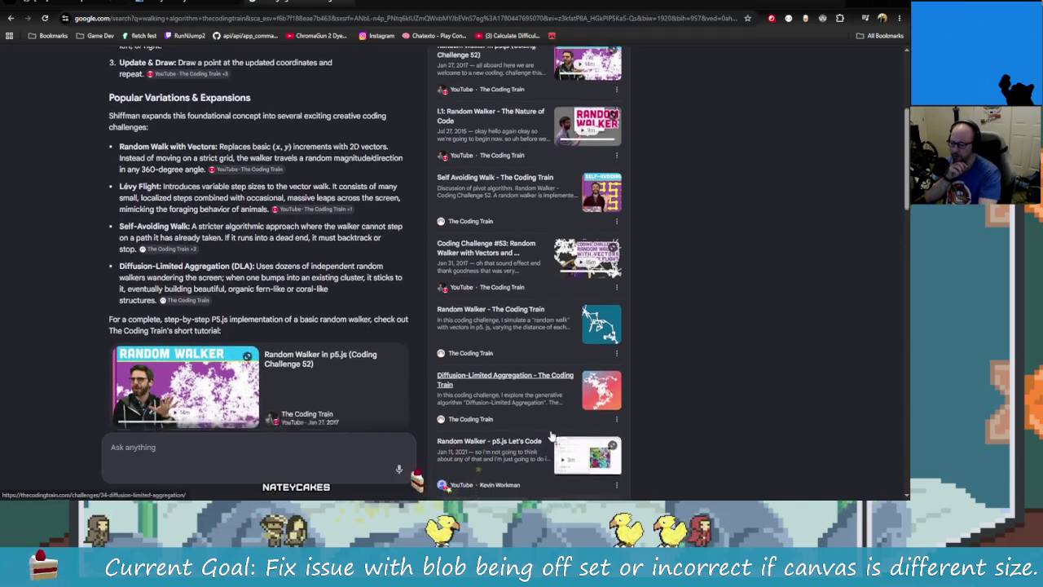
{"action": "scroll", "coordinate": [704, 469], "scroll_direction": "up", "scroll_amount": 1}
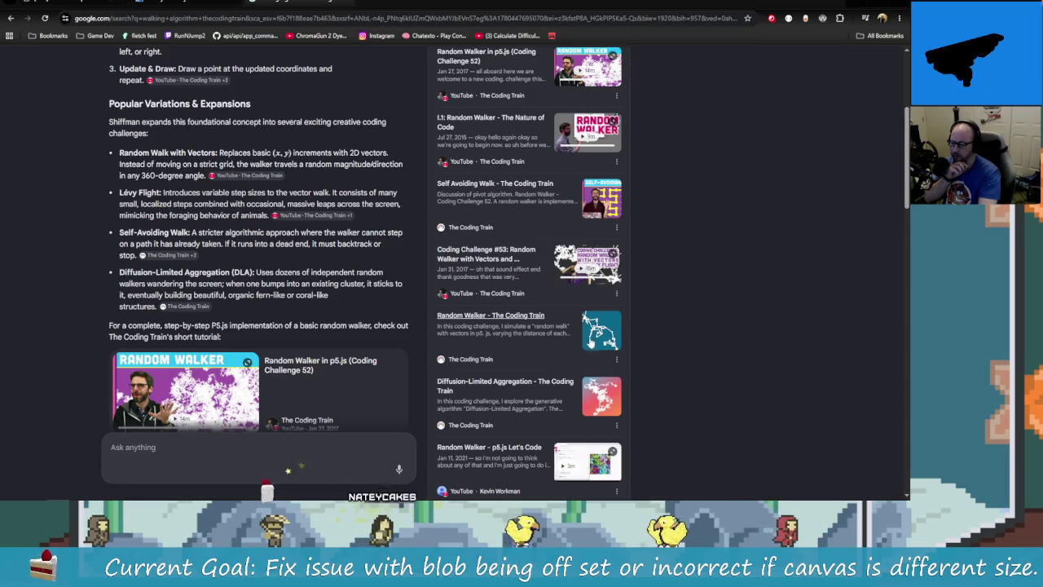
{"action": "left_click", "coordinate": [527, 318]}
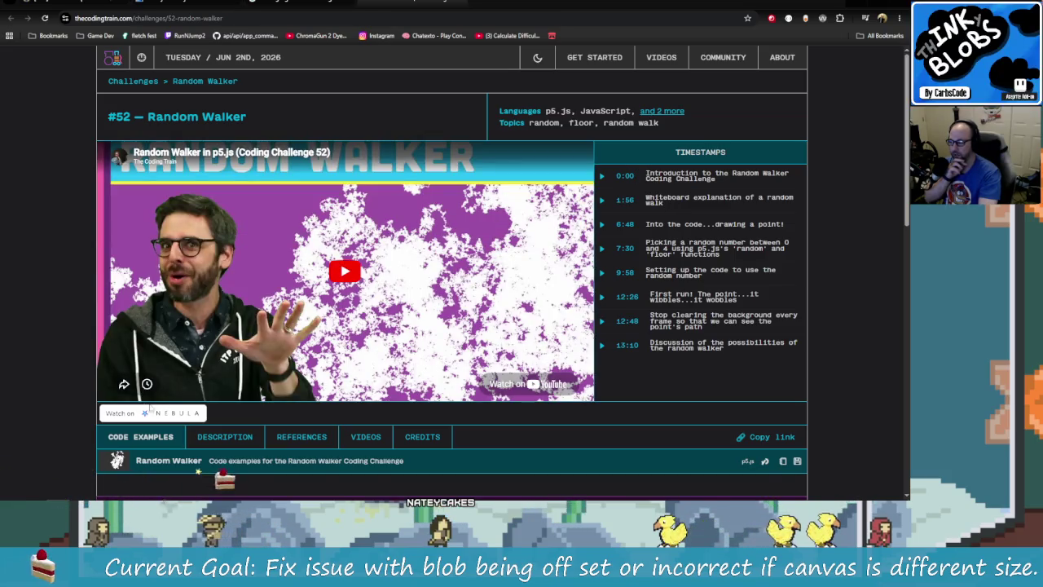
Play the embedded Random Walker video, skip to about 1:04, then return to Aseprite
{"action": "left_click", "coordinate": [345, 271]}
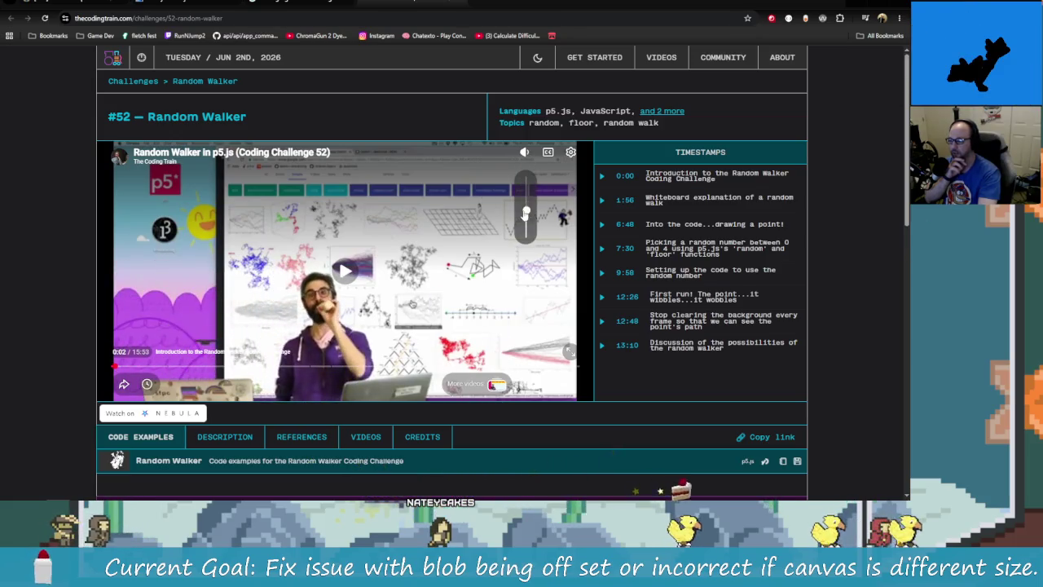
{"action": "left_click", "coordinate": [135, 385]}
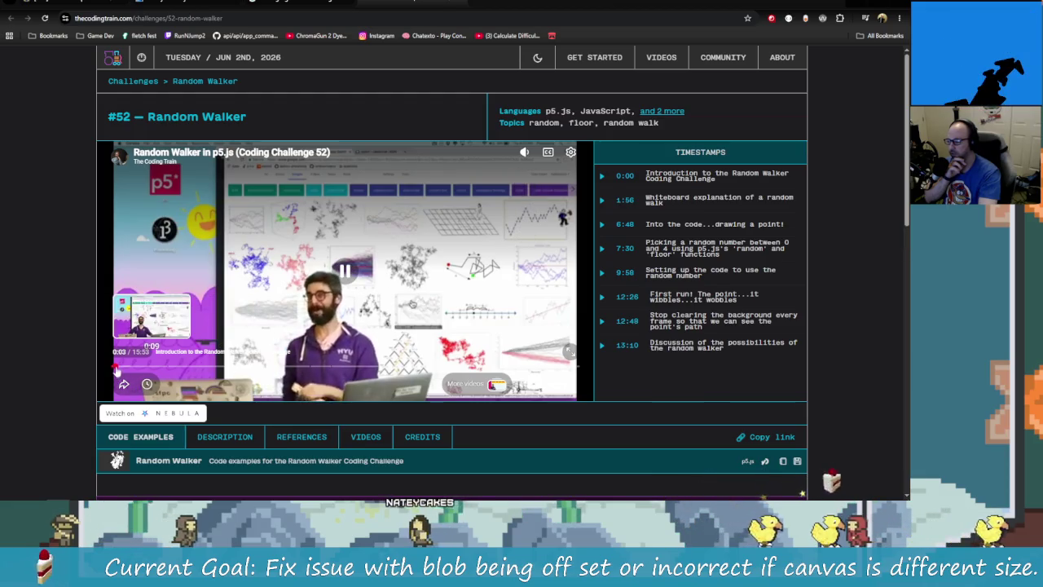
{"action": "left_click", "coordinate": [142, 366]}
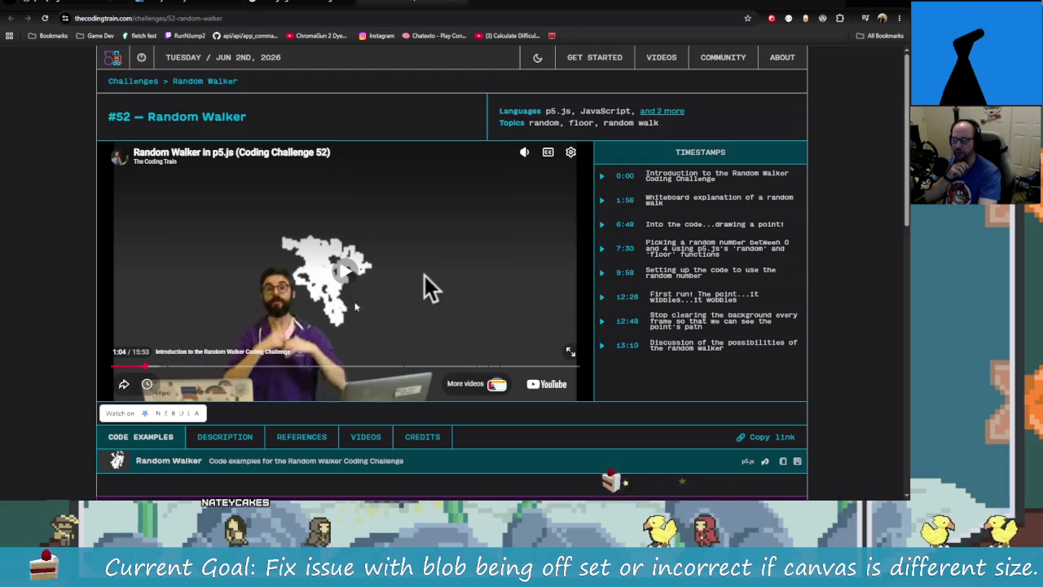
{"action": "left_click", "coordinate": [413, 276]}
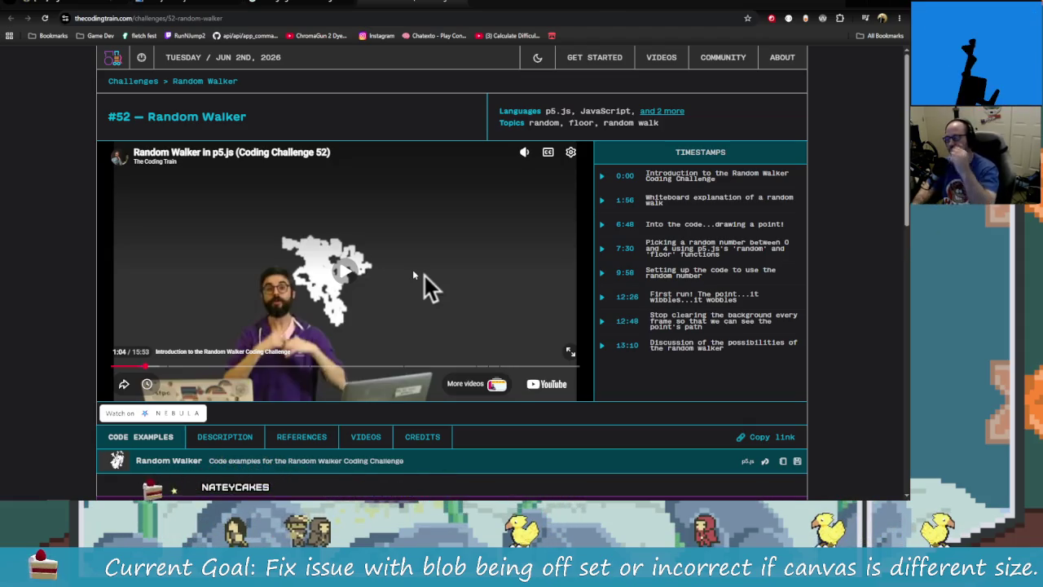
{"action": "key", "text": "alt+Tab"}
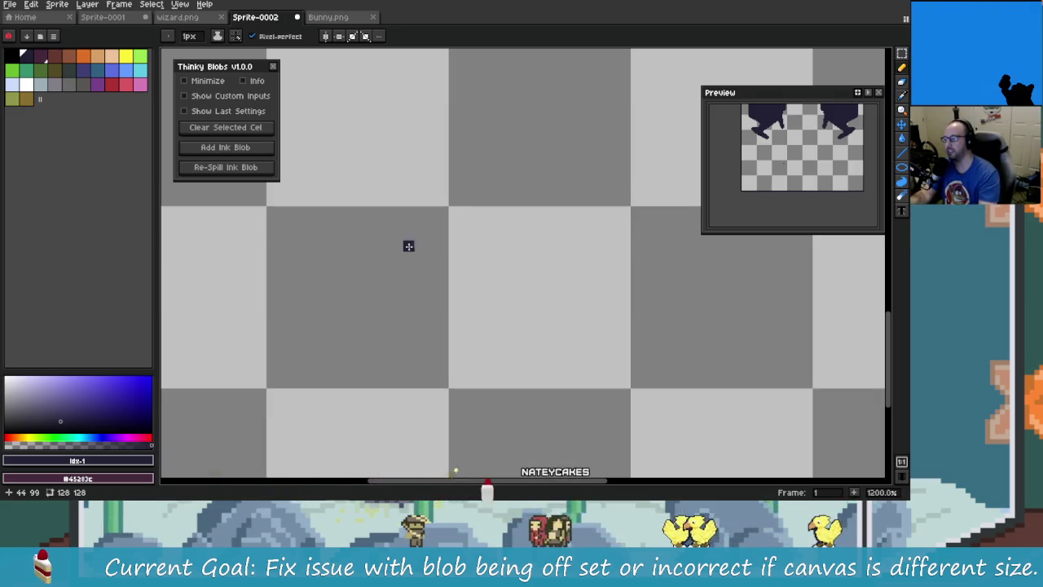
Switch to the Contour Tool with an 11px brush and draw a filled test blob
{"action": "scroll", "coordinate": [407, 371], "scroll_direction": "down", "scroll_amount": 4}
{"action": "scroll", "coordinate": [557, 345], "scroll_direction": "up", "scroll_amount": 1}
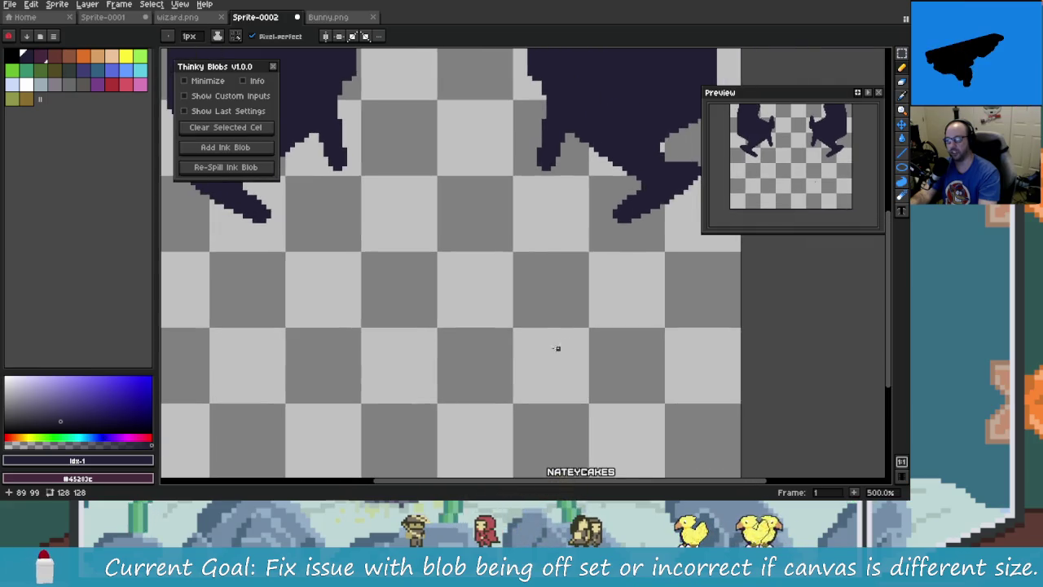
{"action": "left_click", "coordinate": [903, 155]}
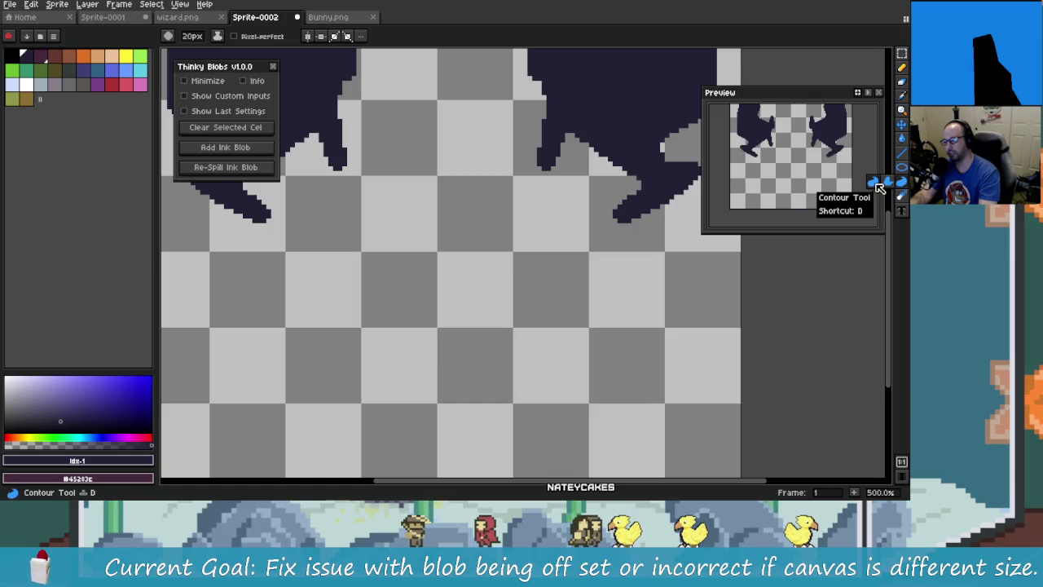
{"action": "left_click", "coordinate": [880, 186]}
{"action": "key", "text": "minus"}
{"action": "key", "text": "minus"}
{"action": "key", "text": "minus"}
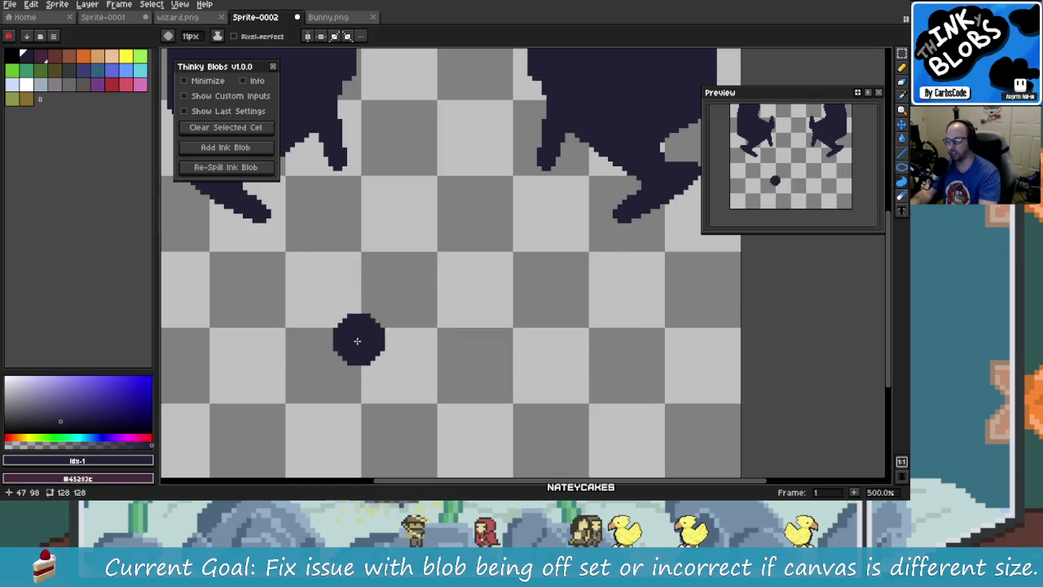
{"action": "mouse_move", "coordinate": [414, 269]}
{"action": "left_mouse_down"}
{"action": "mouse_move", "coordinate": [466, 250]}
{"action": "mouse_move", "coordinate": [510, 303]}
{"action": "left_mouse_up"}
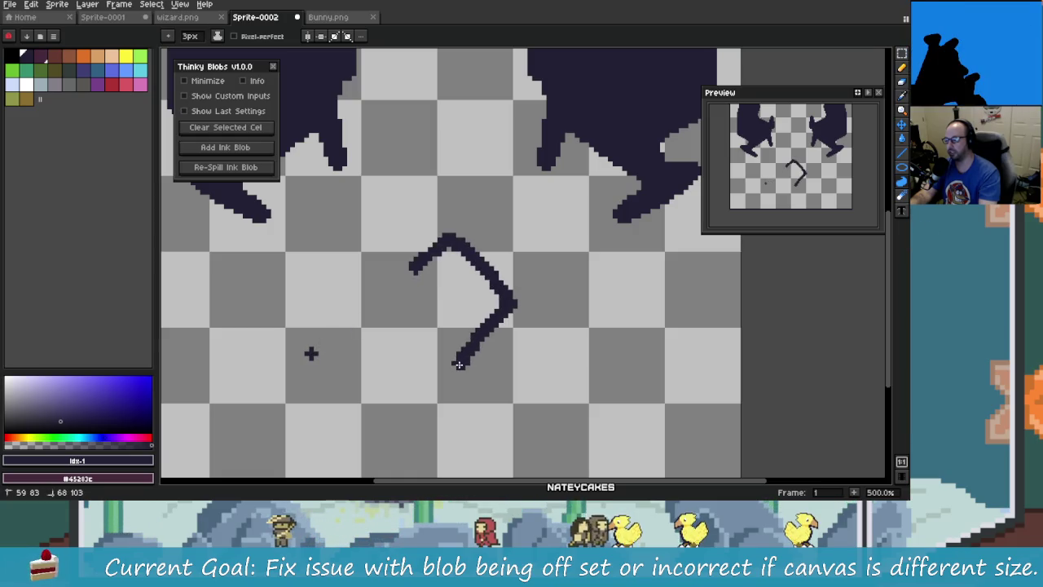
{"action": "left_click_drag", "start_coordinate": [459, 364], "coordinate": [458, 366]}
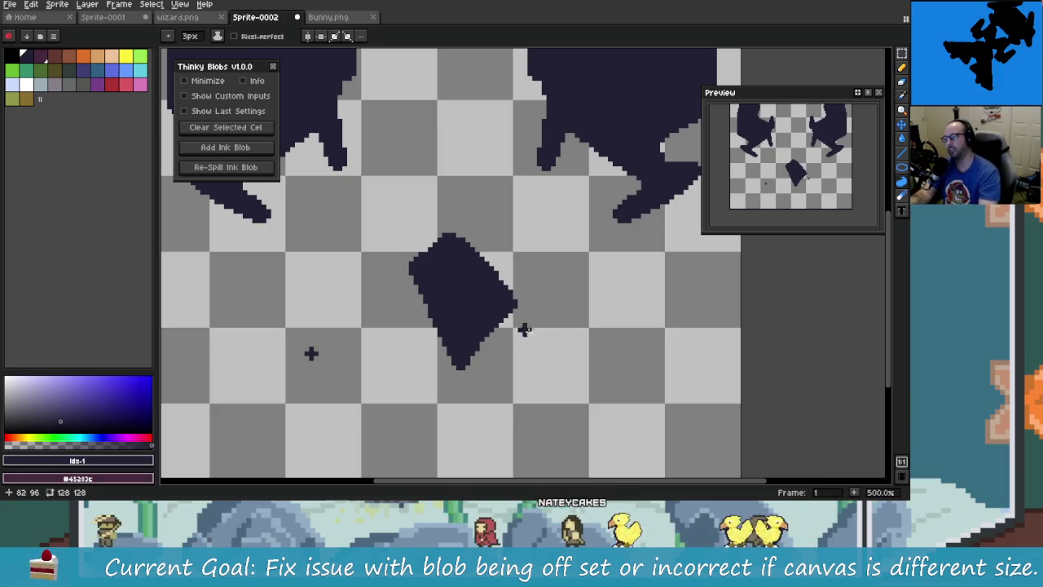
Undo the test blobs, including a larger looping one, and the stray plus marks
{"action": "key", "text": "v"}
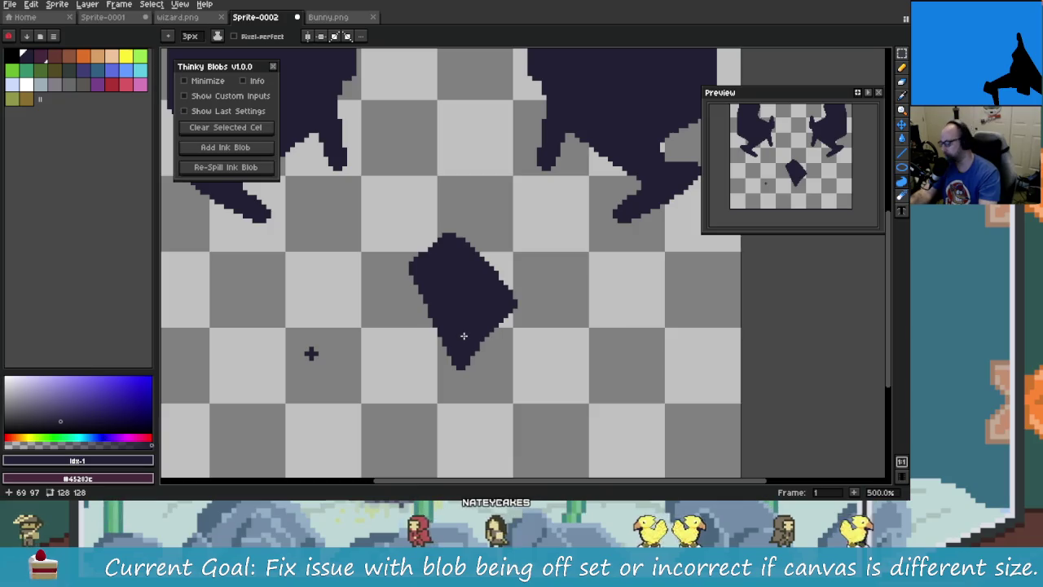
{"action": "key", "text": "ctrl+z"}
{"action": "left_click_drag", "start_coordinate": [379, 399], "coordinate": [432, 405]}
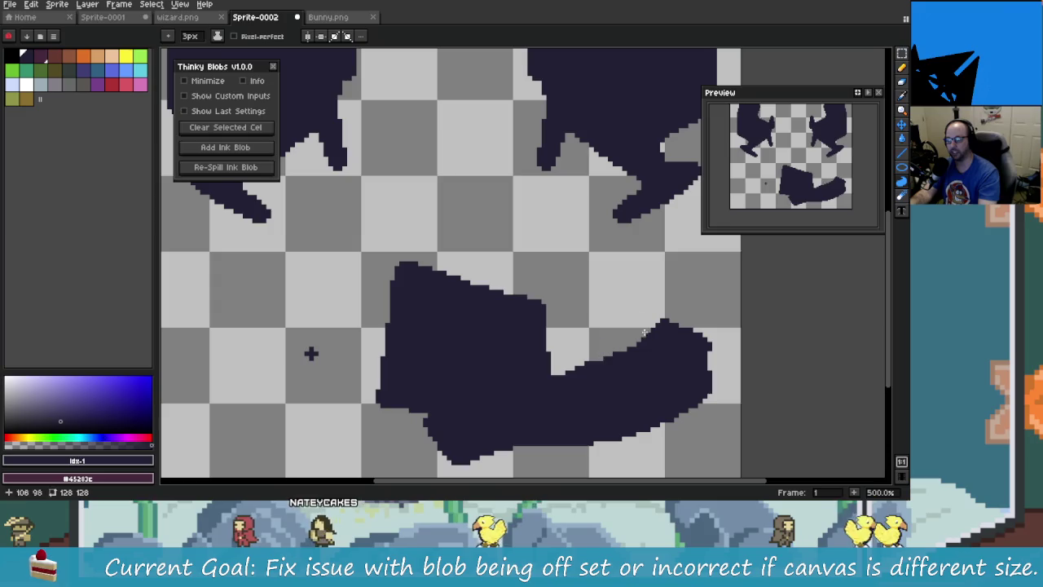
{"action": "key", "text": "v"}
{"action": "key", "text": "ctrl+z"}
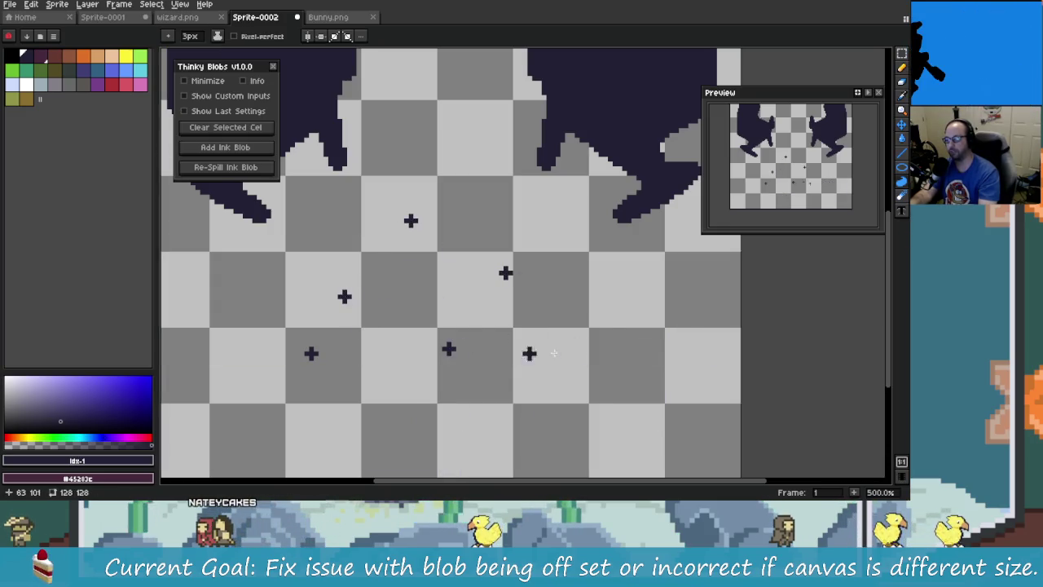
{"action": "key", "text": "ctrl+z"}
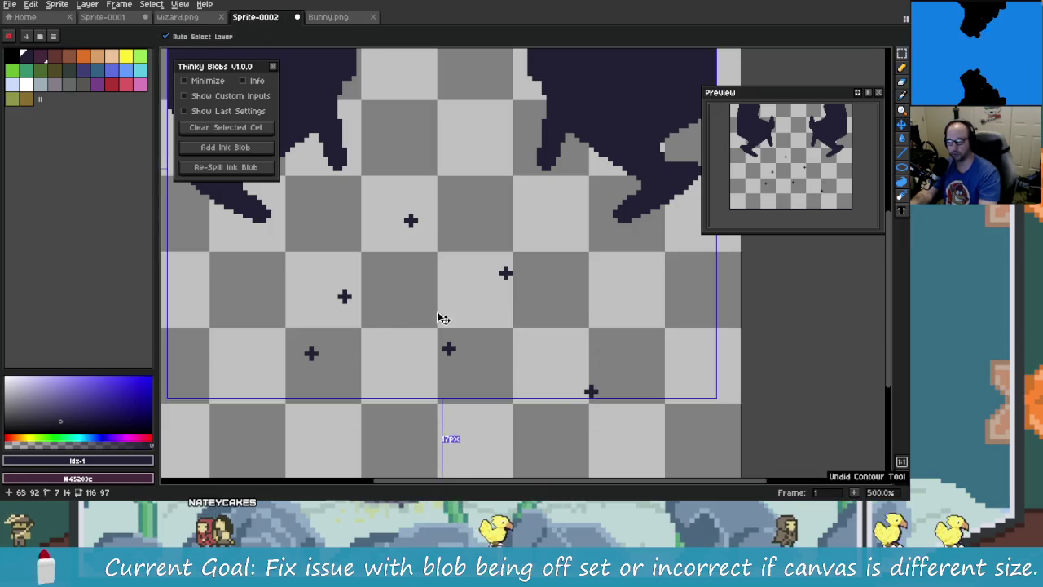
{"action": "key", "text": "ctrl+z"}
{"action": "key", "text": "ctrl+z"}
Fill and undo one more lower test blob, leaving only the two top blobs
{"action": "key", "text": "ctrl+z"}
{"action": "key", "text": "ctrl+z"}
{"action": "key", "text": "ctrl+z"}
{"action": "key", "text": "ctrl+z"}
{"action": "mouse_move", "coordinate": [325, 348]}
{"action": "left_mouse_down"}
{"action": "mouse_move", "coordinate": [510, 301]}
{"action": "mouse_move", "coordinate": [684, 302]}
{"action": "mouse_move", "coordinate": [489, 469]}
{"action": "mouse_move", "coordinate": [316, 371]}
{"action": "mouse_move", "coordinate": [327, 354]}
{"action": "left_mouse_up"}
{"action": "scroll", "coordinate": [316, 371], "scroll_direction": "down", "scroll_amount": 3}
{"action": "key", "text": "ctrl+z"}
{"action": "left_click_drag", "start_coordinate": [361, 283], "coordinate": [430, 318]}
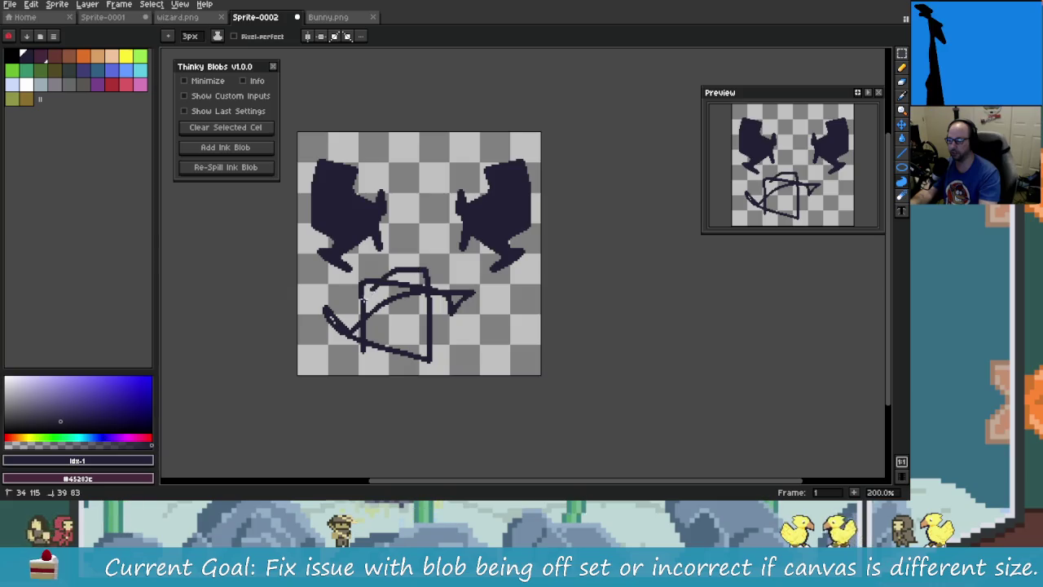
{"action": "left_click", "coordinate": [383, 337]}
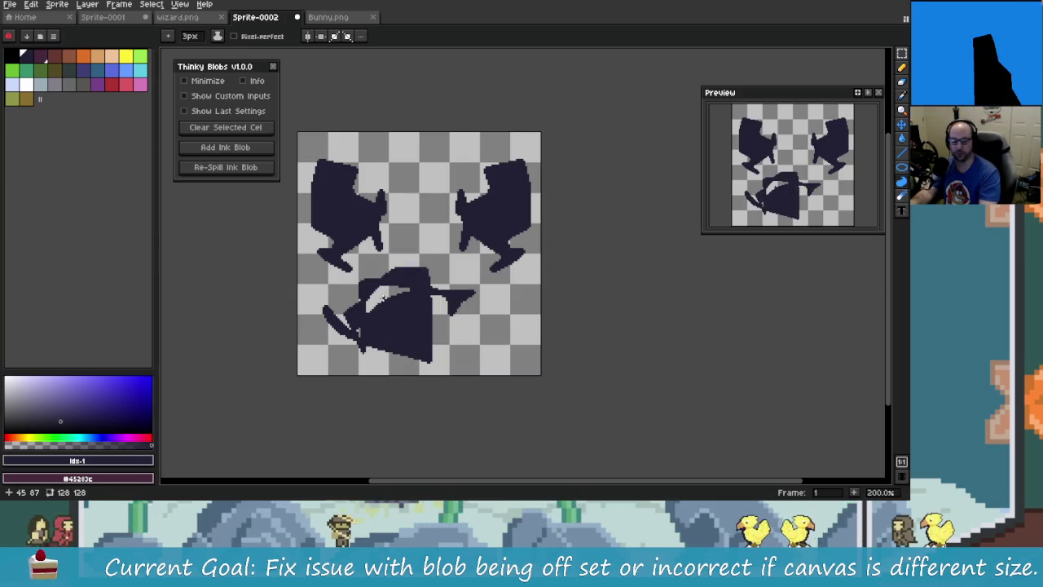
{"action": "key", "text": "ctrl+z"}
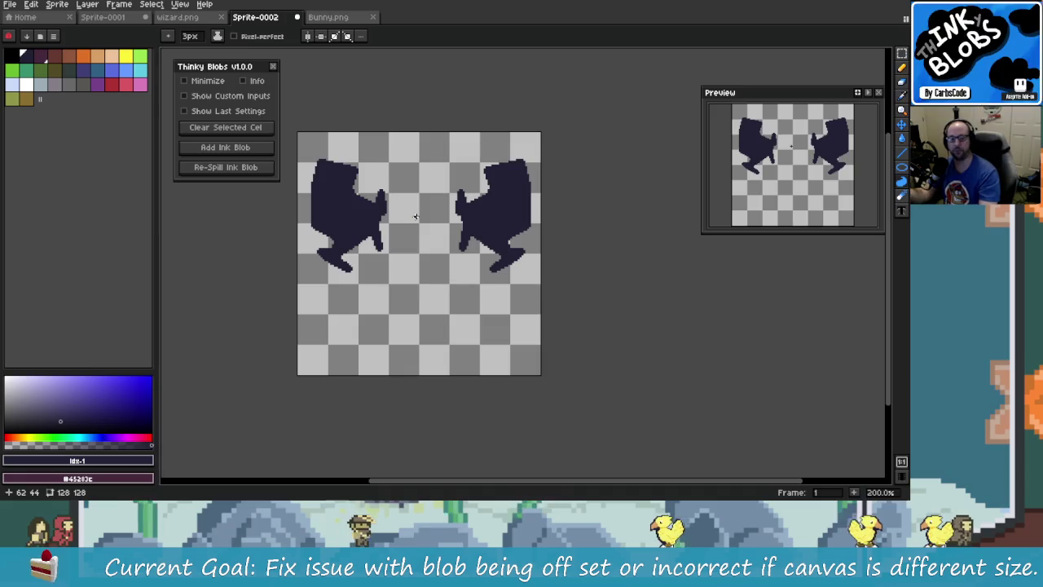
{"action": "key", "text": "alt"}
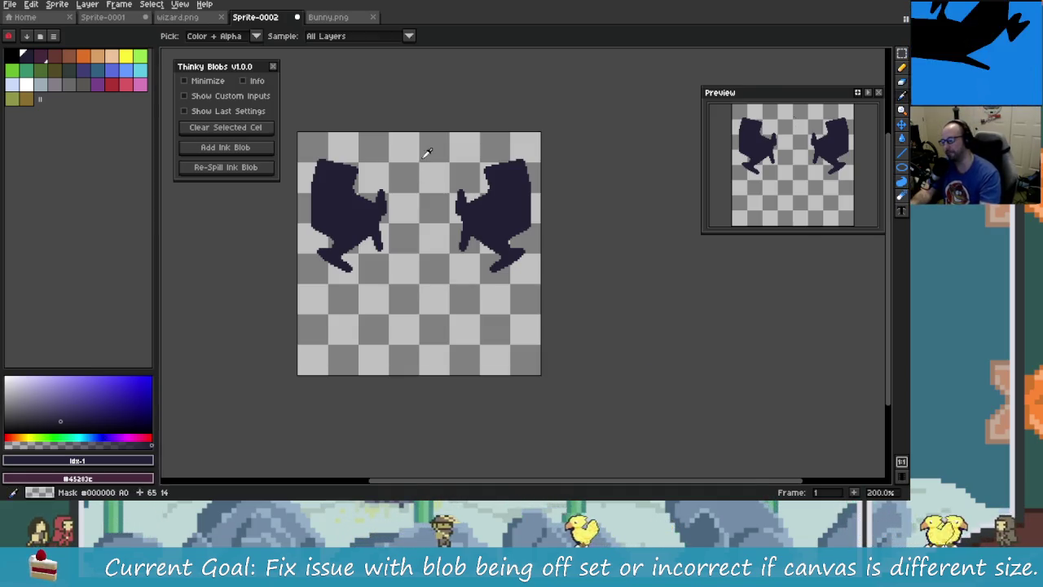
Switch from Aseprite back to the Coding Train Random Walker page in the browser
{"action": "key", "text": "alt+Tab"}
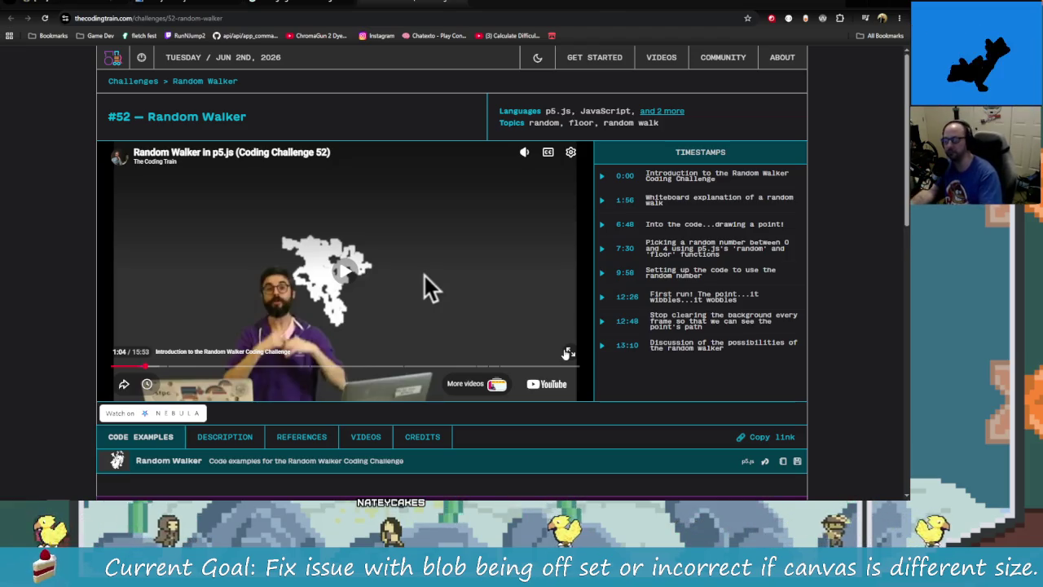
Browse the challenge page's description and related videos, ending on Code Examples
{"action": "scroll", "coordinate": [425, 275], "scroll_direction": "down", "scroll_amount": 3}
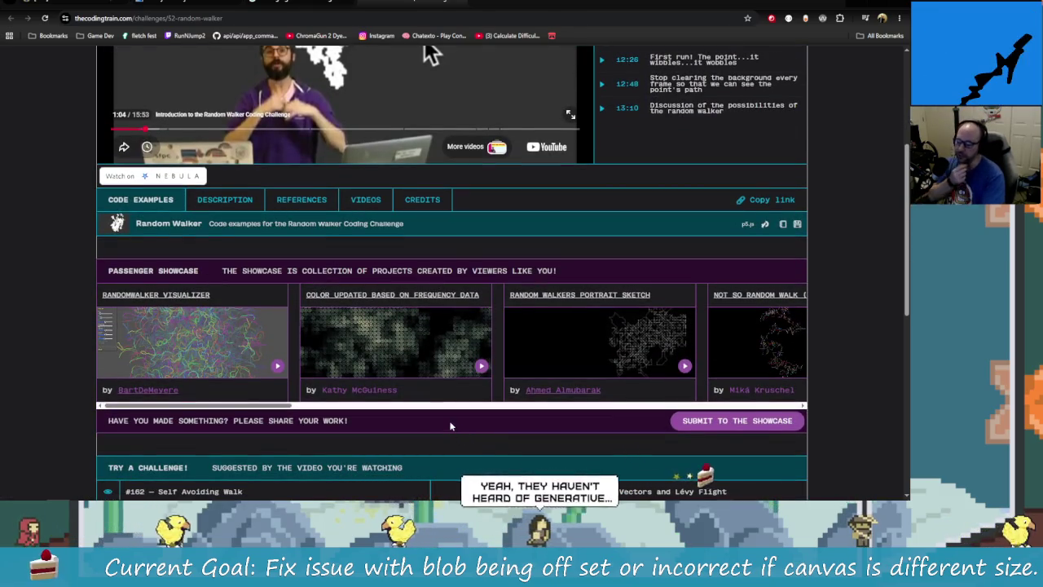
{"action": "scroll", "coordinate": [450, 426], "scroll_direction": "down", "scroll_amount": 2}
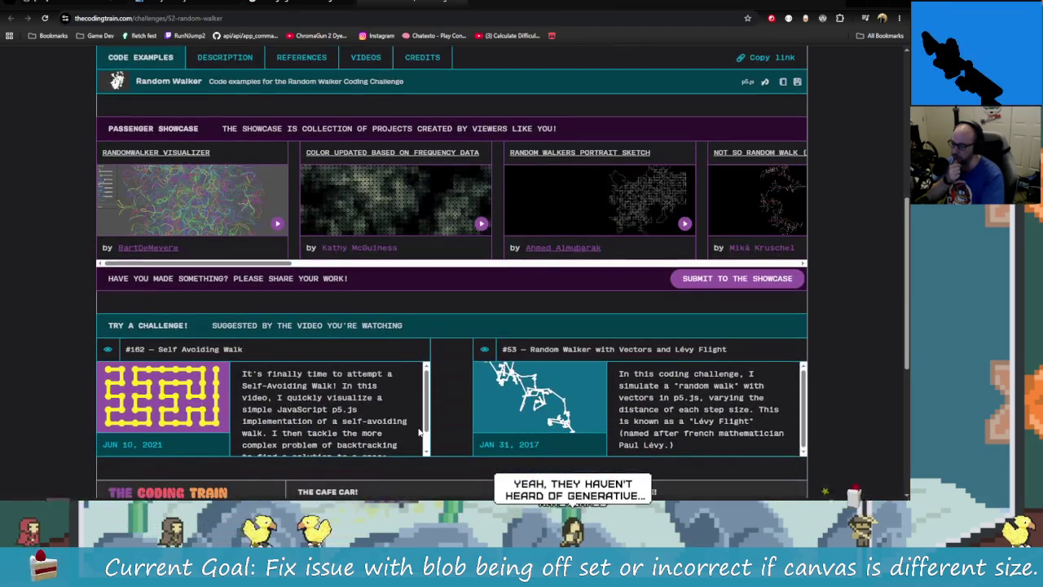
{"action": "scroll", "coordinate": [420, 432], "scroll_direction": "down", "scroll_amount": 1}
{"action": "scroll", "coordinate": [428, 415], "scroll_direction": "down", "scroll_amount": 1}
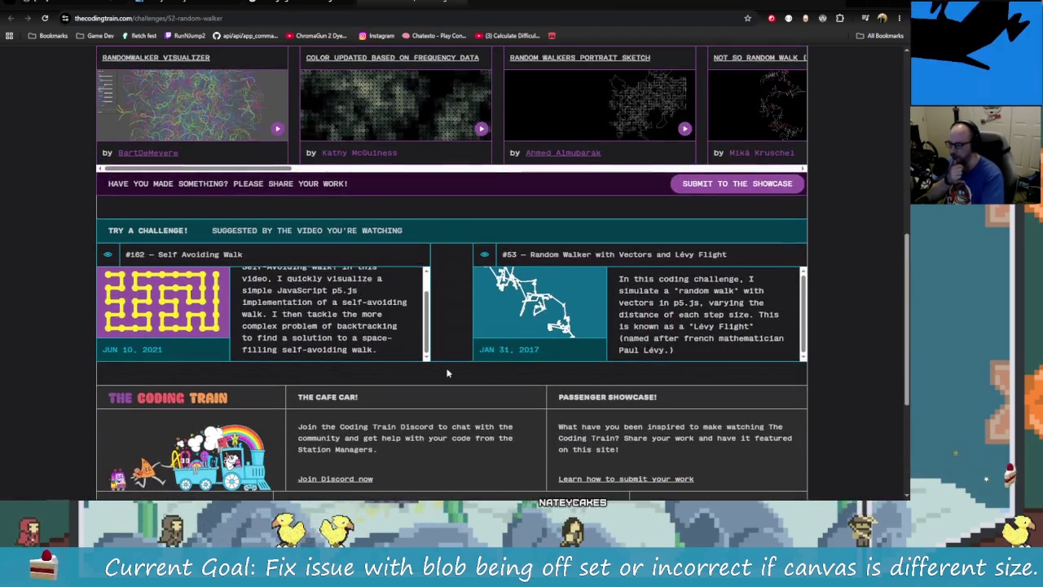
{"action": "scroll", "coordinate": [447, 373], "scroll_direction": "down", "scroll_amount": 1}
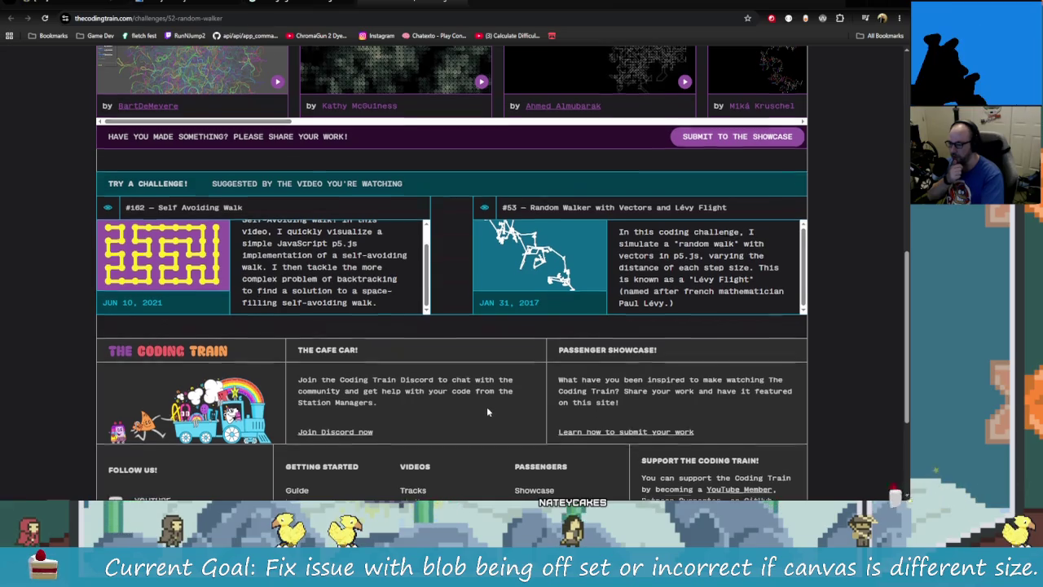
{"action": "scroll", "coordinate": [488, 411], "scroll_direction": "up", "scroll_amount": 5}
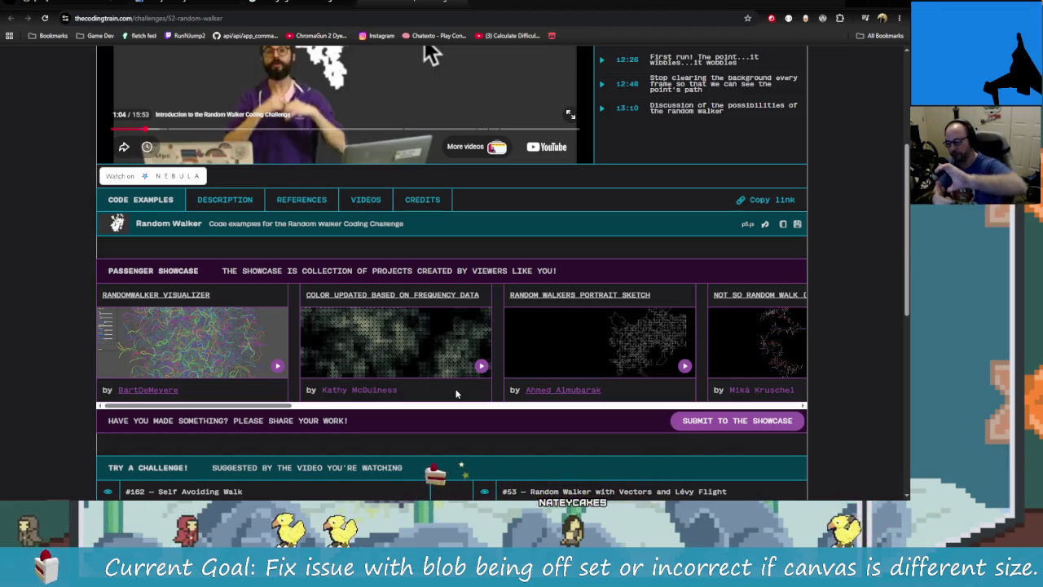
{"action": "scroll", "coordinate": [454, 359], "scroll_direction": "up", "scroll_amount": 2}
{"action": "scroll", "coordinate": [455, 355], "scroll_direction": "down", "scroll_amount": 2}
{"action": "left_click", "coordinate": [226, 199]}
{"action": "left_click", "coordinate": [365, 199]}
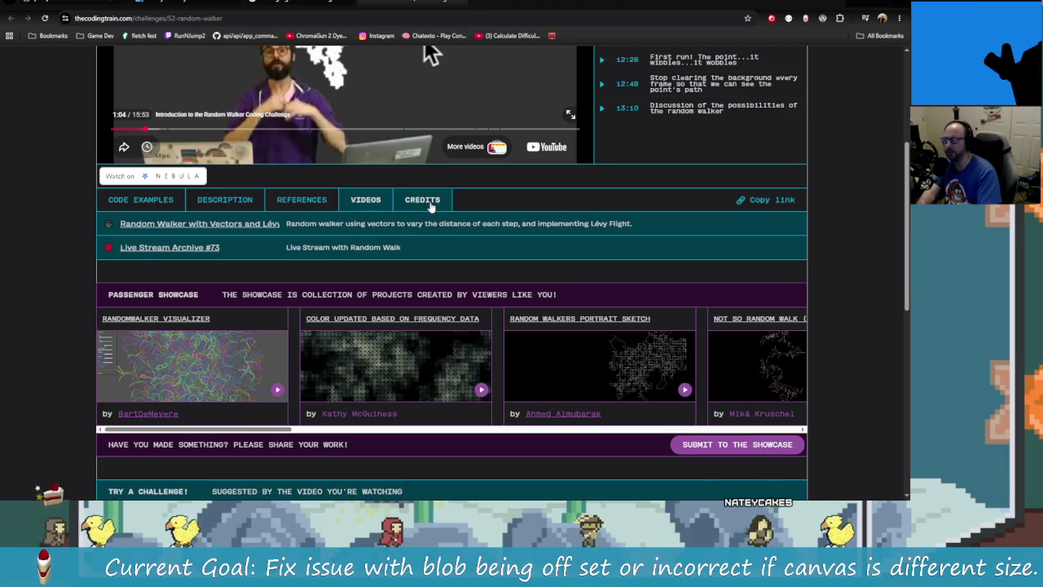
{"action": "left_click", "coordinate": [147, 204]}
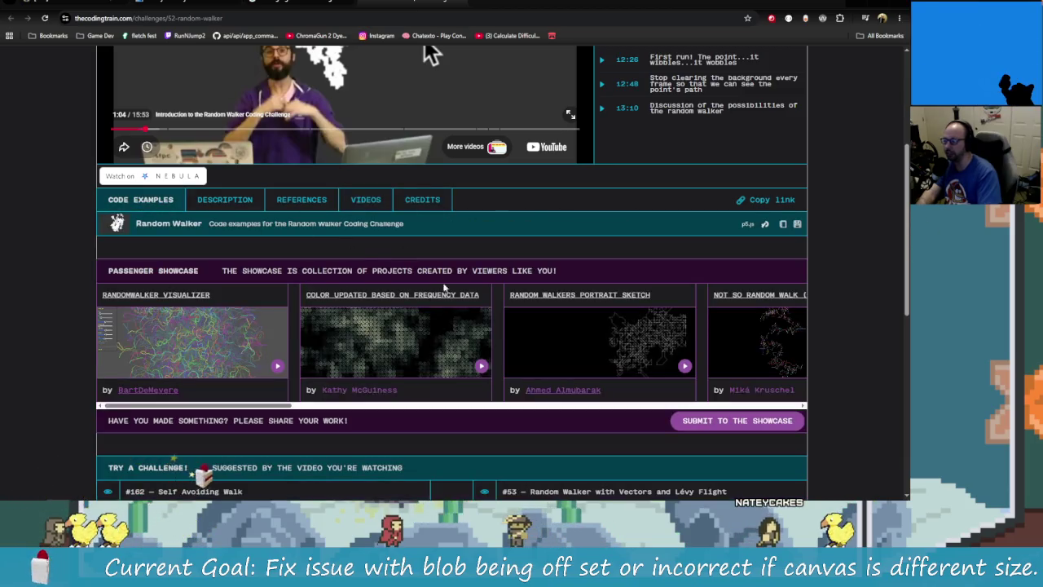
Open the Random Walker challenge video on YouTube and pause it
{"action": "scroll", "coordinate": [437, 275], "scroll_direction": "down", "scroll_amount": 2}
{"action": "scroll", "coordinate": [441, 328], "scroll_direction": "up", "scroll_amount": 3}
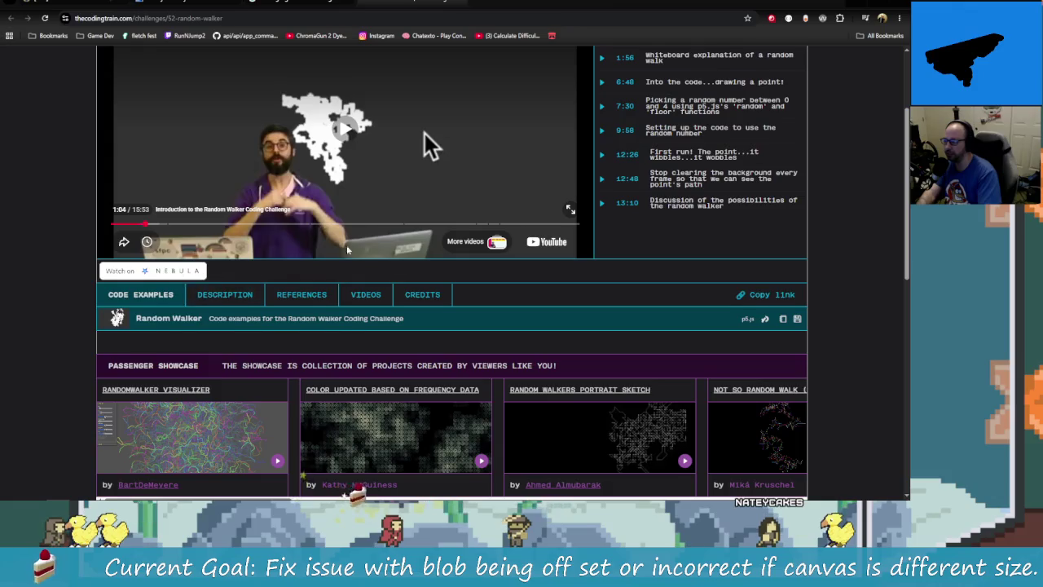
{"action": "scroll", "coordinate": [426, 327], "scroll_direction": "up", "scroll_amount": 1}
{"action": "left_click", "coordinate": [547, 342]}
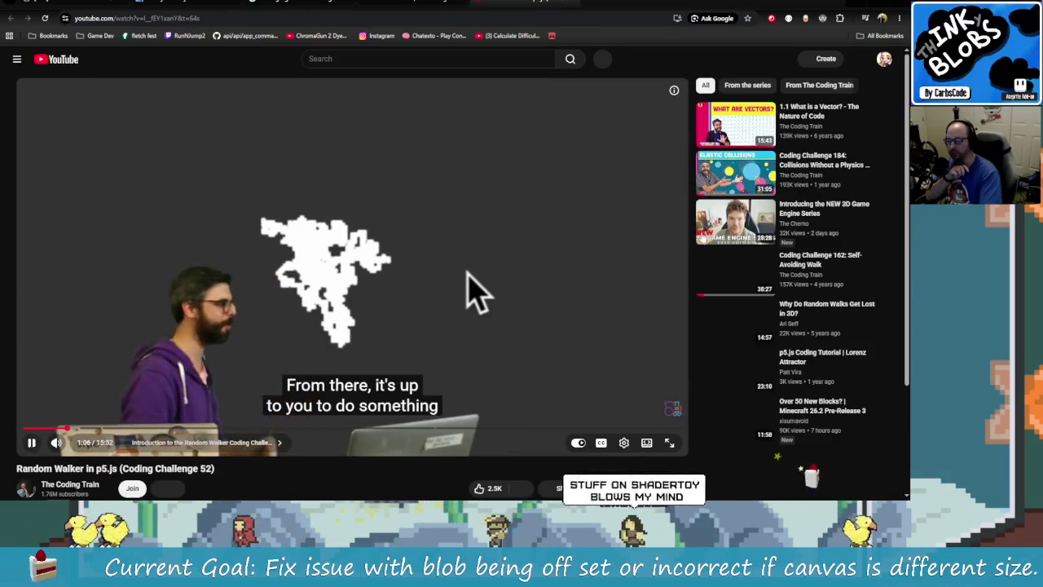
{"action": "left_click", "coordinate": [31, 442]}
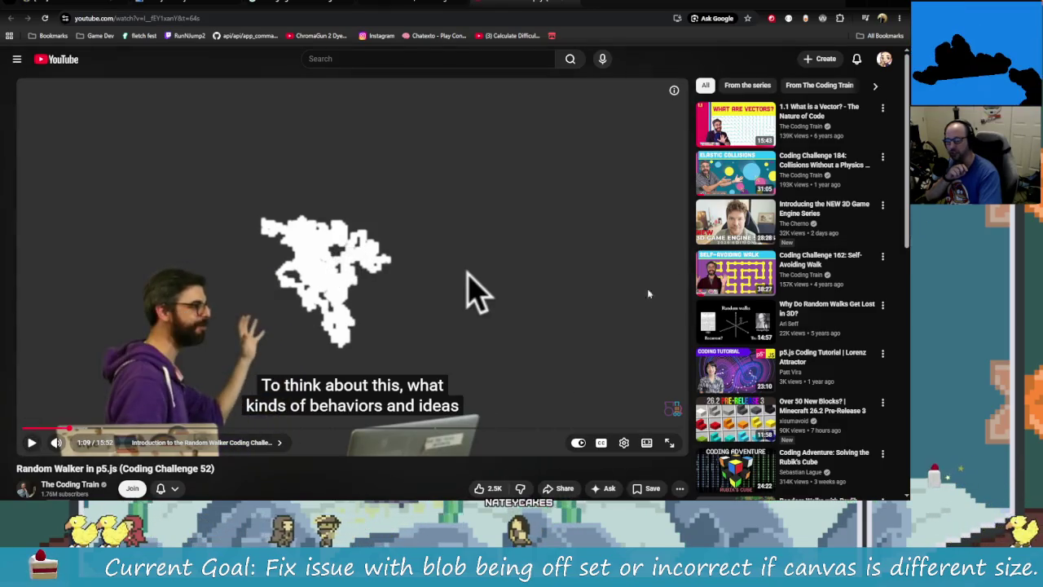
Scroll the YouTube sidebar and open Animated Circle Packing Part 1
{"action": "scroll", "coordinate": [613, 299], "scroll_direction": "down", "scroll_amount": 1}
{"action": "scroll", "coordinate": [613, 298], "scroll_direction": "down", "scroll_amount": 3}
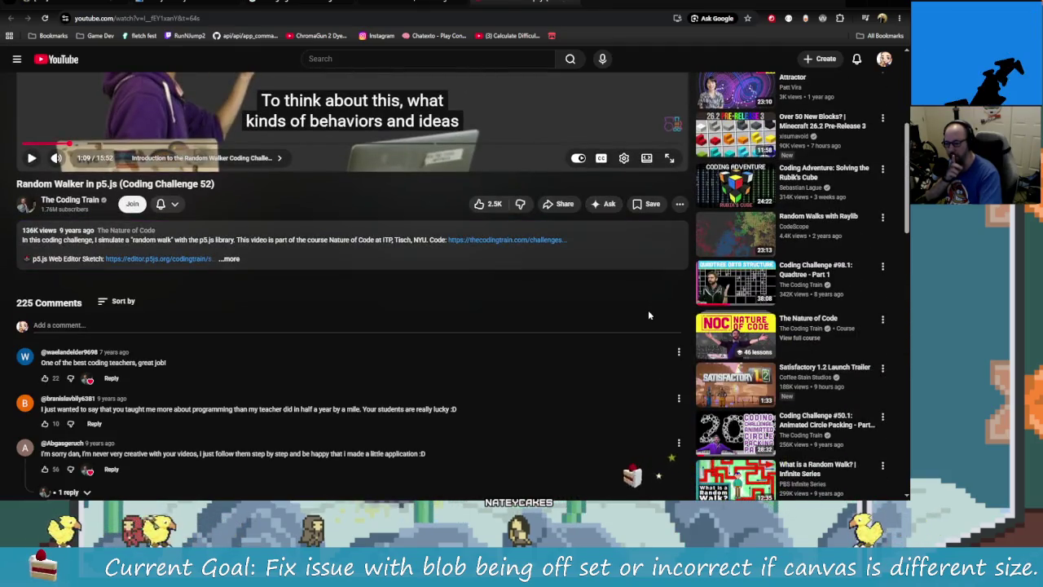
{"action": "mouse_move", "coordinate": [735, 282]}
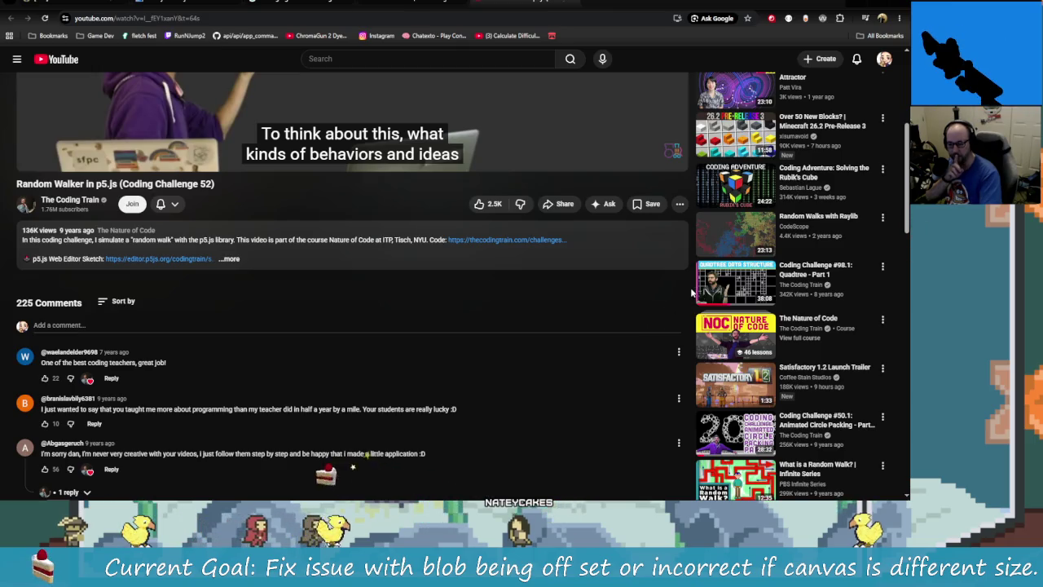
{"action": "scroll", "coordinate": [668, 318], "scroll_direction": "down", "scroll_amount": 1}
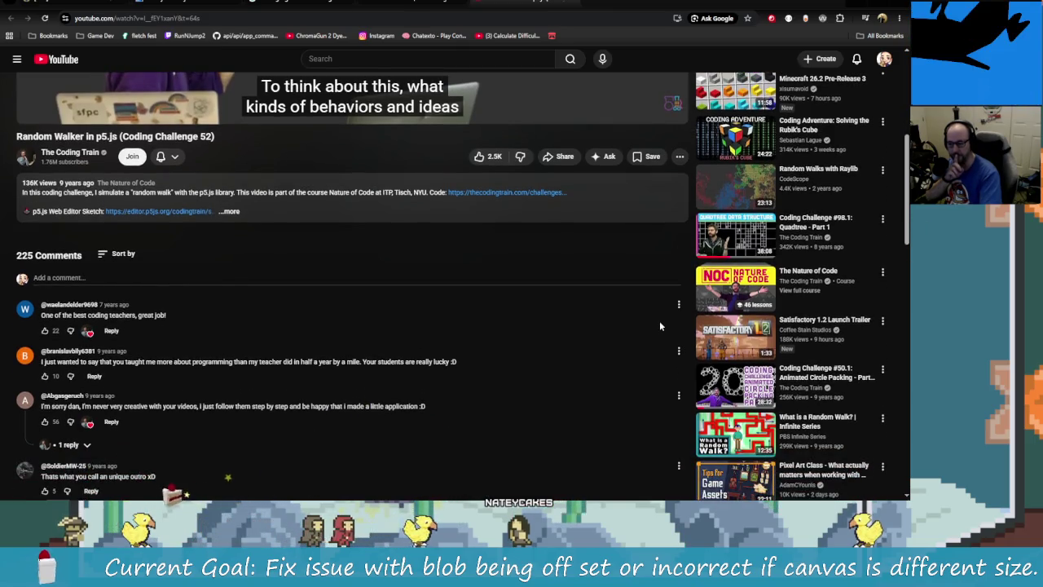
{"action": "scroll", "coordinate": [660, 326], "scroll_direction": "down", "scroll_amount": 1}
{"action": "scroll", "coordinate": [675, 338], "scroll_direction": "down", "scroll_amount": 1}
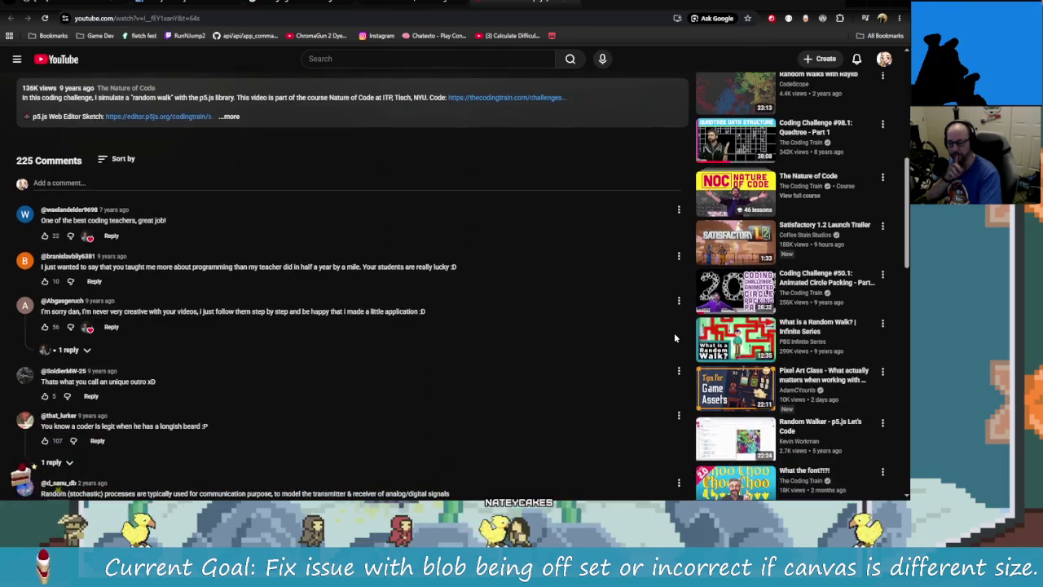
{"action": "left_click", "coordinate": [756, 293]}
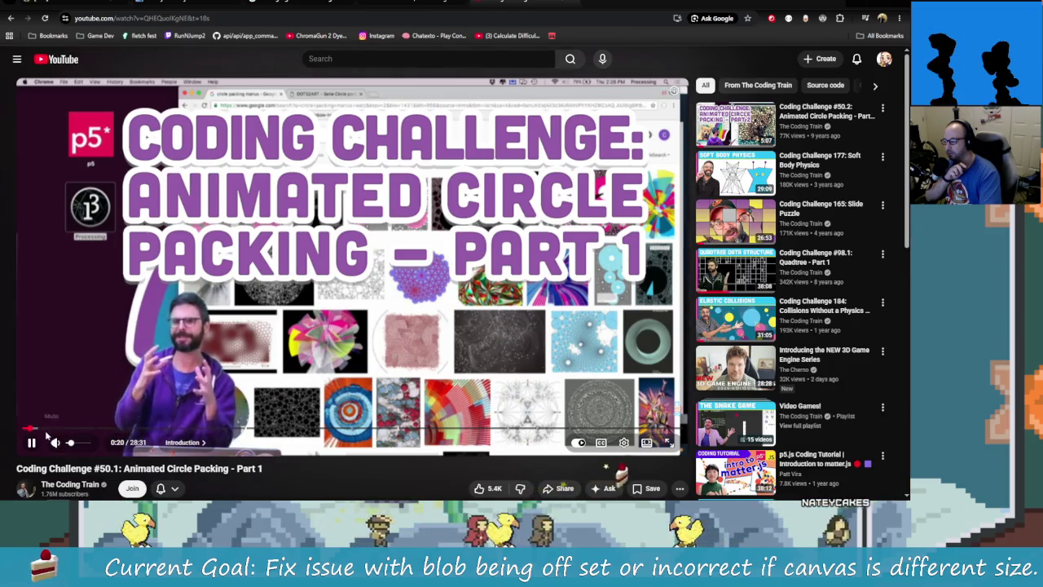
Scrub the Circle Packing Part 1 video forward and pause it at 26:01
{"action": "left_click_drag", "start_coordinate": [34, 432], "coordinate": [53, 430]}
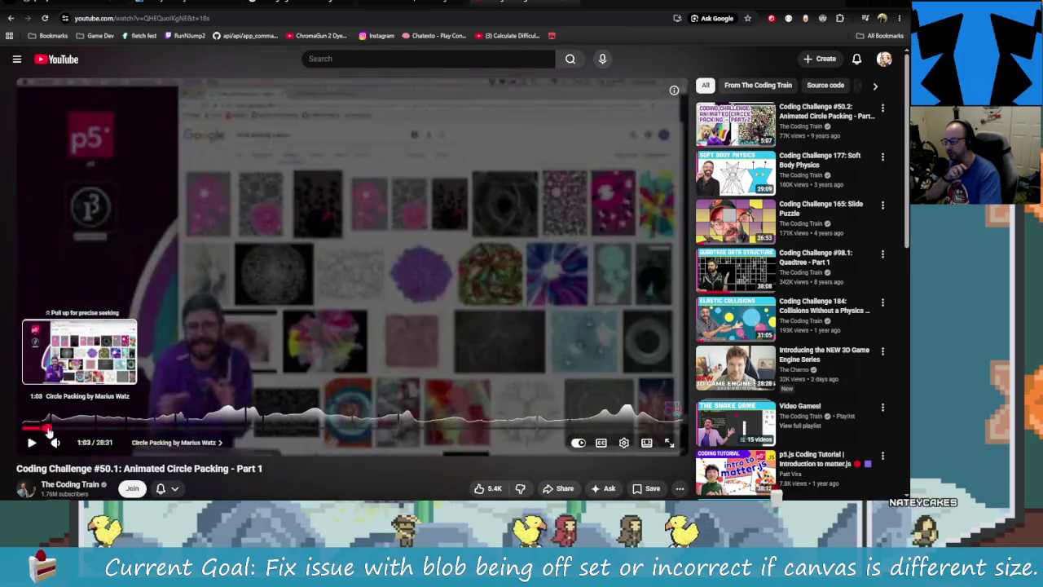
{"action": "left_click_drag", "start_coordinate": [53, 430], "coordinate": [624, 433]}
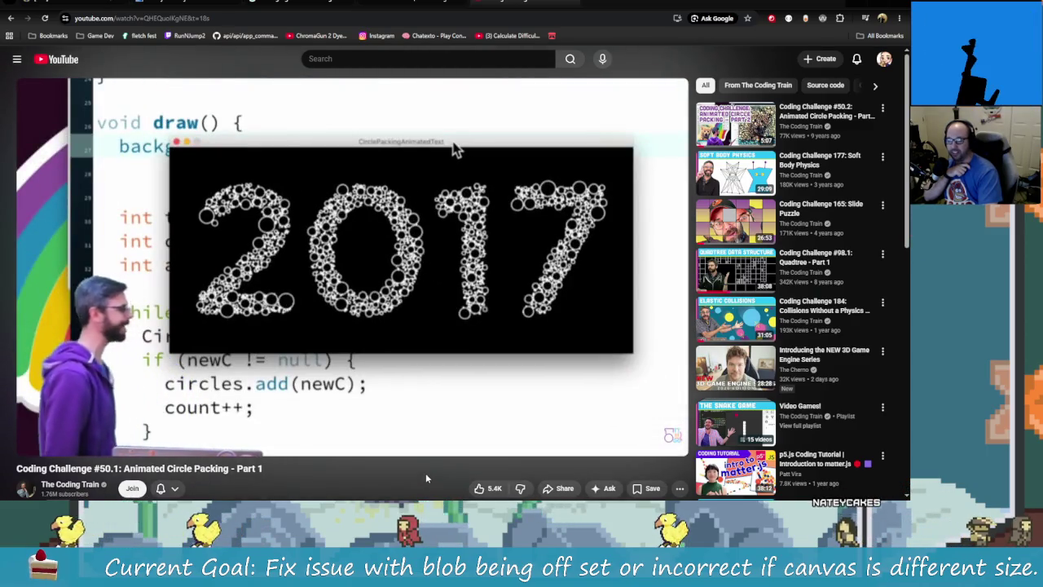
{"action": "left_click", "coordinate": [390, 343]}
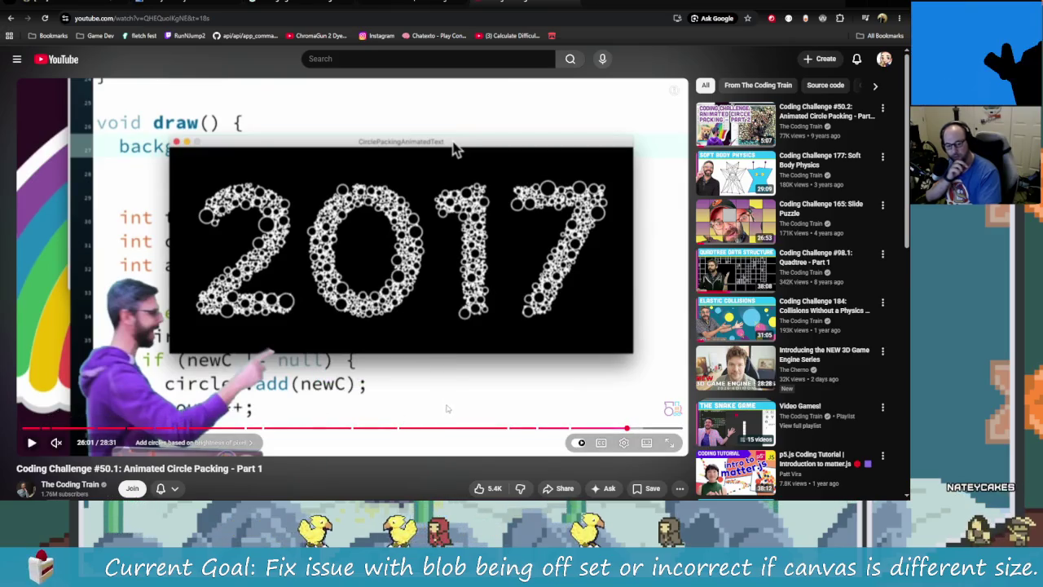
{"action": "scroll", "coordinate": [456, 418], "scroll_direction": "down", "scroll_amount": 2}
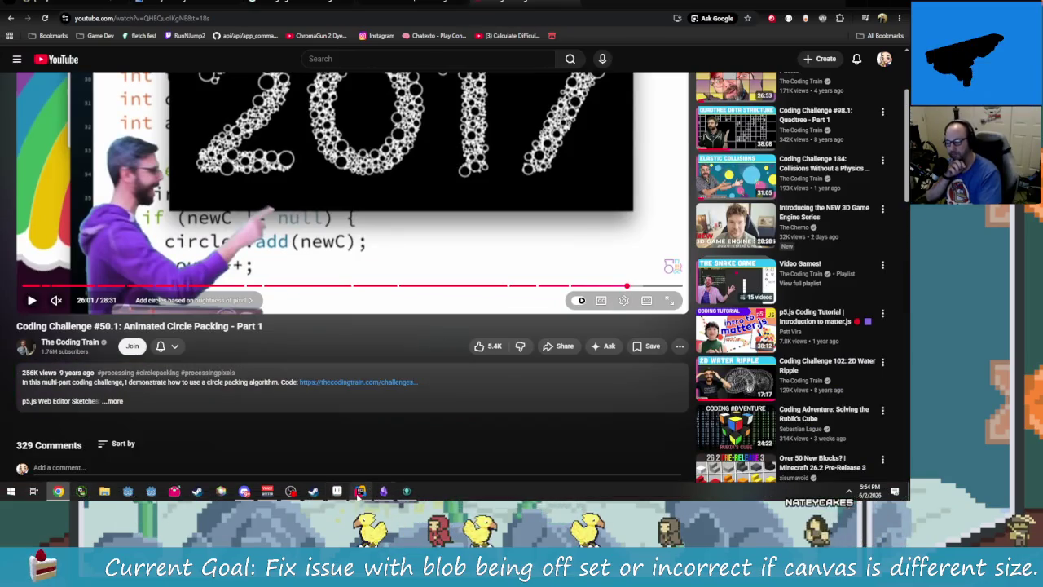
Bring Rider forward and open image-grid-from-layers.lua from its project-tree folder
{"action": "left_click", "coordinate": [359, 492]}
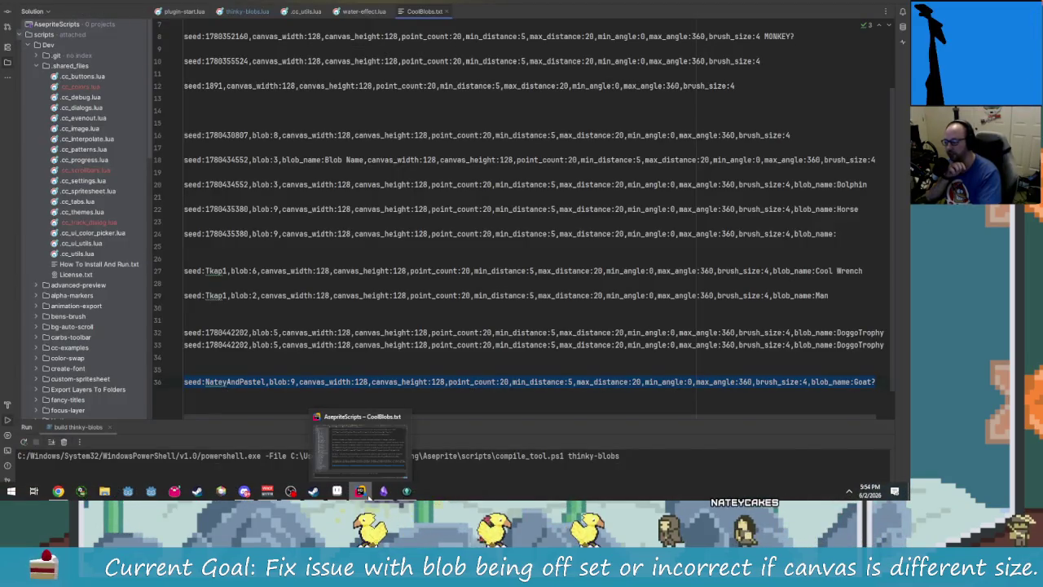
{"action": "scroll", "coordinate": [69, 369], "scroll_direction": "down", "scroll_amount": 2}
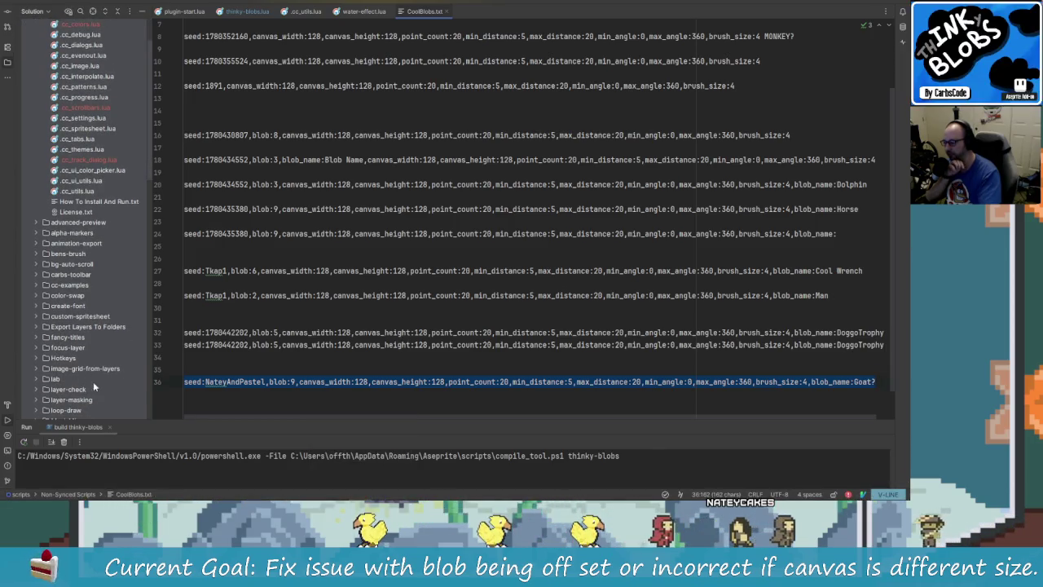
{"action": "left_click", "coordinate": [35, 364]}
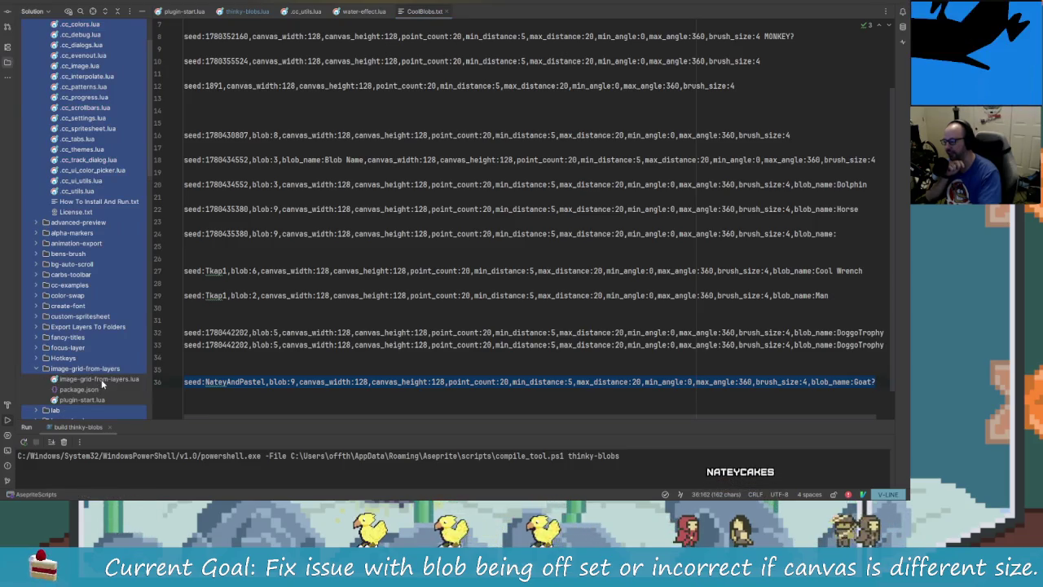
{"action": "left_click", "coordinate": [101, 379]}
Scroll through the layer-grid Lua functions in image-grid-from-layers.lua
{"action": "scroll", "coordinate": [448, 239], "scroll_direction": "down", "scroll_amount": 3}
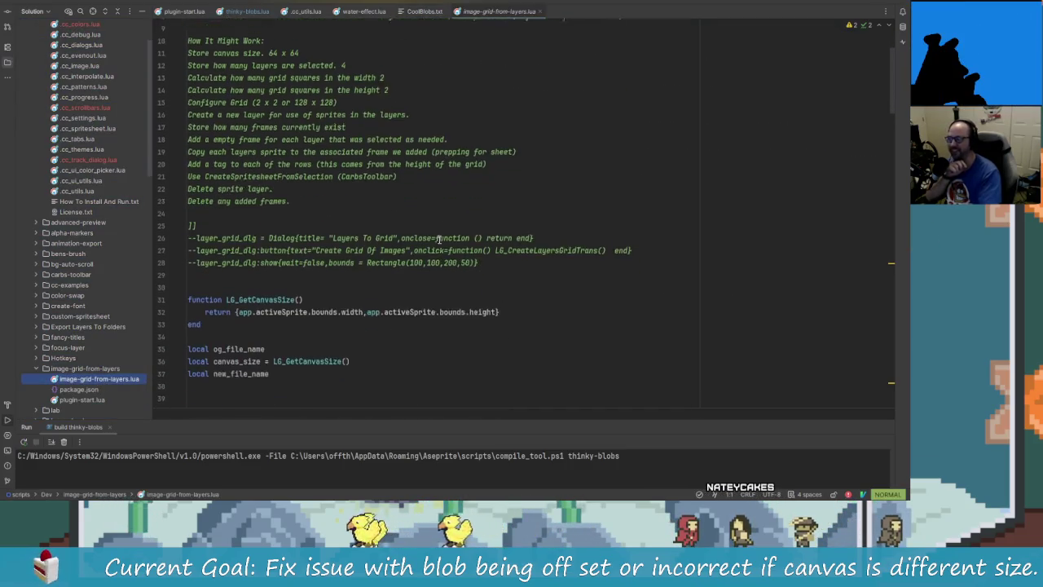
{"action": "scroll", "coordinate": [449, 239], "scroll_direction": "down", "scroll_amount": 4}
{"action": "scroll", "coordinate": [407, 269], "scroll_direction": "up", "scroll_amount": 6}
{"action": "scroll", "coordinate": [359, 310], "scroll_direction": "down", "scroll_amount": 1}
{"action": "scroll", "coordinate": [342, 320], "scroll_direction": "up", "scroll_amount": 1}
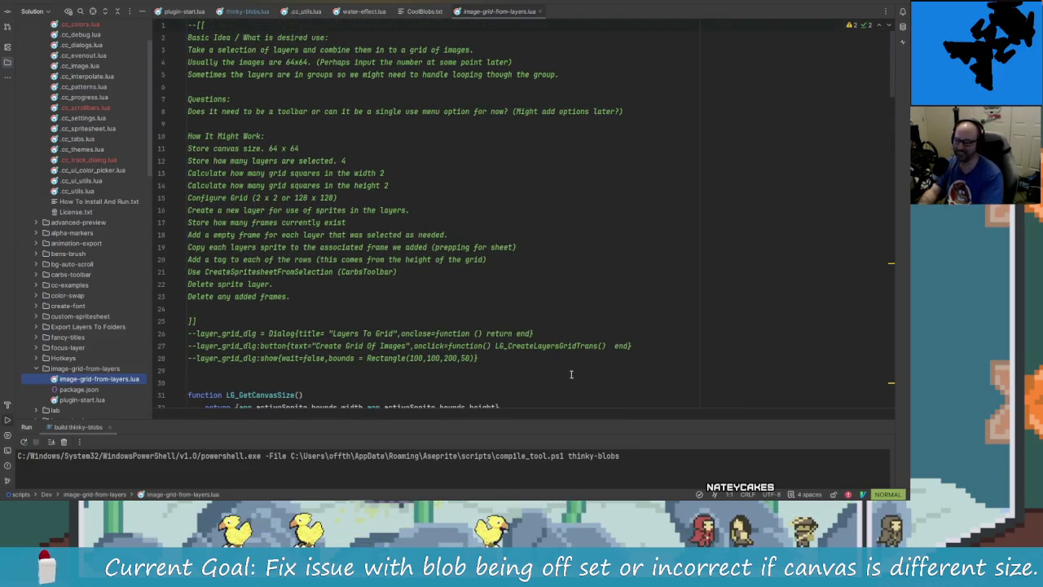
{"action": "scroll", "coordinate": [407, 180], "scroll_direction": "down", "scroll_amount": 4}
{"action": "scroll", "coordinate": [489, 245], "scroll_direction": "up", "scroll_amount": 4}
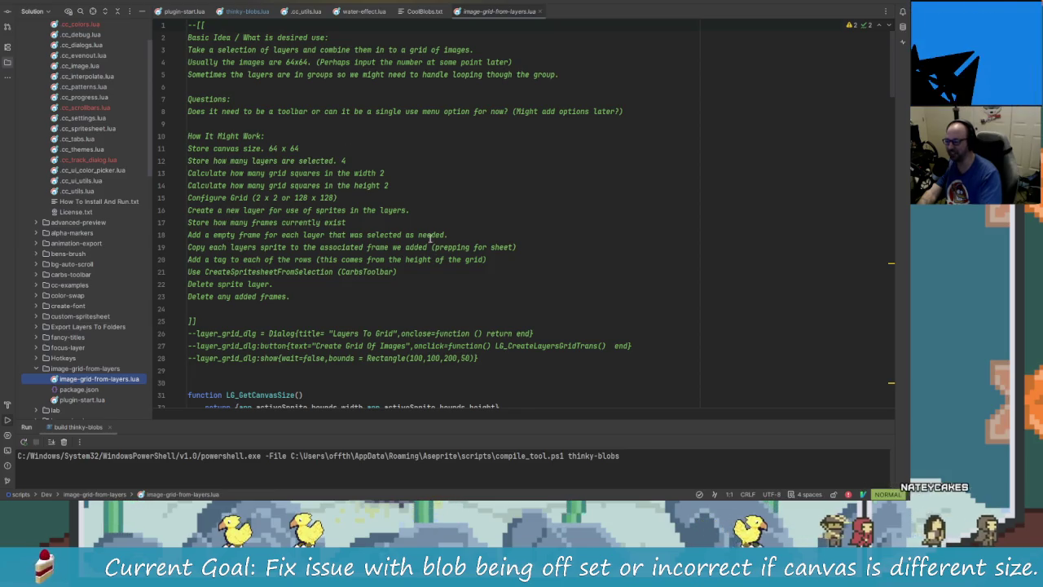
{"action": "scroll", "coordinate": [416, 233], "scroll_direction": "down", "scroll_amount": 1}
{"action": "scroll", "coordinate": [399, 234], "scroll_direction": "down", "scroll_amount": 3}
{"action": "scroll", "coordinate": [379, 234], "scroll_direction": "down", "scroll_amount": 1}
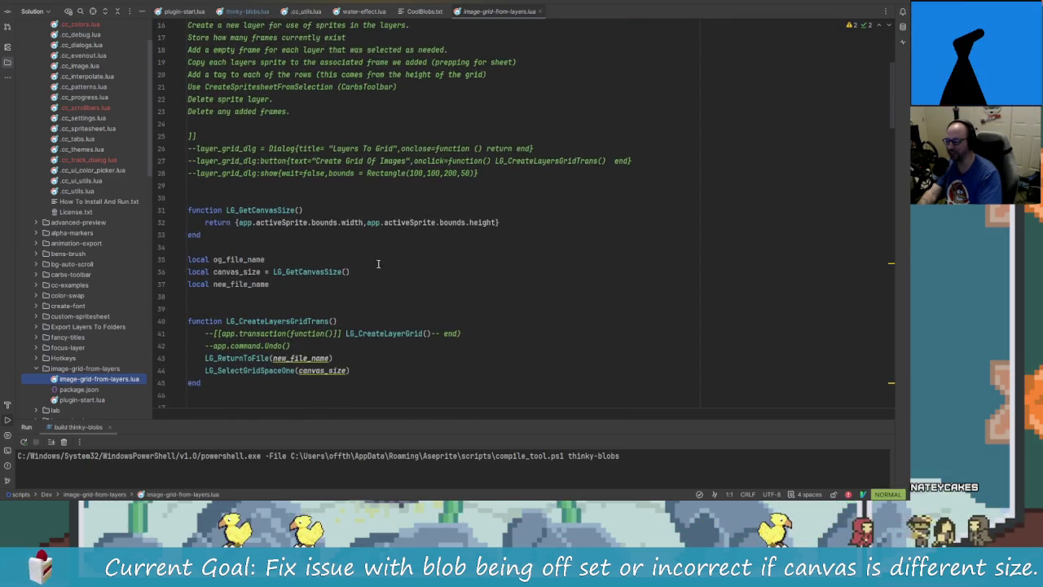
{"action": "scroll", "coordinate": [359, 234], "scroll_direction": "down", "scroll_amount": 2}
{"action": "scroll", "coordinate": [356, 233], "scroll_direction": "down", "scroll_amount": 1}
{"action": "scroll", "coordinate": [367, 245], "scroll_direction": "down", "scroll_amount": 2}
{"action": "scroll", "coordinate": [383, 269], "scroll_direction": "down", "scroll_amount": 3}
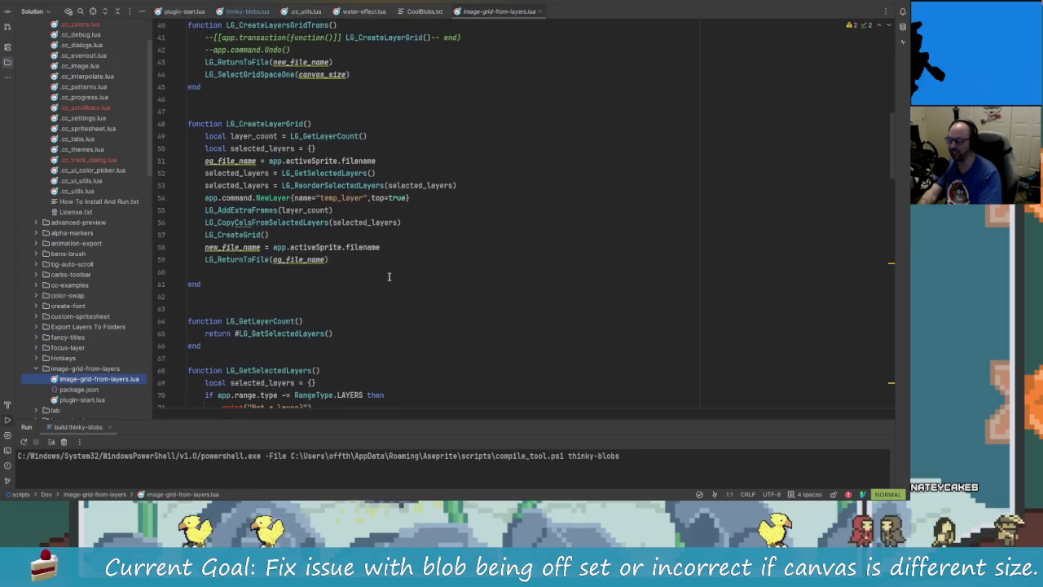
{"action": "scroll", "coordinate": [391, 273], "scroll_direction": "down", "scroll_amount": 3}
{"action": "scroll", "coordinate": [416, 285], "scroll_direction": "down", "scroll_amount": 2}
{"action": "scroll", "coordinate": [449, 310], "scroll_direction": "down", "scroll_amount": 3}
{"action": "scroll", "coordinate": [456, 318], "scroll_direction": "down", "scroll_amount": 5}
{"action": "scroll", "coordinate": [415, 298], "scroll_direction": "down", "scroll_amount": 1}
{"action": "scroll", "coordinate": [375, 281], "scroll_direction": "down", "scroll_amount": 3}
{"action": "scroll", "coordinate": [326, 261], "scroll_direction": "down", "scroll_amount": 6}
{"action": "scroll", "coordinate": [322, 255], "scroll_direction": "down", "scroll_amount": 1}
{"action": "scroll", "coordinate": [334, 253], "scroll_direction": "down", "scroll_amount": 4}
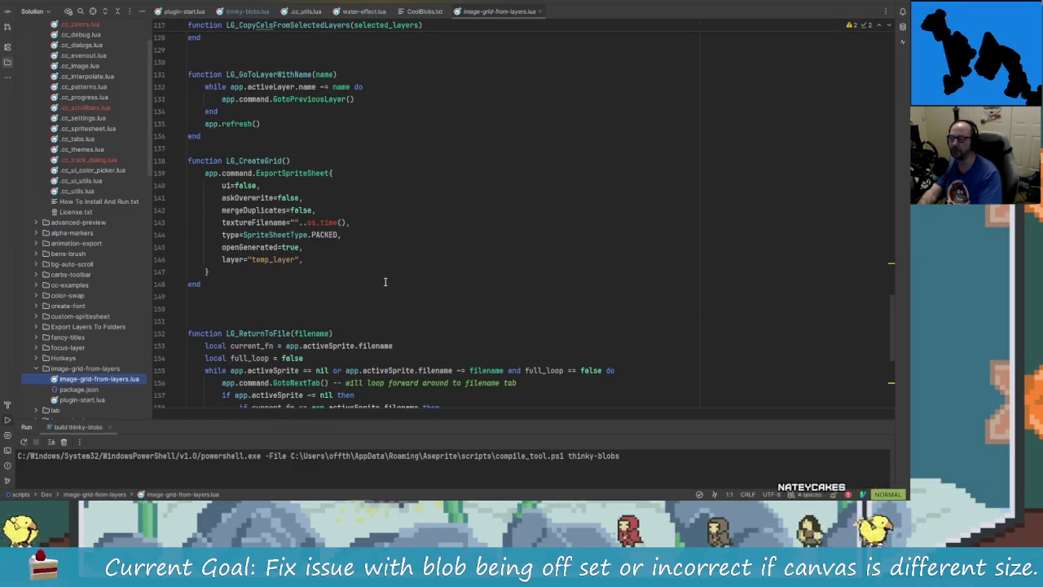
{"action": "scroll", "coordinate": [344, 249], "scroll_direction": "down", "scroll_amount": 1}
{"action": "scroll", "coordinate": [350, 228], "scroll_direction": "down", "scroll_amount": 2}
{"action": "scroll", "coordinate": [387, 81], "scroll_direction": "down", "scroll_amount": 1}
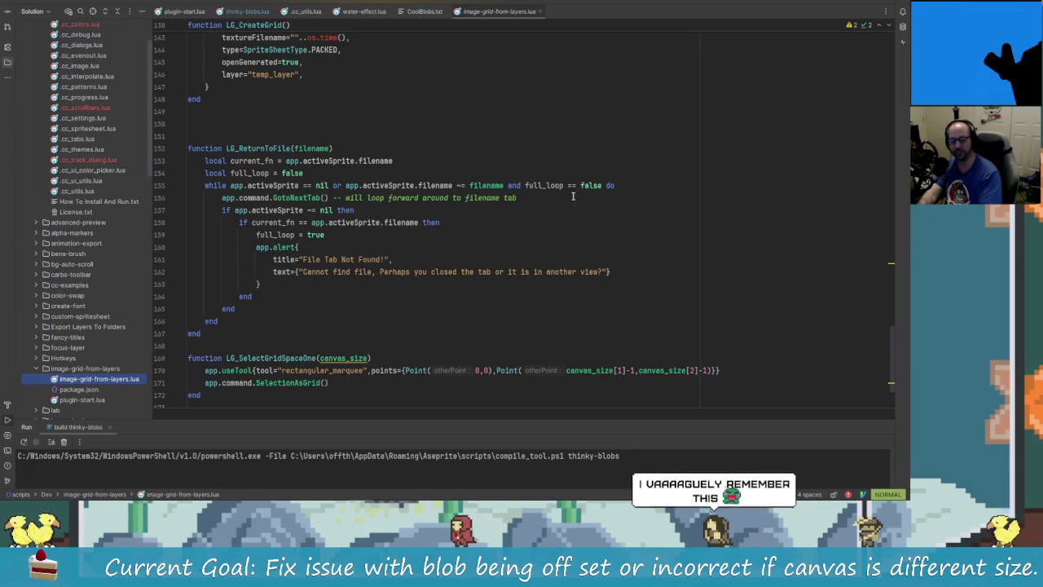
{"action": "scroll", "coordinate": [505, 293], "scroll_direction": "up", "scroll_amount": 5}
{"action": "scroll", "coordinate": [489, 297], "scroll_direction": "up", "scroll_amount": 8}
{"action": "scroll", "coordinate": [490, 293], "scroll_direction": "up", "scroll_amount": 8}
{"action": "scroll", "coordinate": [490, 294], "scroll_direction": "up", "scroll_amount": 4}
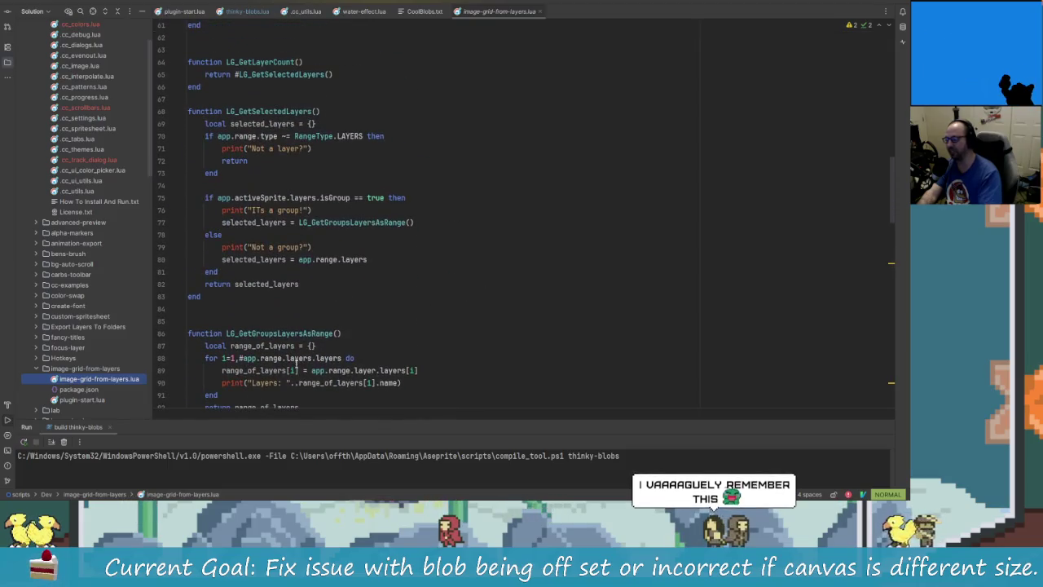
{"action": "right_click", "coordinate": [121, 386]}
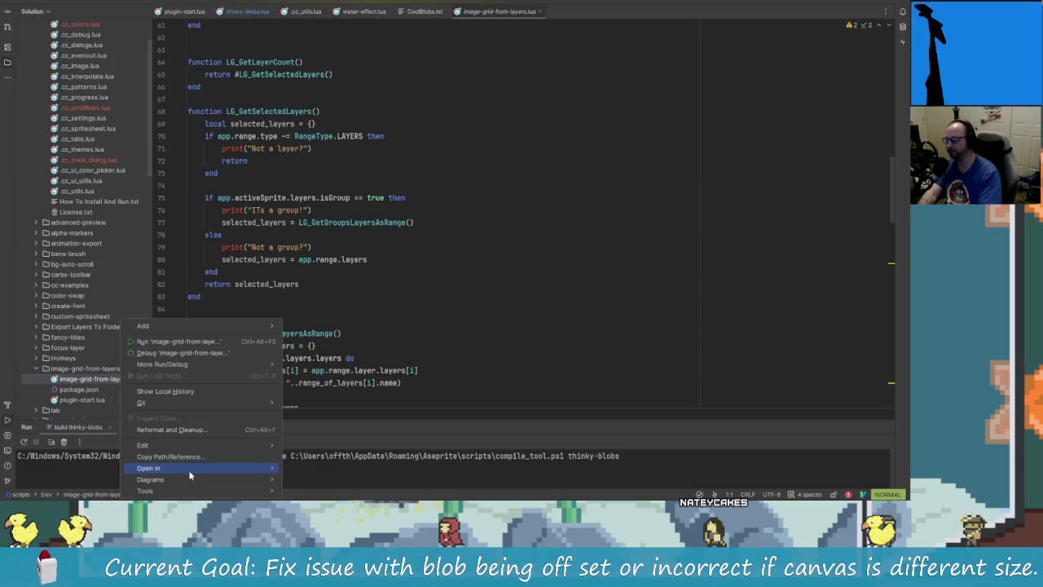
{"action": "left_click", "coordinate": [335, 422]}
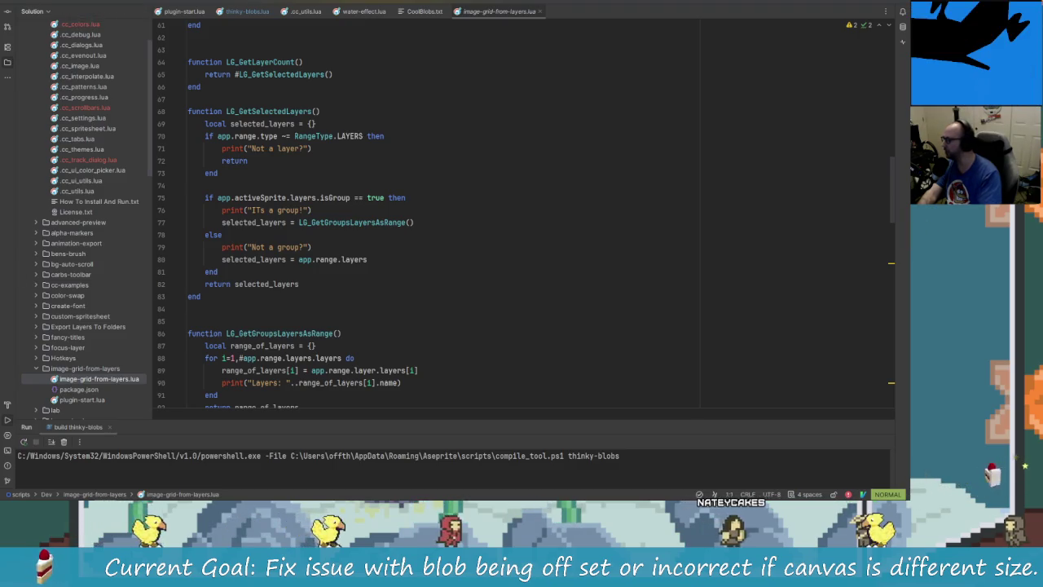
{"action": "key", "text": "ctrl+alt+F12"}
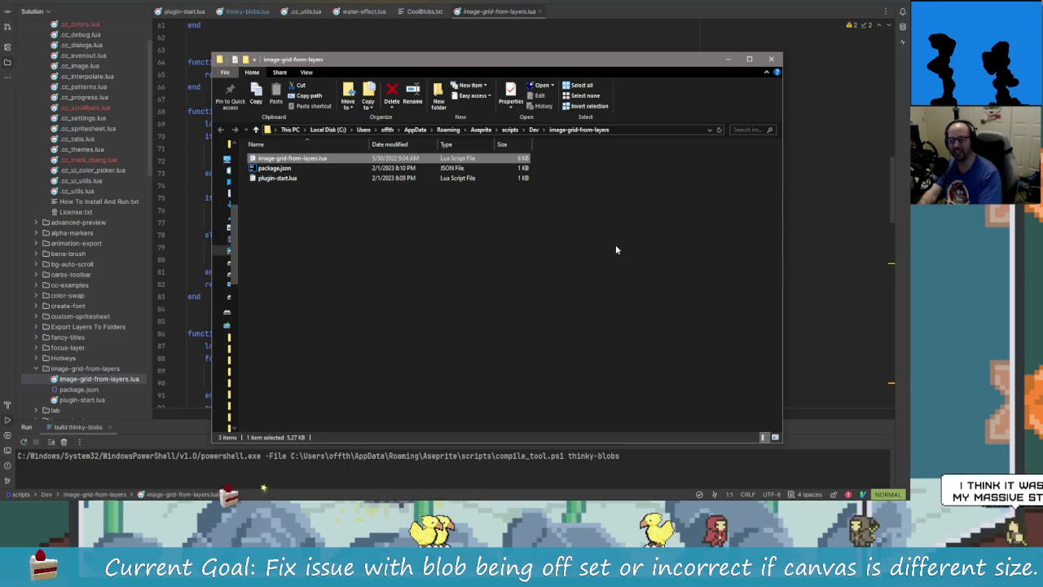
{"action": "key", "text": "alt+Tab"}
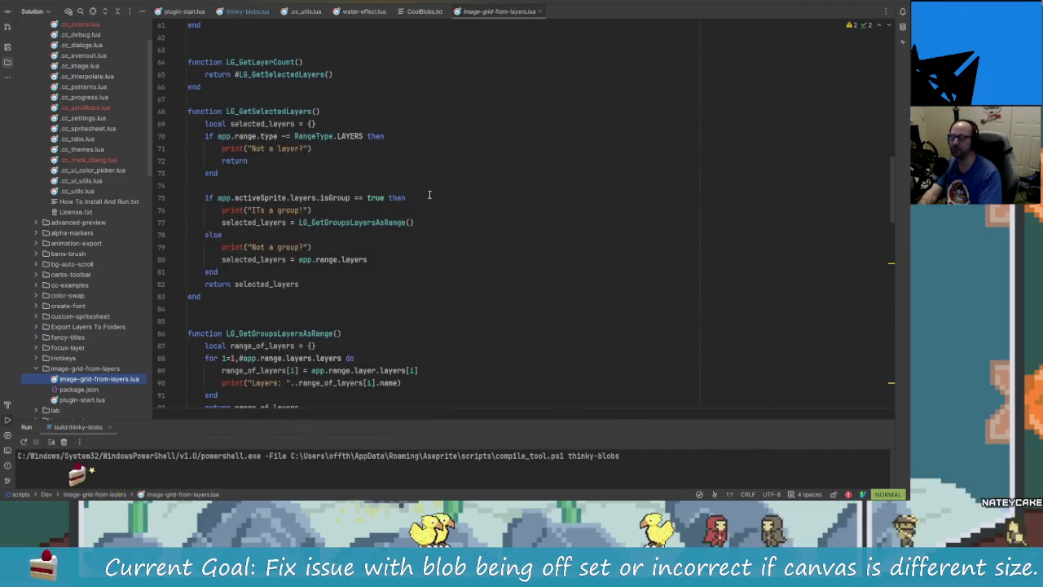
{"action": "scroll", "coordinate": [408, 204], "scroll_direction": "up", "scroll_amount": 5}
{"action": "scroll", "coordinate": [399, 203], "scroll_direction": "up", "scroll_amount": 10}
{"action": "scroll", "coordinate": [385, 199], "scroll_direction": "up", "scroll_amount": 5}
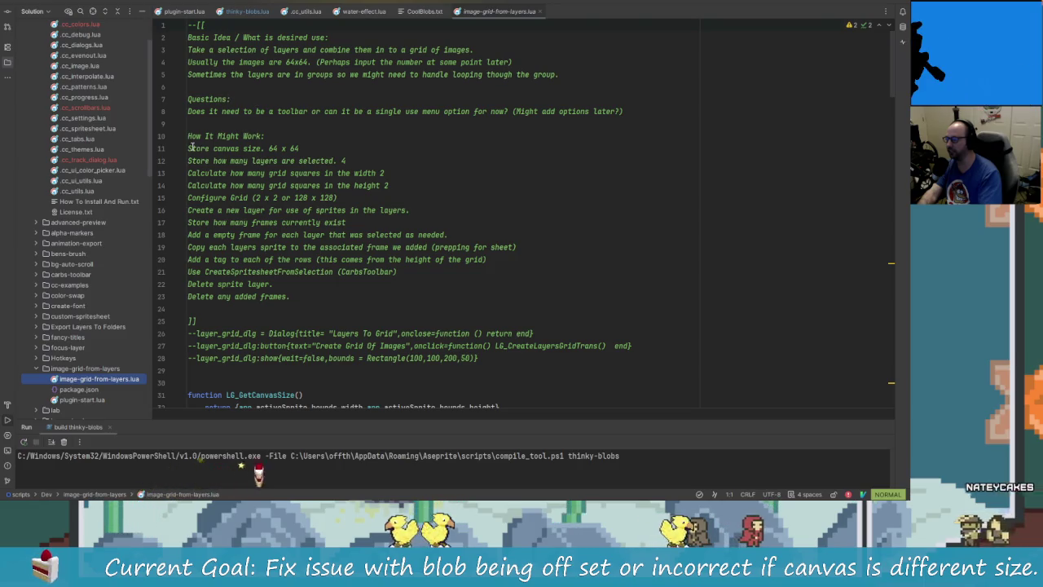
{"action": "left_click_drag", "start_coordinate": [282, 149], "coordinate": [263, 148]}
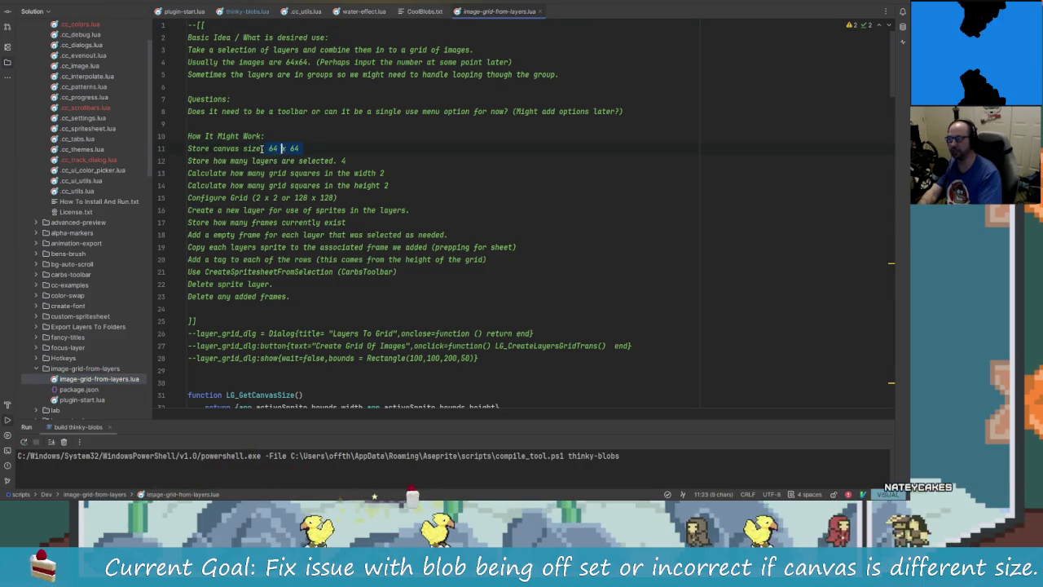
{"action": "left_click", "coordinate": [302, 148]}
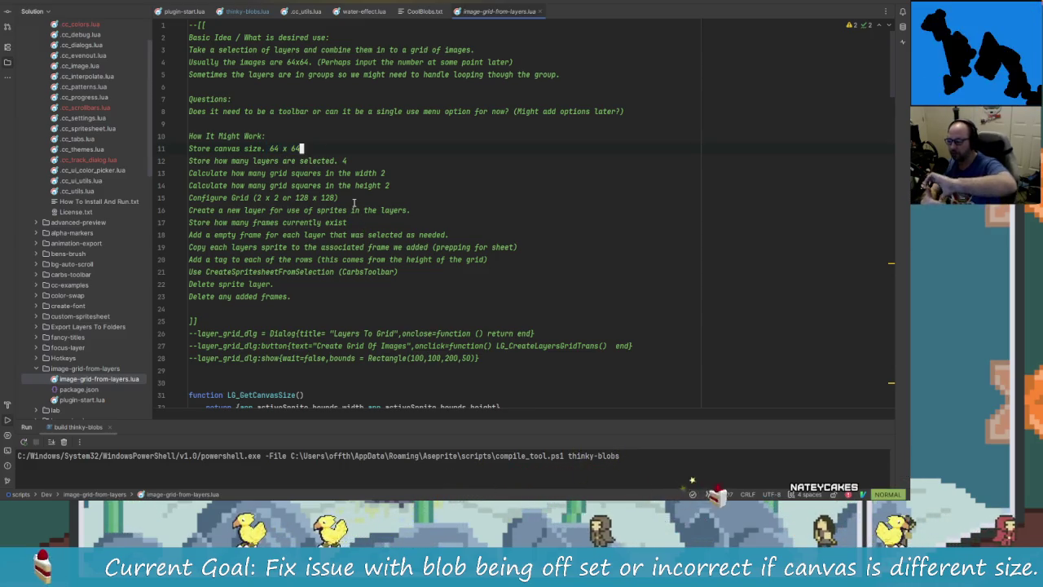
{"action": "key", "text": "alt+space"}
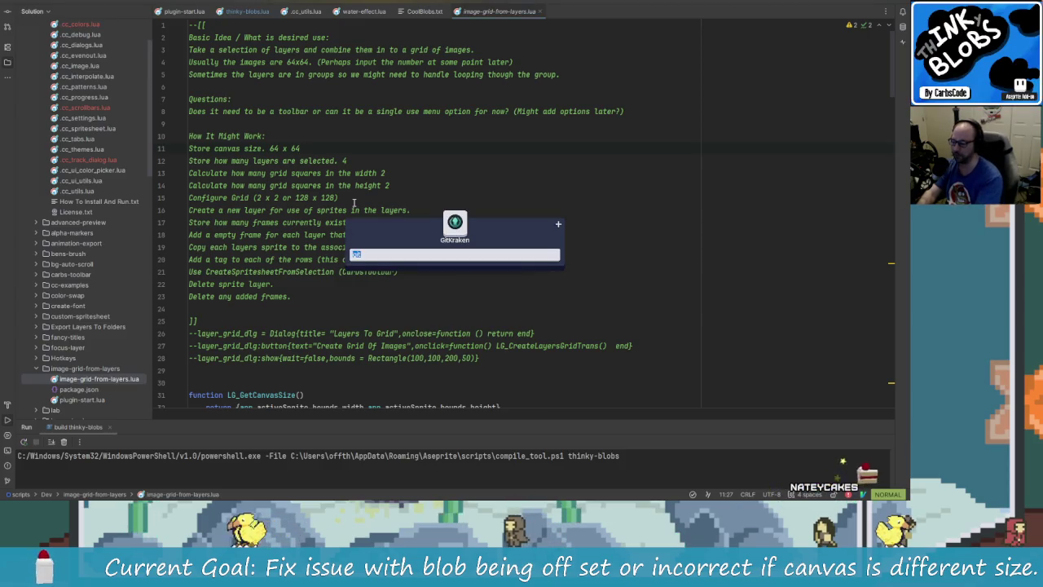
{"action": "key", "text": "Return"}
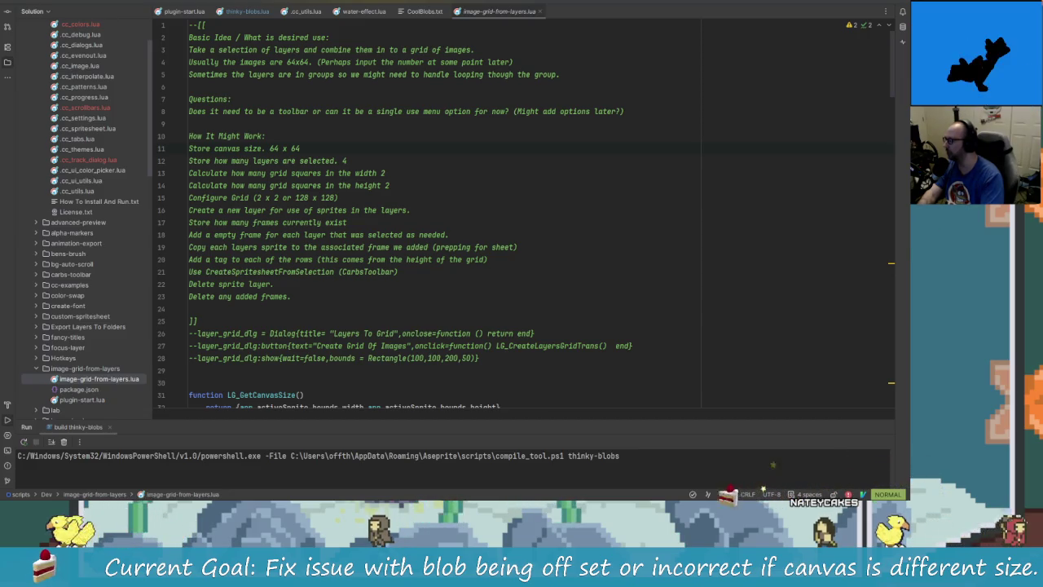
{"action": "key", "text": "alt+Tab"}
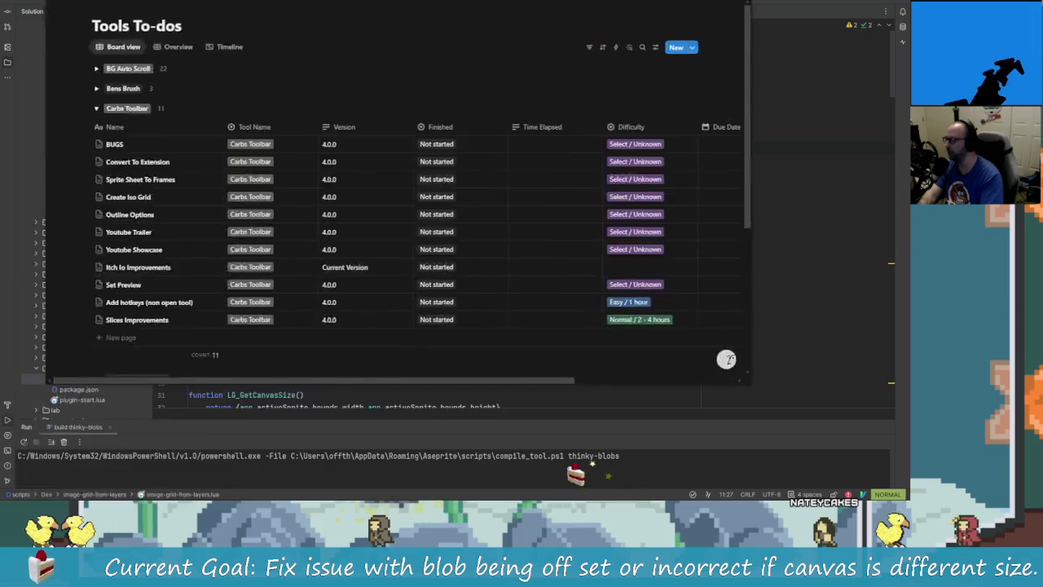
{"action": "left_click", "coordinate": [51, 120]}
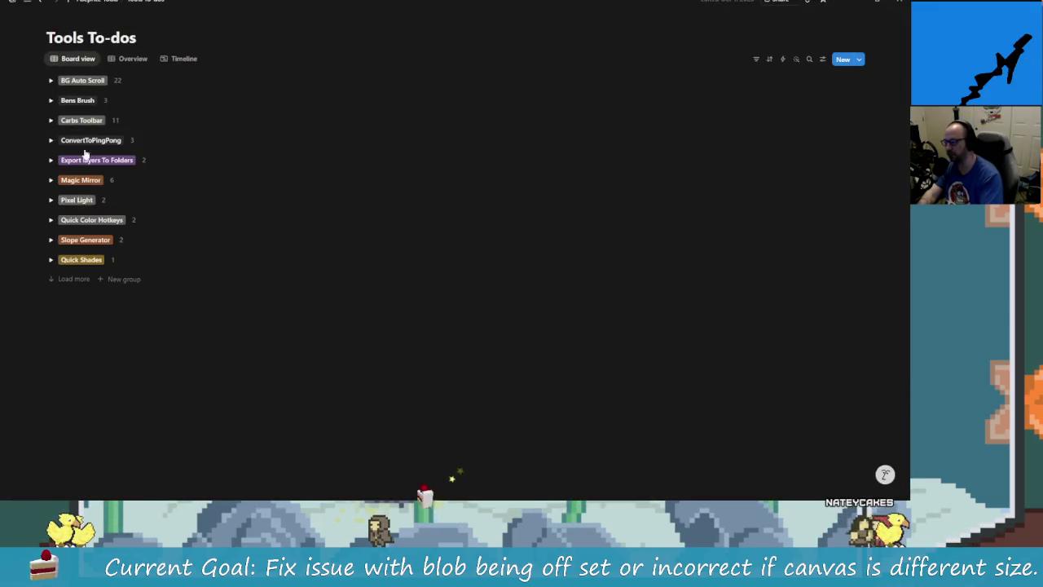
{"action": "left_click", "coordinate": [53, 282]}
{"action": "scroll", "coordinate": [64, 244], "scroll_direction": "down", "scroll_amount": 1}
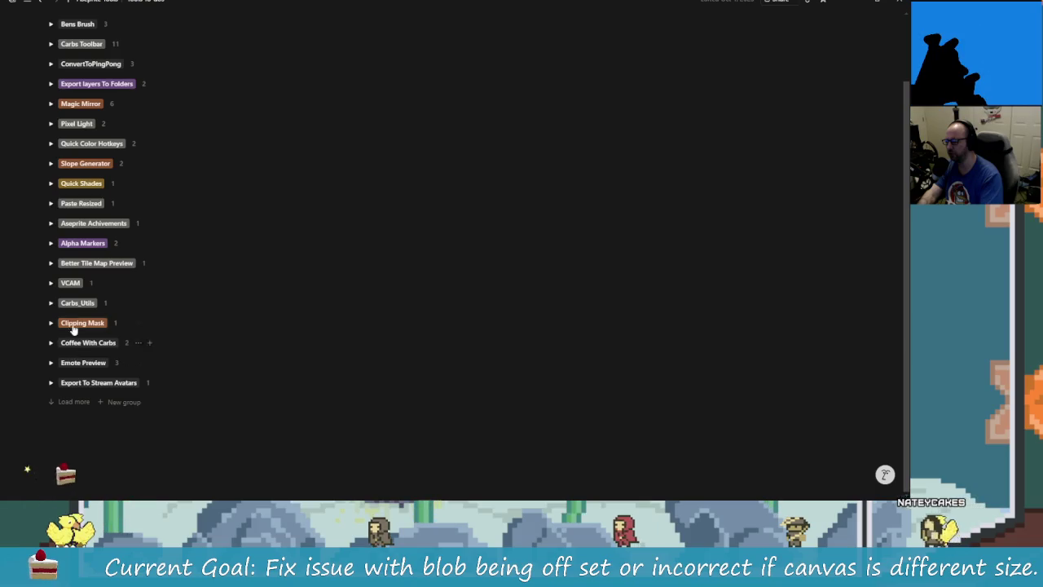
{"action": "left_click", "coordinate": [84, 407]}
{"action": "scroll", "coordinate": [81, 350], "scroll_direction": "down", "scroll_amount": 2}
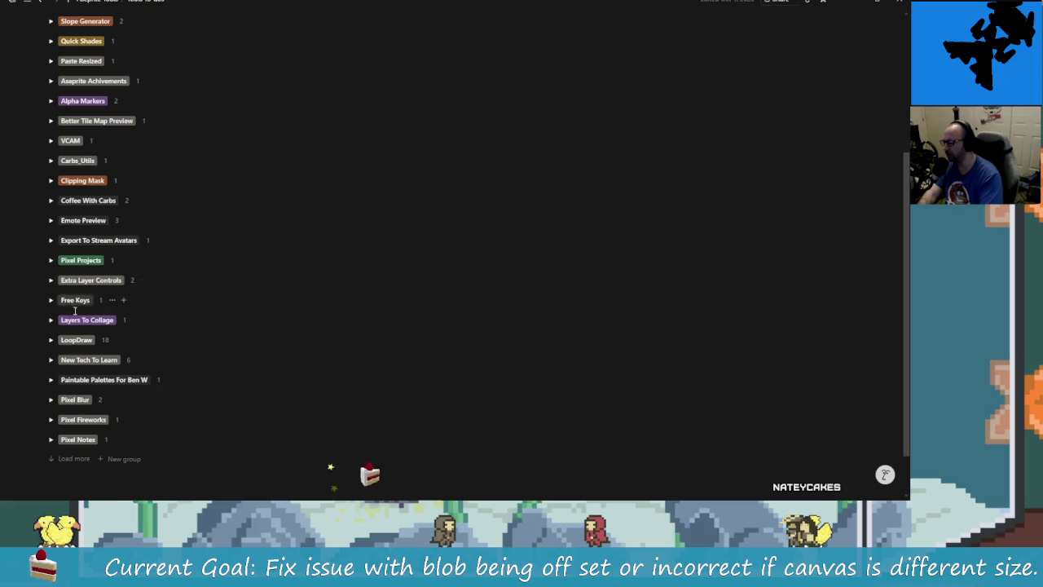
{"action": "left_click", "coordinate": [52, 320]}
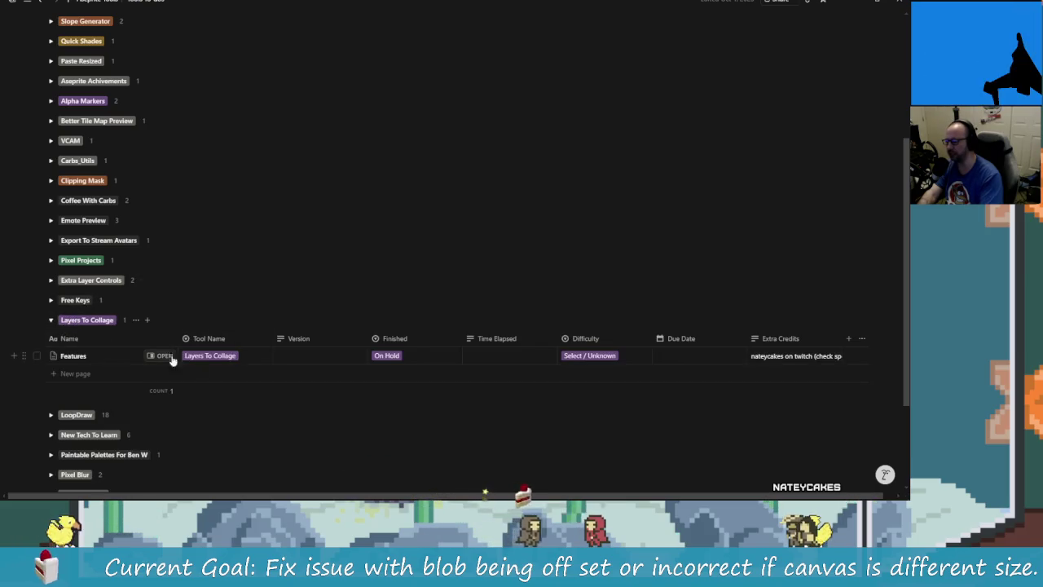
{"action": "mouse_move", "coordinate": [780, 356]}
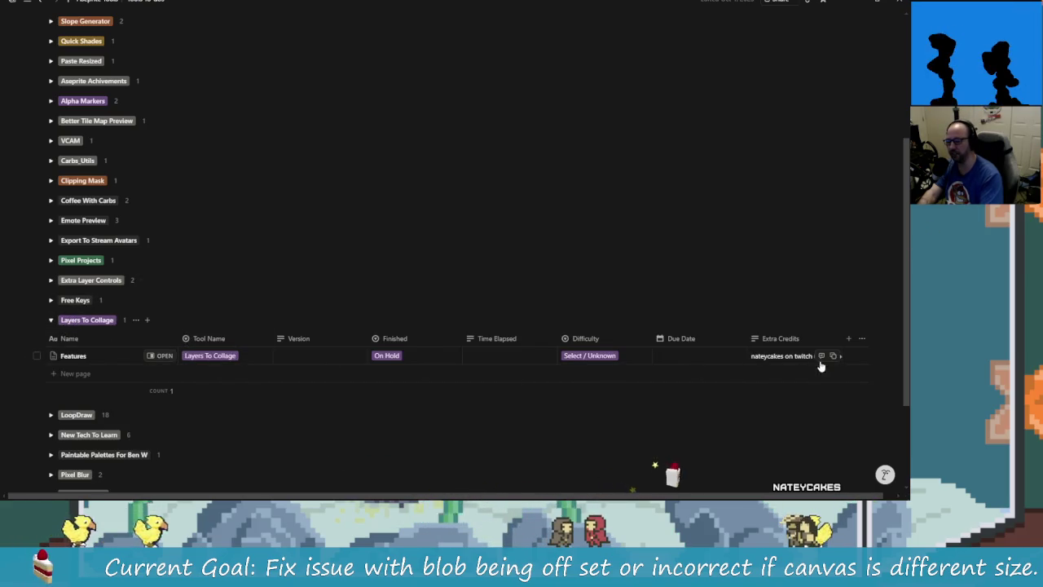
{"action": "left_click", "coordinate": [157, 356]}
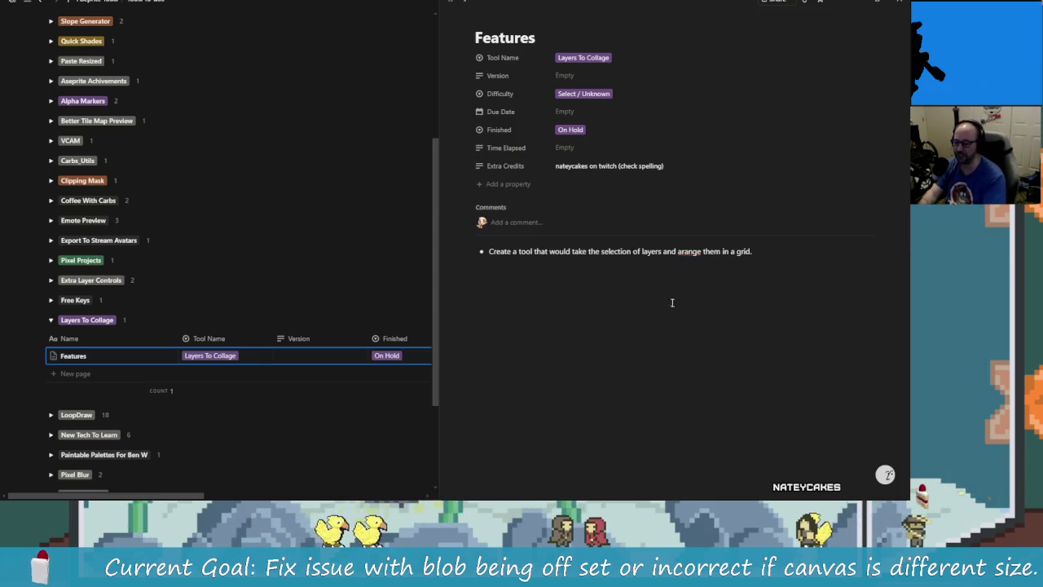
{"action": "left_click_drag", "start_coordinate": [601, 254], "coordinate": [732, 253]}
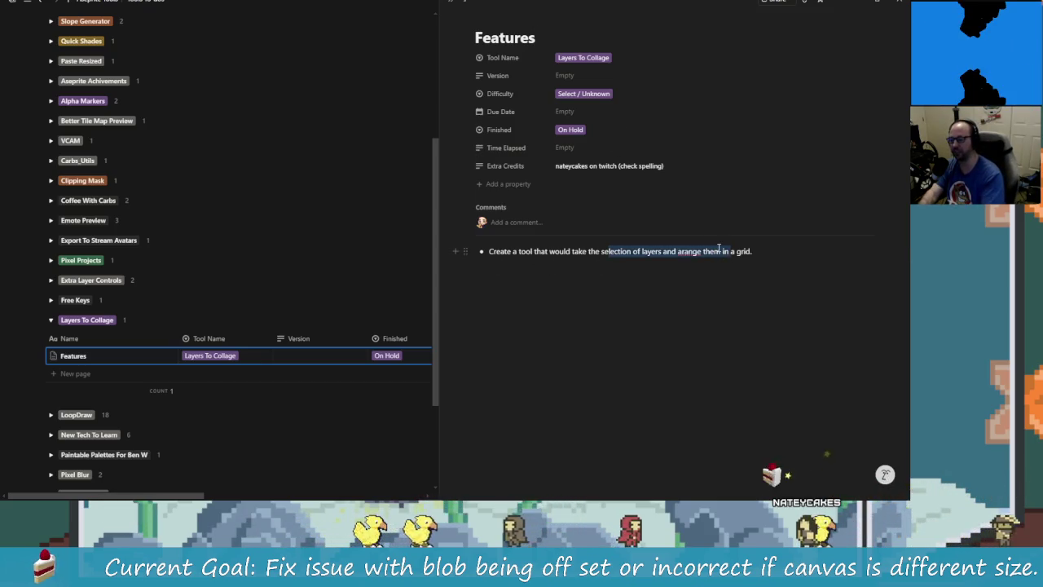
{"action": "left_click", "coordinate": [648, 327]}
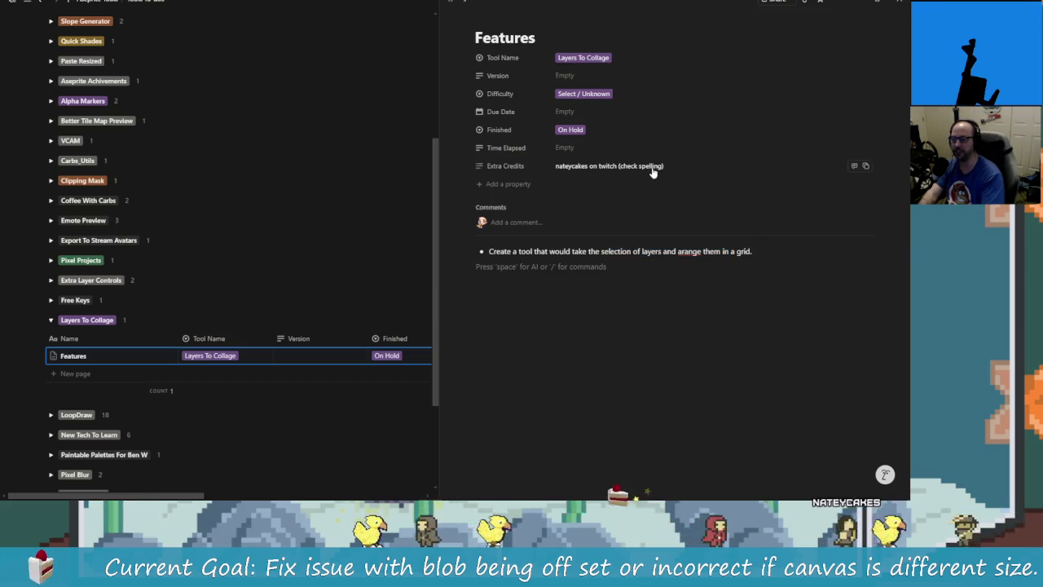
{"action": "mouse_move", "coordinate": [609, 165]}
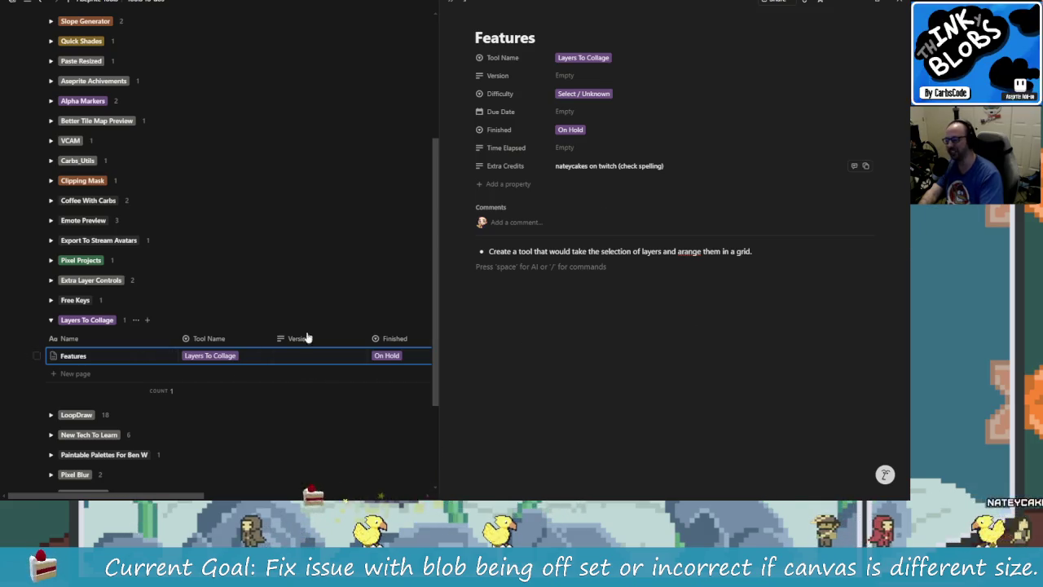
{"action": "scroll", "coordinate": [115, 404], "scroll_direction": "down", "scroll_amount": 3}
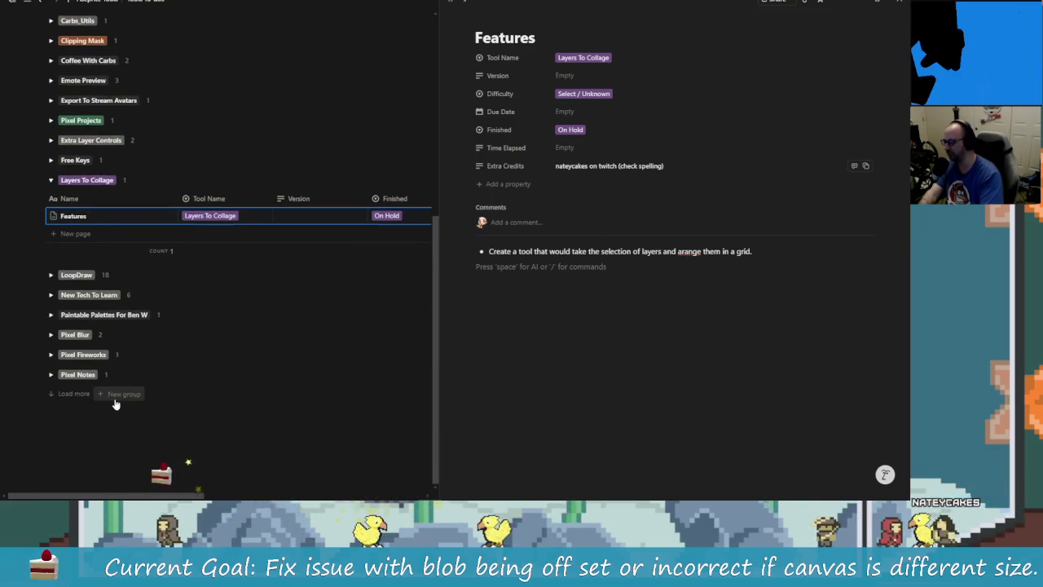
{"action": "scroll", "coordinate": [115, 404], "scroll_direction": "up", "scroll_amount": 4}
{"action": "left_click", "coordinate": [49, 371]}
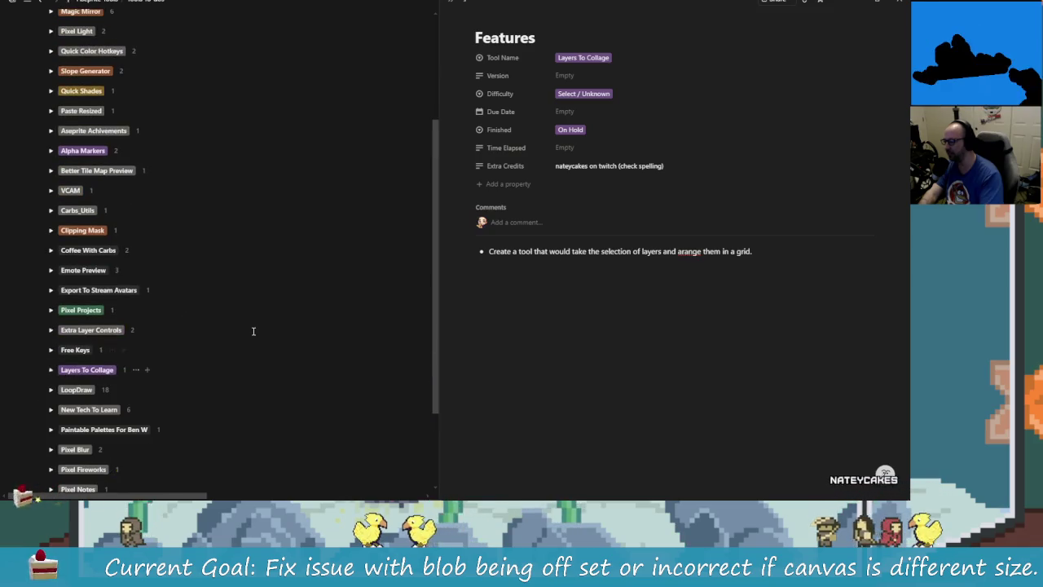
{"action": "left_click", "coordinate": [901, 2]}
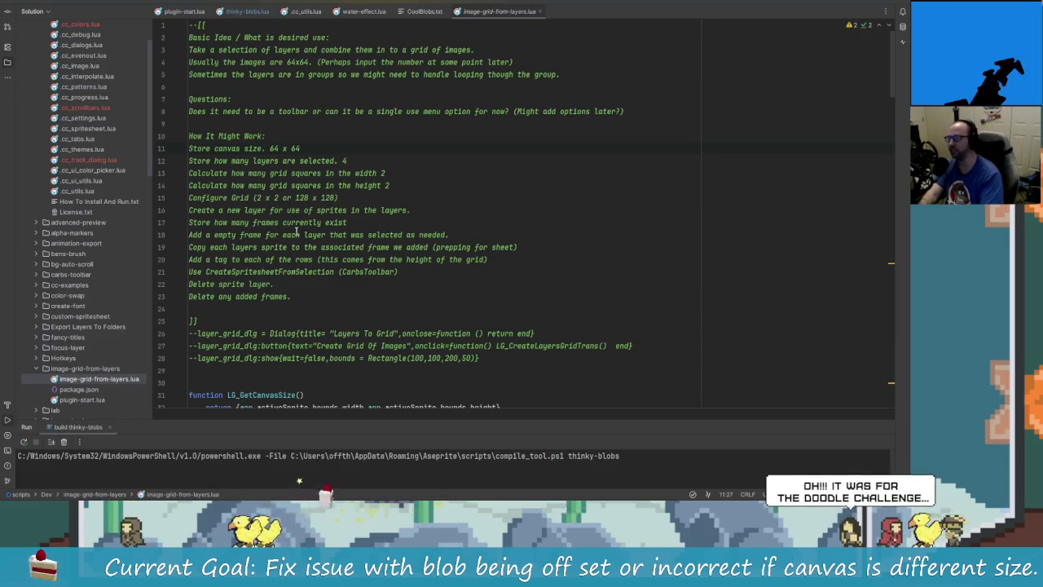
Read through the rest of image-grid-from-layers.lua, then switch back to Aseprite
{"action": "scroll", "coordinate": [359, 302], "scroll_direction": "down", "scroll_amount": 2}
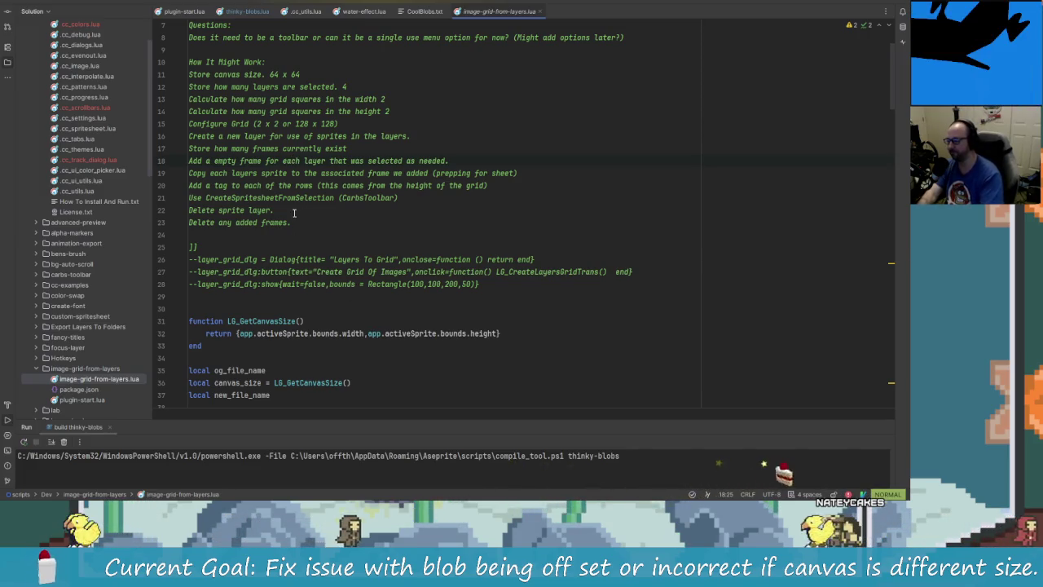
{"action": "scroll", "coordinate": [437, 300], "scroll_direction": "down", "scroll_amount": 1}
{"action": "scroll", "coordinate": [437, 300], "scroll_direction": "down", "scroll_amount": 1}
{"action": "scroll", "coordinate": [407, 278], "scroll_direction": "down", "scroll_amount": 3}
{"action": "scroll", "coordinate": [367, 244], "scroll_direction": "down", "scroll_amount": 5}
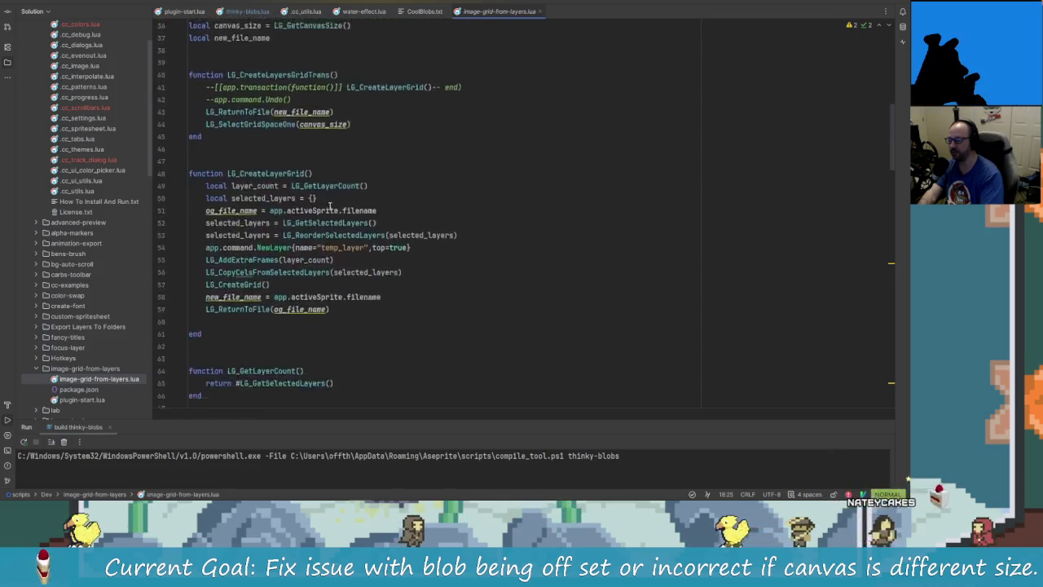
{"action": "scroll", "coordinate": [329, 205], "scroll_direction": "down", "scroll_amount": 4}
{"action": "scroll", "coordinate": [330, 206], "scroll_direction": "down", "scroll_amount": 7}
{"action": "scroll", "coordinate": [339, 221], "scroll_direction": "down", "scroll_amount": 6}
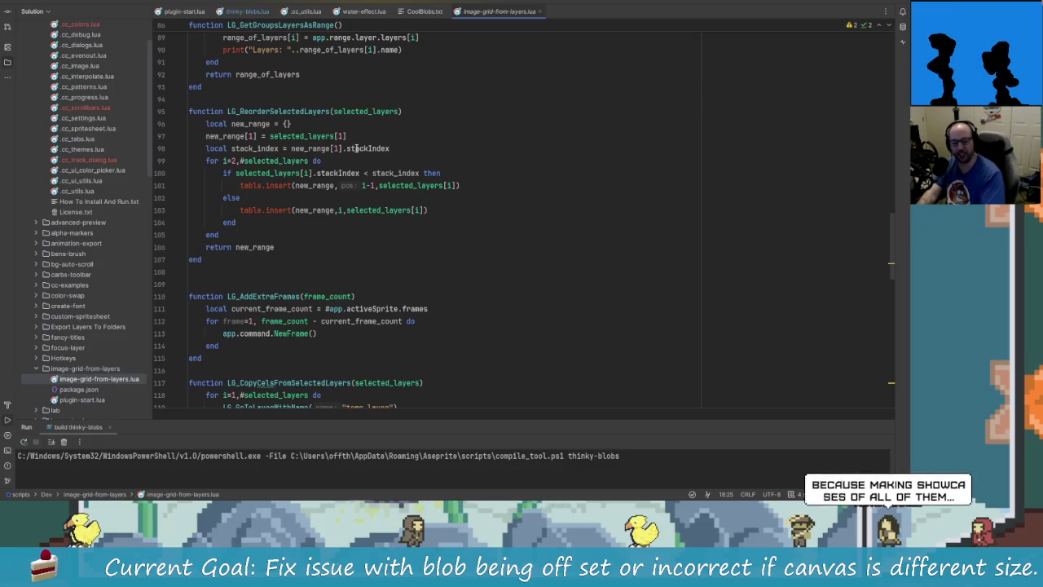
{"action": "mouse_move", "coordinate": [369, 148]}
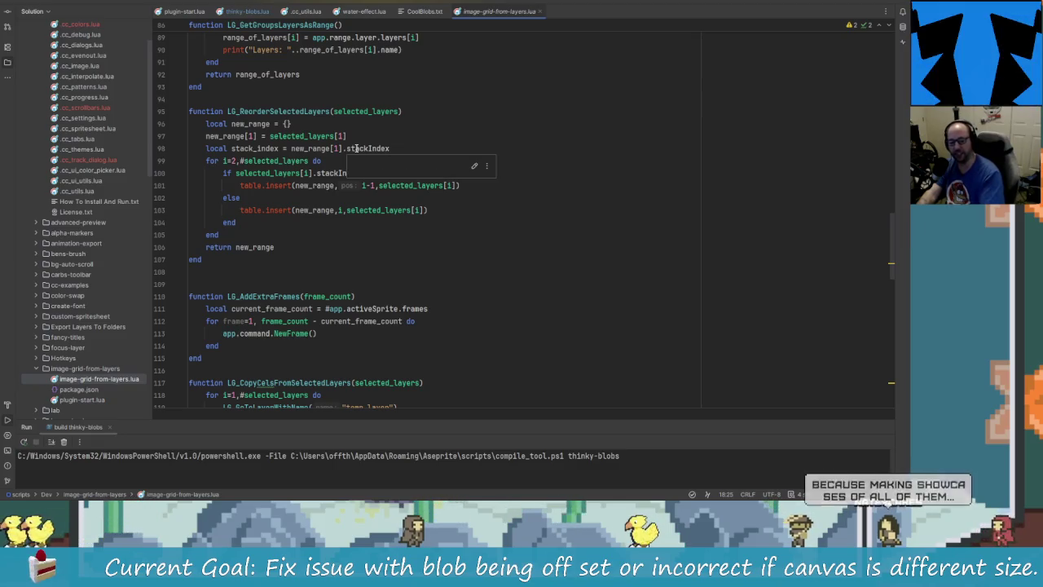
{"action": "key", "text": "alt+Tab"}
{"action": "key", "text": "alt+Tab"}
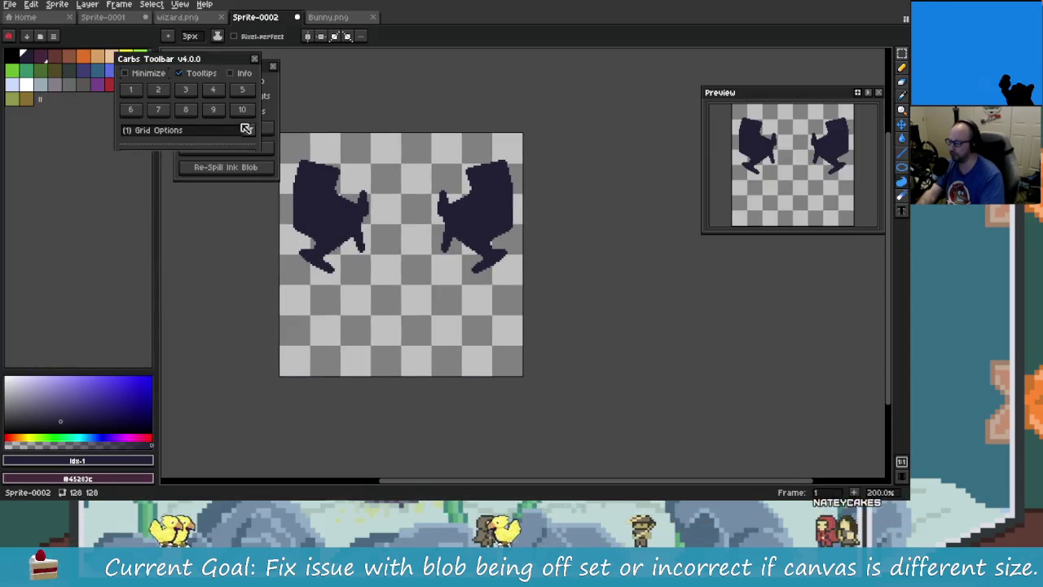
In Carbs Toolbar's Slice Options, enable '(Png / Sheet) As Separate Layers'
{"action": "left_click", "coordinate": [190, 90]}
{"action": "left_click", "coordinate": [224, 92]}
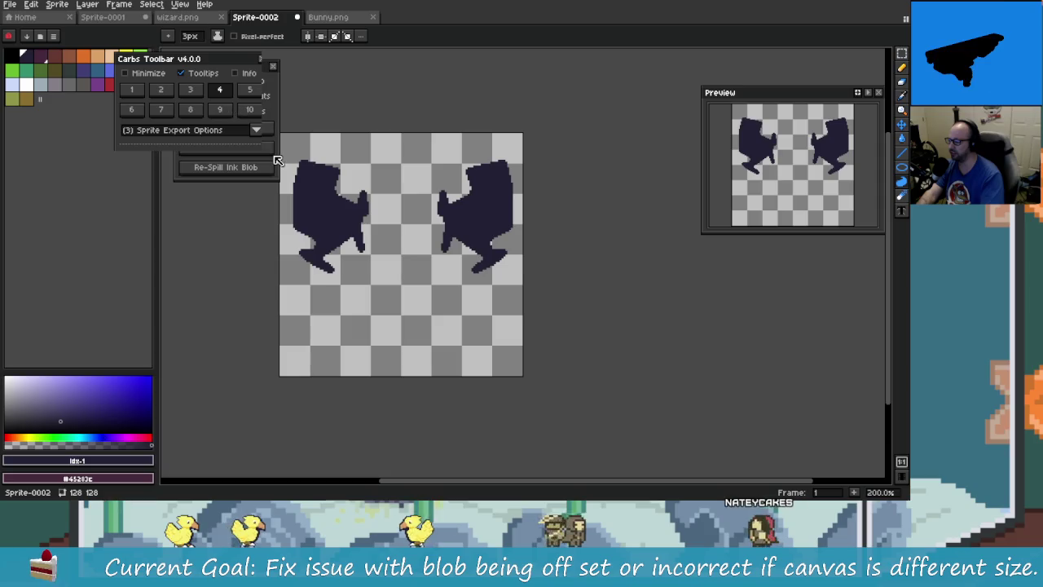
{"action": "left_click", "coordinate": [201, 172]}
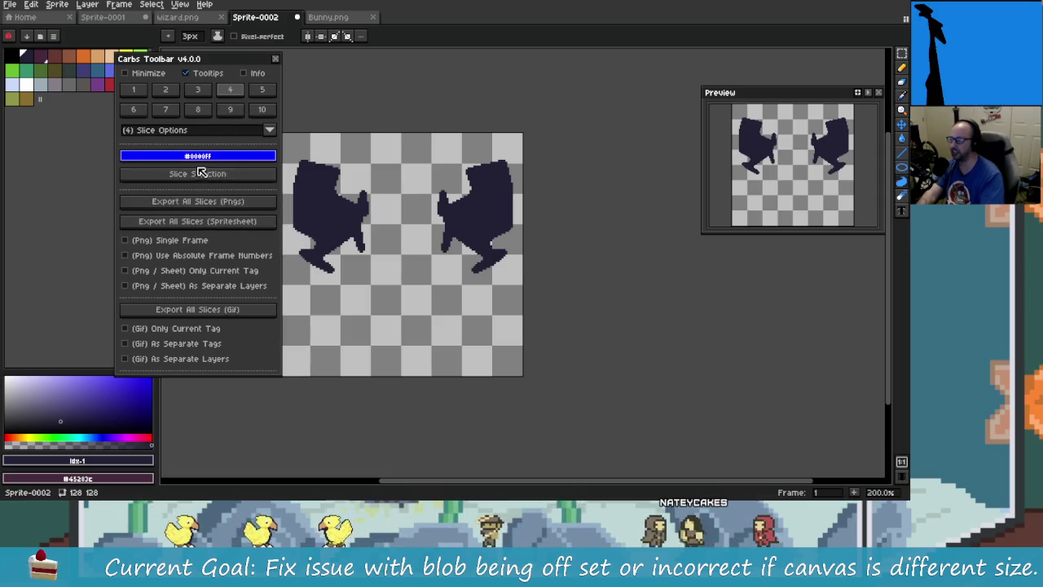
{"action": "left_click_drag", "start_coordinate": [363, 239], "coordinate": [443, 237]}
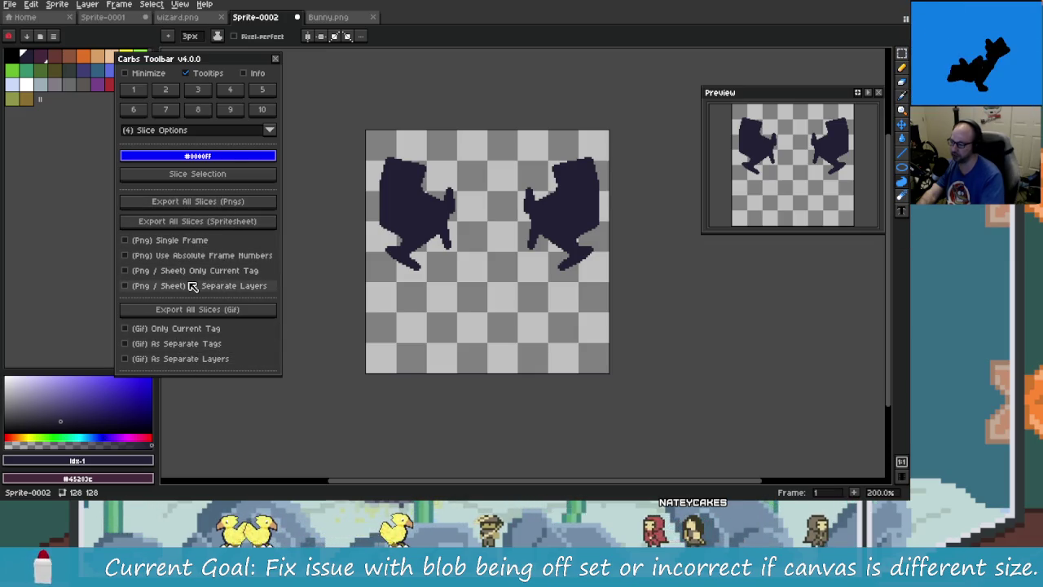
{"action": "left_click", "coordinate": [221, 288]}
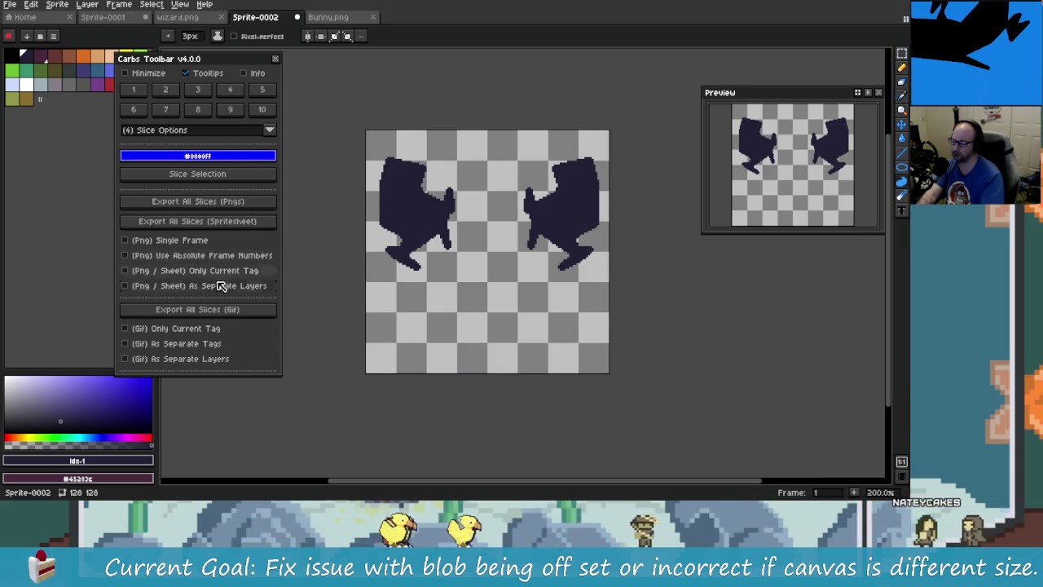
Pan the canvas and show the layer timeline, bringing up frame 1's options
{"action": "left_click_drag", "start_coordinate": [353, 313], "coordinate": [386, 299]}
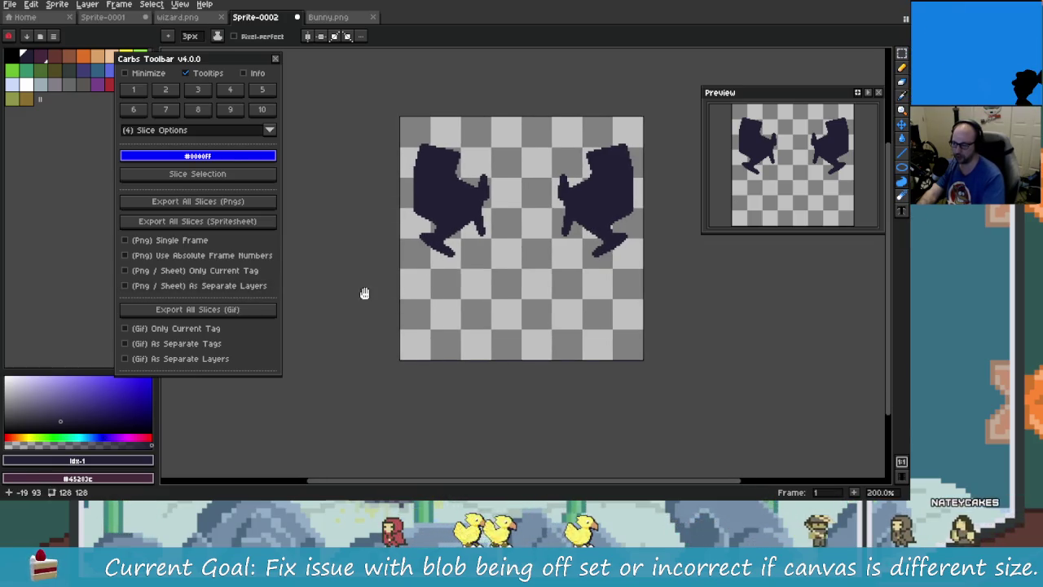
{"action": "left_click_drag", "start_coordinate": [366, 294], "coordinate": [347, 296]}
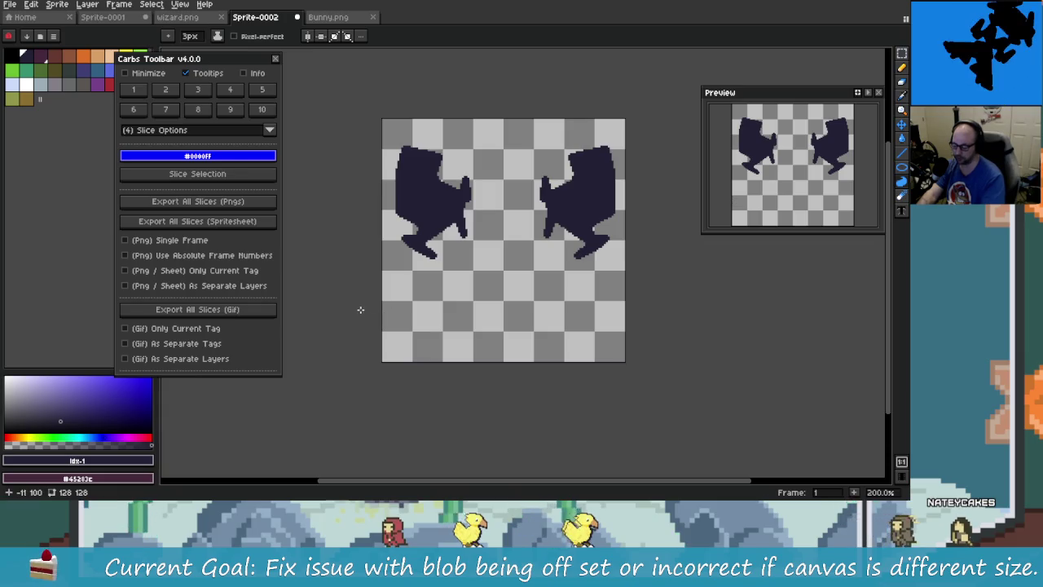
{"action": "key", "text": "Tab"}
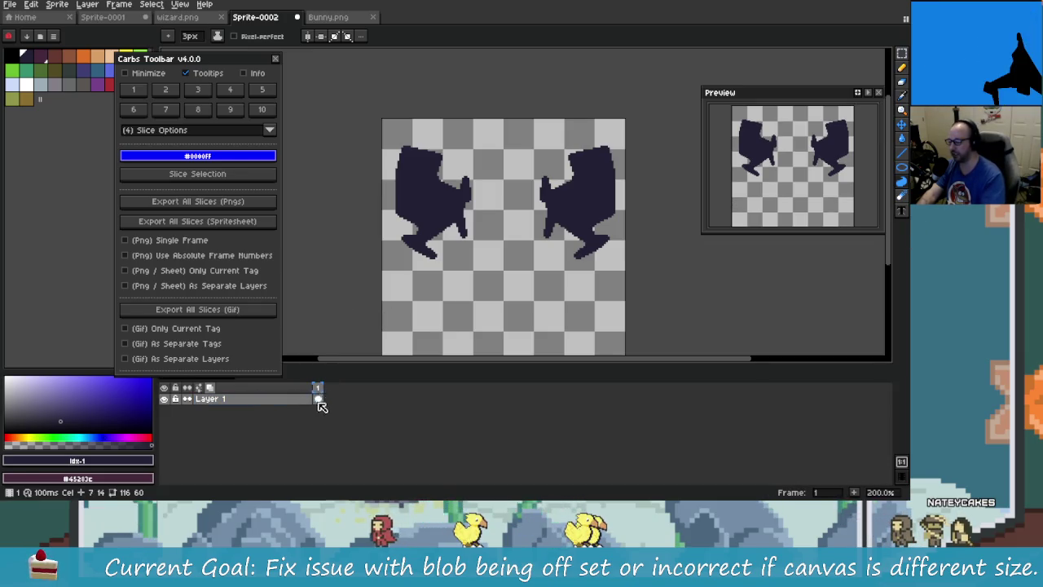
{"action": "right_click", "coordinate": [320, 392]}
Create a new tag named Tag on frame 1, undoing an accidental extra frame
{"action": "left_click", "coordinate": [367, 431]}
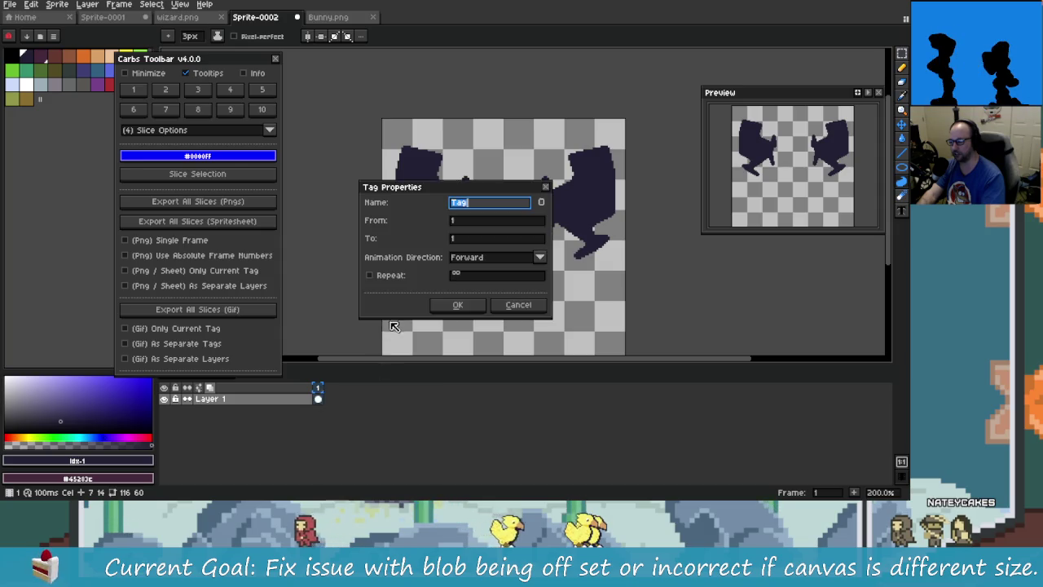
{"action": "left_click", "coordinate": [471, 305]}
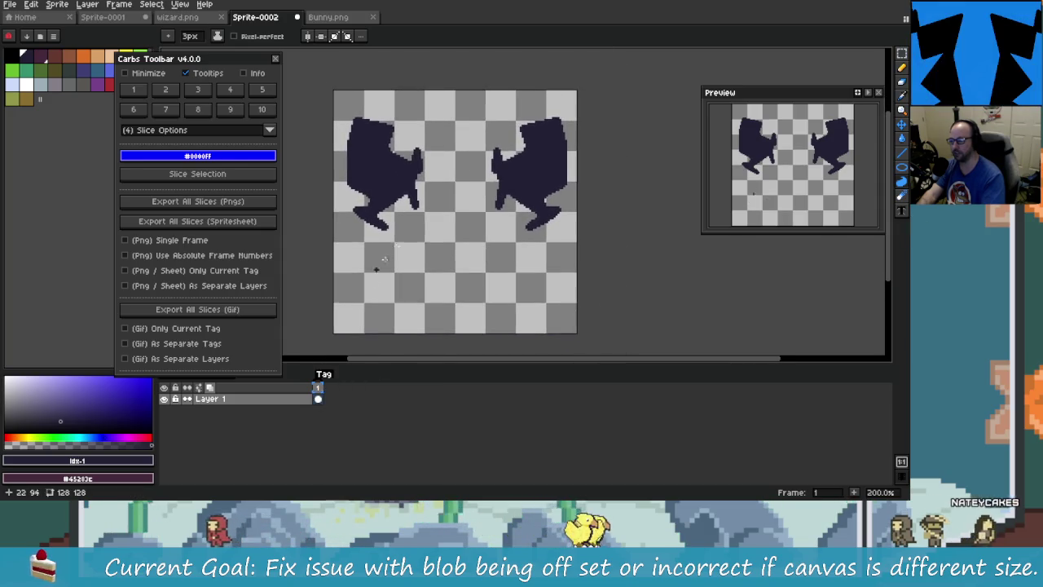
{"action": "left_click", "coordinate": [317, 399]}
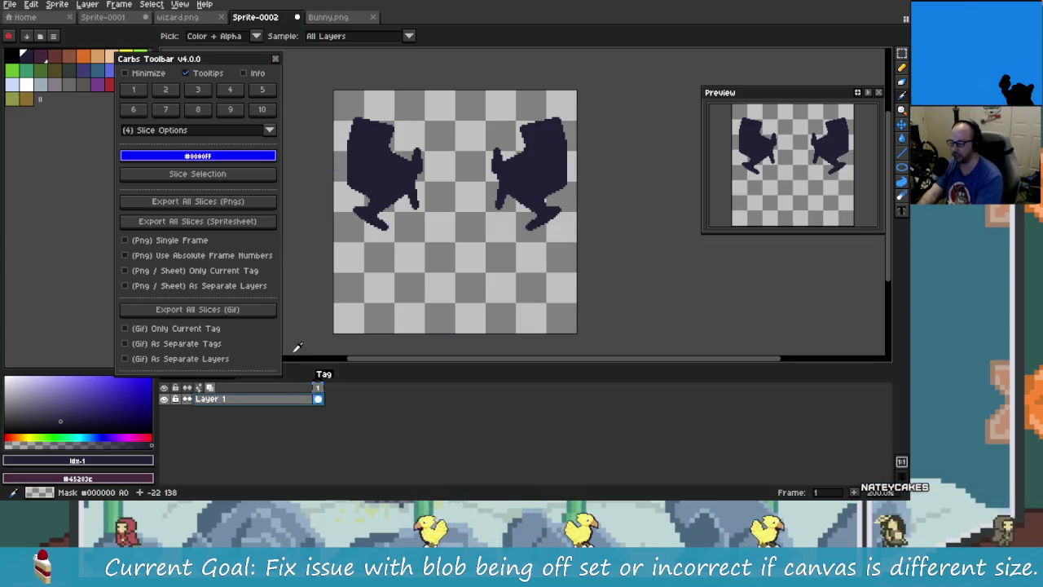
{"action": "key", "text": "alt+n"}
{"action": "key", "text": "ctrl+z"}
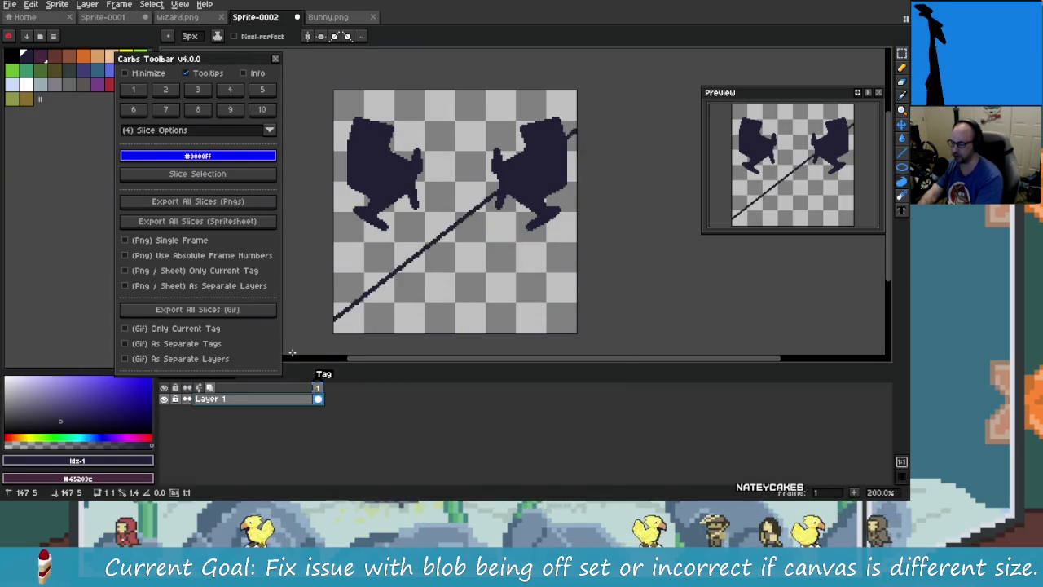
Add Layers 2–6 and spill a Thinky Blobs ink blob on each
{"action": "key", "text": "shift+n"}
{"action": "key", "text": "shift+n"}
{"action": "key", "text": "shift+n"}
{"action": "key", "text": "shift+n"}
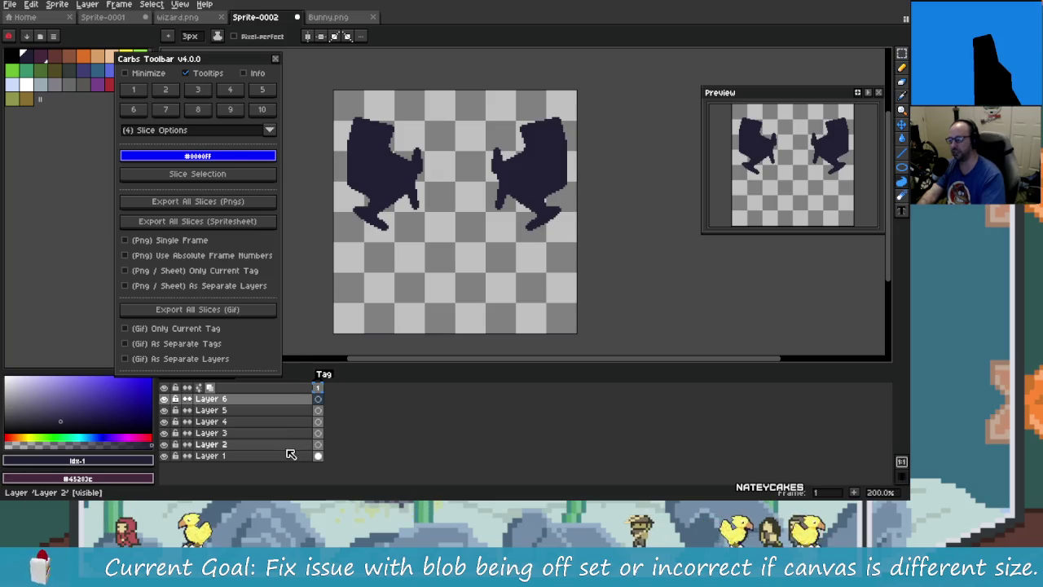
{"action": "left_click", "coordinate": [211, 444]}
{"action": "left_click_drag", "start_coordinate": [385, 302], "coordinate": [447, 102]}
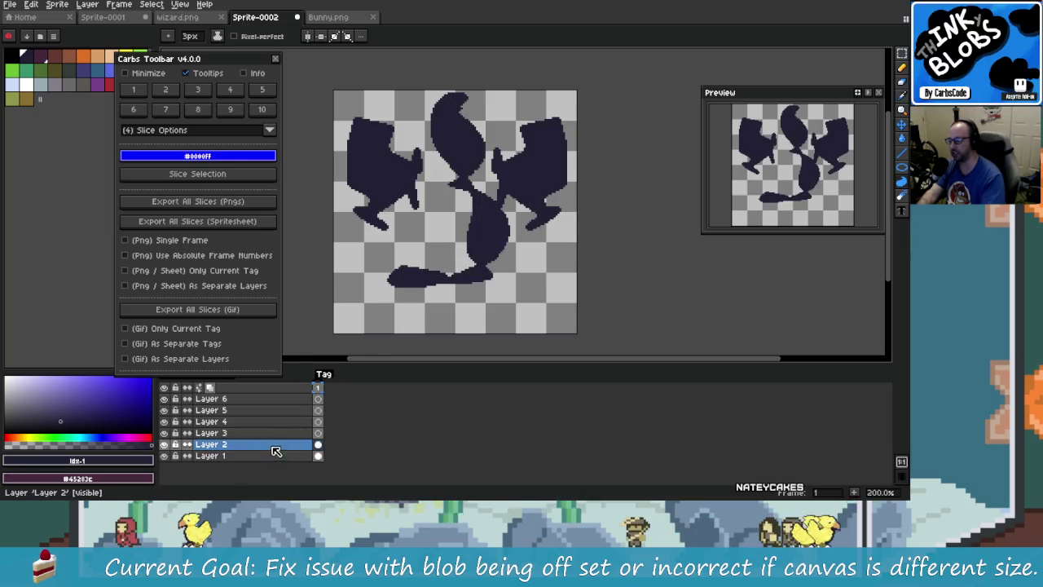
{"action": "left_click", "coordinate": [211, 433]}
{"action": "left_click_drag", "start_coordinate": [371, 283], "coordinate": [372, 305]}
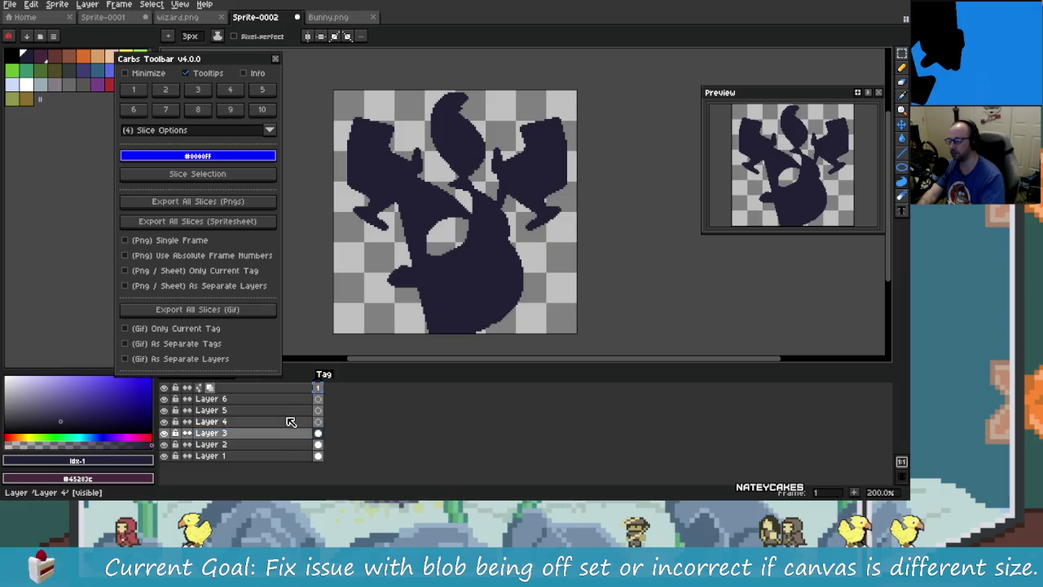
{"action": "left_click", "coordinate": [211, 421]}
{"action": "left_click_drag", "start_coordinate": [364, 260], "coordinate": [454, 152]}
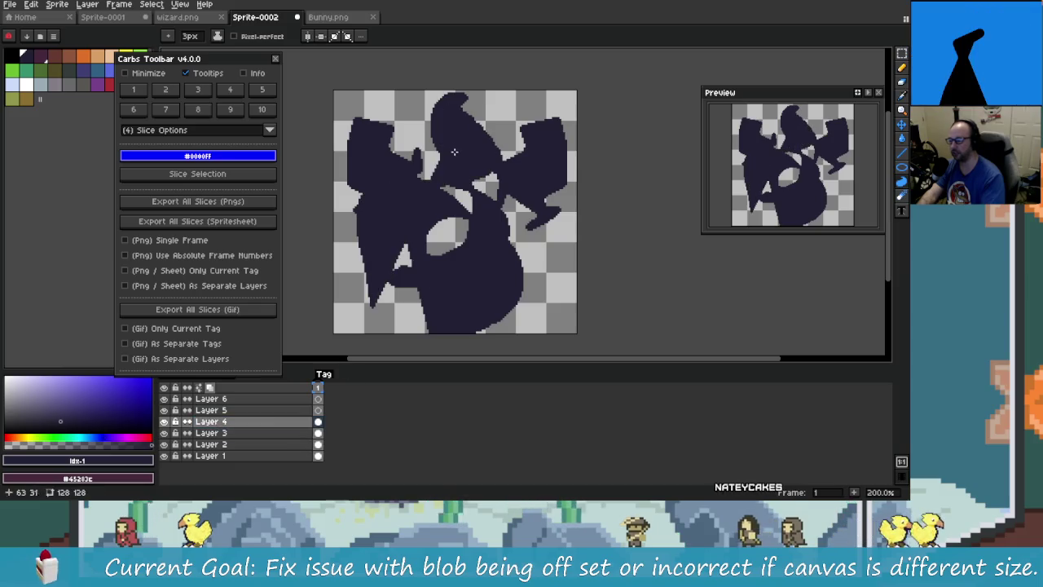
{"action": "left_click", "coordinate": [268, 411]}
{"action": "left_click", "coordinate": [259, 400]}
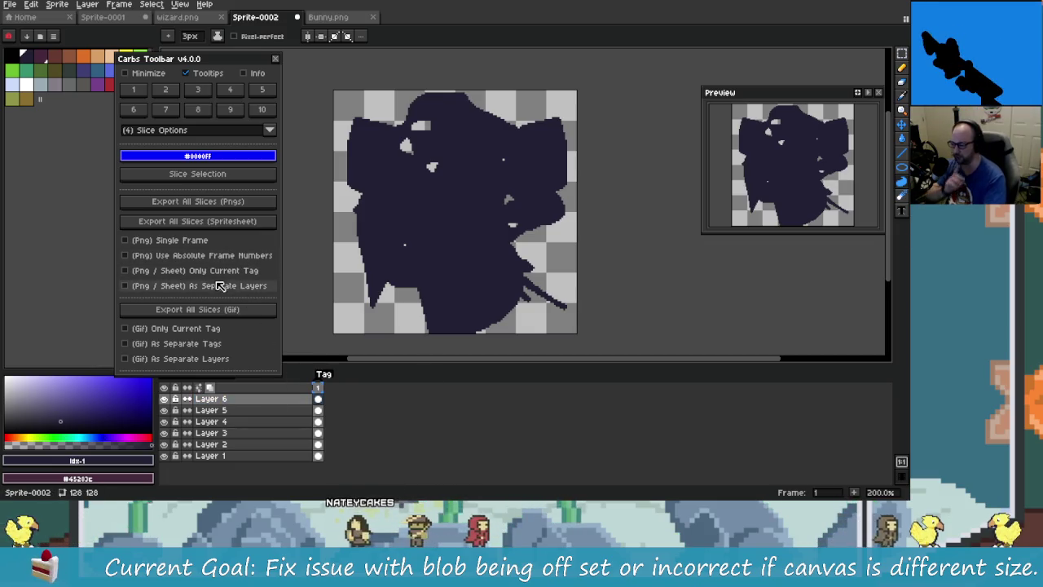
Export all slices as a spritesheet, dismissing the No Export Folder notice
{"action": "left_click", "coordinate": [252, 225]}
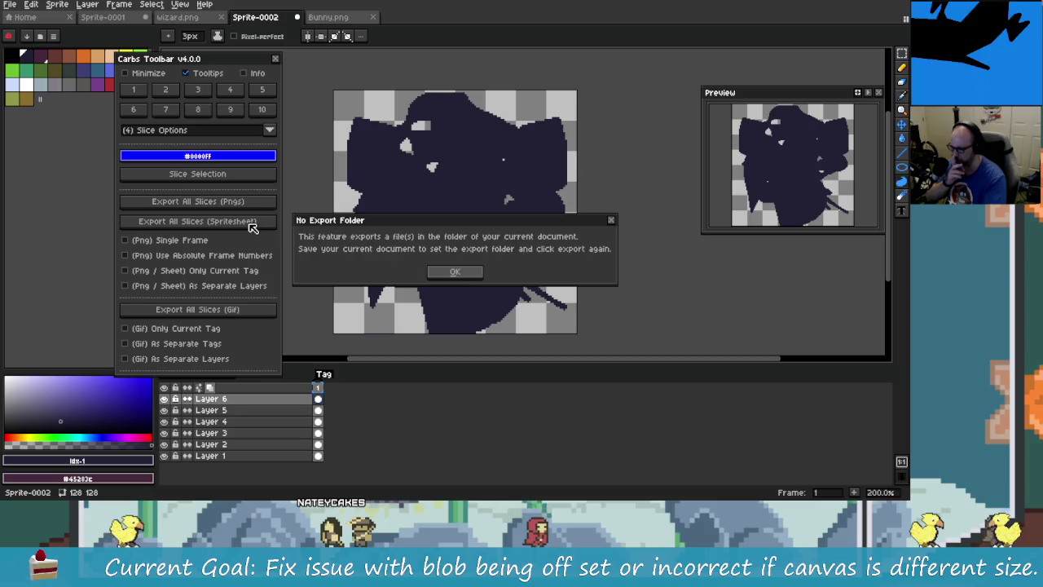
{"action": "left_click", "coordinate": [466, 277]}
{"action": "key", "text": "v"}
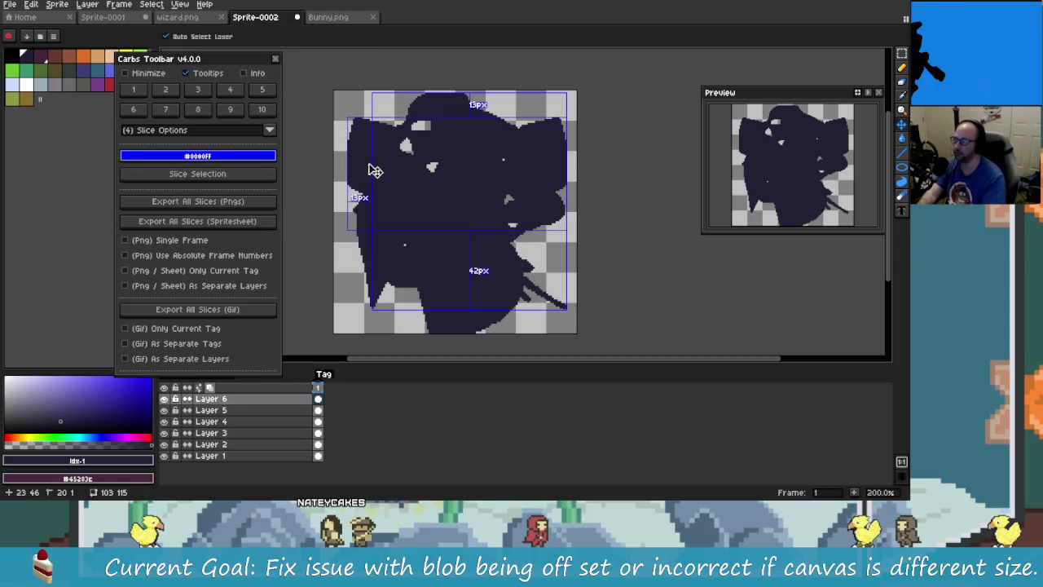
Save the sprite as Sprite-0002.aseprite in Carbs Assets, overwriting the existing file
{"action": "key", "text": "ctrl+s"}
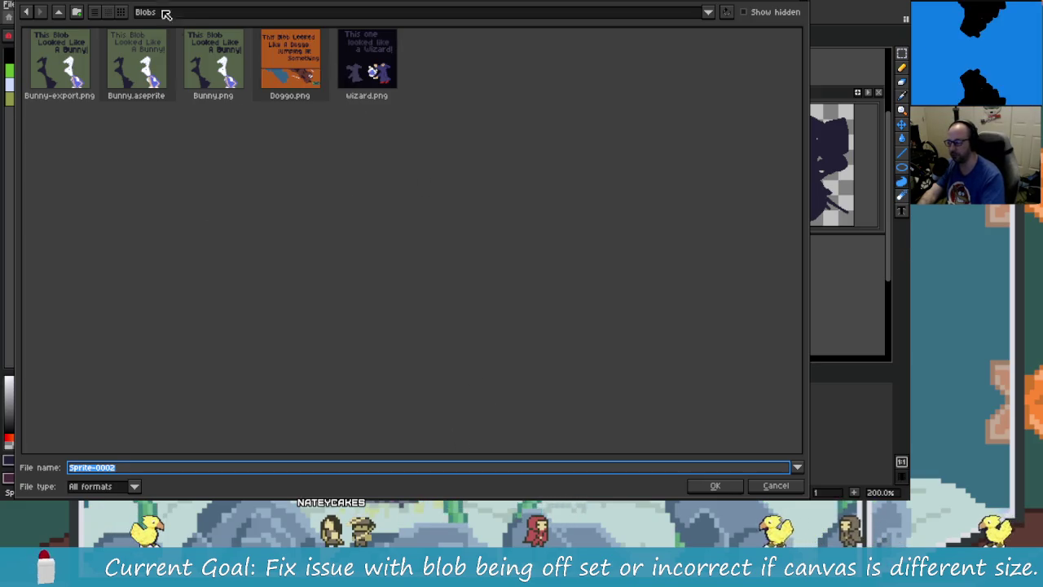
{"action": "key", "text": "alt+Up"}
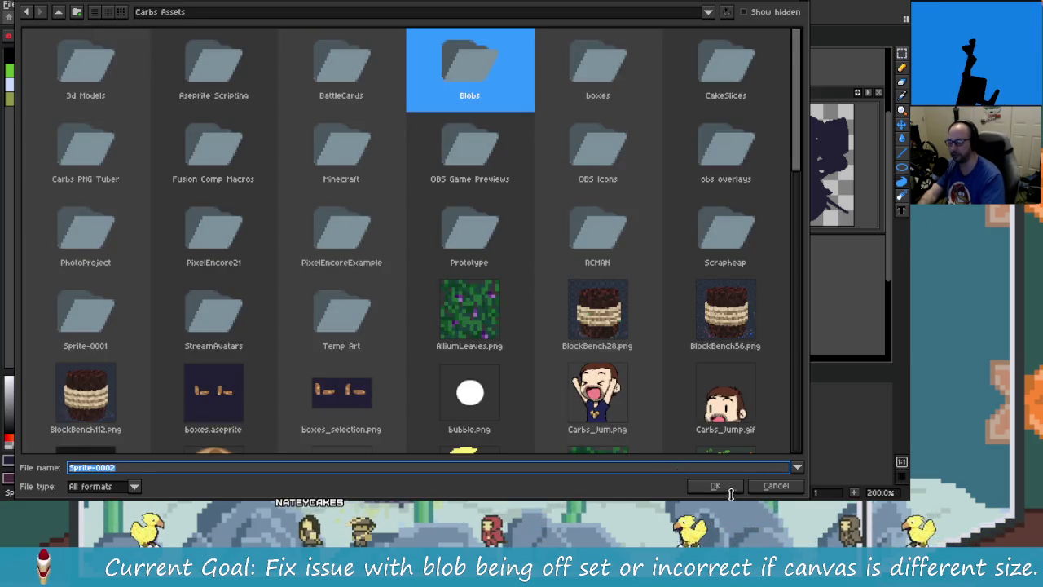
{"action": "left_click", "coordinate": [715, 485]}
{"action": "key", "text": "Return"}
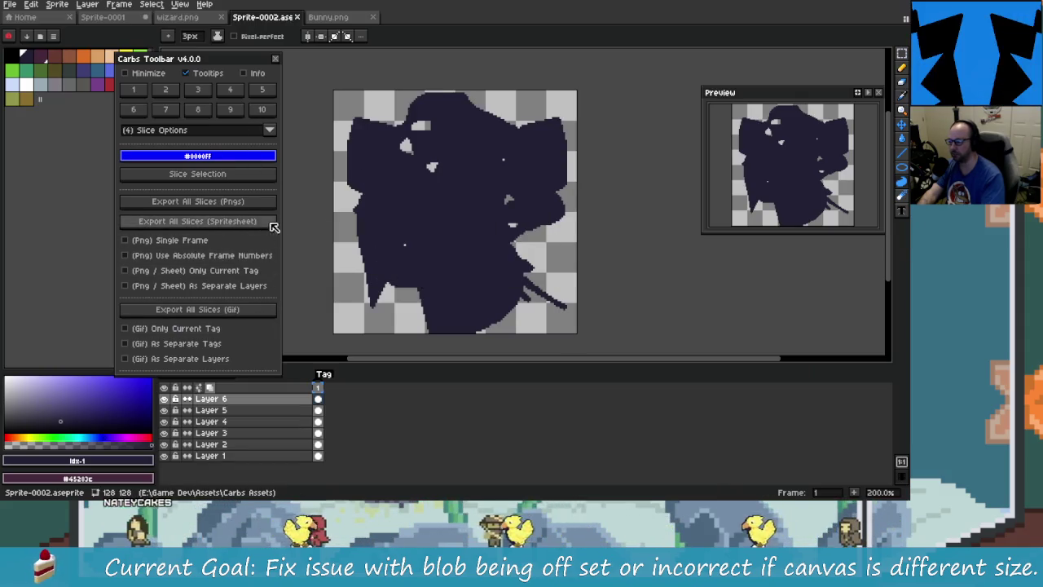
Make Slice 1 cover the whole 128x128 canvas and export it as a spritesheet
{"action": "key", "text": "q"}
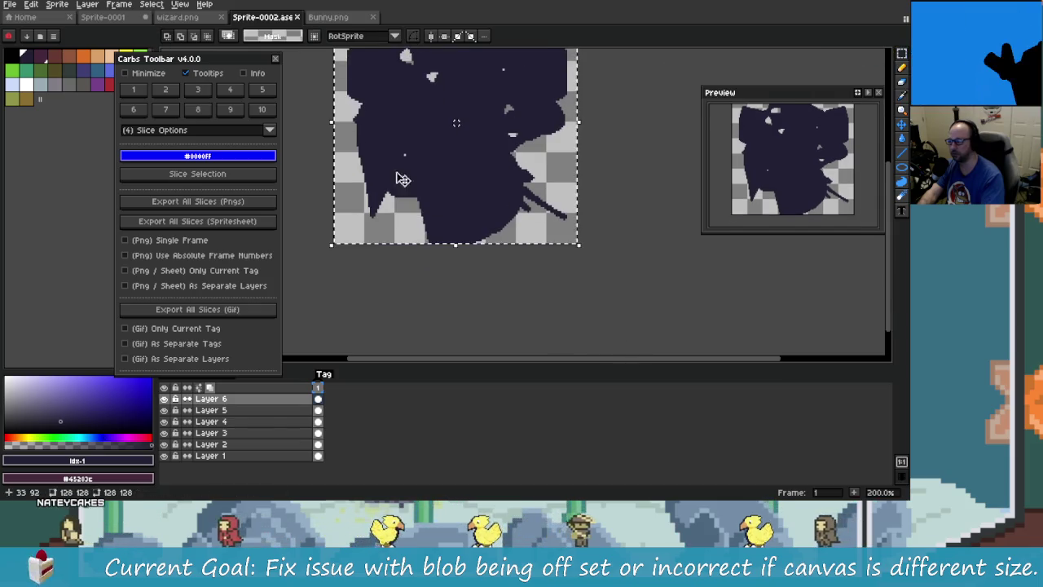
{"action": "key", "text": "ctrl+a"}
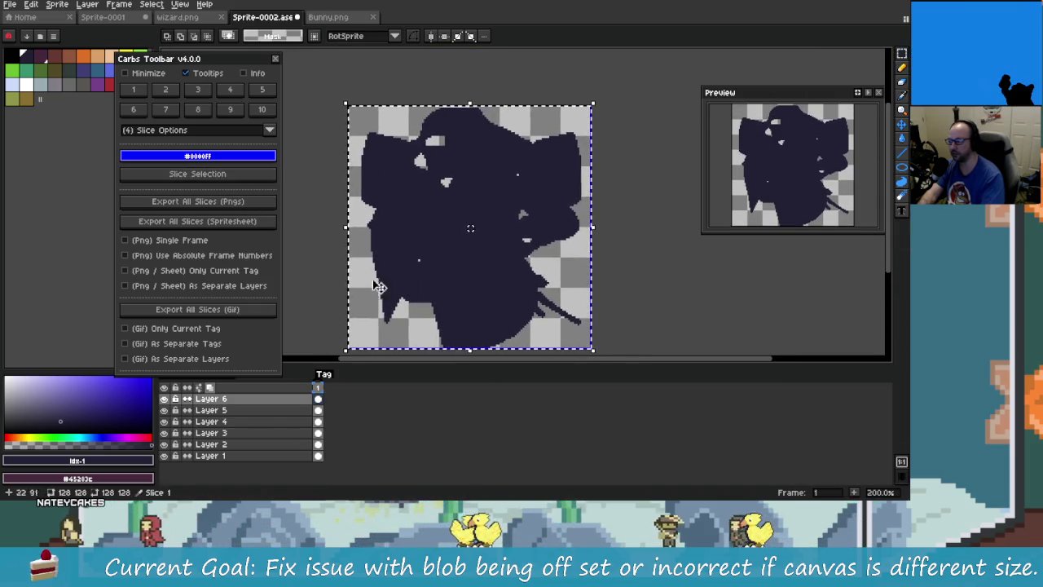
{"action": "left_click", "coordinate": [198, 221]}
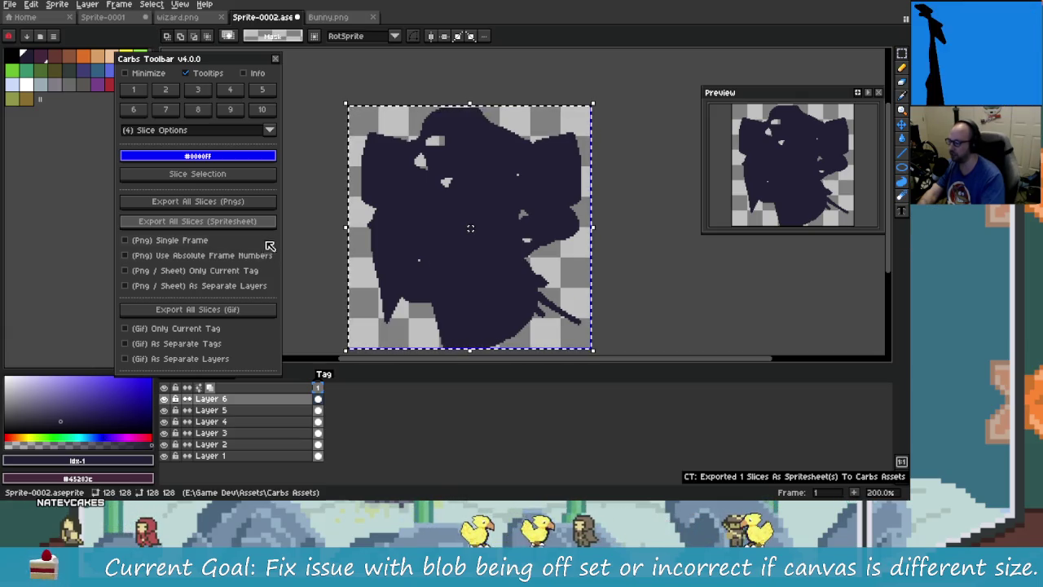
Confirm Sprite-0002_Slice1_Tag_spritesheet.png landed in Carbs Assets, then return to Aseprite
{"action": "right_click", "coordinate": [283, 18]}
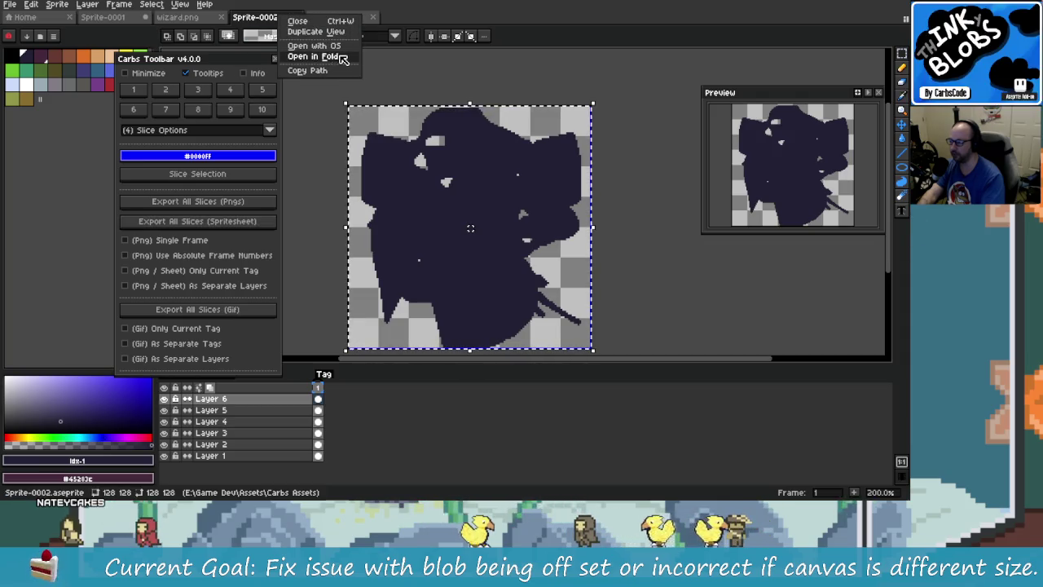
{"action": "key", "text": "Escape"}
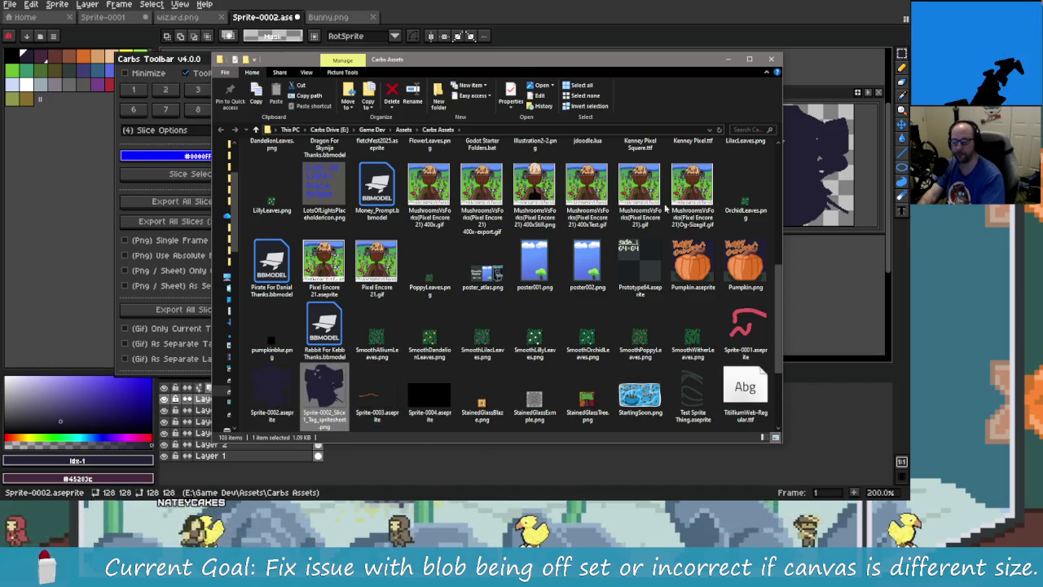
{"action": "left_click", "coordinate": [87, 279]}
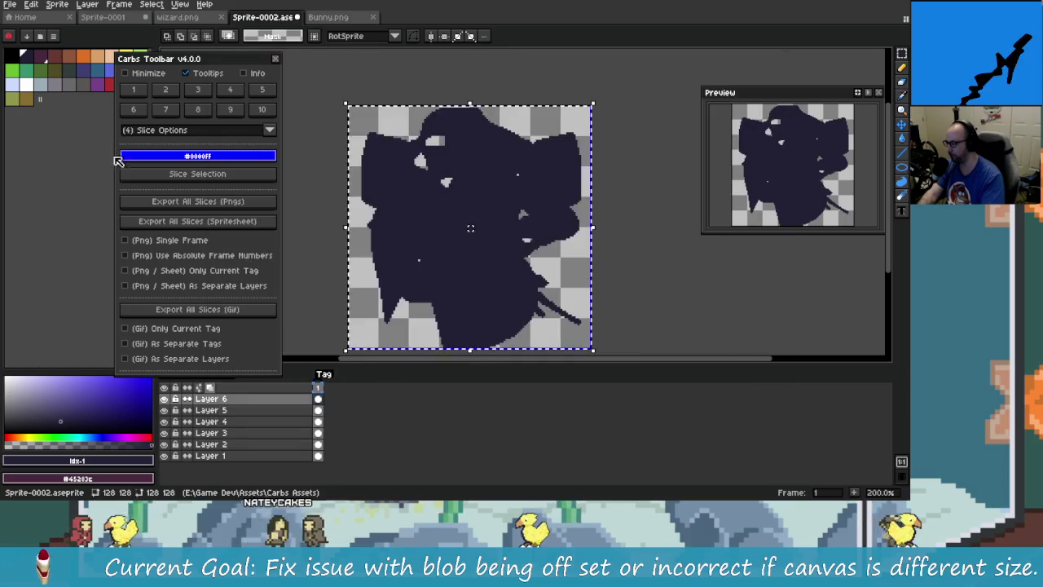
Export the slices as separate per-layer spritesheets and view them in Carbs Assets
{"action": "left_click", "coordinate": [233, 286]}
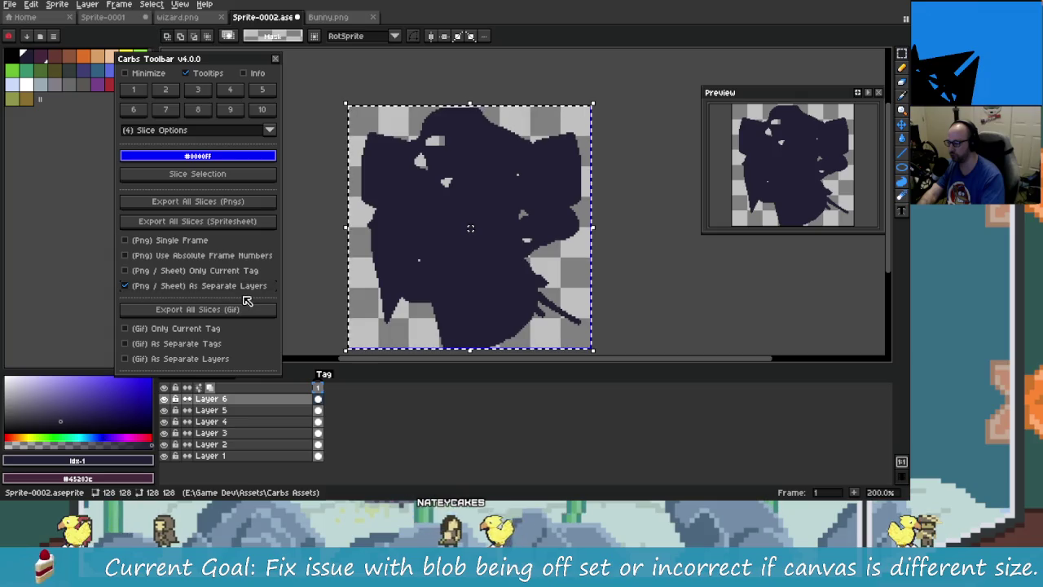
{"action": "left_click", "coordinate": [229, 225]}
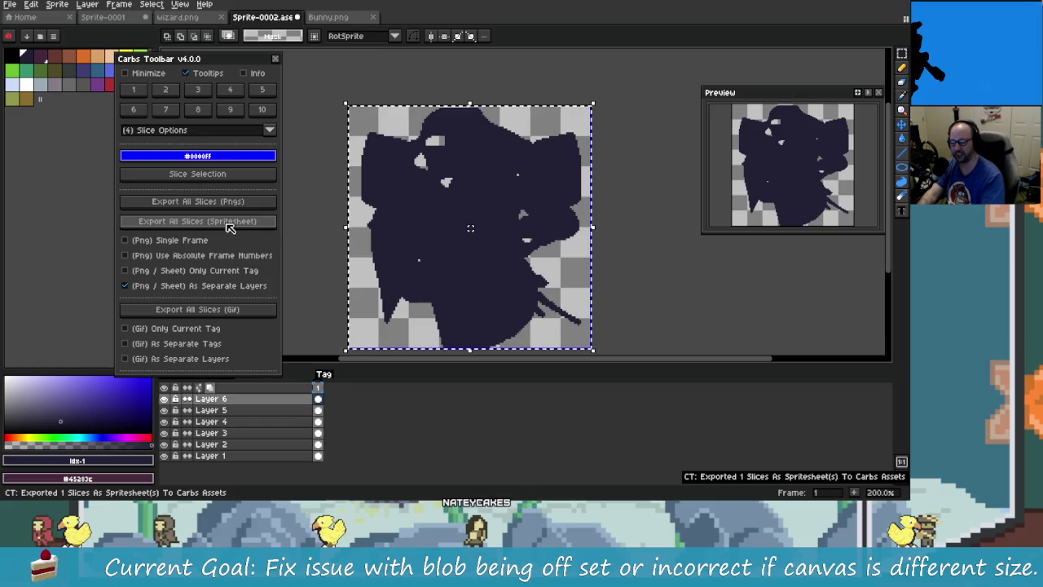
{"action": "right_click", "coordinate": [278, 18]}
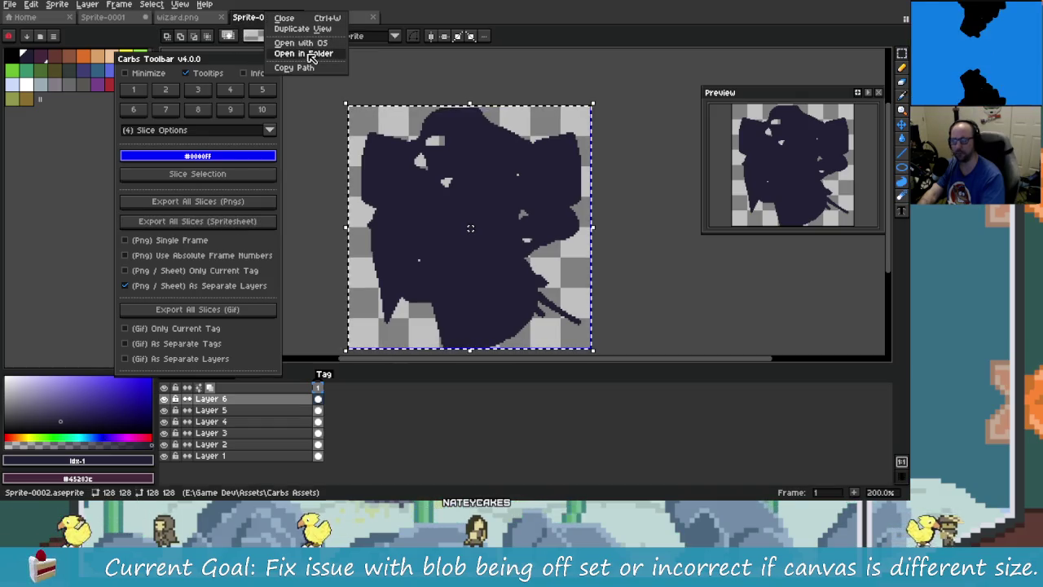
{"action": "key", "text": "Escape"}
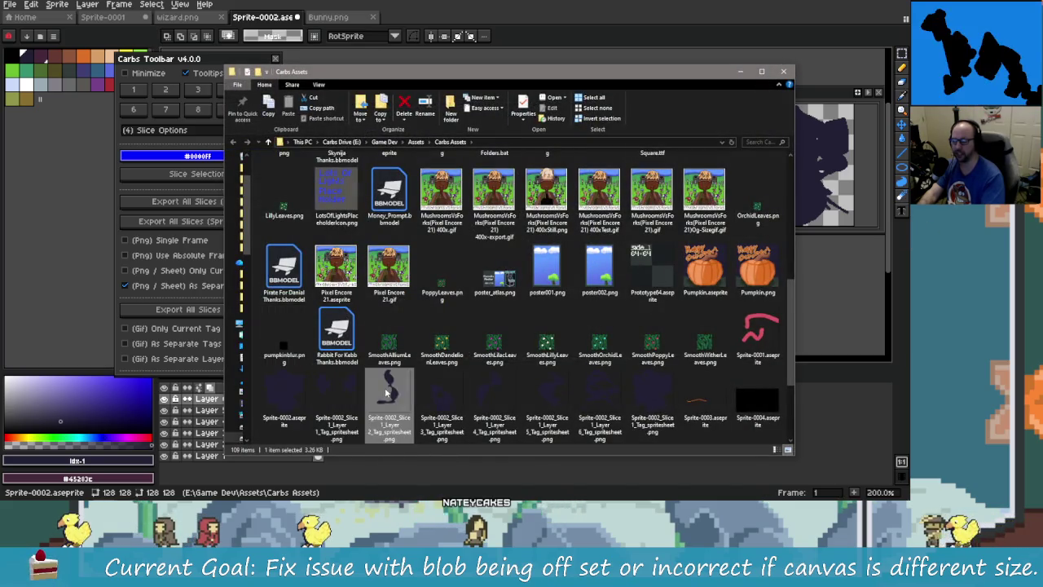
Delete the eight Sprite-0002 files from Carbs Assets and return to Aseprite
{"action": "left_click", "coordinate": [652, 399]}
{"action": "key", "text": "shift+Left"}
{"action": "key", "text": "shift+Left"}
{"action": "key", "text": "shift+Left"}
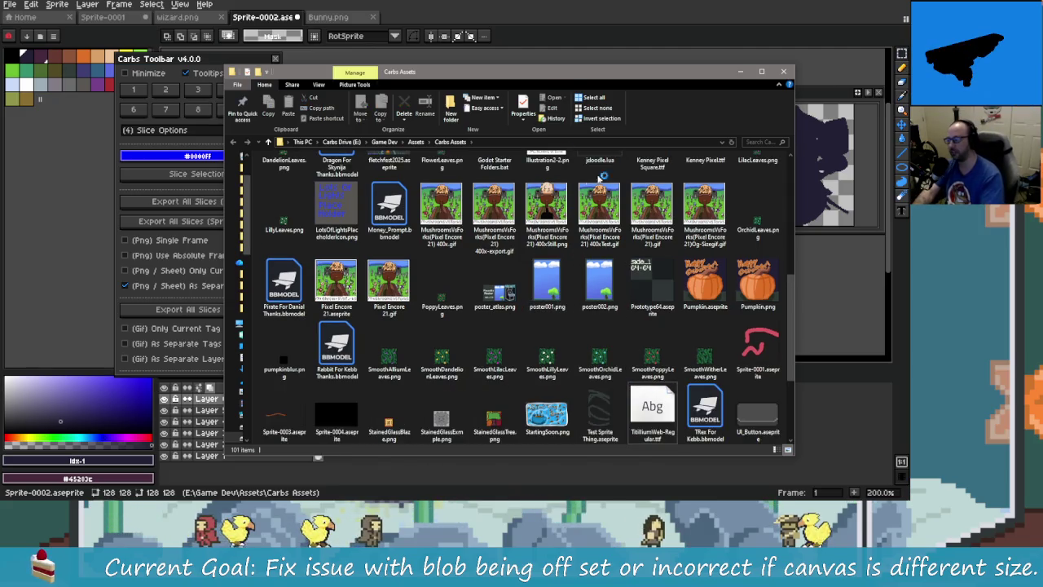
{"action": "left_click", "coordinate": [218, 298]}
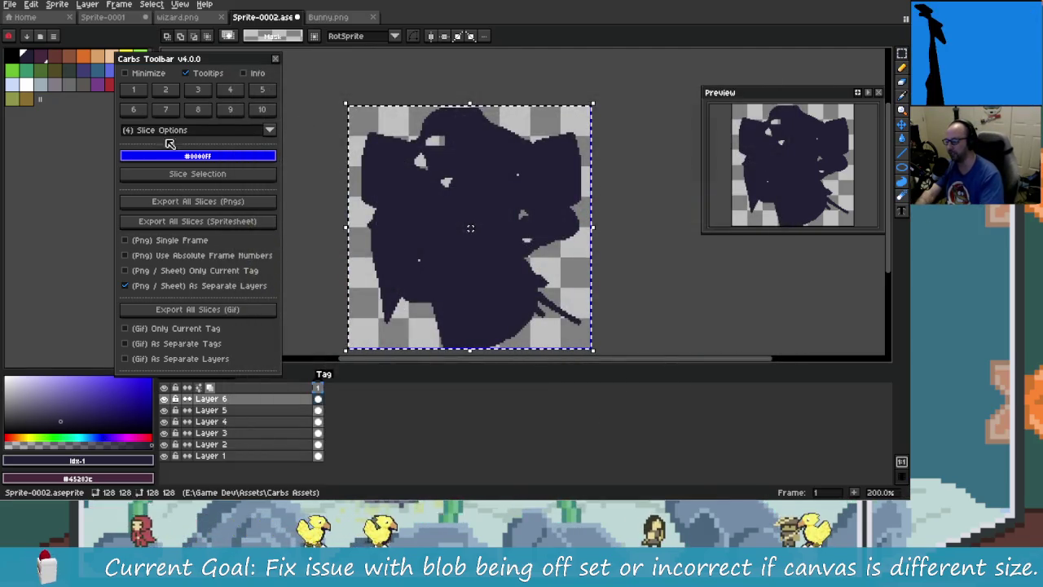
Turn off As Separate Layers, close Carbs Toolbar, and close Sprite-0002 without saving
{"action": "left_click", "coordinate": [240, 286]}
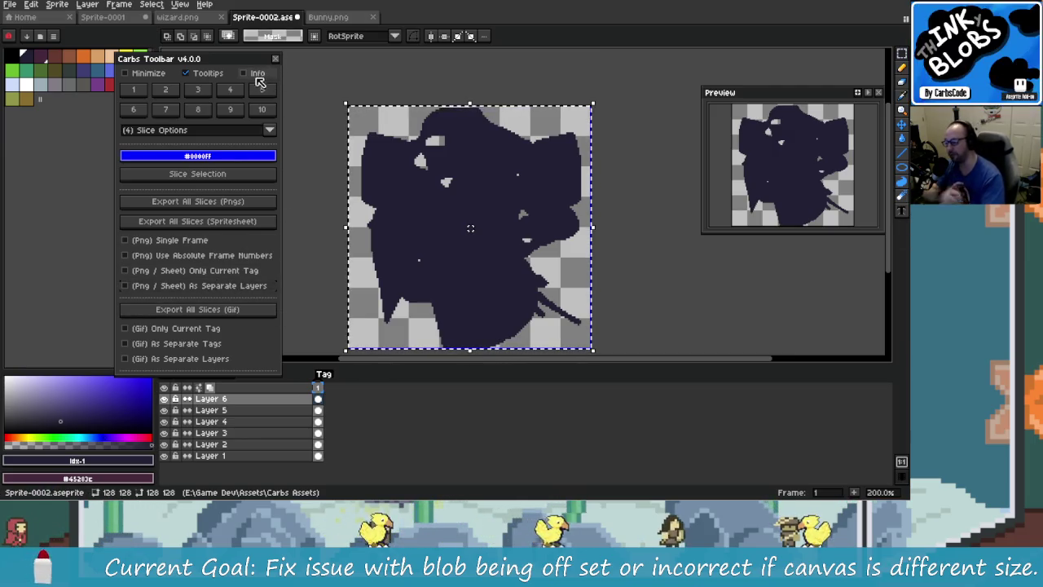
{"action": "left_click", "coordinate": [275, 58]}
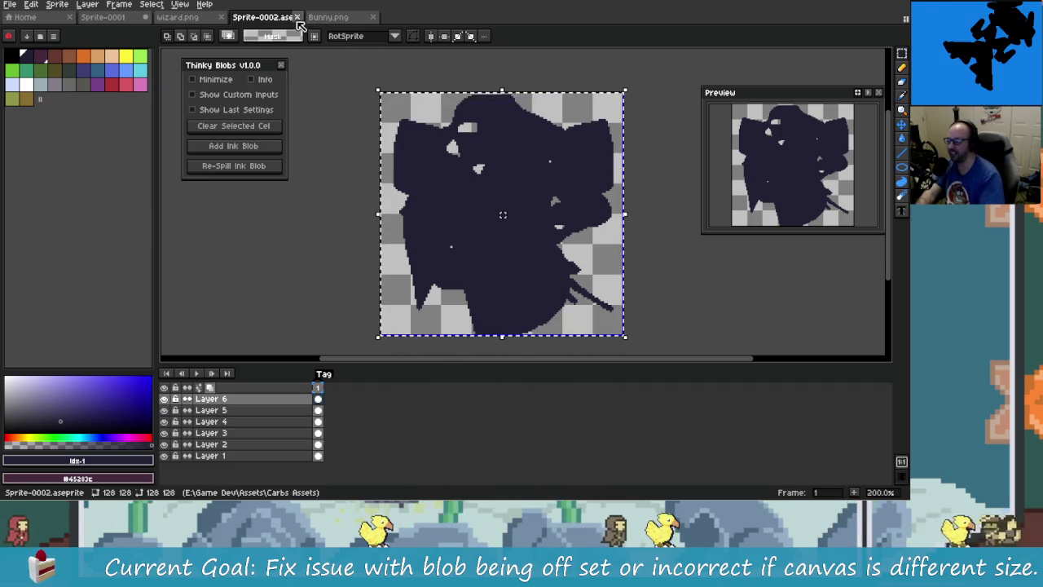
{"action": "key", "text": "ctrl+w"}
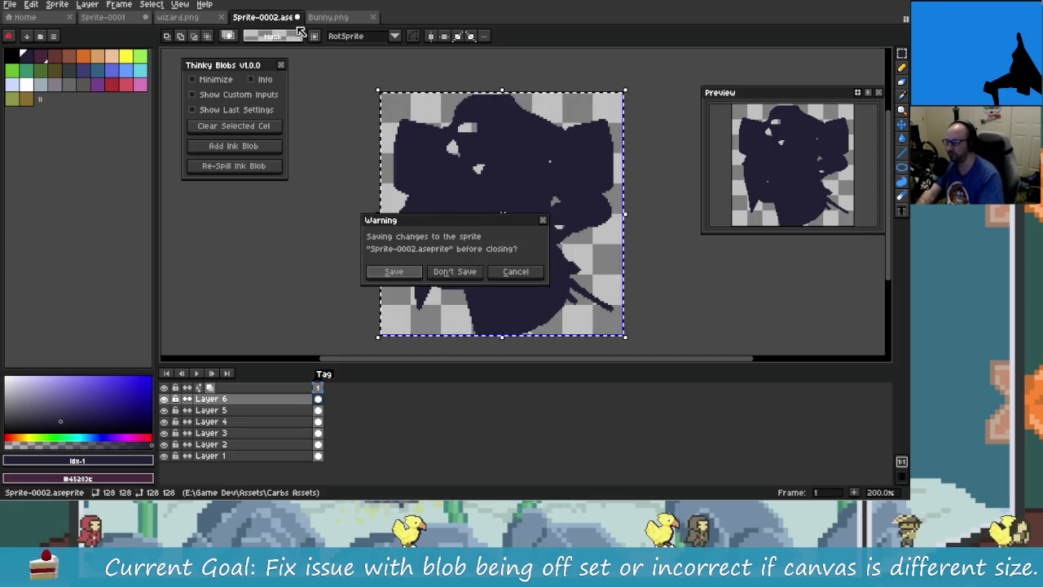
{"action": "left_click", "coordinate": [441, 274]}
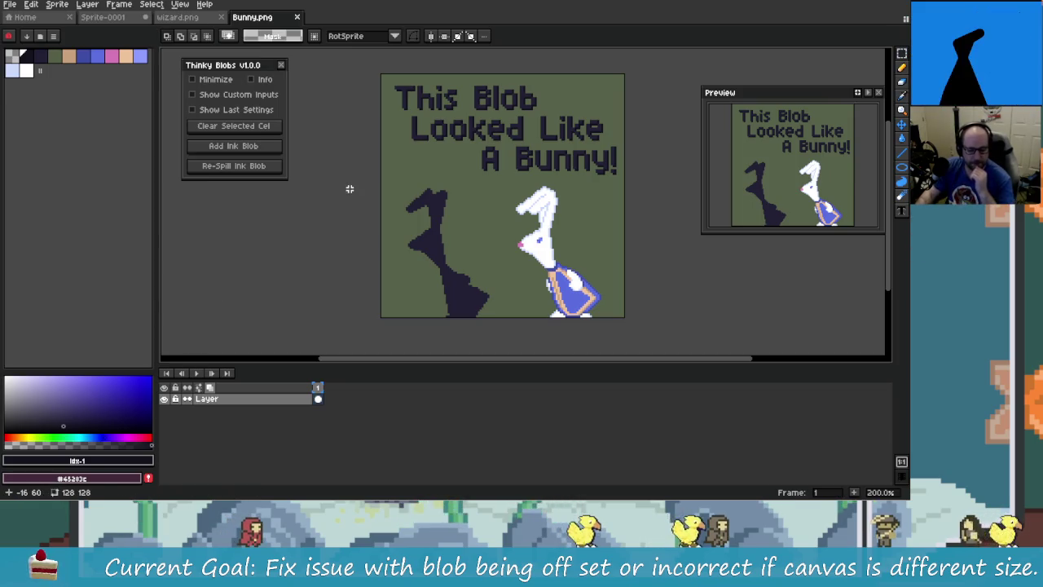
{"action": "key", "text": "alt+Tab"}
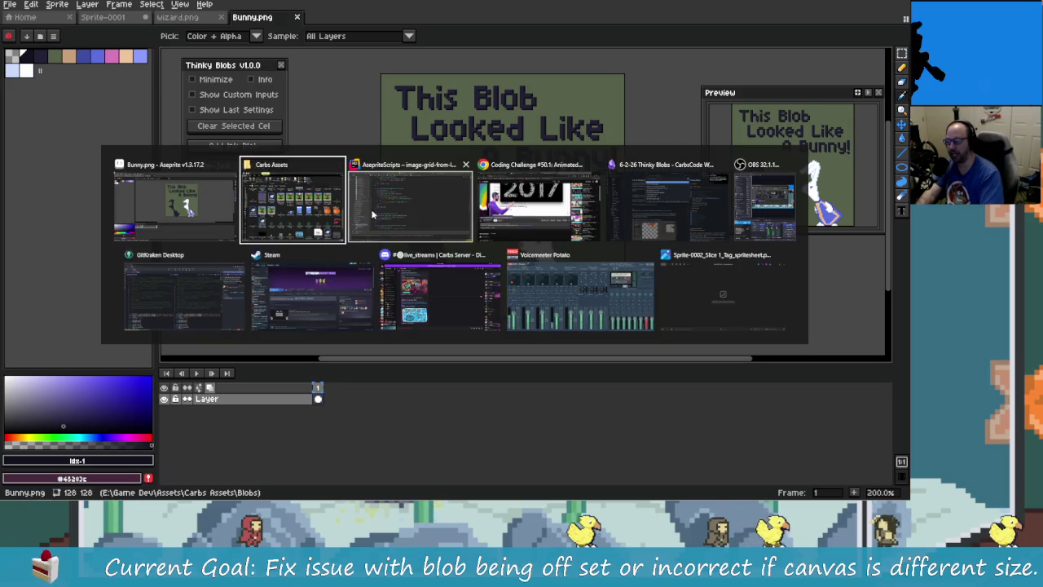
Scroll through image-grid-from-layers.lua in Rider to its LG_ functions, then close it
{"action": "left_click", "coordinate": [371, 215]}
{"action": "scroll", "coordinate": [308, 301], "scroll_direction": "up", "scroll_amount": 2}
{"action": "scroll", "coordinate": [308, 302], "scroll_direction": "up", "scroll_amount": 2}
{"action": "scroll", "coordinate": [308, 302], "scroll_direction": "up", "scroll_amount": 3}
{"action": "scroll", "coordinate": [308, 302], "scroll_direction": "up", "scroll_amount": 5}
{"action": "scroll", "coordinate": [268, 356], "scroll_direction": "up", "scroll_amount": 3}
{"action": "scroll", "coordinate": [268, 356], "scroll_direction": "up", "scroll_amount": 2}
{"action": "scroll", "coordinate": [268, 356], "scroll_direction": "up", "scroll_amount": 8}
{"action": "scroll", "coordinate": [268, 356], "scroll_direction": "up", "scroll_amount": 3}
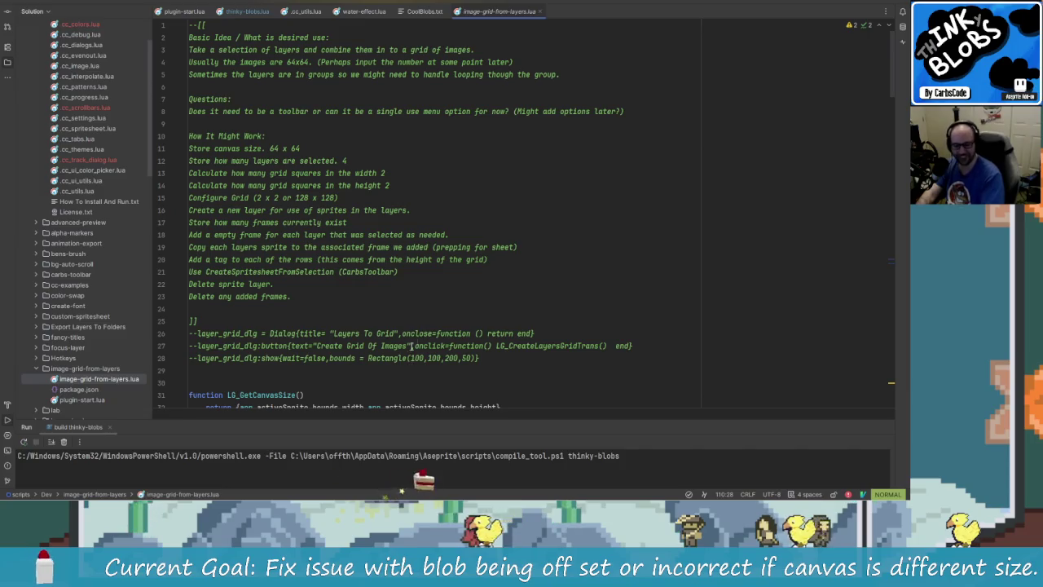
{"action": "scroll", "coordinate": [411, 348], "scroll_direction": "down", "scroll_amount": 2}
{"action": "scroll", "coordinate": [412, 347], "scroll_direction": "down", "scroll_amount": 1}
{"action": "scroll", "coordinate": [416, 294], "scroll_direction": "up", "scroll_amount": 2}
{"action": "scroll", "coordinate": [422, 252], "scroll_direction": "up", "scroll_amount": 1}
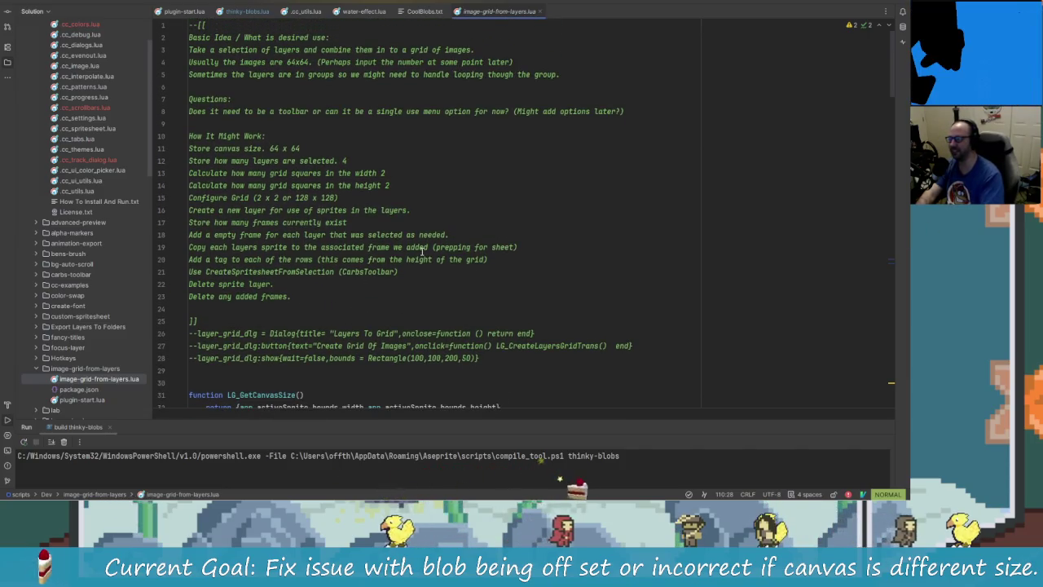
{"action": "scroll", "coordinate": [421, 253], "scroll_direction": "down", "scroll_amount": 1}
{"action": "scroll", "coordinate": [407, 277], "scroll_direction": "down", "scroll_amount": 1}
{"action": "scroll", "coordinate": [378, 313], "scroll_direction": "down", "scroll_amount": 4}
{"action": "scroll", "coordinate": [378, 314], "scroll_direction": "down", "scroll_amount": 1}
{"action": "scroll", "coordinate": [370, 301], "scroll_direction": "down", "scroll_amount": 4}
{"action": "scroll", "coordinate": [356, 281], "scroll_direction": "down", "scroll_amount": 5}
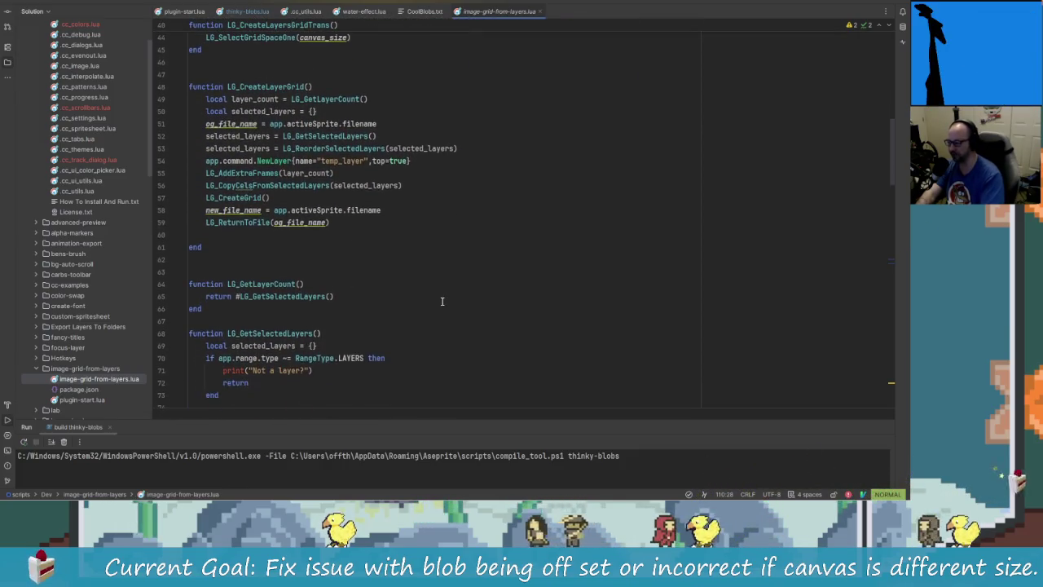
{"action": "scroll", "coordinate": [441, 301], "scroll_direction": "down", "scroll_amount": 4}
{"action": "scroll", "coordinate": [440, 300], "scroll_direction": "down", "scroll_amount": 6}
{"action": "scroll", "coordinate": [440, 301], "scroll_direction": "down", "scroll_amount": 4}
{"action": "scroll", "coordinate": [440, 301], "scroll_direction": "down", "scroll_amount": 4}
{"action": "scroll", "coordinate": [432, 297], "scroll_direction": "down", "scroll_amount": 2}
{"action": "scroll", "coordinate": [416, 291], "scroll_direction": "down", "scroll_amount": 2}
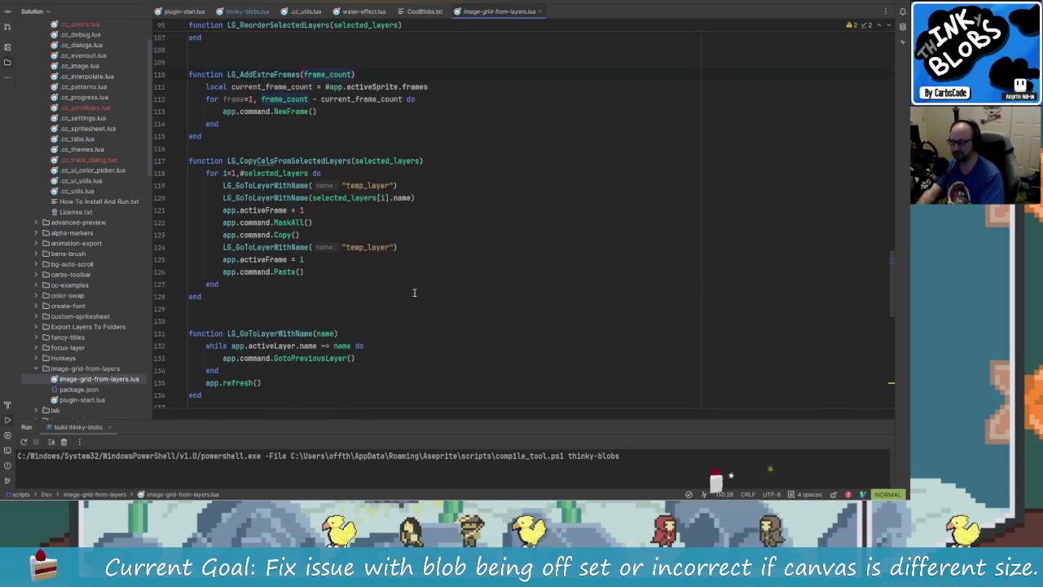
{"action": "scroll", "coordinate": [406, 291], "scroll_direction": "down", "scroll_amount": 1}
{"action": "scroll", "coordinate": [405, 291], "scroll_direction": "down", "scroll_amount": 4}
{"action": "scroll", "coordinate": [404, 289], "scroll_direction": "down", "scroll_amount": 4}
{"action": "scroll", "coordinate": [404, 287], "scroll_direction": "down", "scroll_amount": 3}
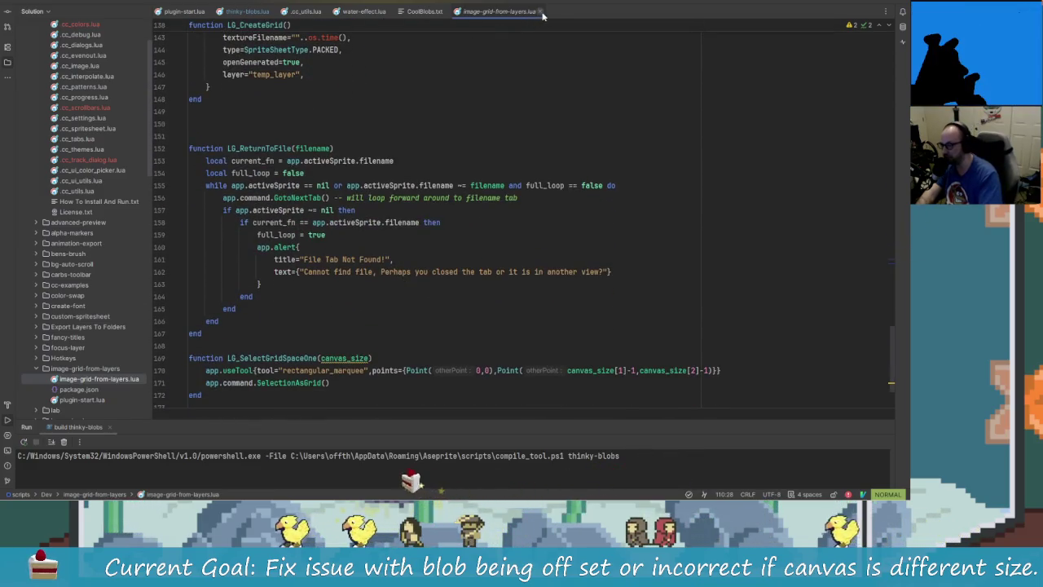
{"action": "left_click", "coordinate": [540, 11]}
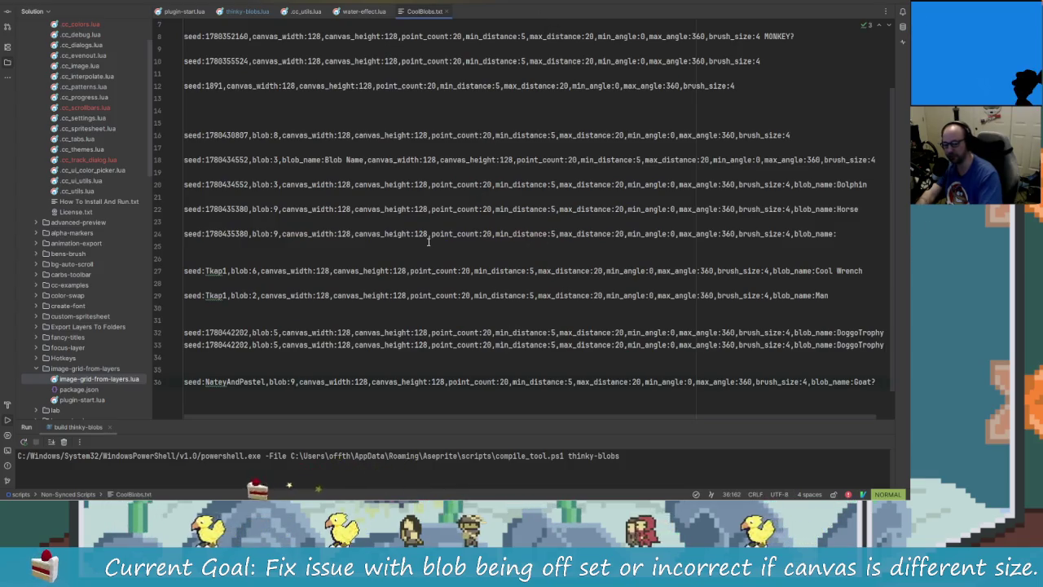
Collapse the image-grid-from-layers folder in Rider's Solution tree and return to Aseprite
{"action": "mouse_move", "coordinate": [98, 245]}
{"action": "left_click", "coordinate": [39, 368]}
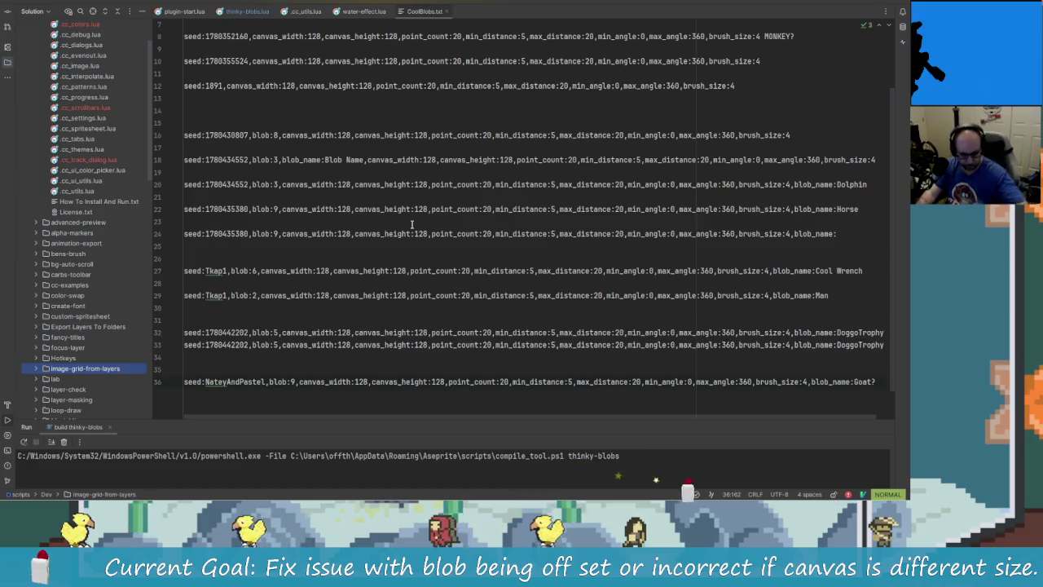
{"action": "key", "text": "alt+Tab"}
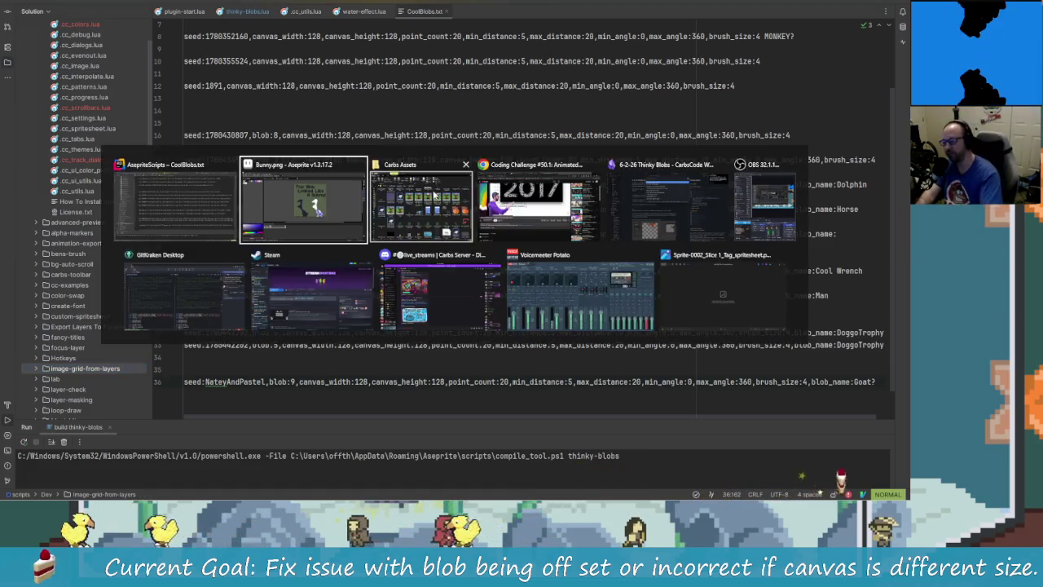
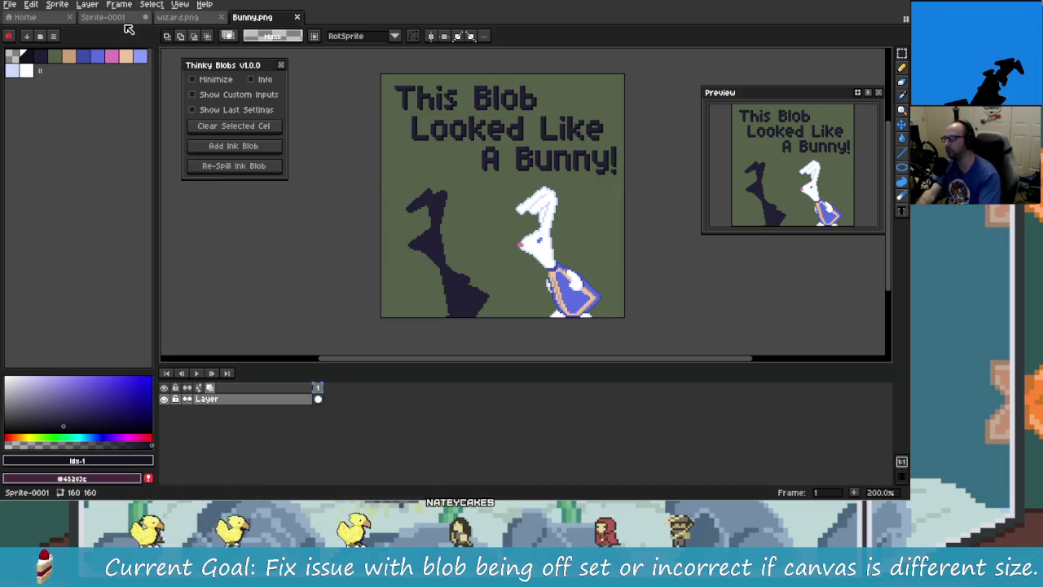
Create a new 128×128 sprite from the Home page
{"action": "left_click", "coordinate": [69, 20]}
{"action": "left_click", "coordinate": [60, 41]}
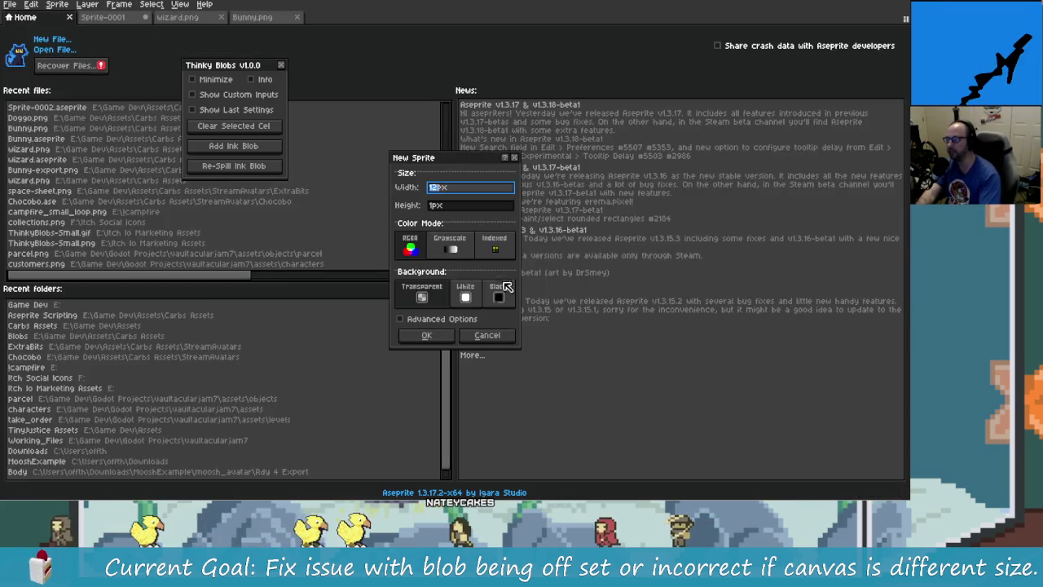
{"action": "left_click", "coordinate": [448, 335]}
Spill a first ink blob onto the canvas with Thinky Blobs, then add another
{"action": "scroll", "coordinate": [524, 201], "scroll_direction": "up", "scroll_amount": 2}
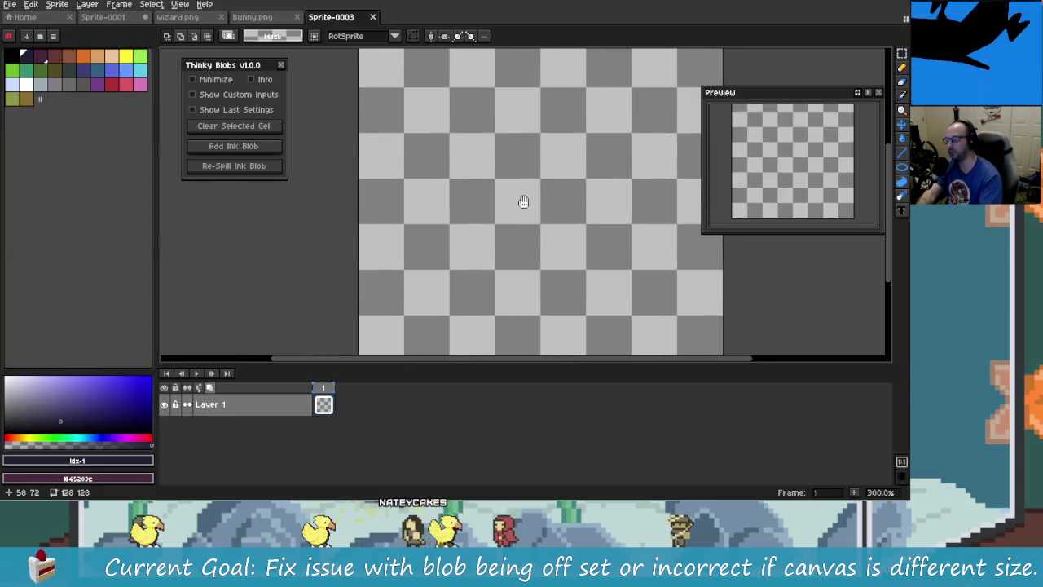
{"action": "left_click_drag", "start_coordinate": [412, 205], "coordinate": [406, 205]}
{"action": "scroll", "coordinate": [406, 204], "scroll_direction": "down", "scroll_amount": 1}
{"action": "left_click", "coordinate": [274, 165]}
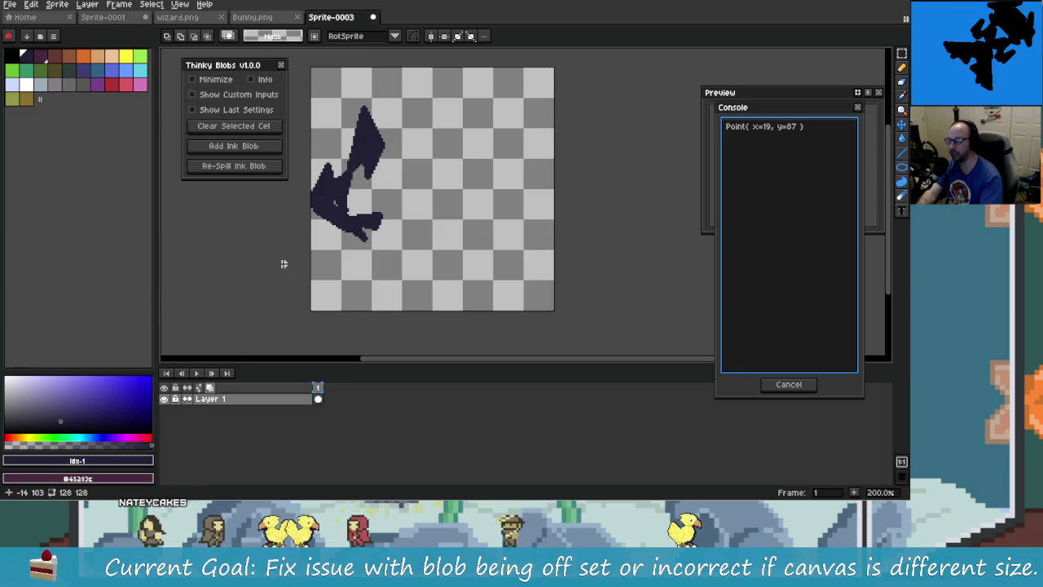
{"action": "left_click", "coordinate": [263, 147]}
Add two more ink blobs, re-spilling each into several new shapes
{"action": "left_click", "coordinate": [256, 168]}
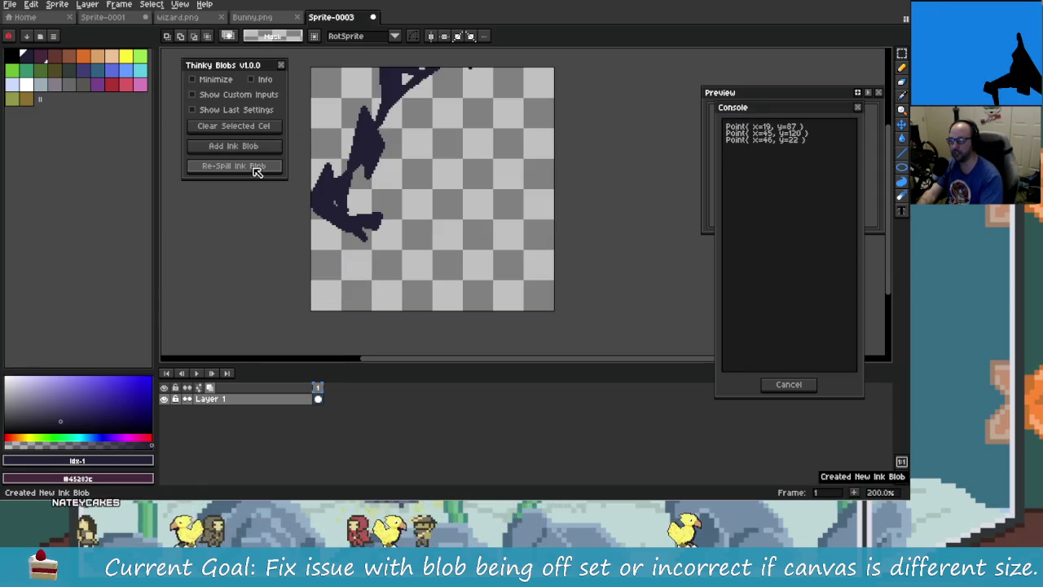
{"action": "left_click", "coordinate": [255, 168]}
{"action": "left_click", "coordinate": [256, 168]}
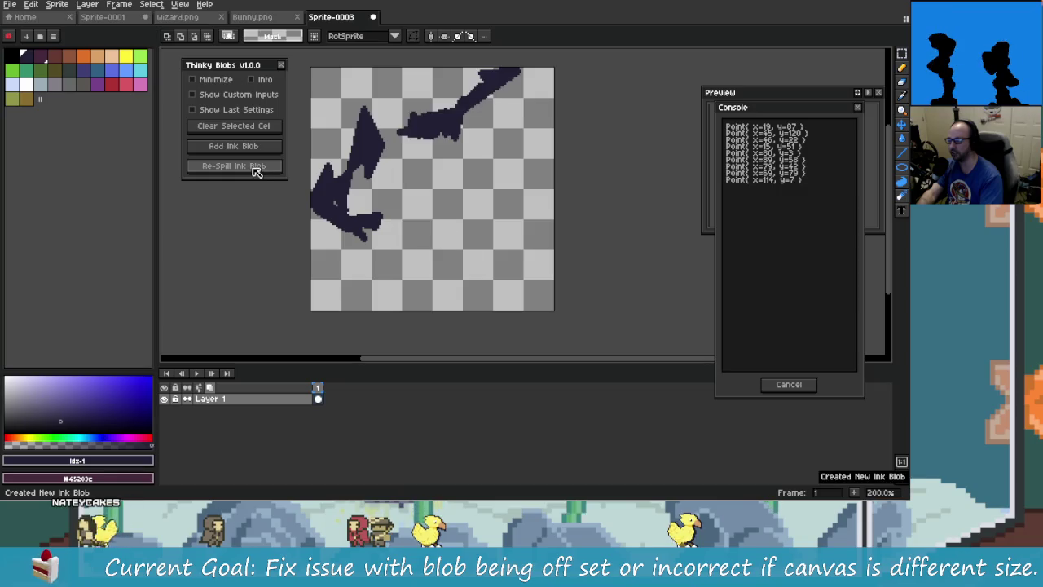
{"action": "left_click", "coordinate": [250, 152]}
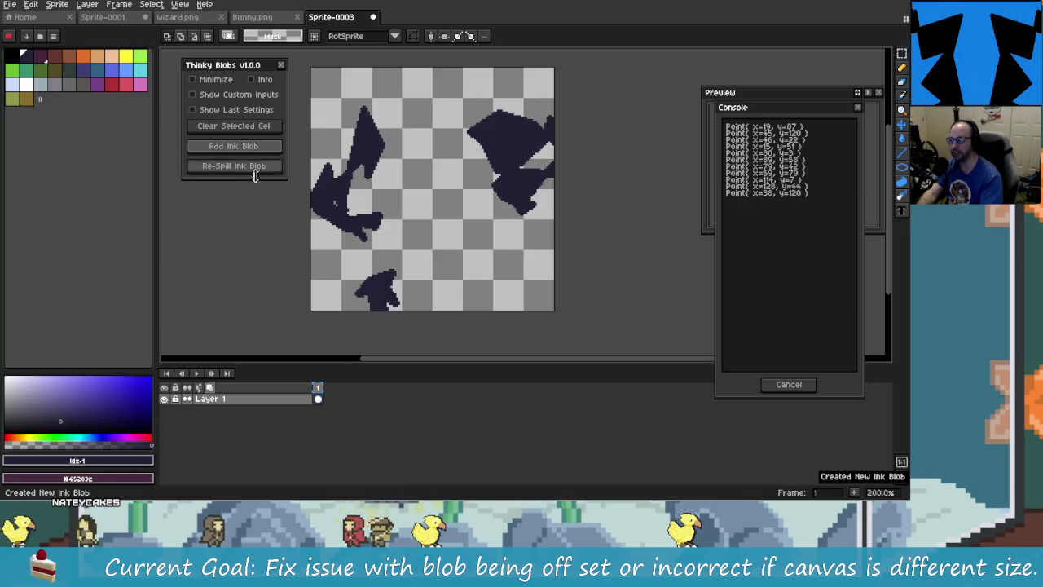
{"action": "left_click", "coordinate": [248, 167]}
{"action": "left_click", "coordinate": [248, 168]}
{"action": "left_click", "coordinate": [248, 167]}
{"action": "left_click", "coordinate": [249, 167]}
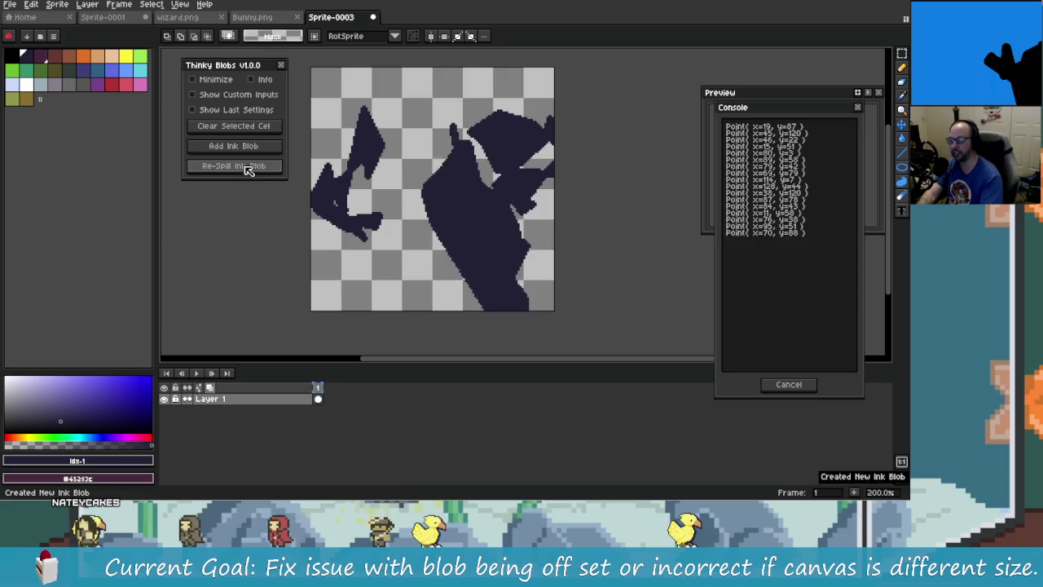
{"action": "left_click", "coordinate": [249, 167]}
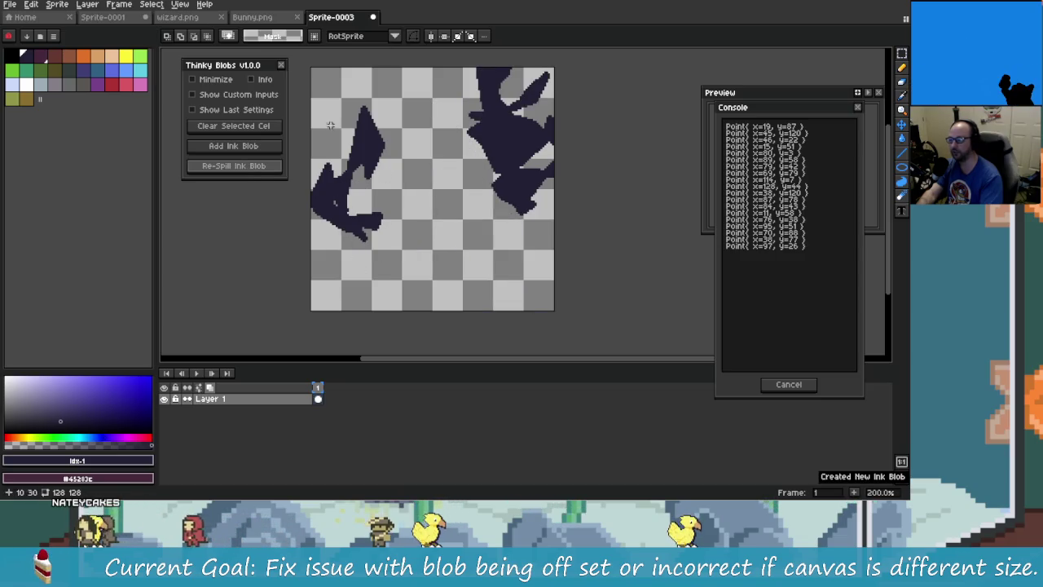
Add another blob, re-spill it repeatedly, and turn on Show Last Settings
{"action": "left_click", "coordinate": [259, 145]}
{"action": "left_click", "coordinate": [254, 167]}
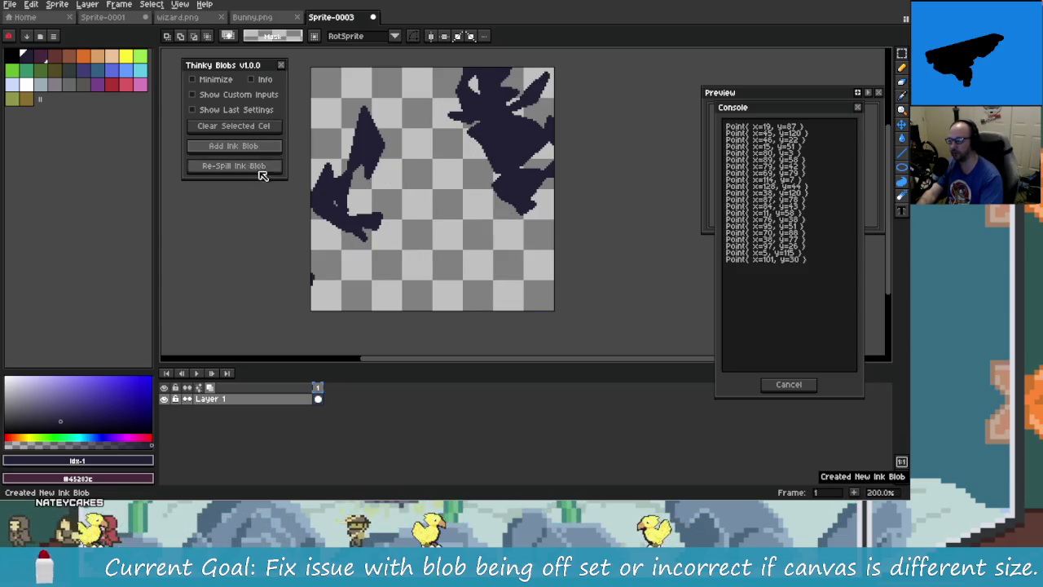
{"action": "left_click", "coordinate": [258, 170]}
{"action": "left_click", "coordinate": [261, 173]}
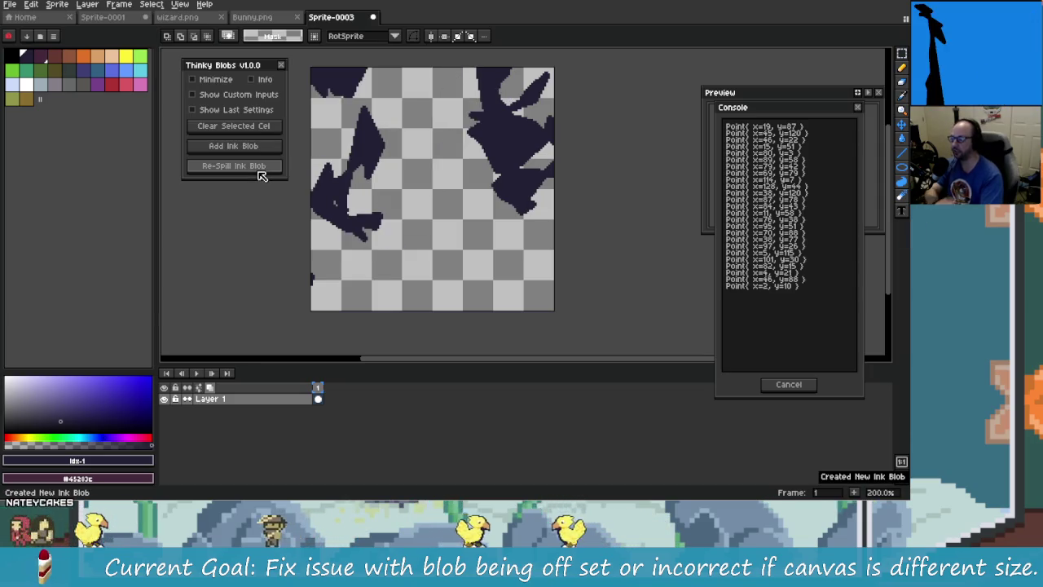
{"action": "left_click", "coordinate": [261, 172]}
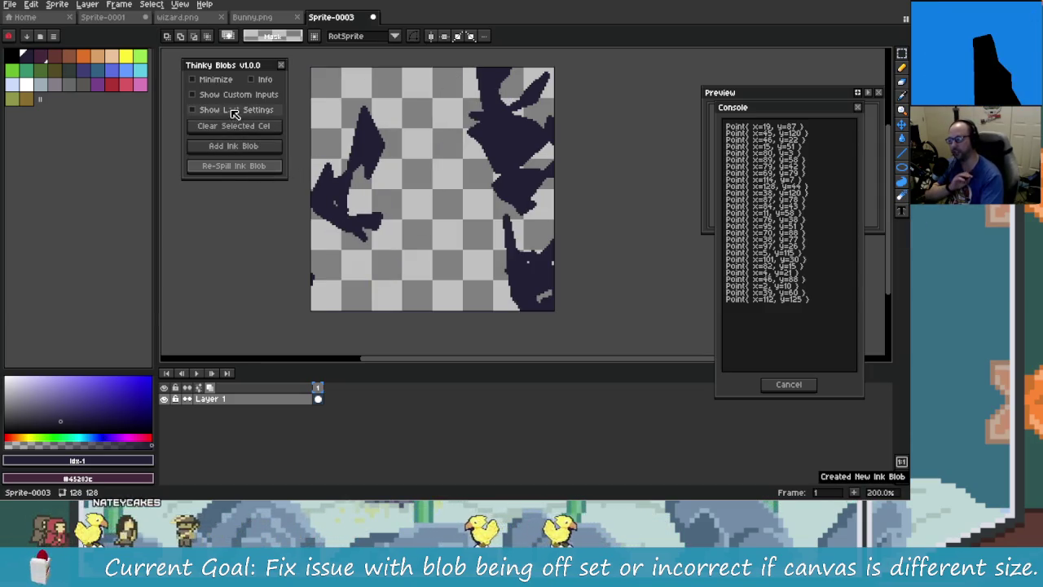
{"action": "left_click", "coordinate": [197, 109]}
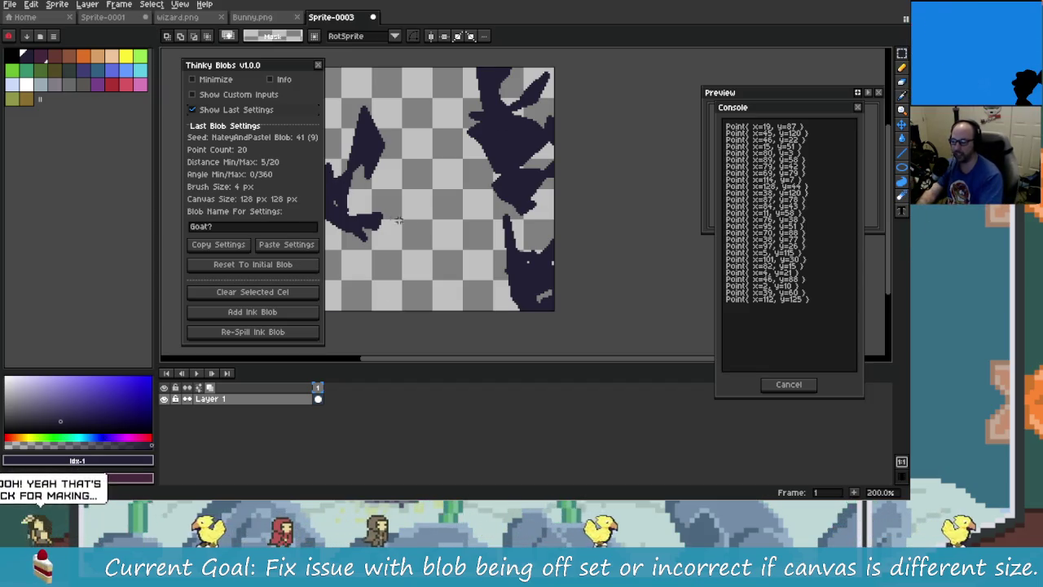
Reset to the initial blob, clear the cel, then add a blob and re-spill it six times
{"action": "scroll", "coordinate": [440, 236], "scroll_direction": "left", "scroll_amount": 2}
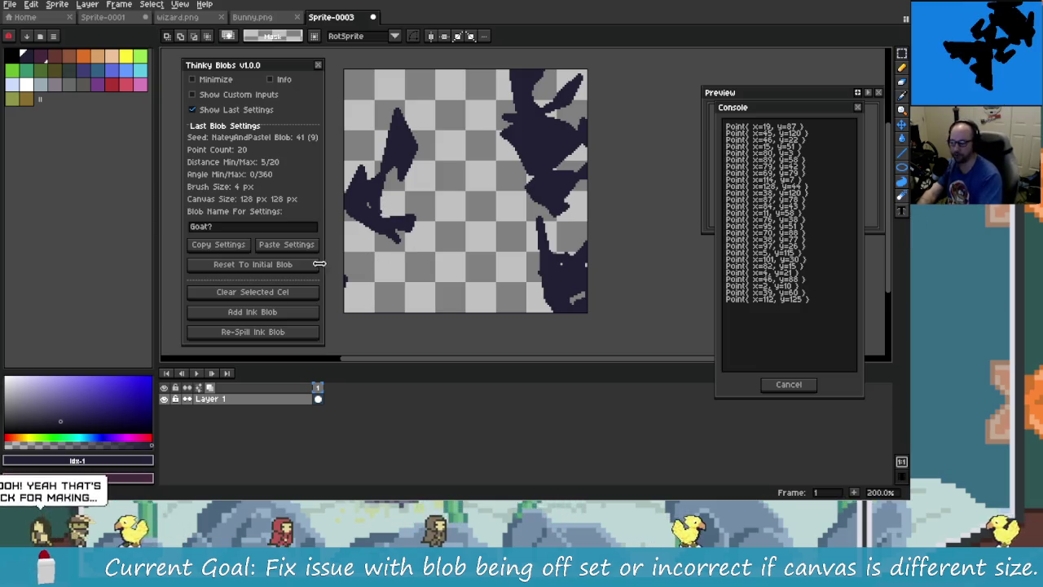
{"action": "left_click", "coordinate": [287, 273]}
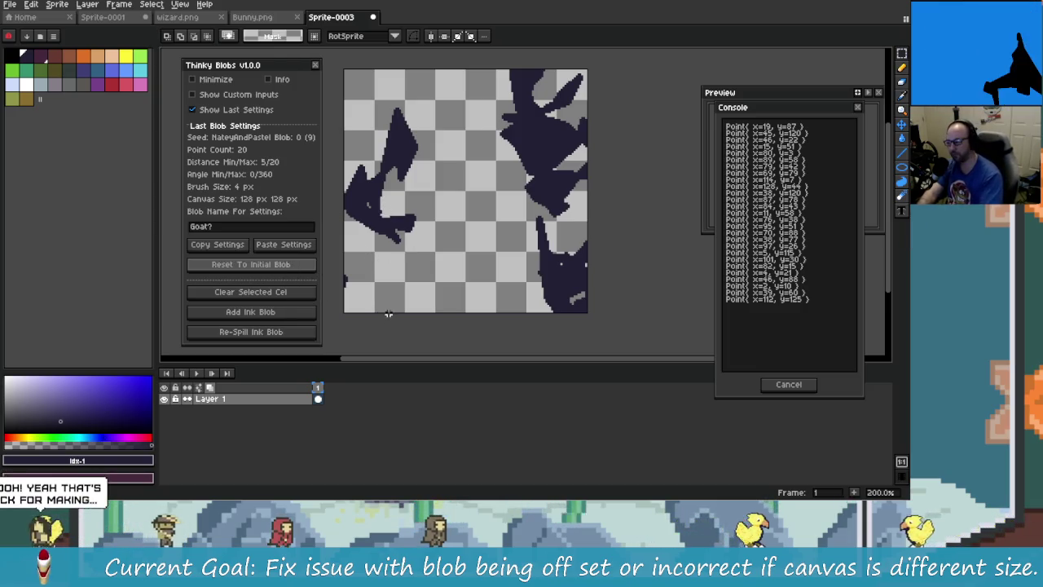
{"action": "left_click", "coordinate": [298, 291]}
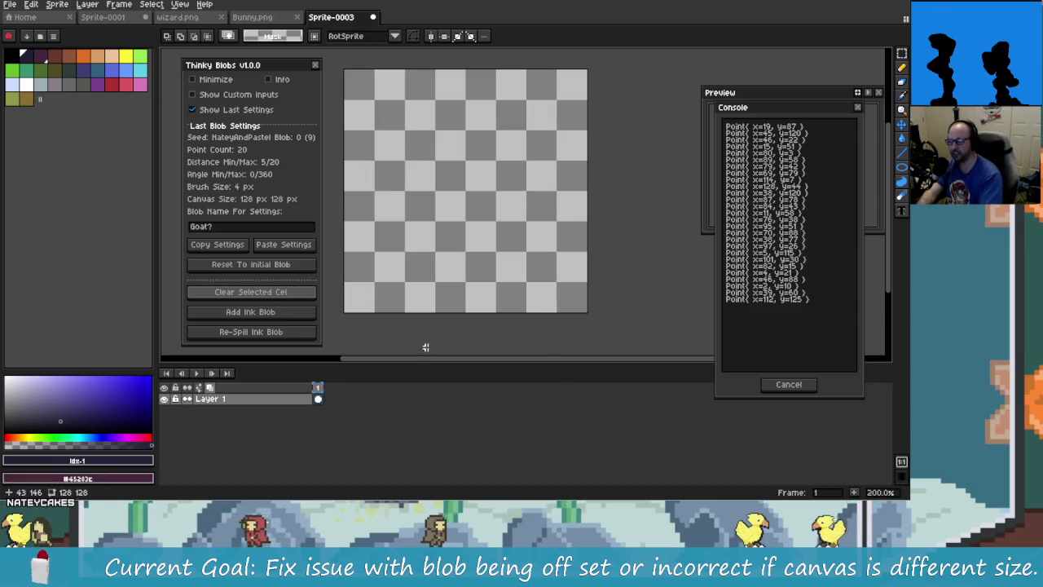
{"action": "left_click", "coordinate": [279, 313]}
{"action": "left_click", "coordinate": [297, 336]}
{"action": "left_click", "coordinate": [295, 336]}
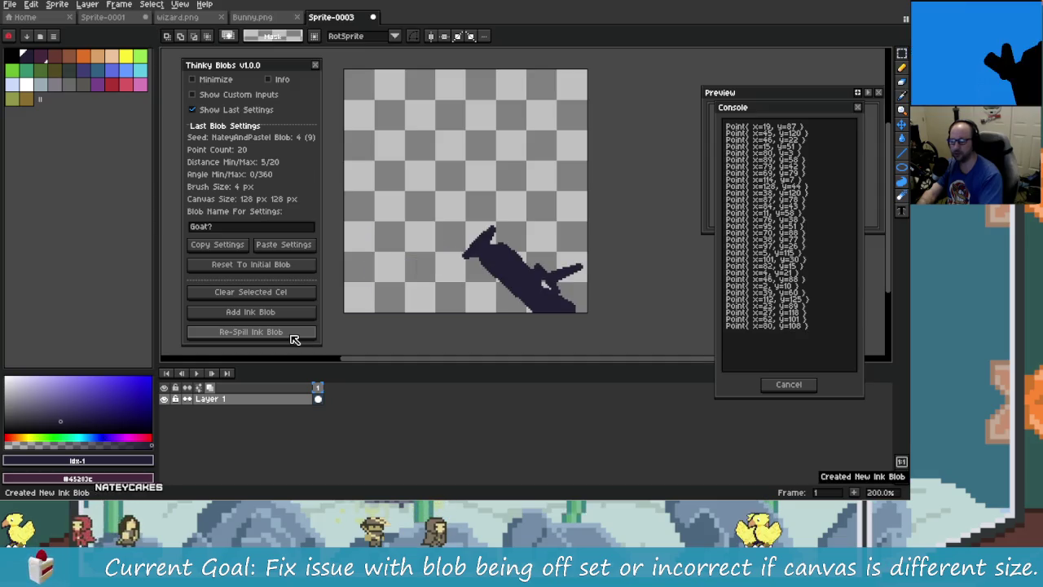
{"action": "left_click", "coordinate": [294, 336]}
{"action": "left_click", "coordinate": [294, 336]}
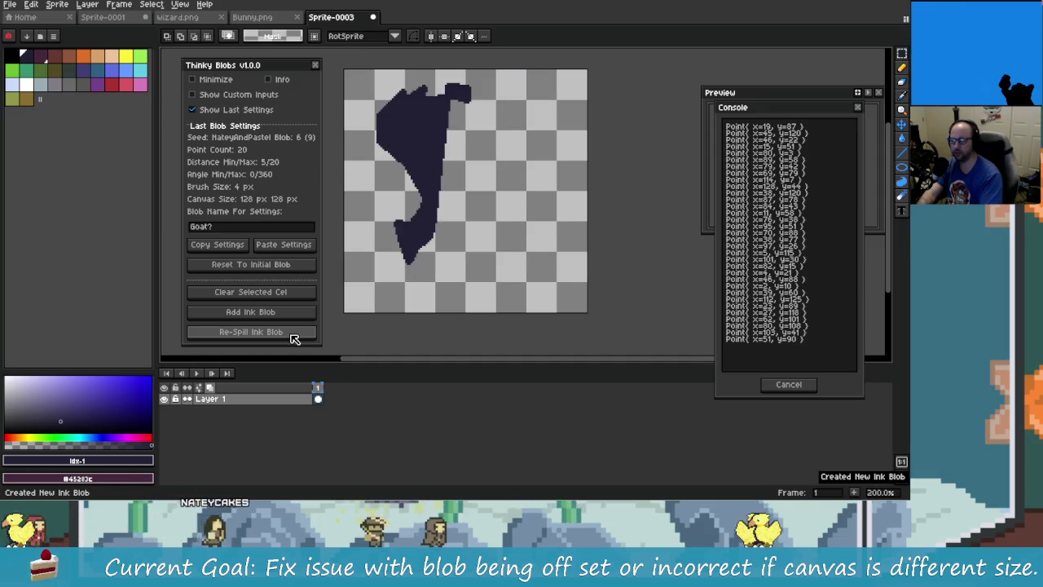
{"action": "left_click", "coordinate": [294, 336]}
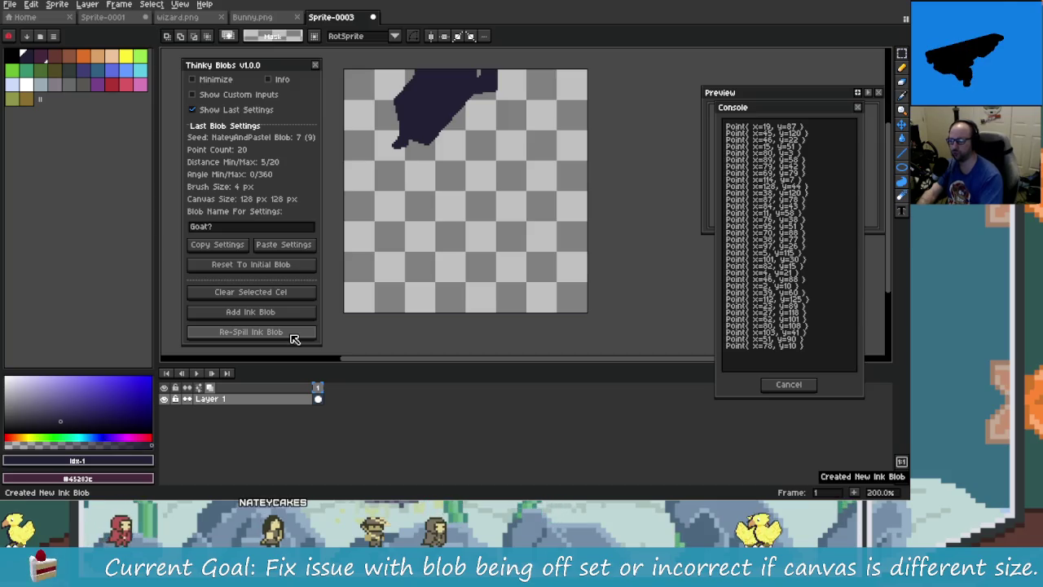
{"action": "left_click", "coordinate": [294, 335]}
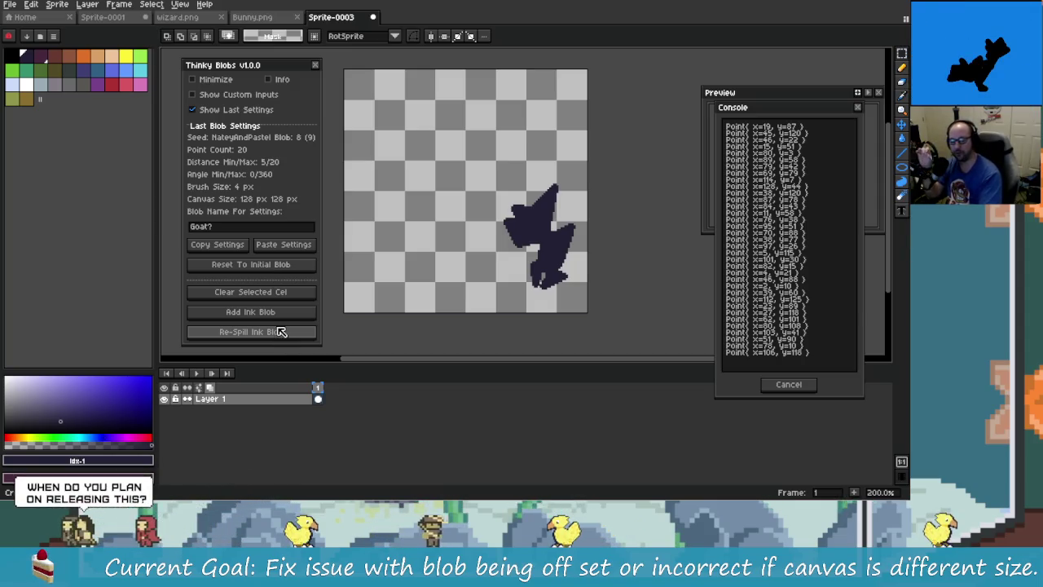
Reset and clear again, add a larger re-spilled blob, and enable Show Custom Inputs
{"action": "left_click", "coordinate": [281, 312]}
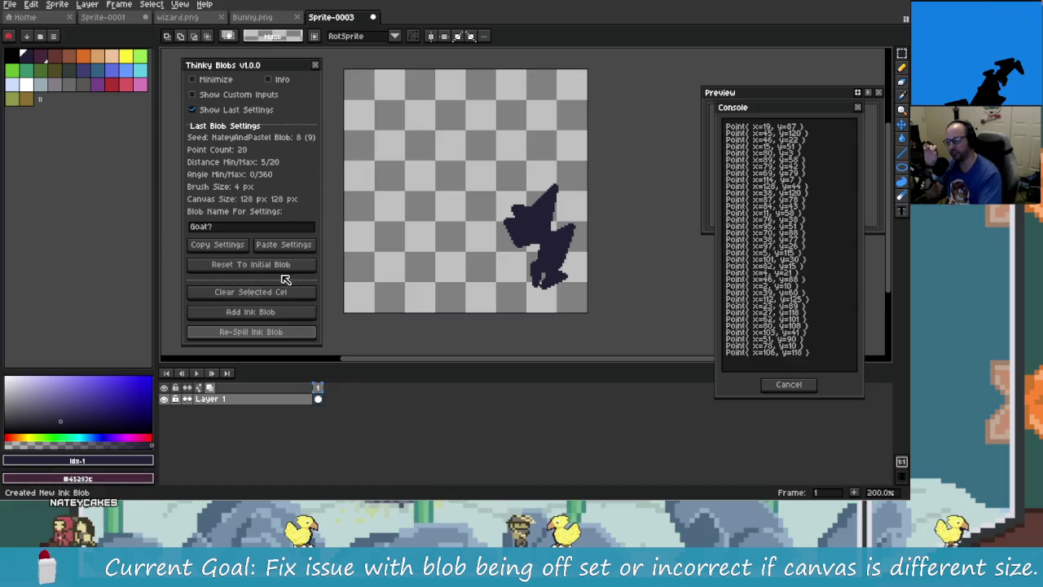
{"action": "left_click", "coordinate": [306, 293]}
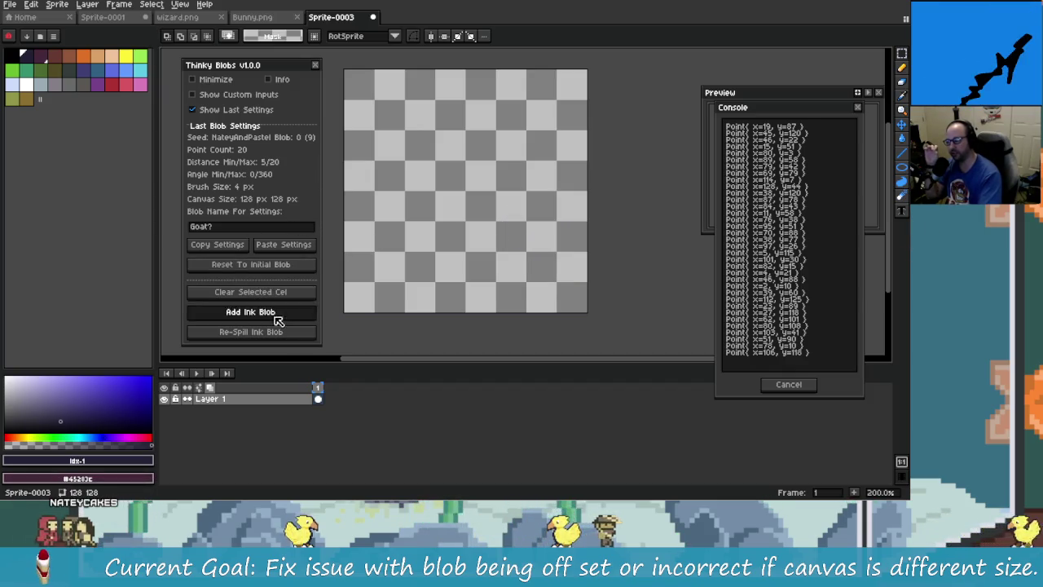
{"action": "left_click", "coordinate": [277, 313]}
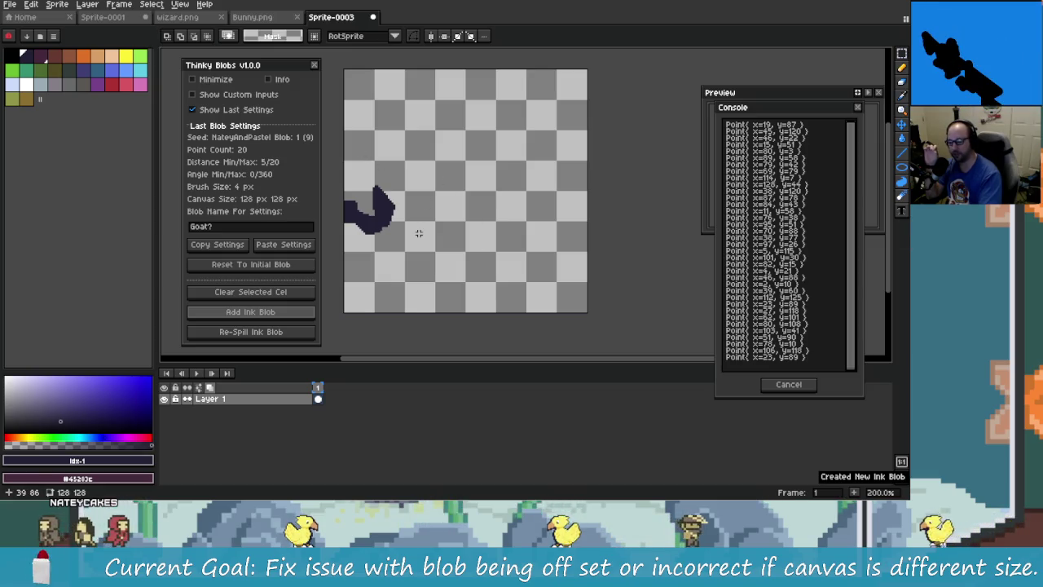
{"action": "left_click", "coordinate": [295, 335]}
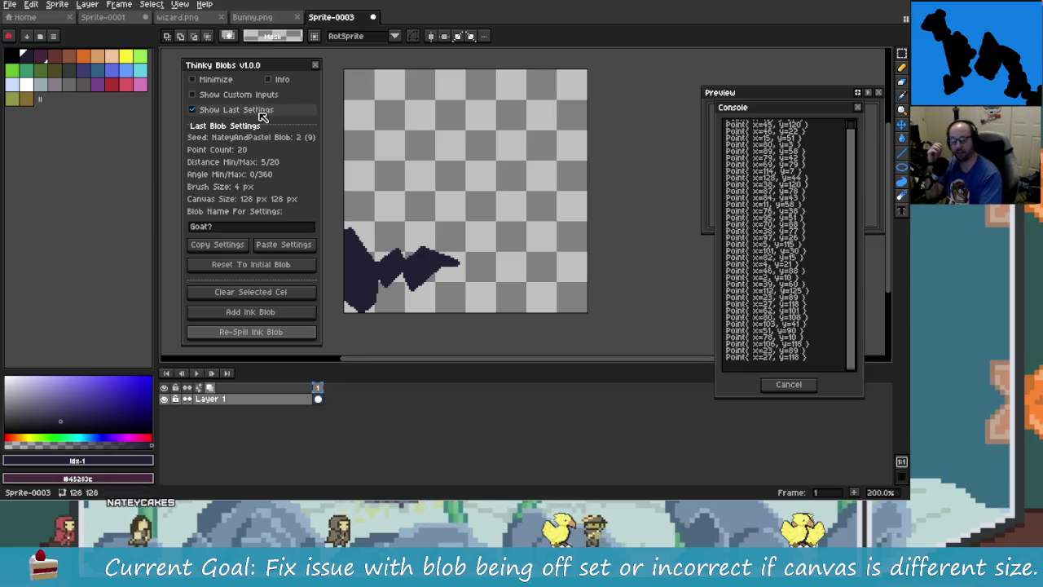
{"action": "left_click", "coordinate": [240, 94]}
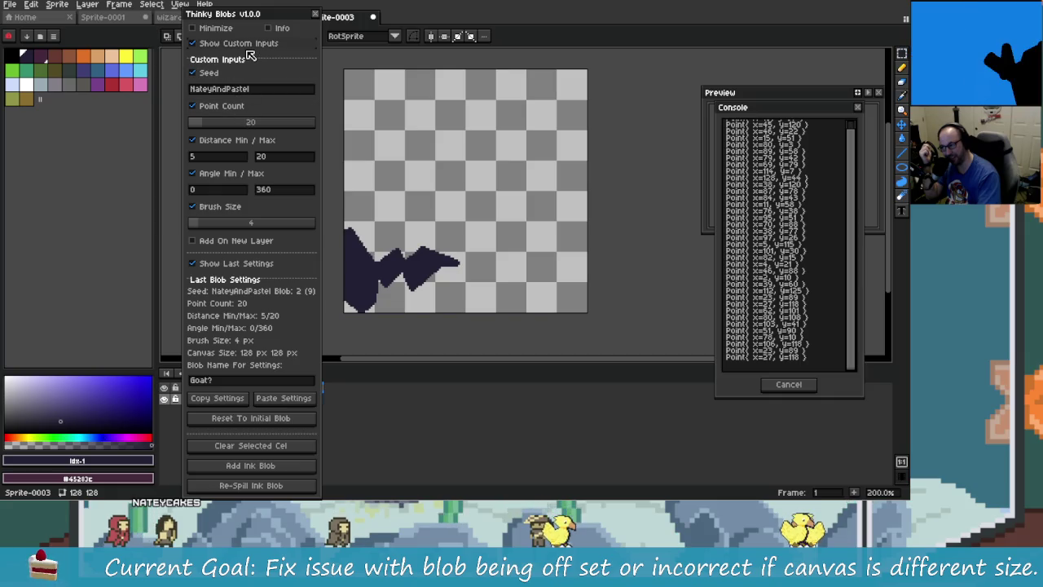
Enable Add On New Layer, hide custom inputs, and reset and clear the cel
{"action": "left_click", "coordinate": [235, 241]}
{"action": "left_click", "coordinate": [251, 46]}
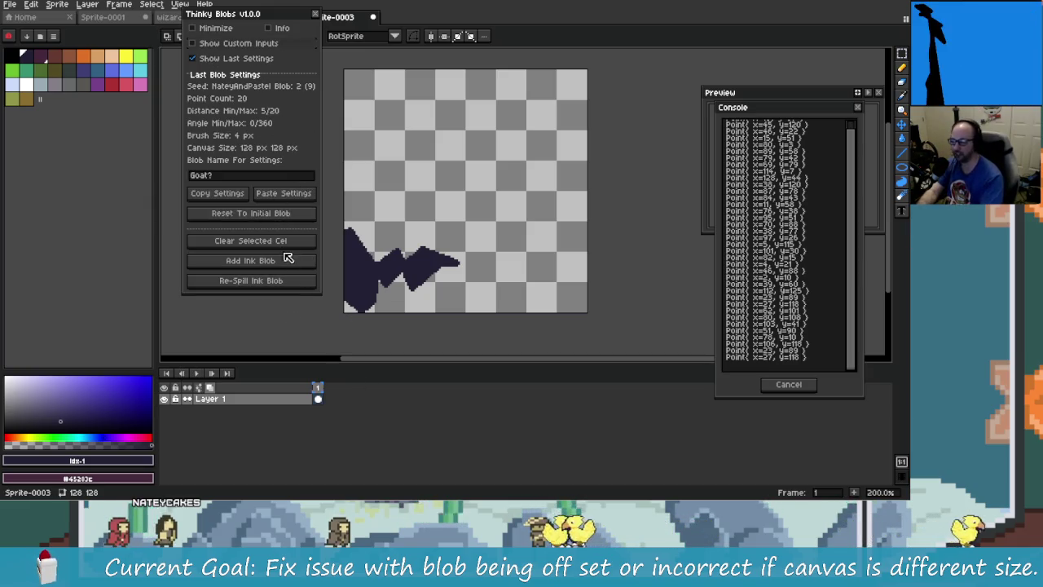
{"action": "left_click", "coordinate": [286, 213]}
{"action": "left_click", "coordinate": [251, 241]}
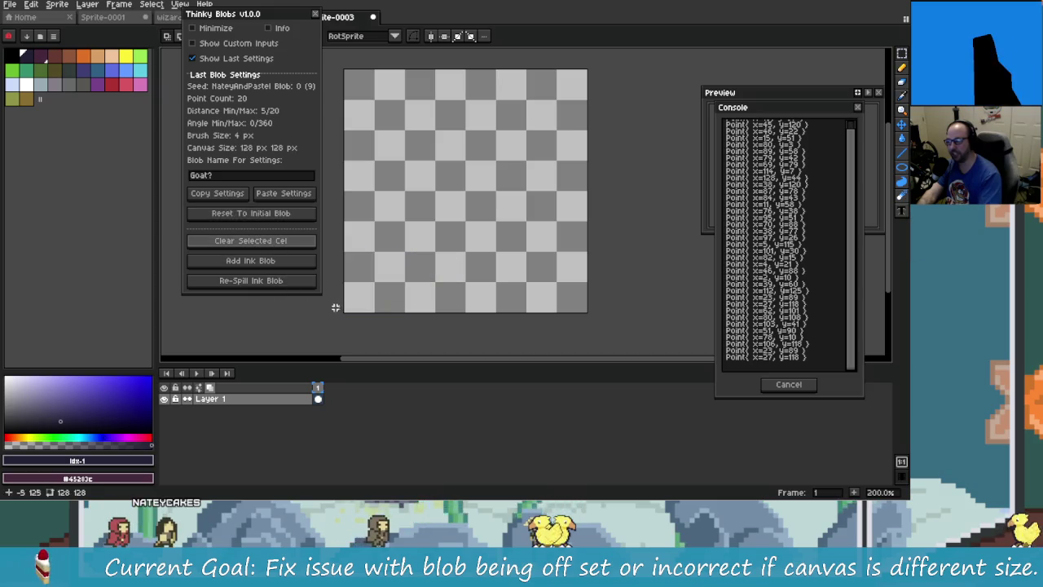
Add a blob on a new layer, undo it, and re-spill the blob onto Layer 1
{"action": "left_click", "coordinate": [274, 263]}
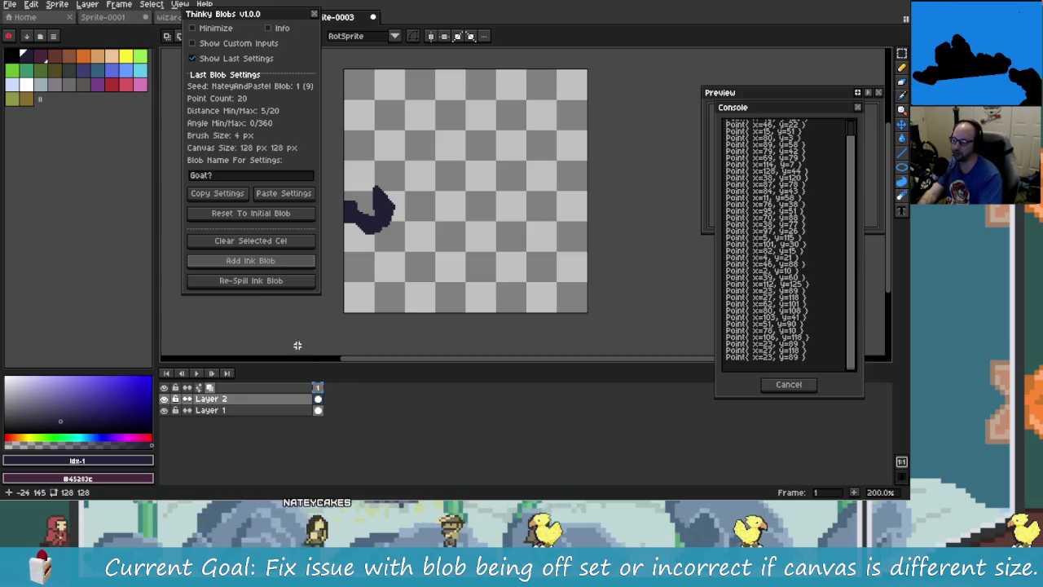
{"action": "left_click", "coordinate": [273, 280]}
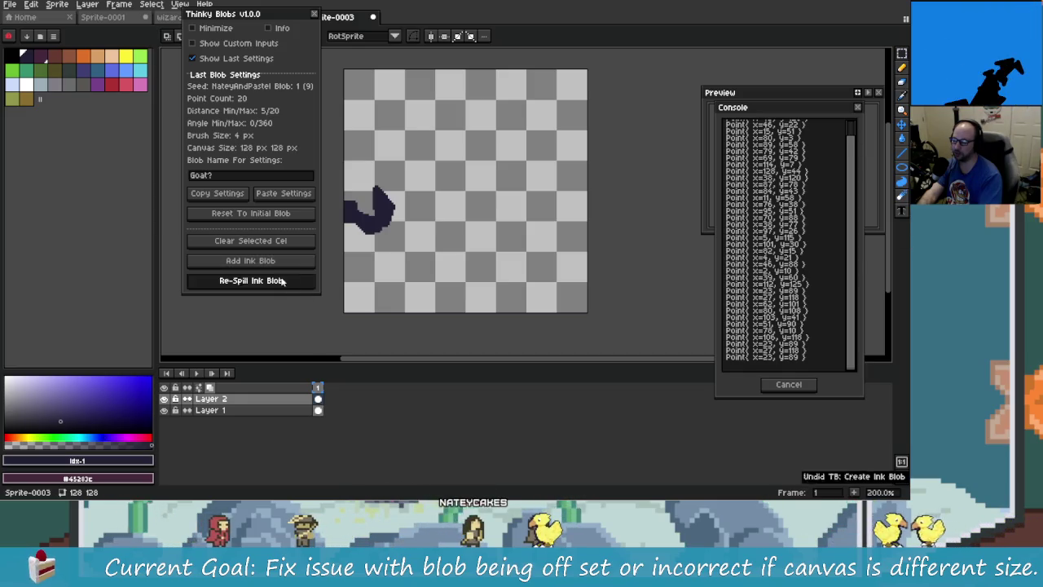
{"action": "key", "text": "ctrl+z"}
{"action": "left_click", "coordinate": [274, 281]}
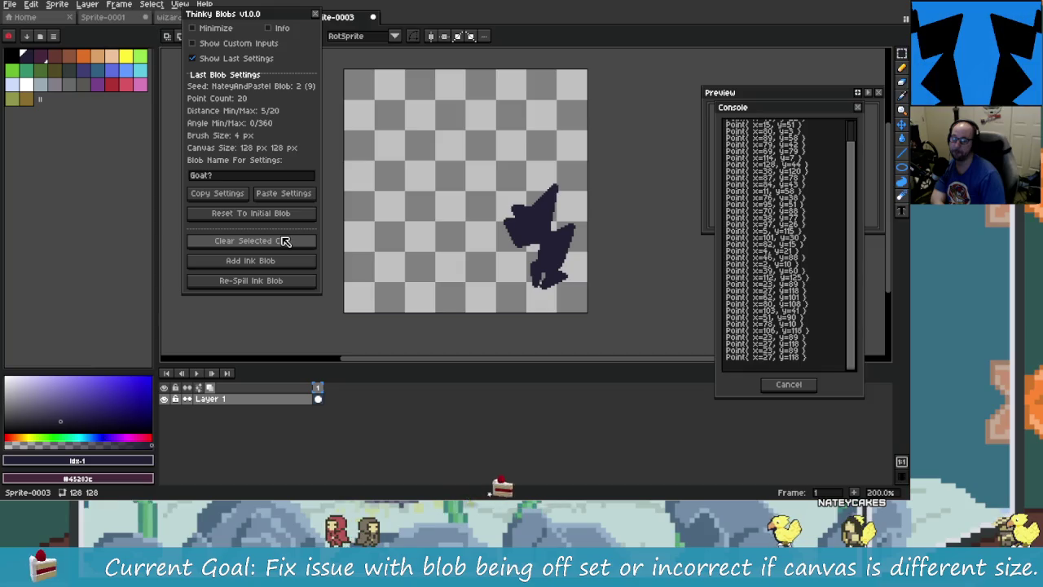
{"action": "key", "text": "alt+Tab"}
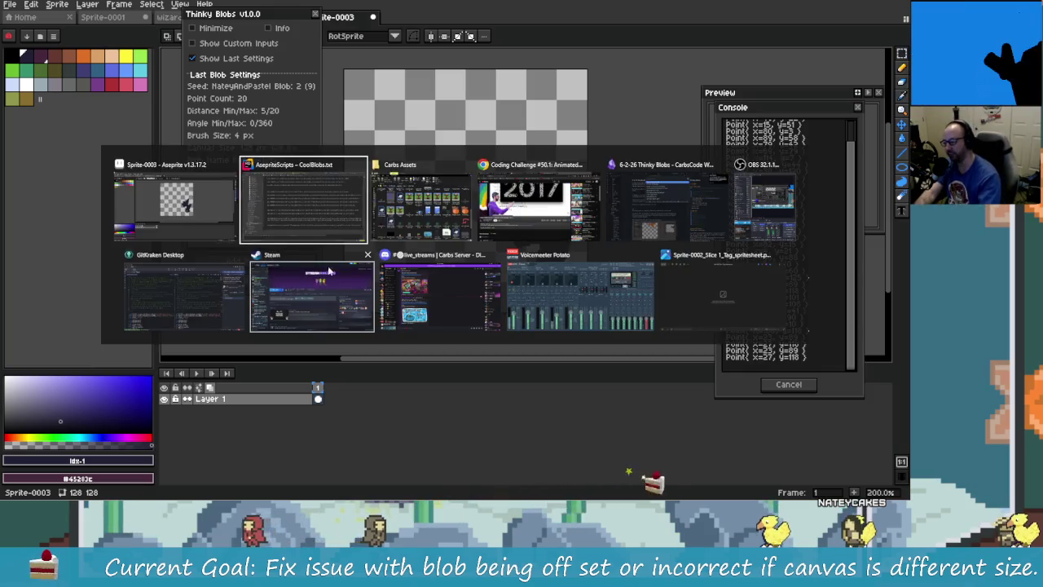
In the Obsidian Thinky Blobs note, add an 'Add New Frames?' task below Add New Layer
{"action": "key", "text": "alt+Tab"}
{"action": "key", "text": "Tab"}
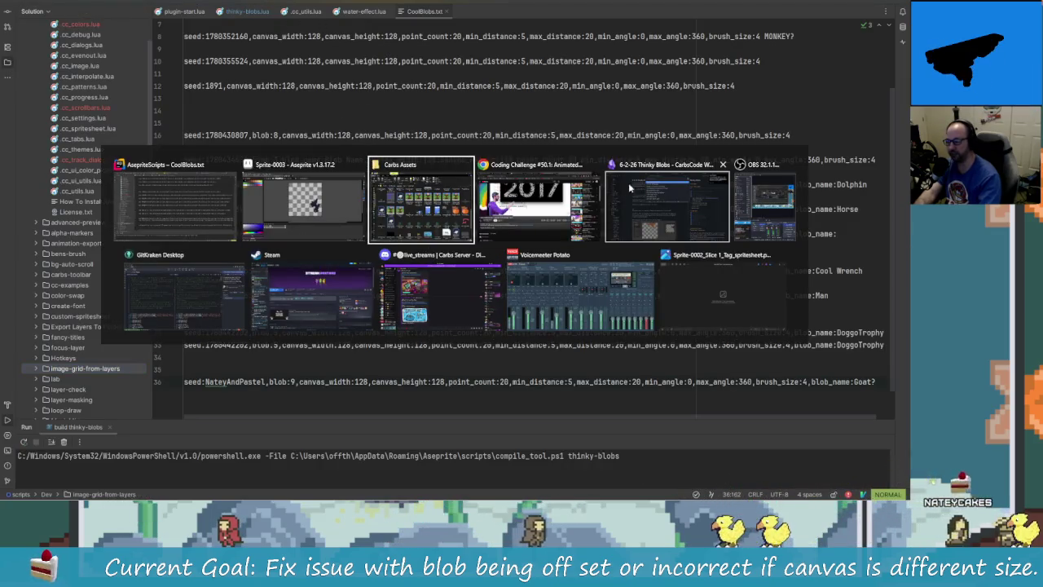
{"action": "left_click", "coordinate": [679, 202]}
{"action": "key", "text": "Escape"}
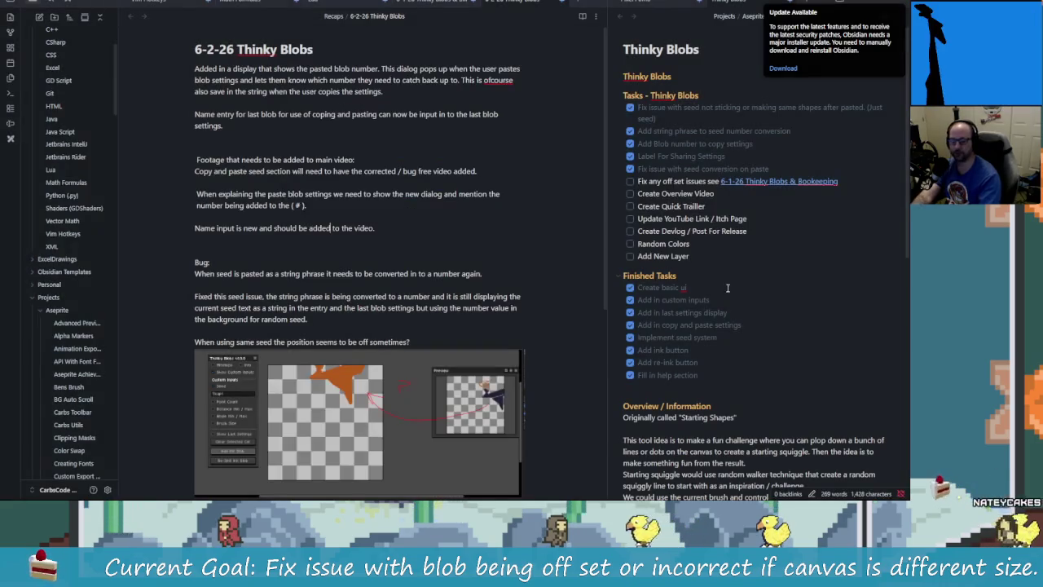
{"action": "left_click", "coordinate": [711, 257]}
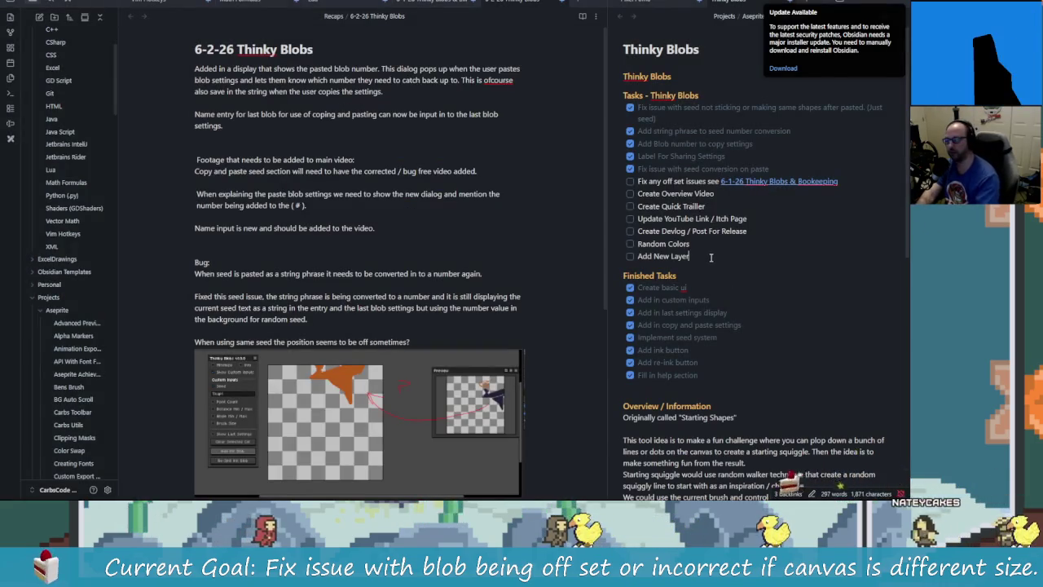
{"action": "key", "text": "Return"}
{"action": "type", "text": "Add New Frames?"}
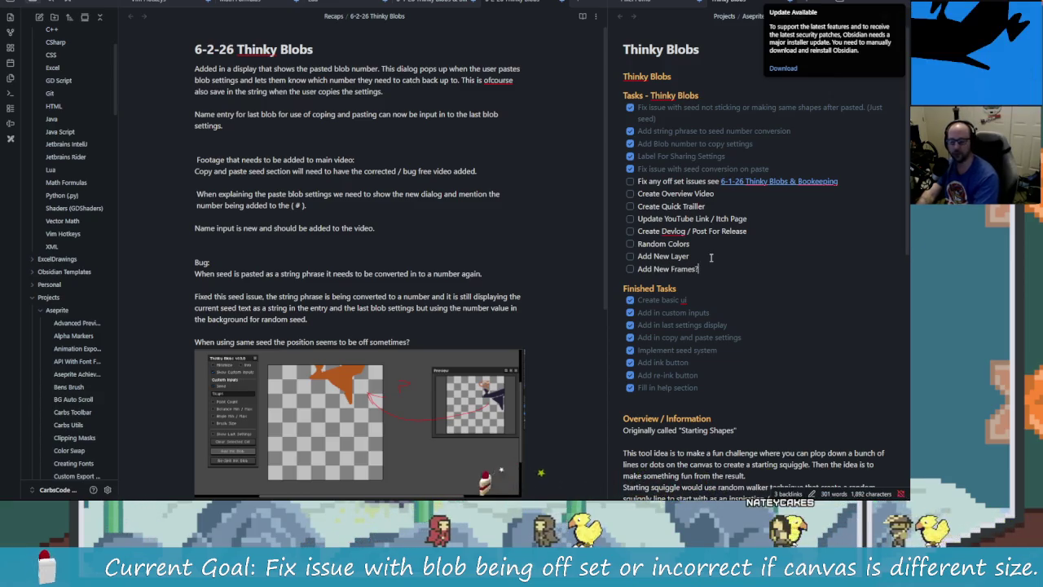
Write a paragraph suggesting an option to add a new frame per new blob
{"action": "scroll", "coordinate": [540, 341], "scroll_direction": "down", "scroll_amount": 5}
{"action": "left_click", "coordinate": [362, 334]}
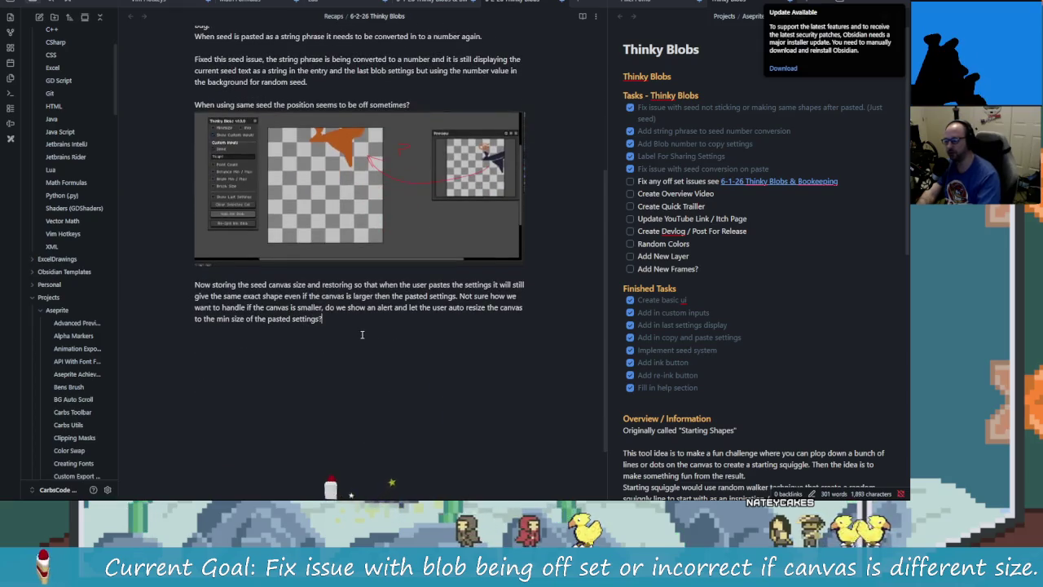
{"action": "key", "text": "Return"}
{"action": "key", "text": "Return"}
{"action": "type", "text": "Would be neat to"}
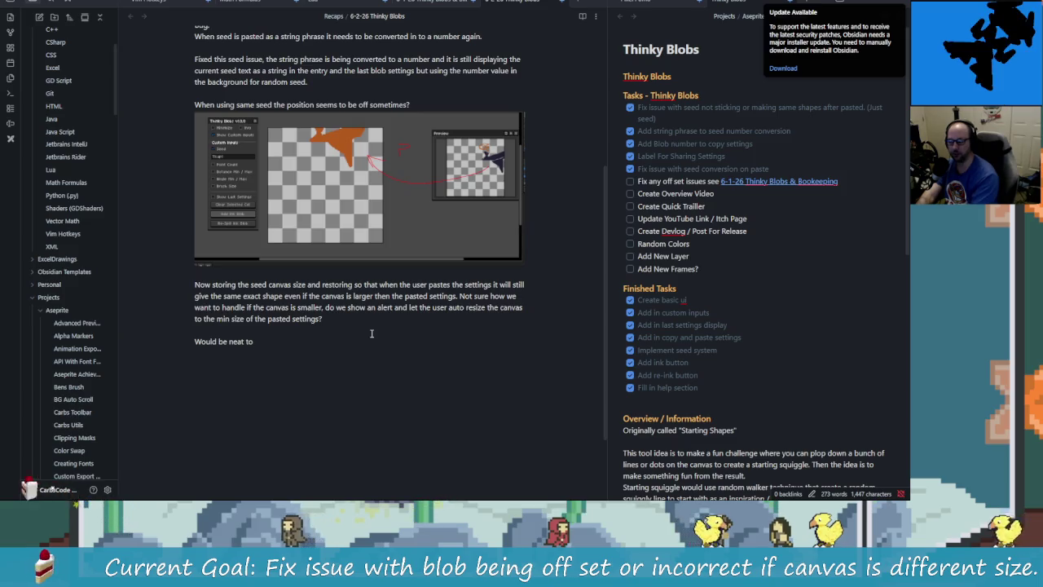
{"action": "type", "text": " have a"}
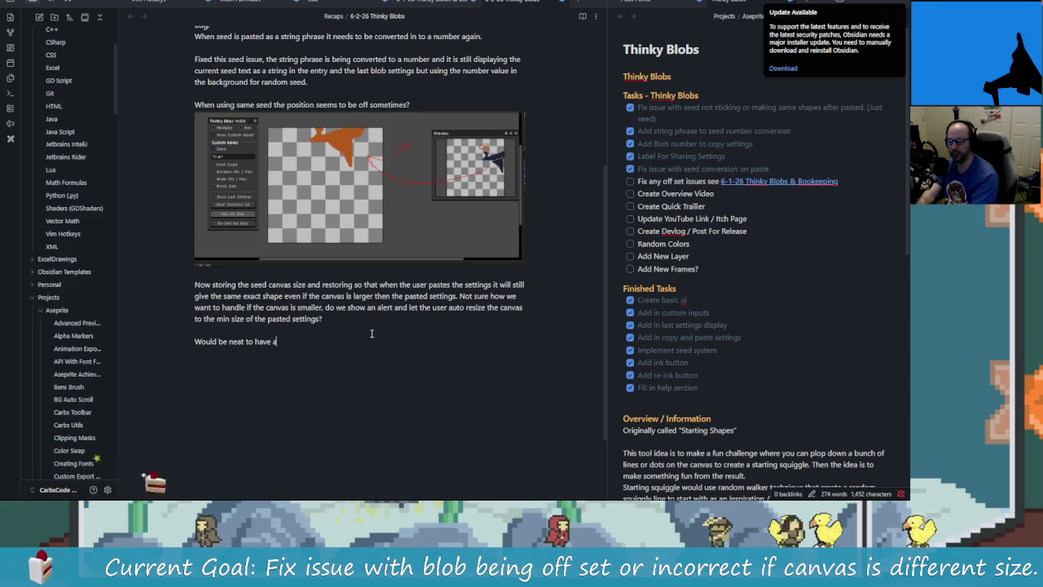
{"action": "type", "text": "n option where we can add a"}
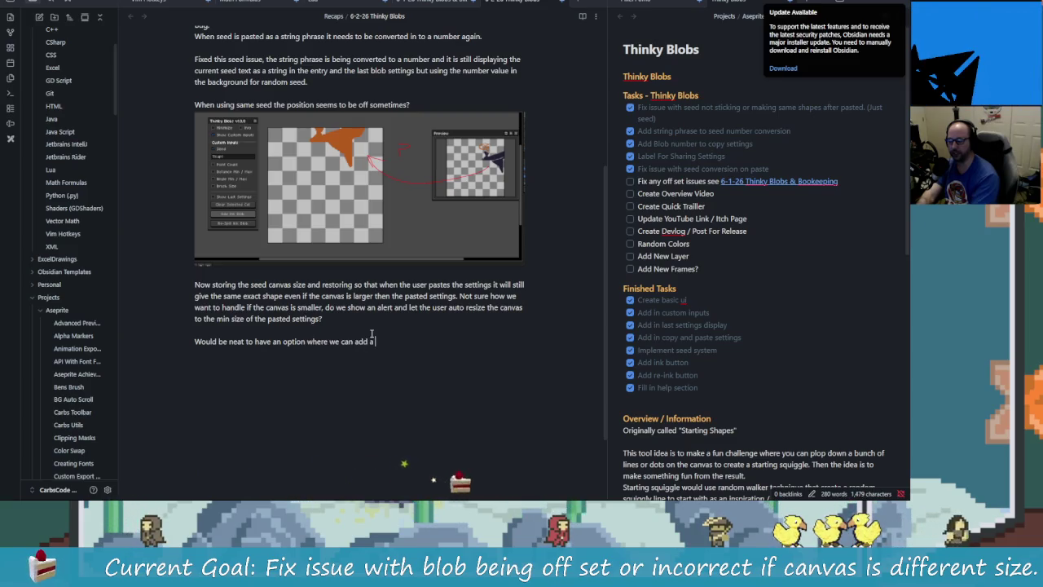
{"action": "type", "text": " new frame each"}
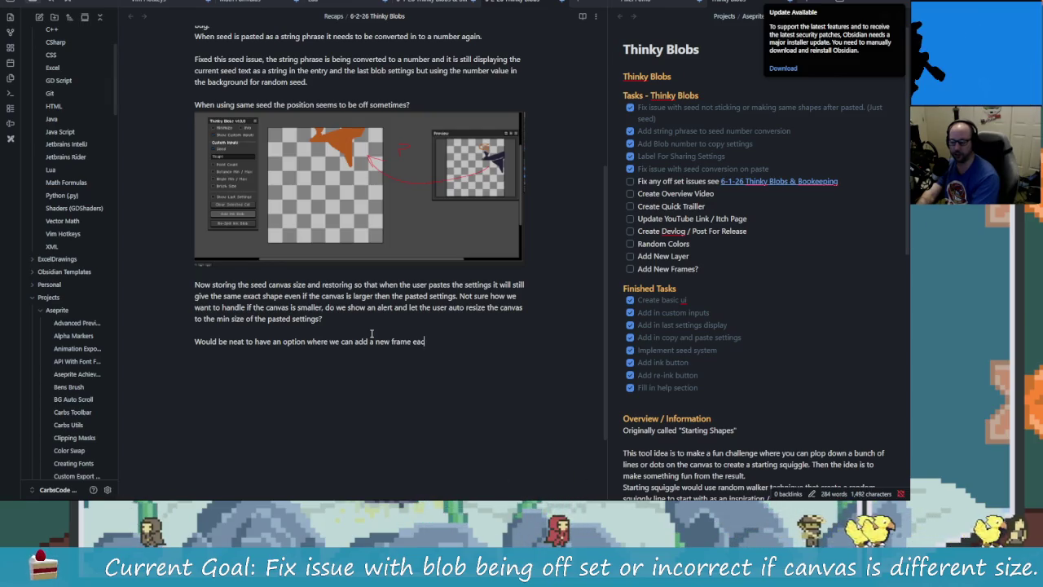
{"action": "type", "text": " time we add a new blob"}
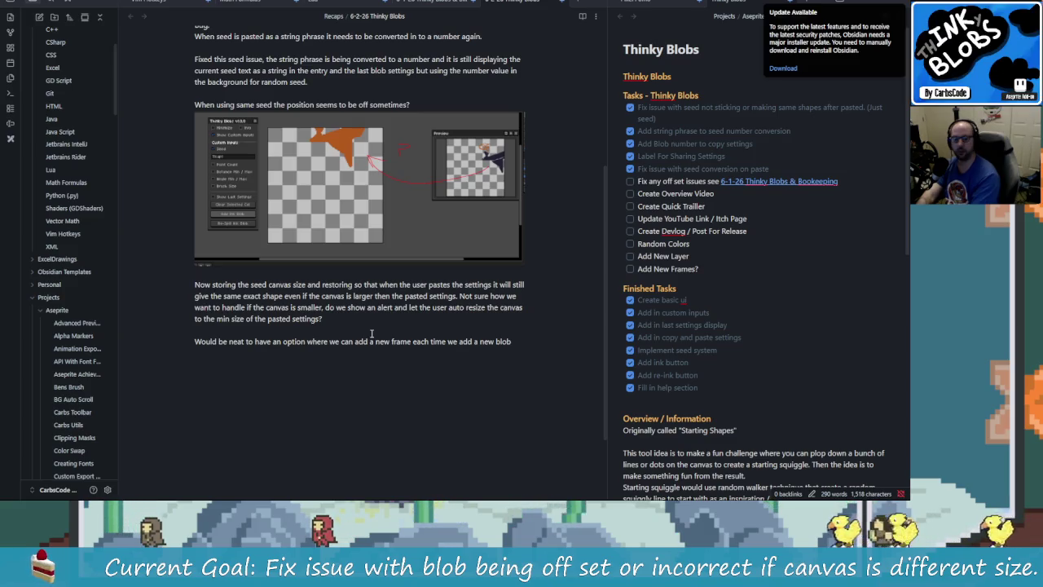
{"action": "key", "text": "alt+Tab"}
{"action": "key", "text": "alt+Tab"}
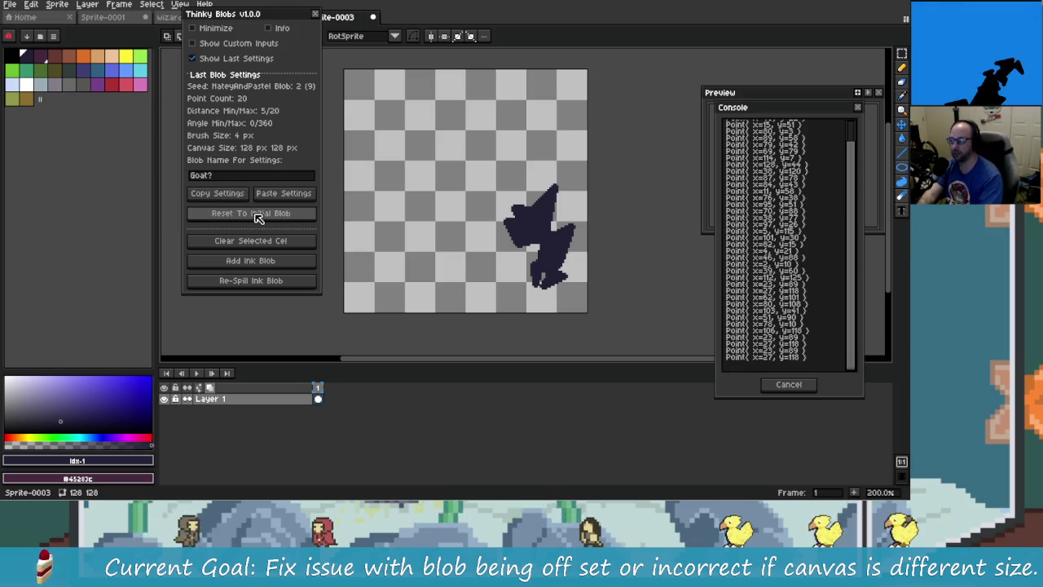
Clear the cel, toggle the panel sections, and add four ink blobs on separate layers
{"action": "left_click", "coordinate": [291, 241]}
{"action": "left_click", "coordinate": [232, 58]}
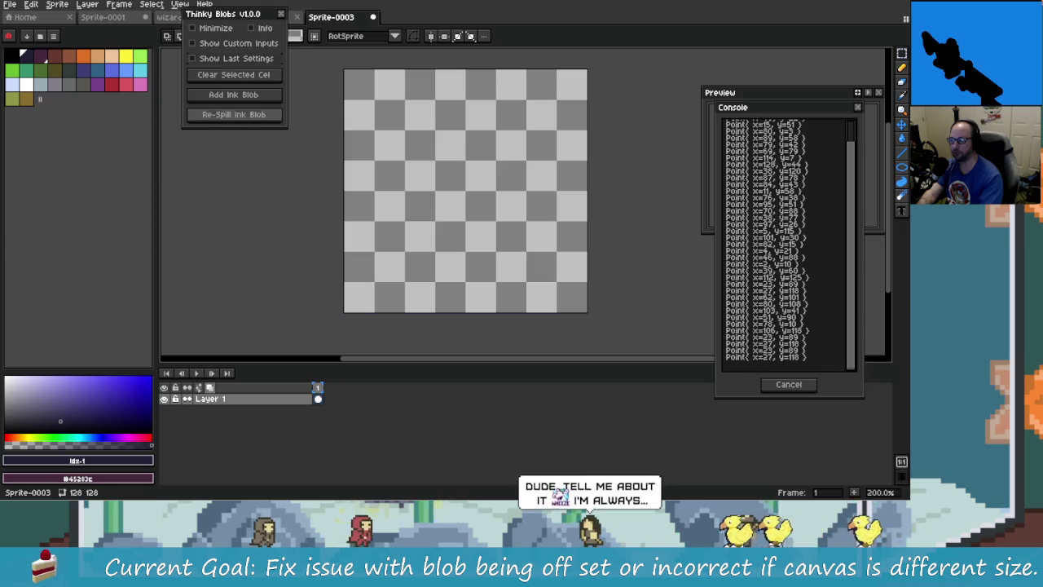
{"action": "left_click", "coordinate": [236, 43]}
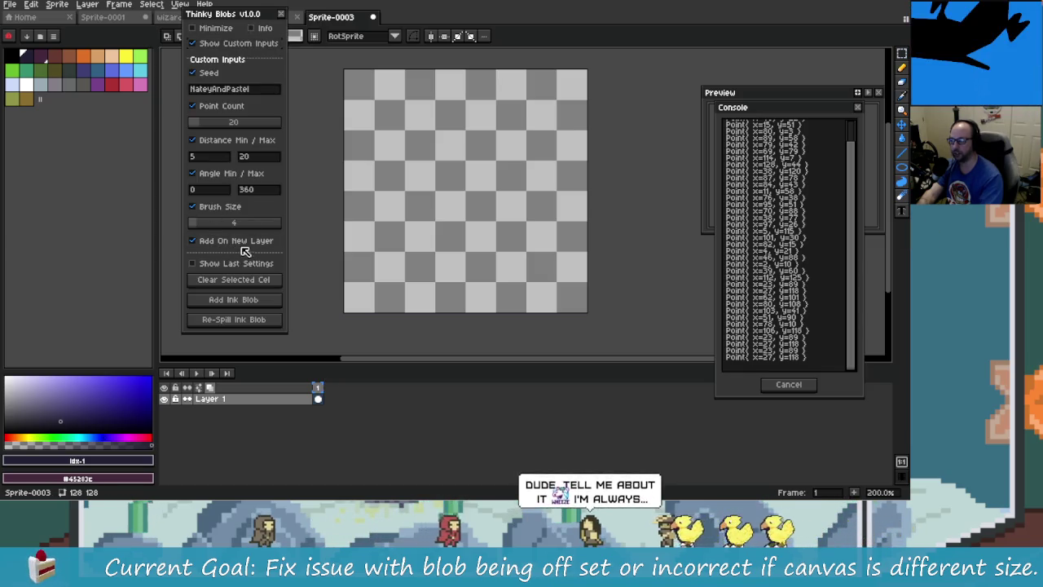
{"action": "left_click", "coordinate": [237, 43]}
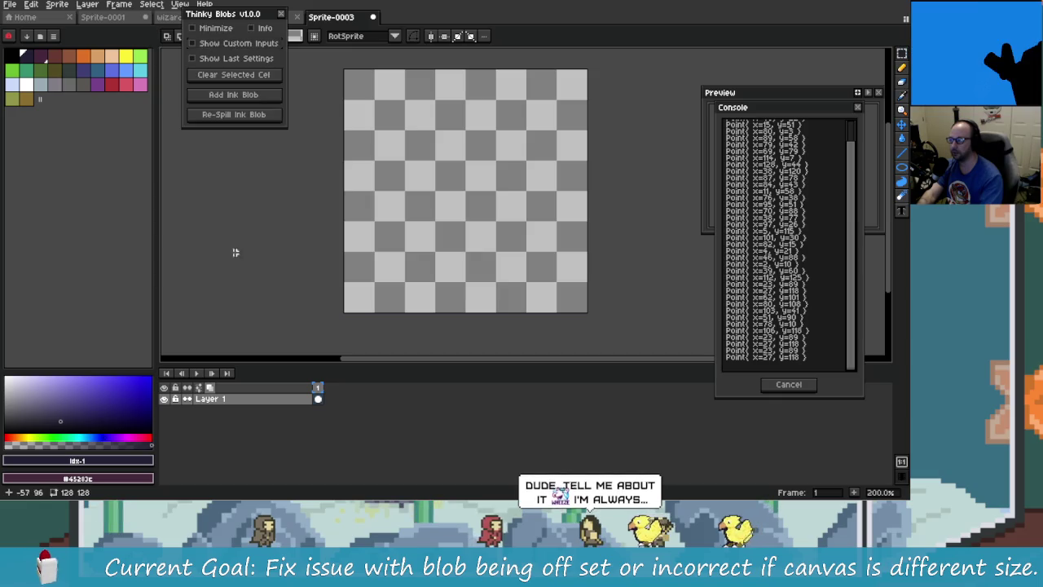
{"action": "left_click", "coordinate": [249, 95]}
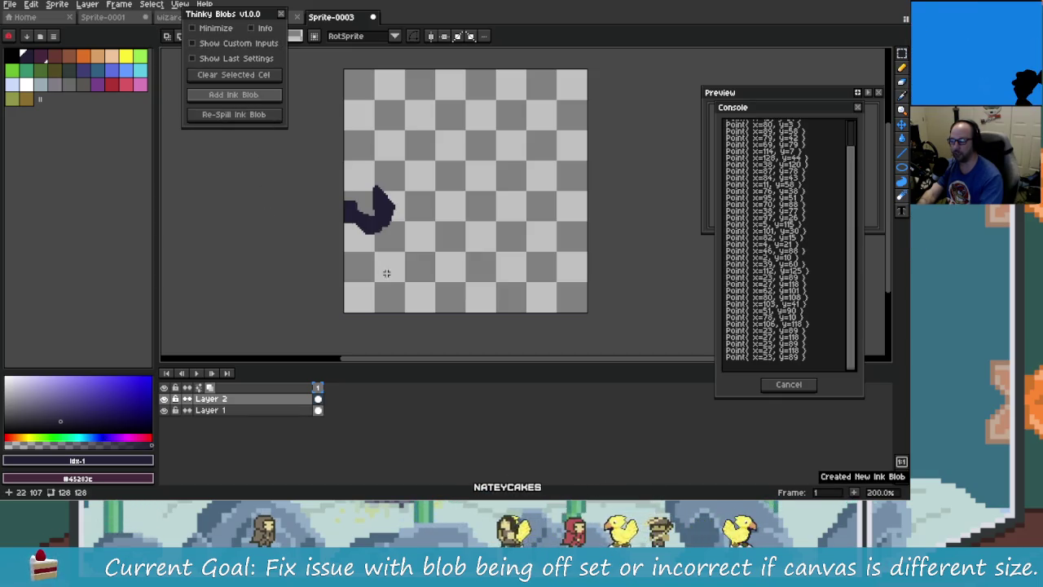
{"action": "left_click", "coordinate": [268, 94]}
{"action": "left_click", "coordinate": [269, 96]}
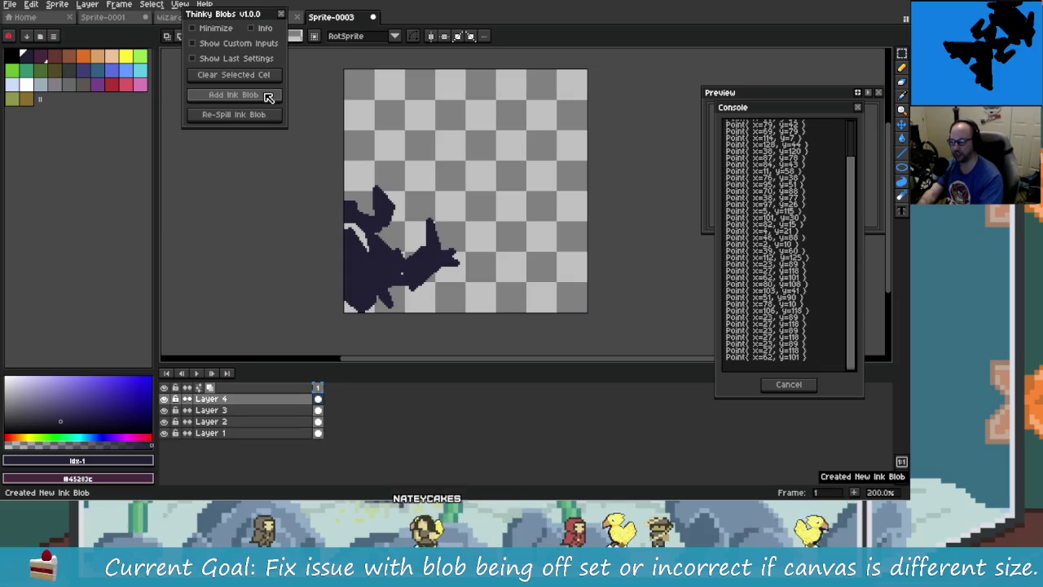
{"action": "left_click", "coordinate": [269, 95]}
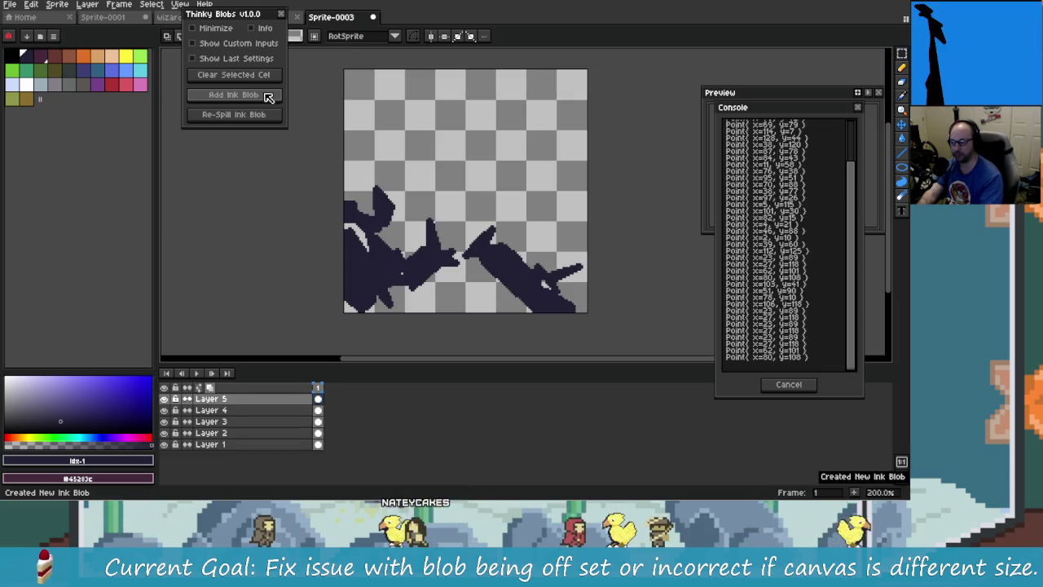
Toggle the blob layers' visibility, then select Layers 2–5 and delete them
{"action": "left_click", "coordinate": [164, 399]}
{"action": "left_click", "coordinate": [164, 422]}
{"action": "left_click", "coordinate": [164, 433]}
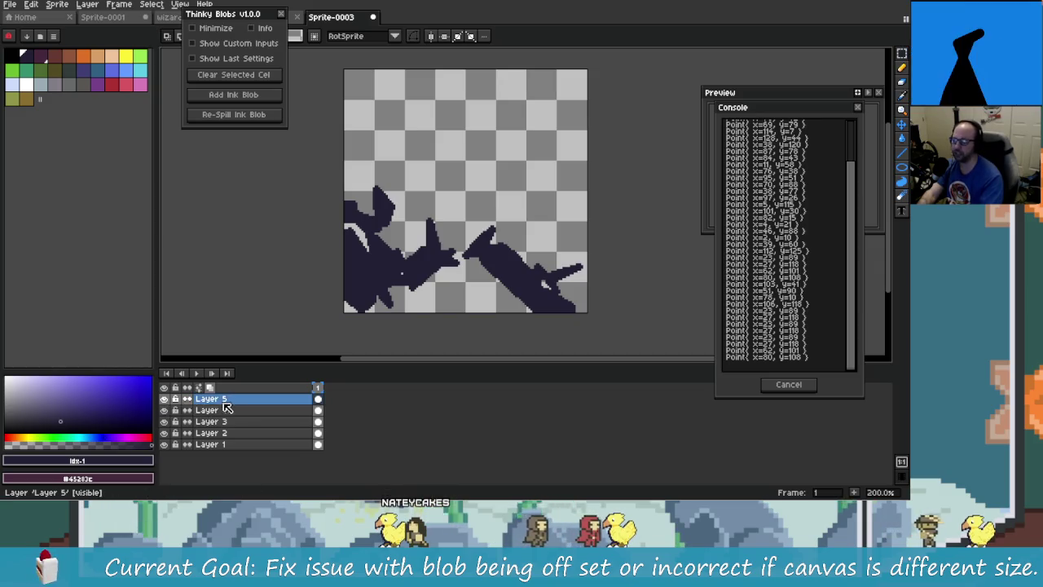
{"action": "left_click_drag", "start_coordinate": [230, 438], "coordinate": [244, 409]}
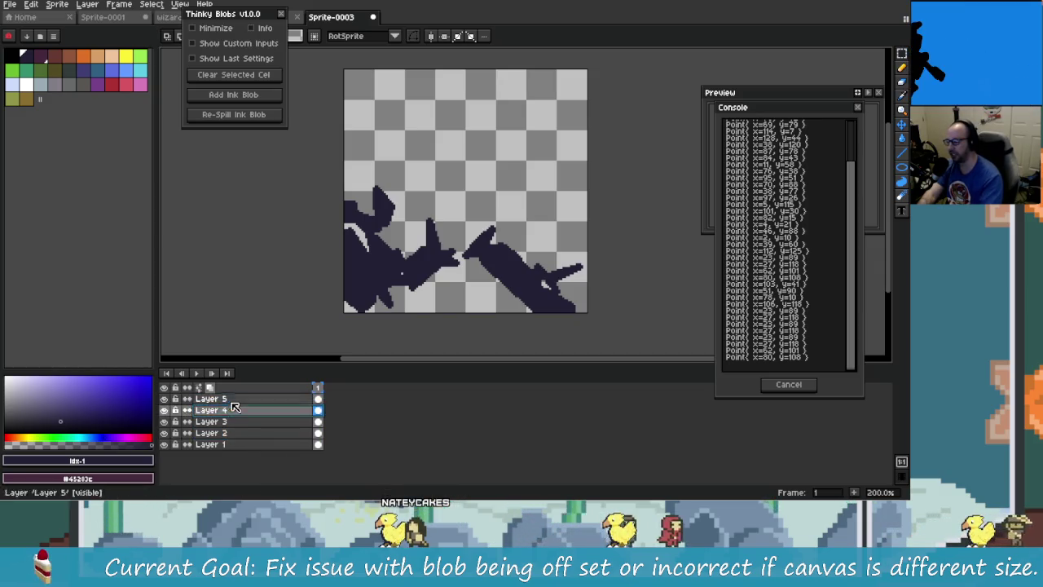
{"action": "left_click", "coordinate": [261, 422]}
{"action": "key", "text": "Delete"}
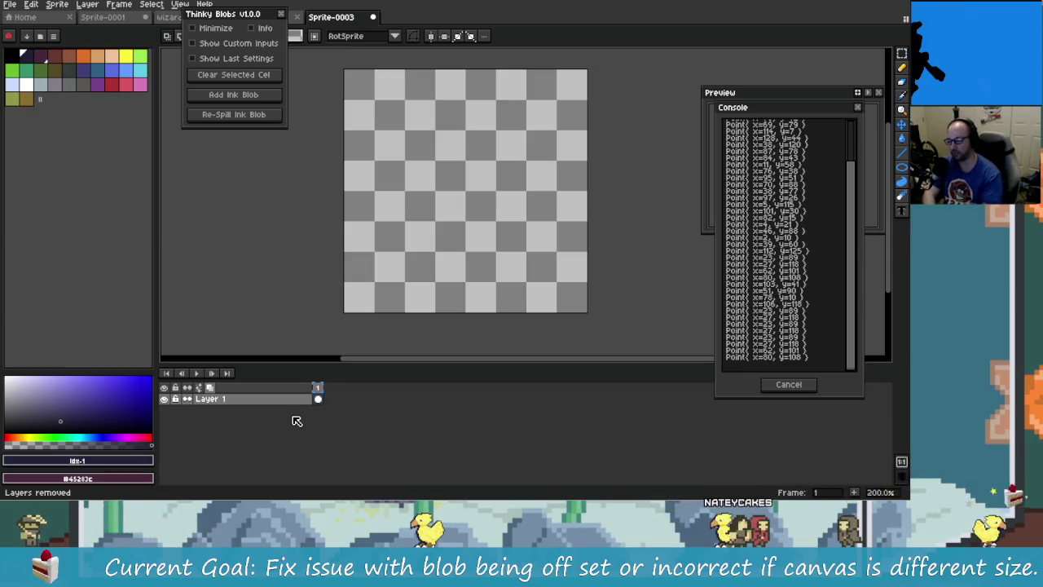
Toggle Show Last Settings and Show Custom Inputs on and off to compare panel views
{"action": "left_click", "coordinate": [220, 59]}
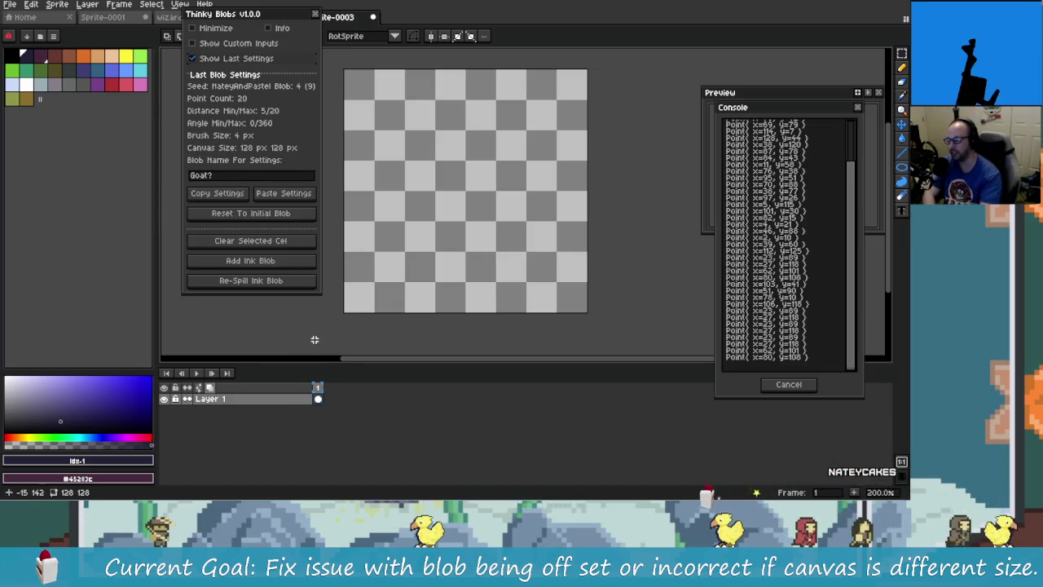
{"action": "left_click", "coordinate": [232, 59]}
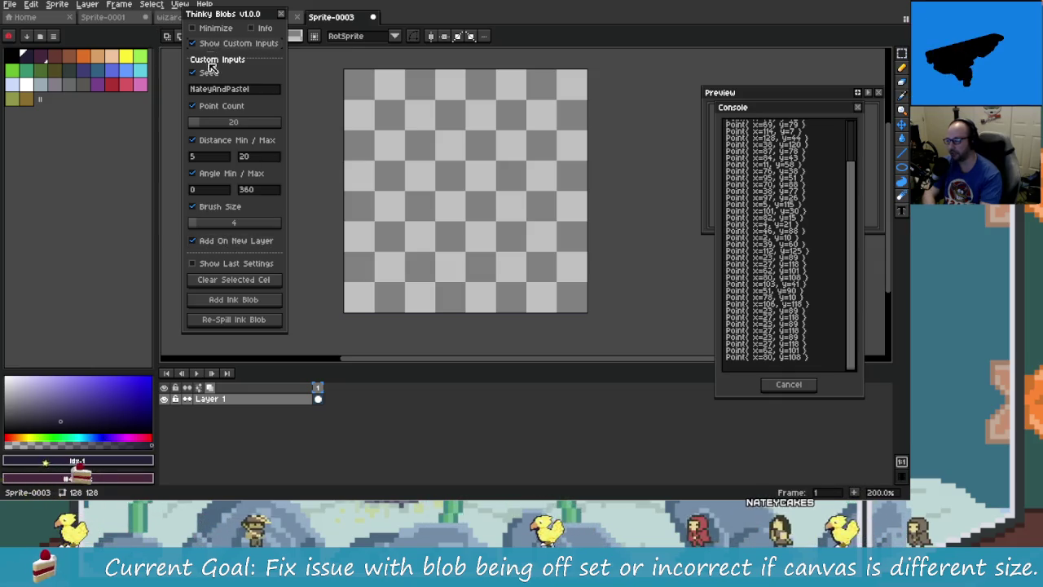
{"action": "left_click", "coordinate": [235, 43]}
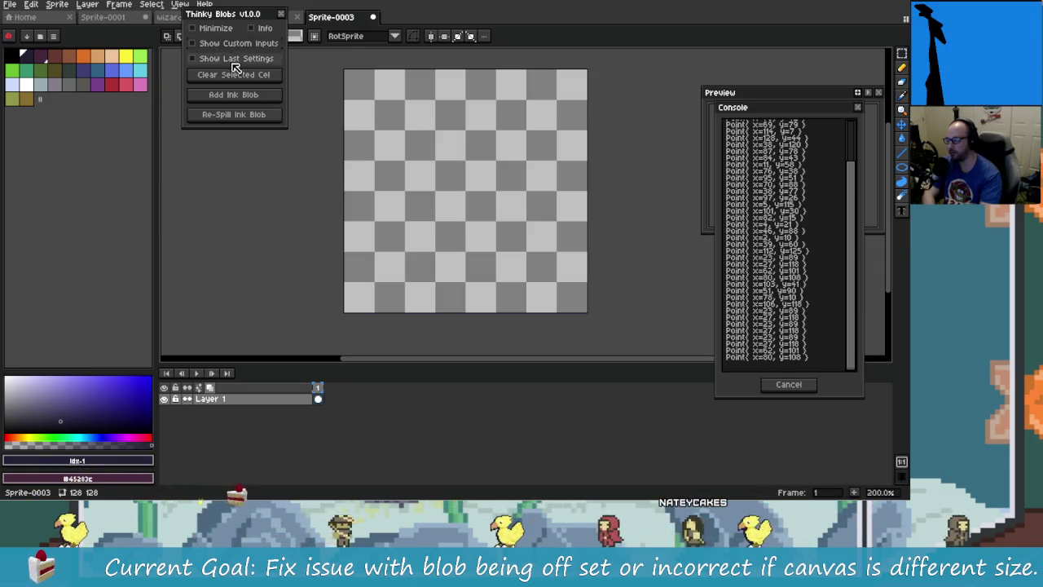
{"action": "left_click", "coordinate": [230, 58]}
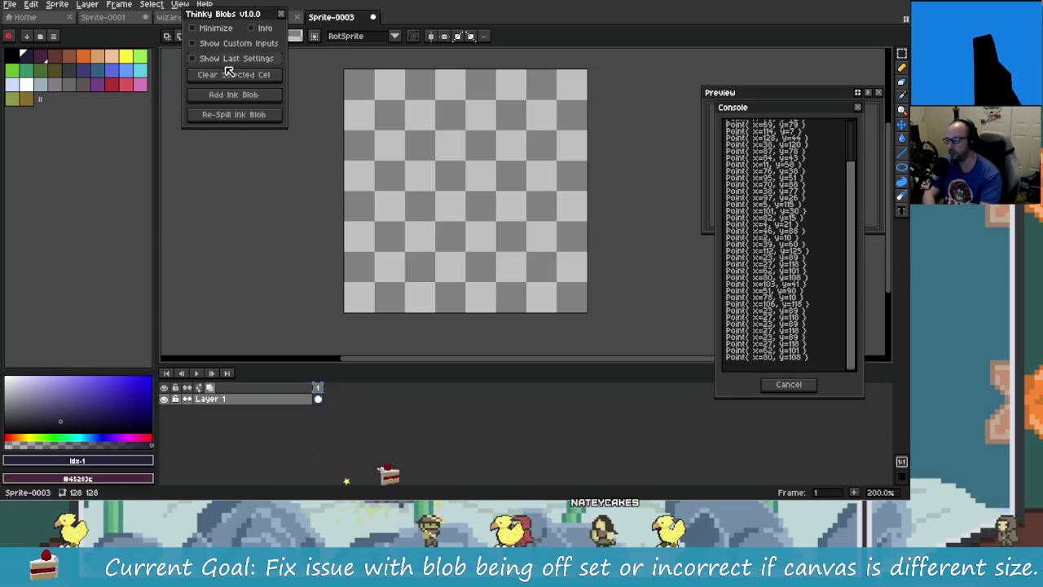
{"action": "left_click", "coordinate": [230, 59]}
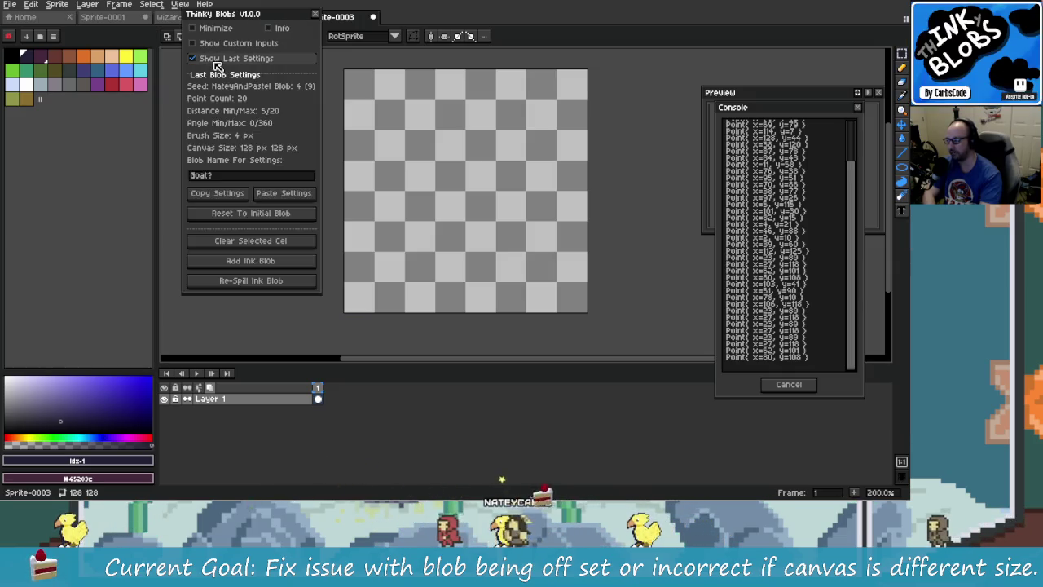
{"action": "left_click", "coordinate": [226, 44]}
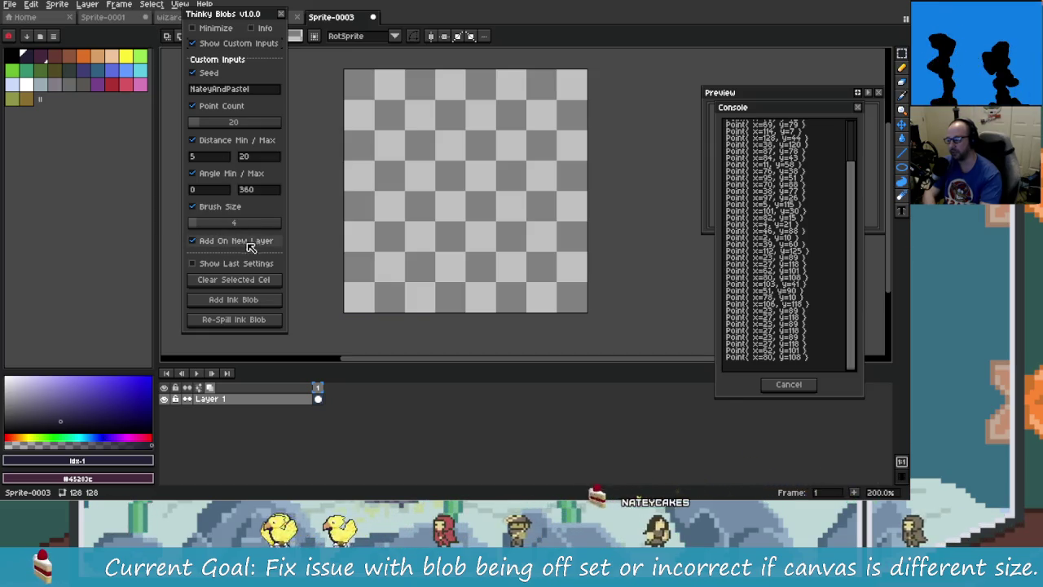
{"action": "left_click", "coordinate": [192, 44]}
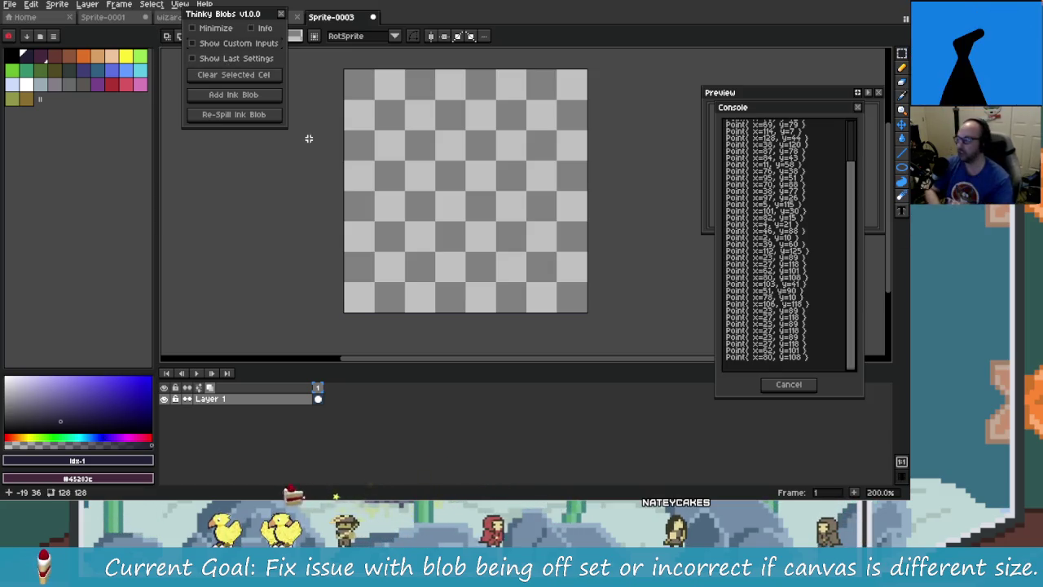
Flip the panel sections a few more times, then bring up thinky-blobs.lua in JetBrains Rider
{"action": "left_click", "coordinate": [270, 59]}
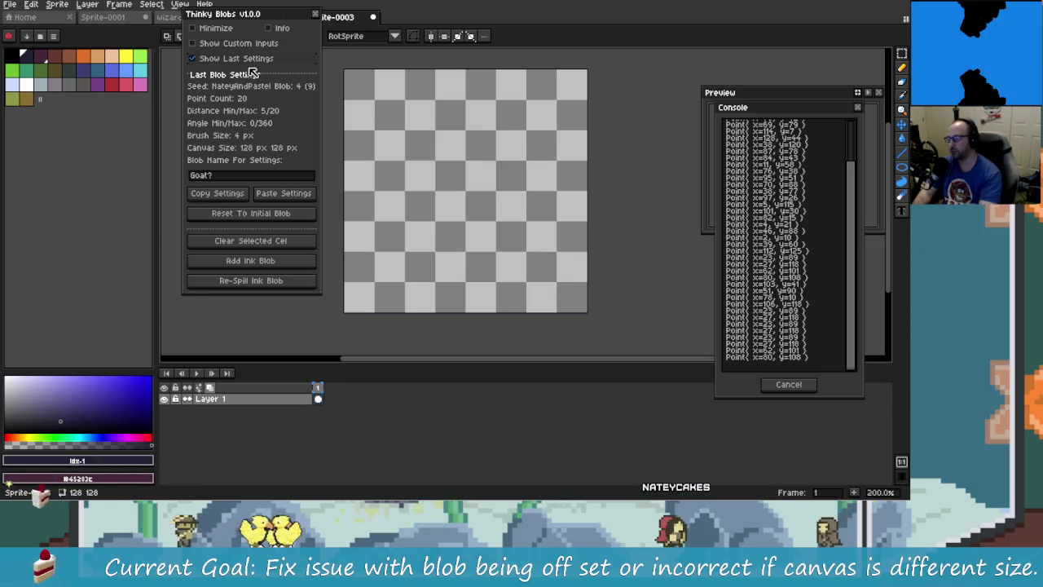
{"action": "left_click", "coordinate": [259, 60]}
{"action": "left_click", "coordinate": [259, 59]}
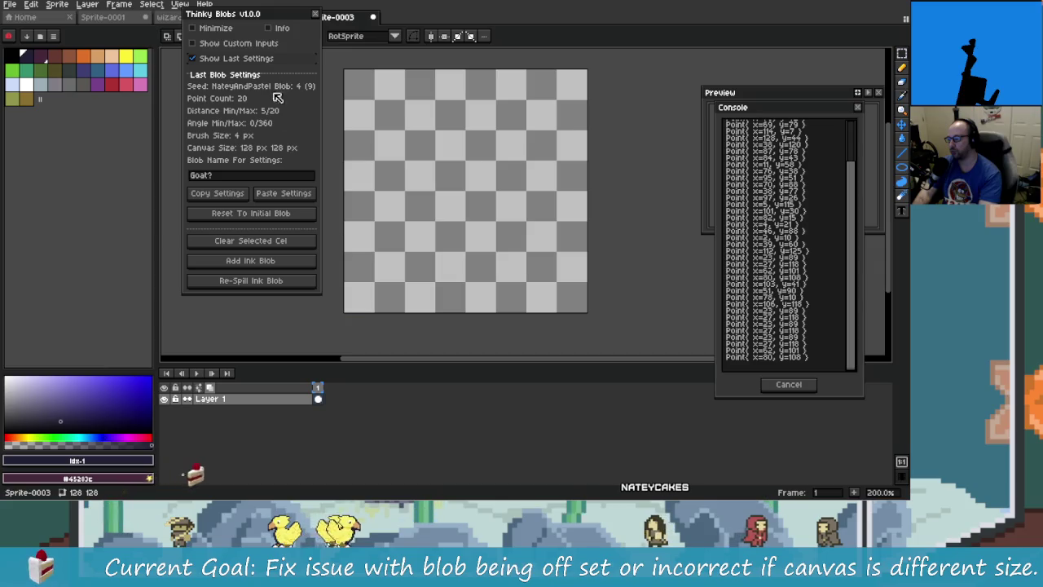
{"action": "left_click", "coordinate": [236, 58]}
{"action": "left_click", "coordinate": [238, 43]}
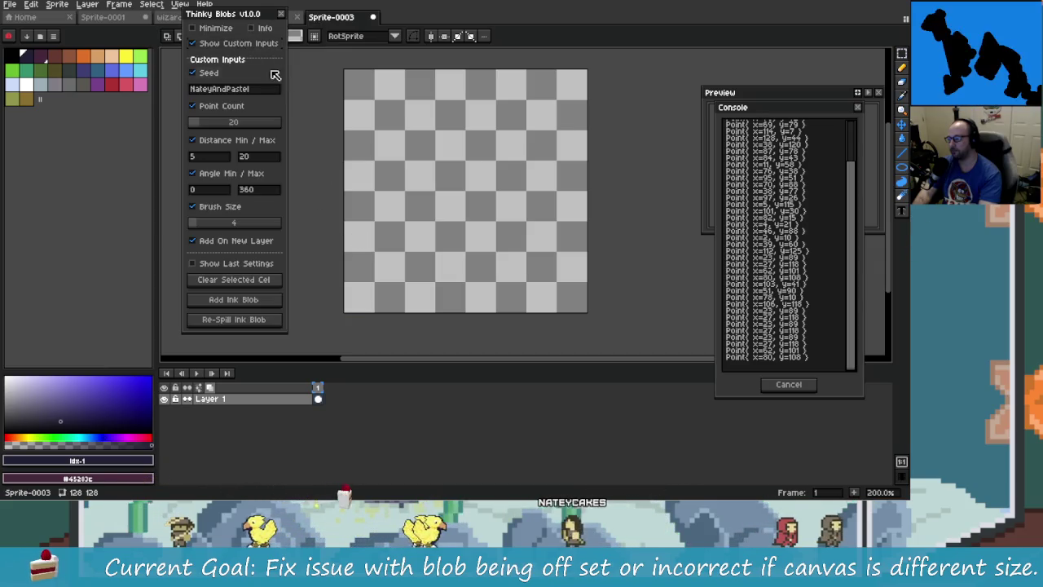
{"action": "left_click", "coordinate": [249, 42]}
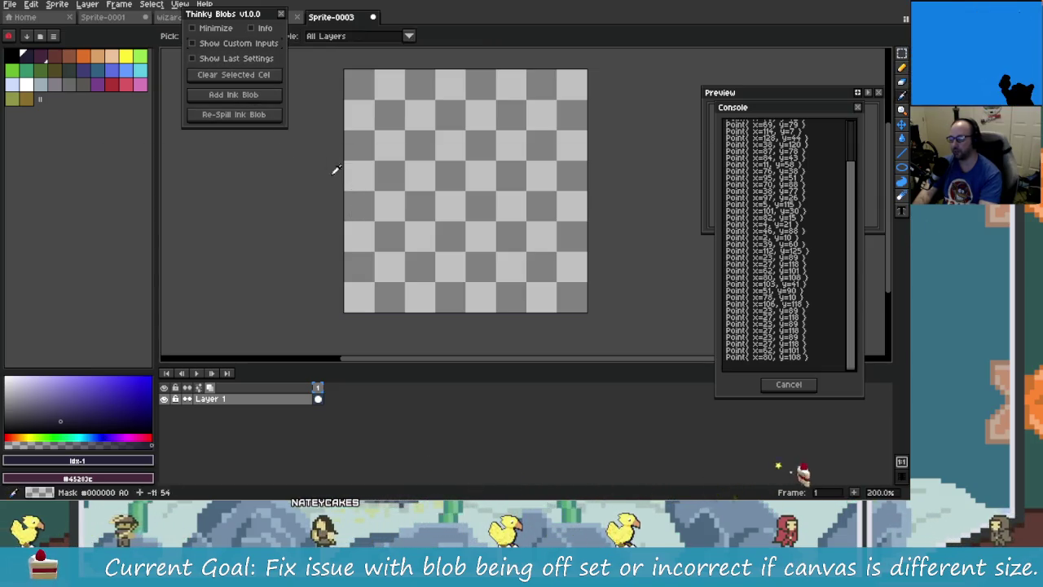
{"action": "key", "text": "alt+Tab"}
{"action": "left_click", "coordinate": [247, 10]}
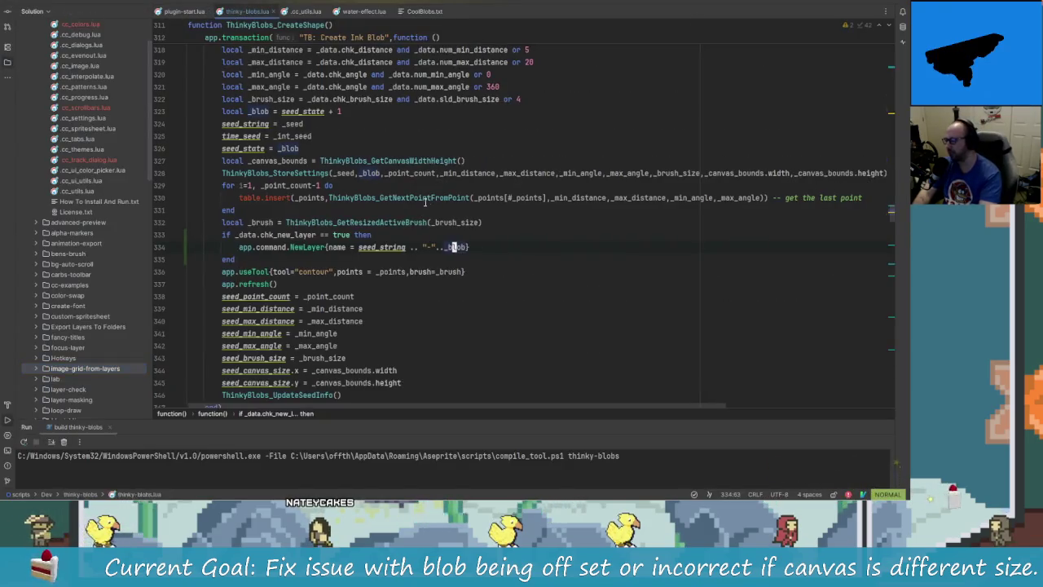
Search thinky-blobs.lua for 'Create' with a vim search
{"action": "scroll", "coordinate": [393, 296], "scroll_direction": "up", "scroll_amount": 2}
{"action": "scroll", "coordinate": [366, 277], "scroll_direction": "down", "scroll_amount": 2}
{"action": "key", "text": "j"}
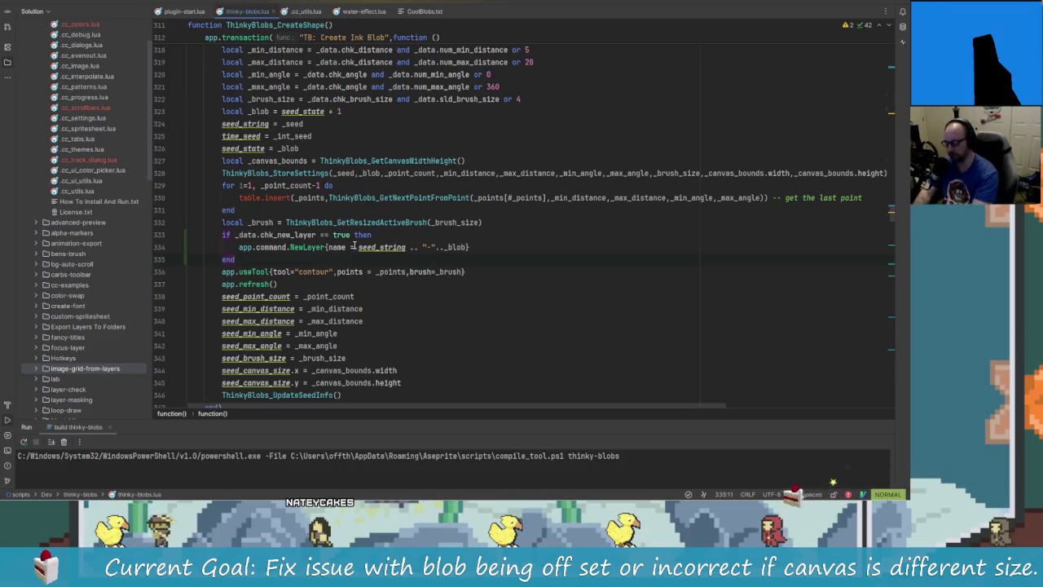
{"action": "key", "text": "j"}
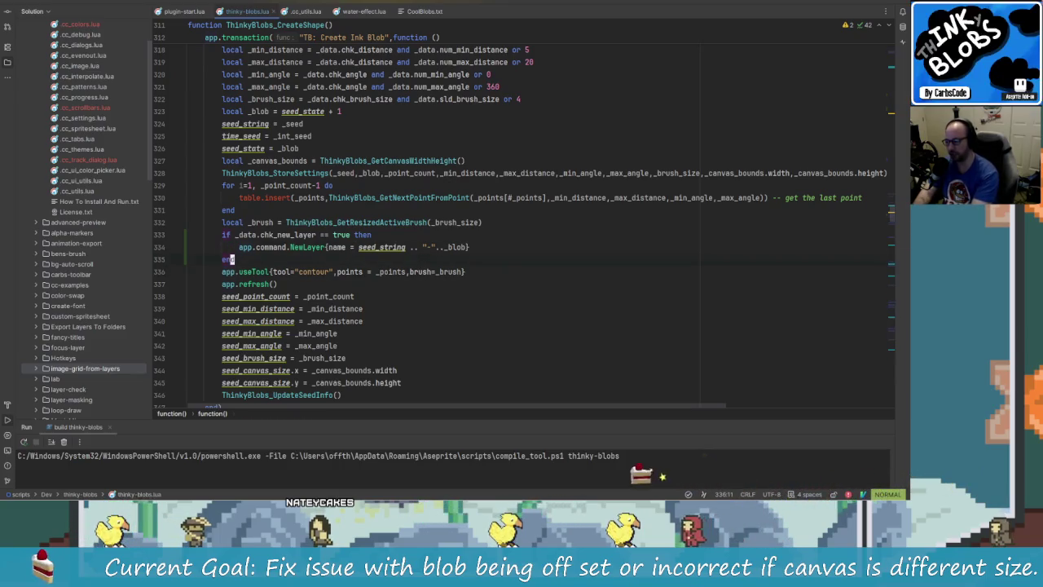
{"action": "key", "text": "slash"}
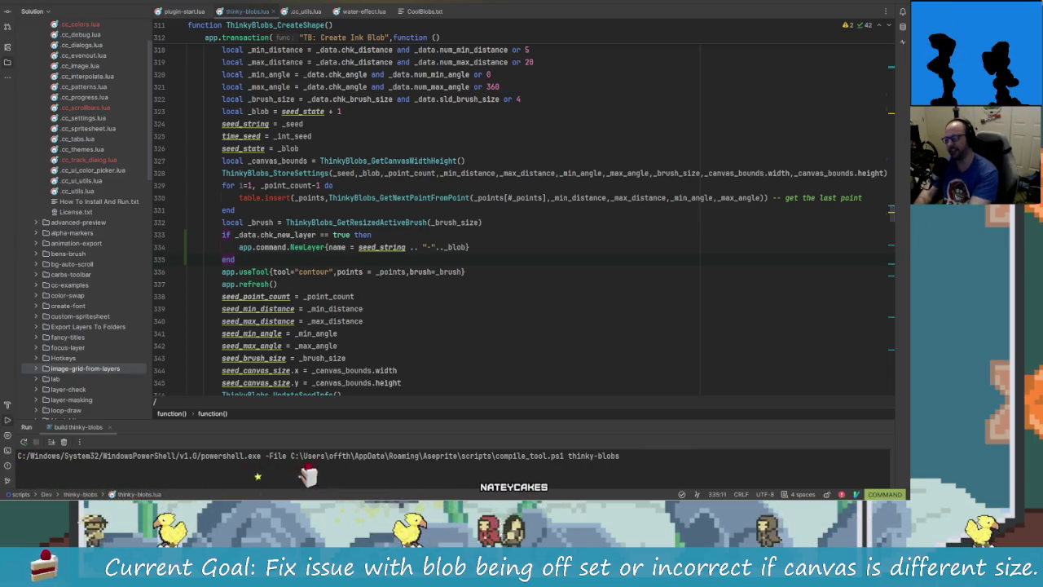
{"action": "type", "text": "Create"}
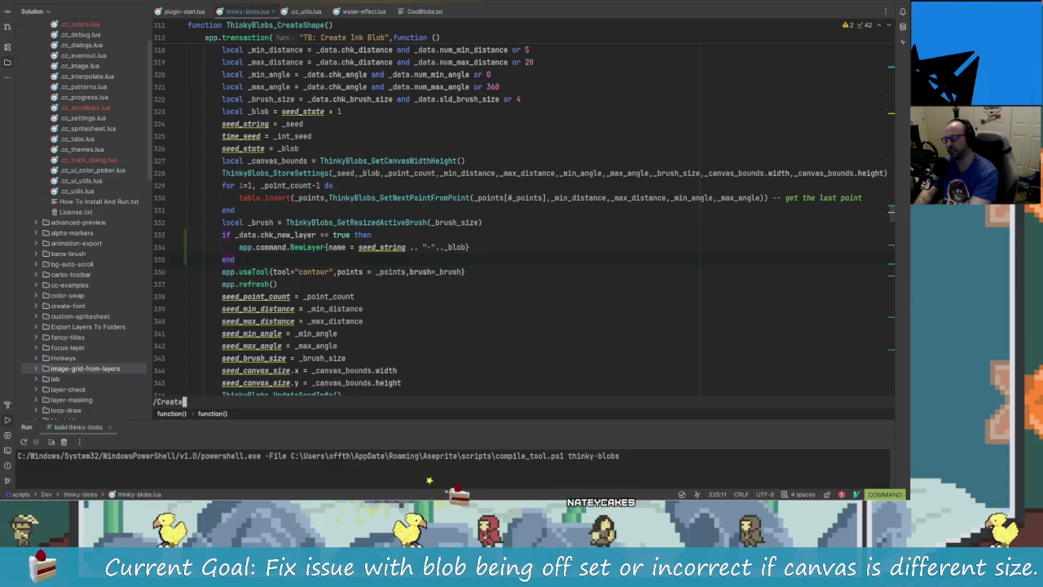
{"action": "key", "text": "Return"}
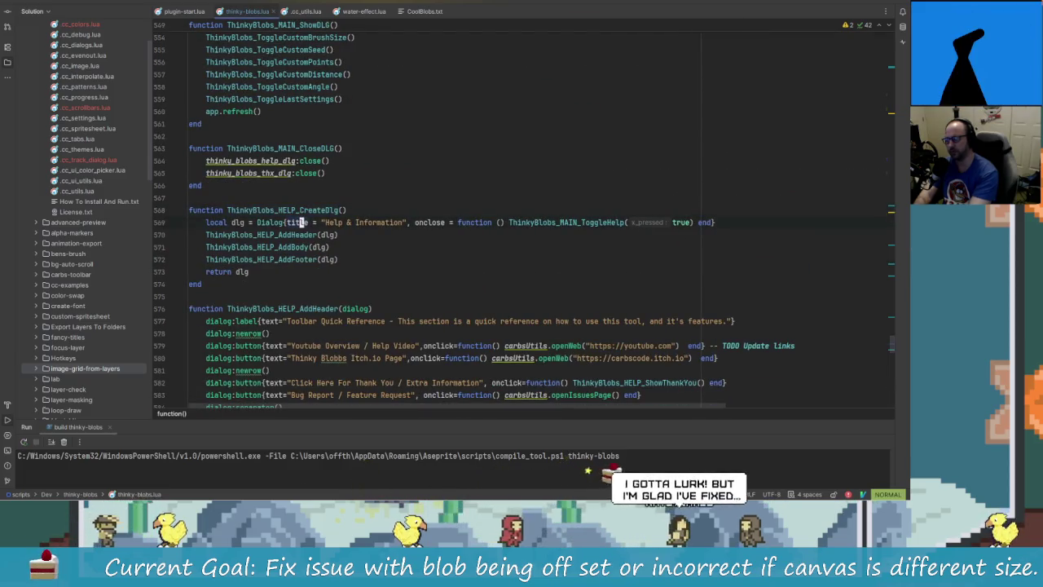
Jump to ThinkyBlobs_MAIN_CreateDlg, then to the AddNewLayerOptions function definition
{"action": "key", "text": "n"}
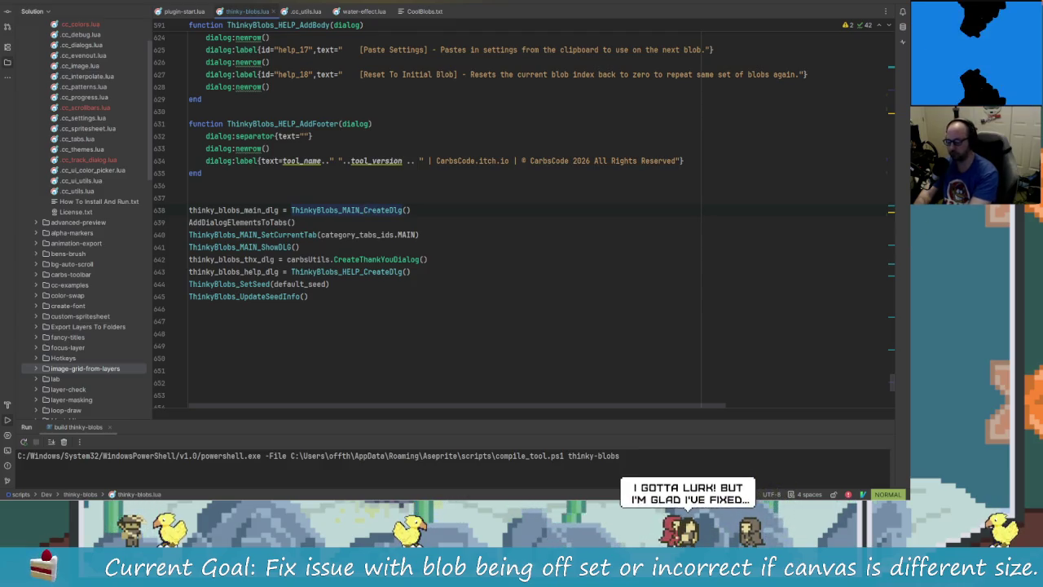
{"action": "key", "text": "g"}
{"action": "key", "text": "d"}
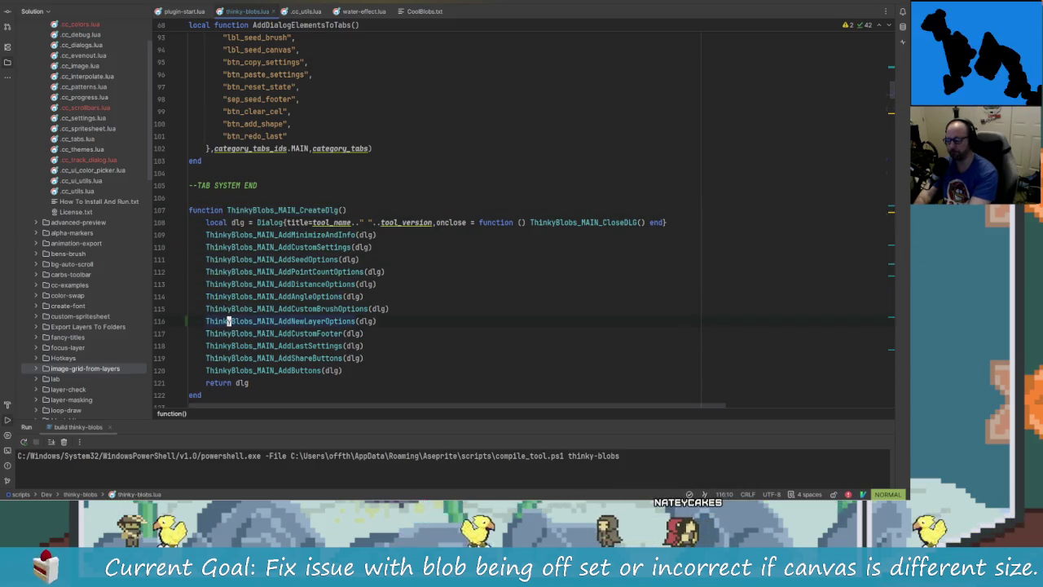
{"action": "key", "text": "g"}
{"action": "key", "text": "d"}
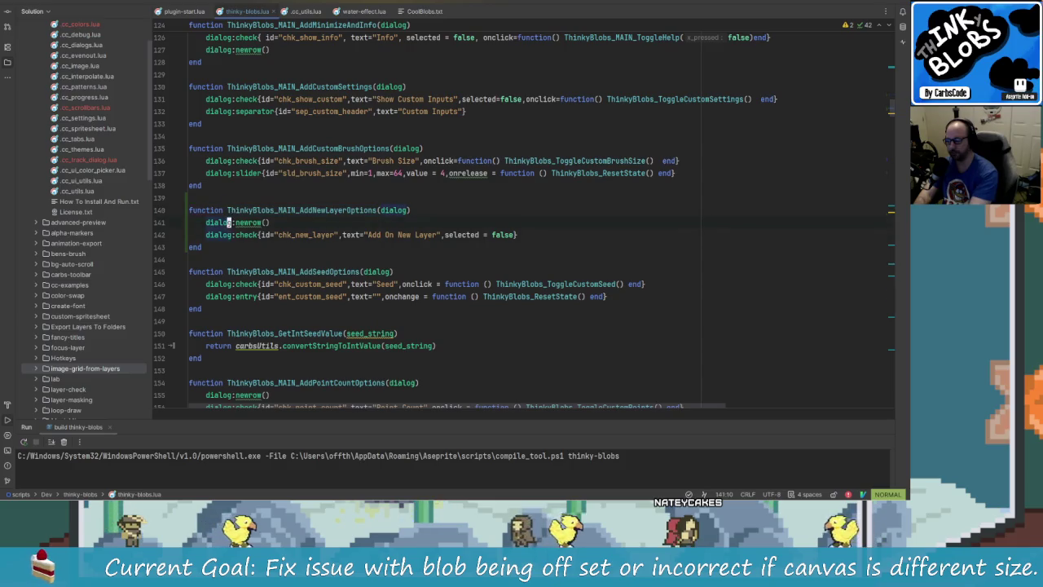
Move to the end of the Add On New Layer checkbox line 142, ready to append
{"action": "key", "text": "j"}
{"action": "key", "text": "w"}
{"action": "key", "text": "w"}
{"action": "key", "text": "w"}
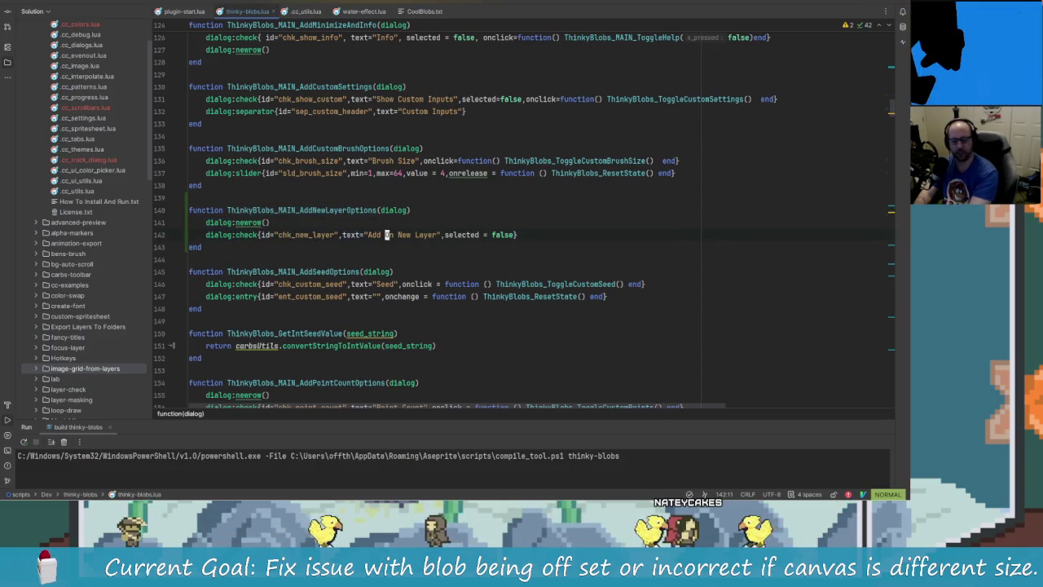
{"action": "key", "text": "w"}
{"action": "key", "text": "w"}
{"action": "key", "text": "l"}
{"action": "key", "text": "l"}
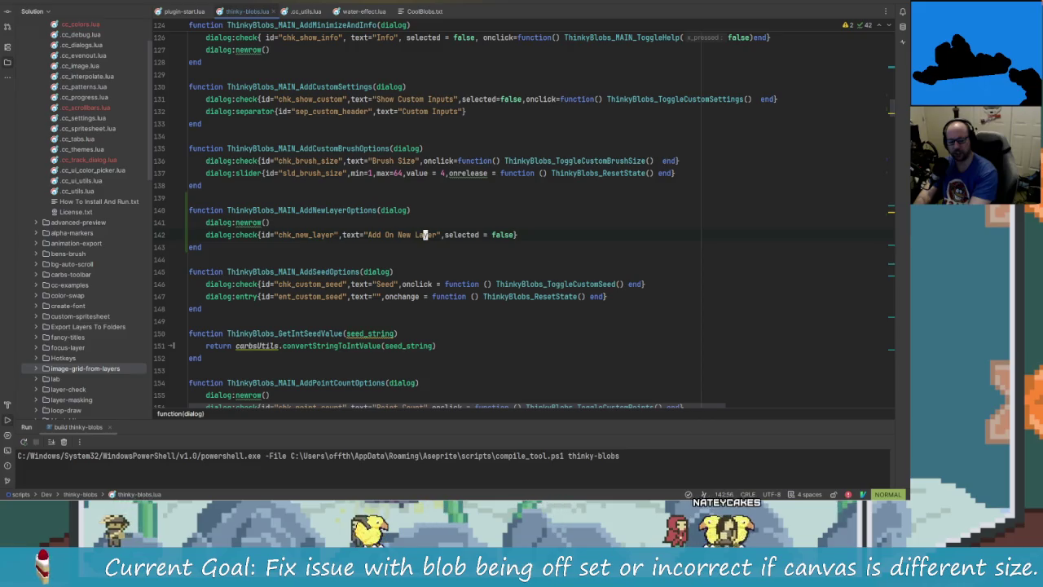
{"action": "key", "text": "l"}
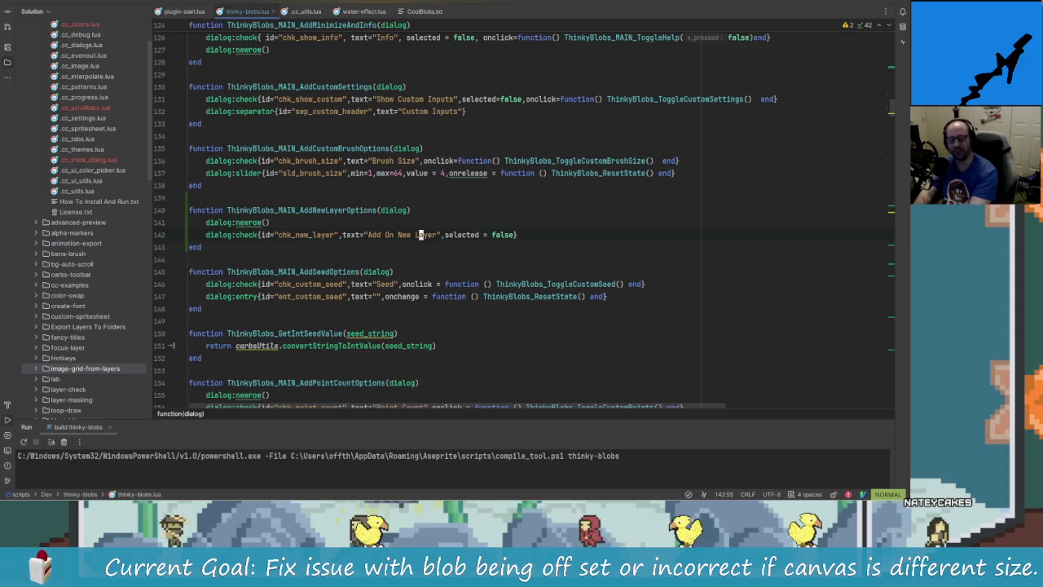
{"action": "key", "text": "l"}
{"action": "key", "text": "l"}
{"action": "key", "text": "l"}
{"action": "key", "text": "l"}
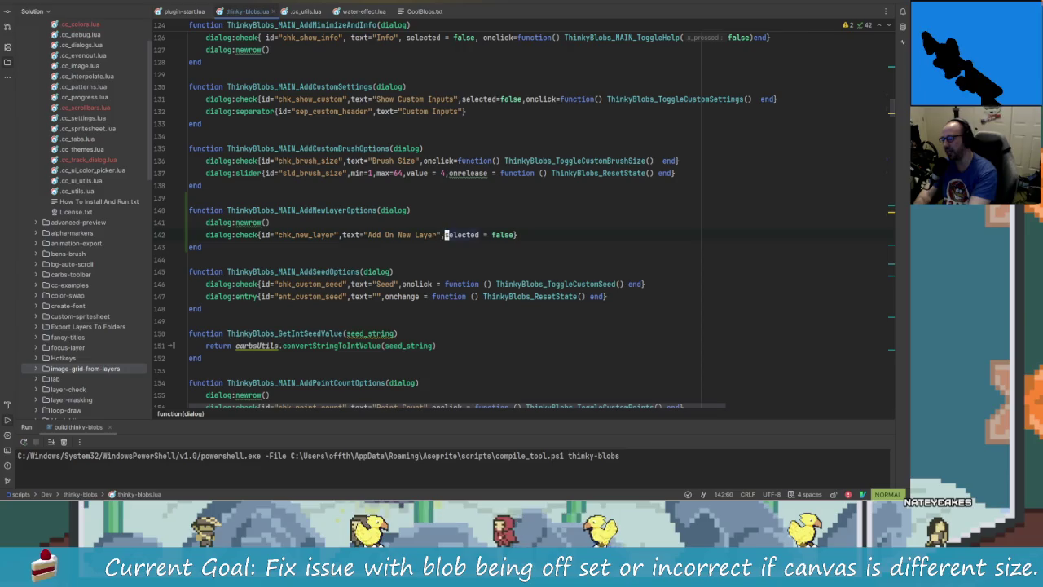
{"action": "key", "text": "w"}
{"action": "key", "text": "w"}
{"action": "key", "text": "w"}
{"action": "key", "text": "shift+a"}
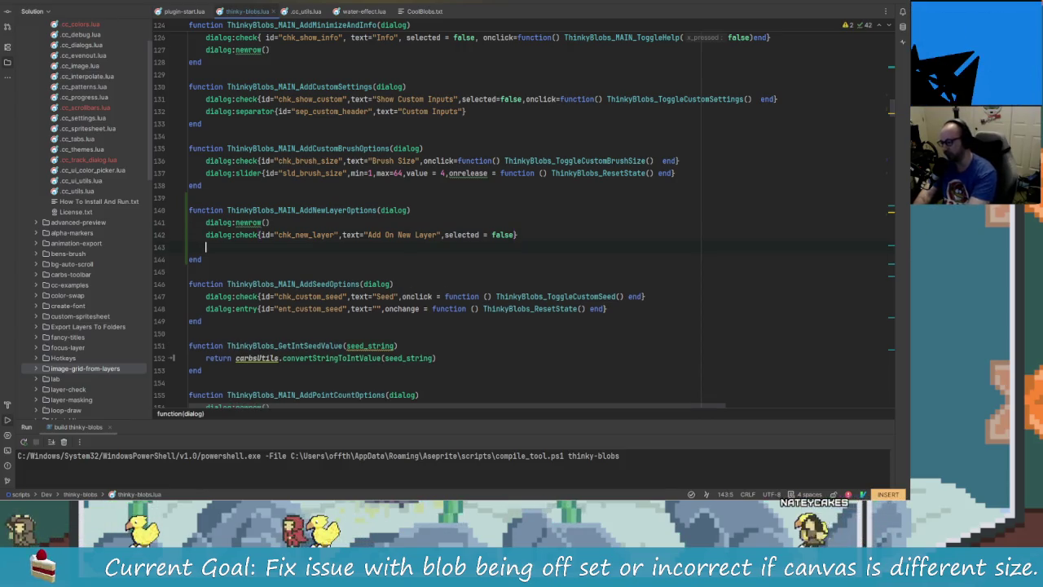
Add a dialog:newrow() call below the Add On New Layer checkbox
{"action": "key", "text": "Return"}
{"action": "type", "text": "dialog:"}
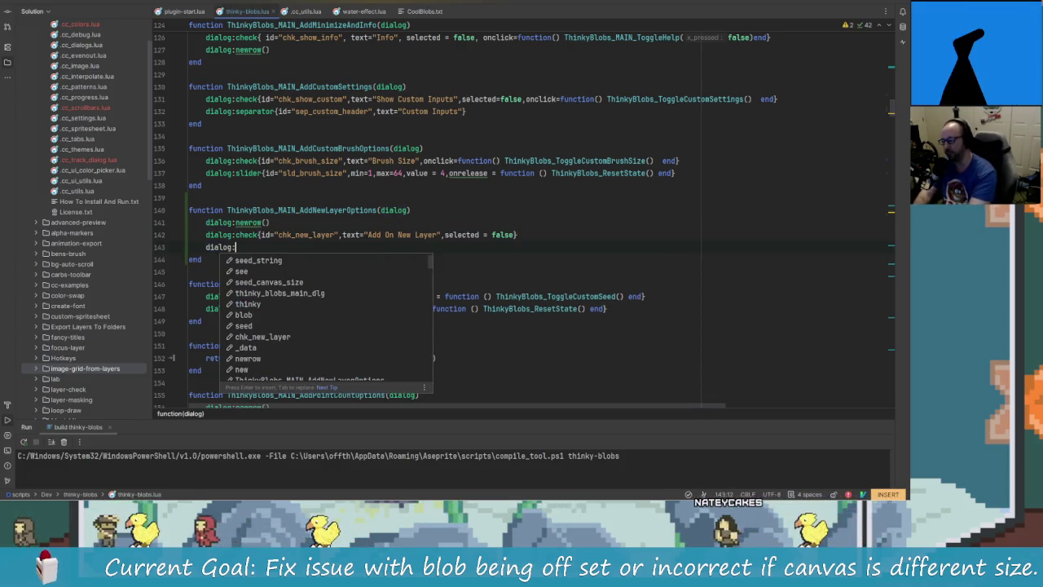
{"action": "type", "text": "no"}
{"action": "key", "text": "BackSpace"}
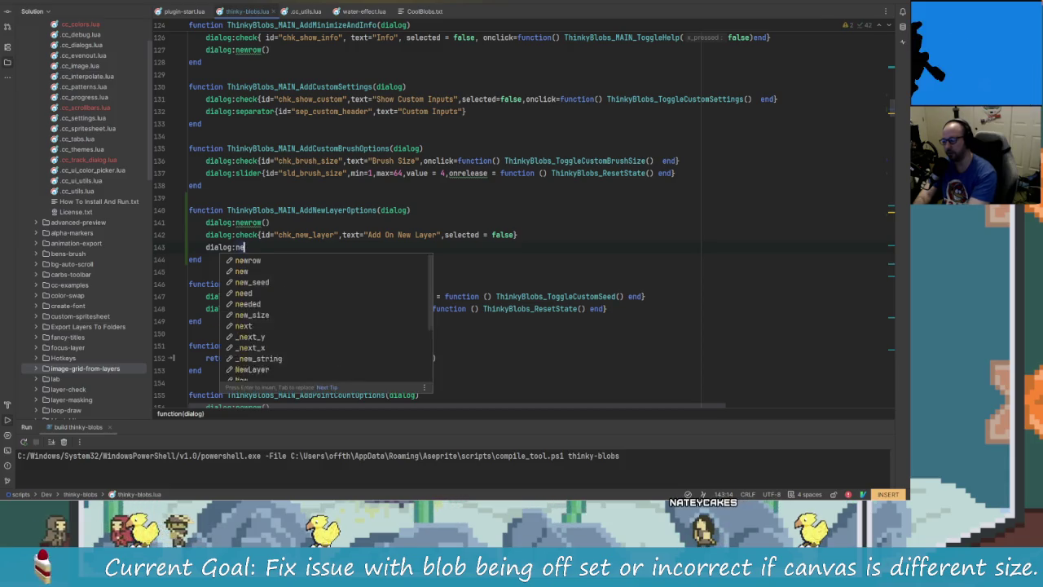
{"action": "type", "text": "ewrow("}
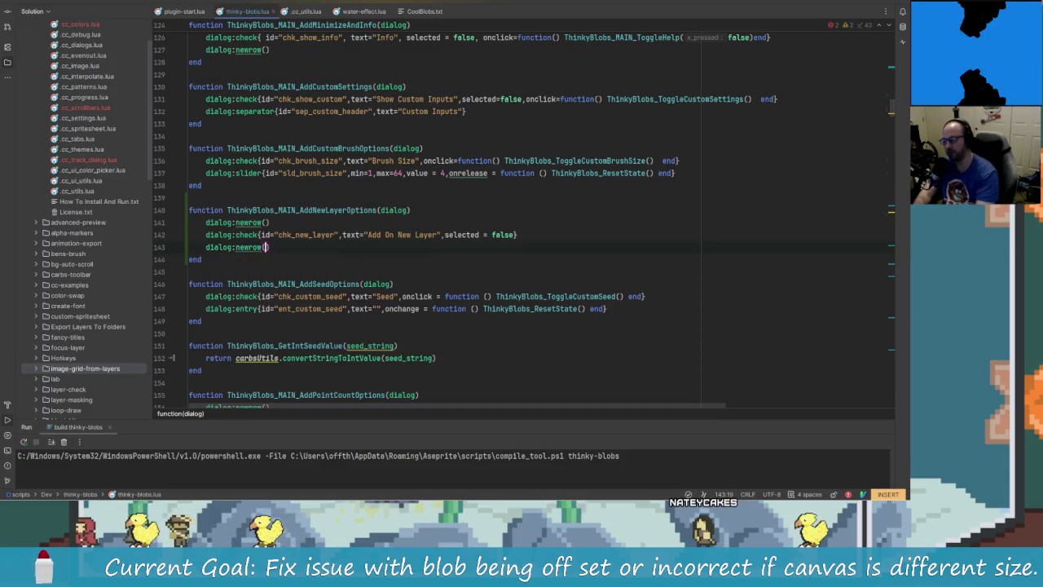
{"action": "key", "text": "Return"}
Start a new 'dialog:' line, then search the whole project for 'newlayer'
{"action": "type", "text": "dil"}
{"action": "key", "text": "BackSpace"}
{"action": "type", "text": "alog"}
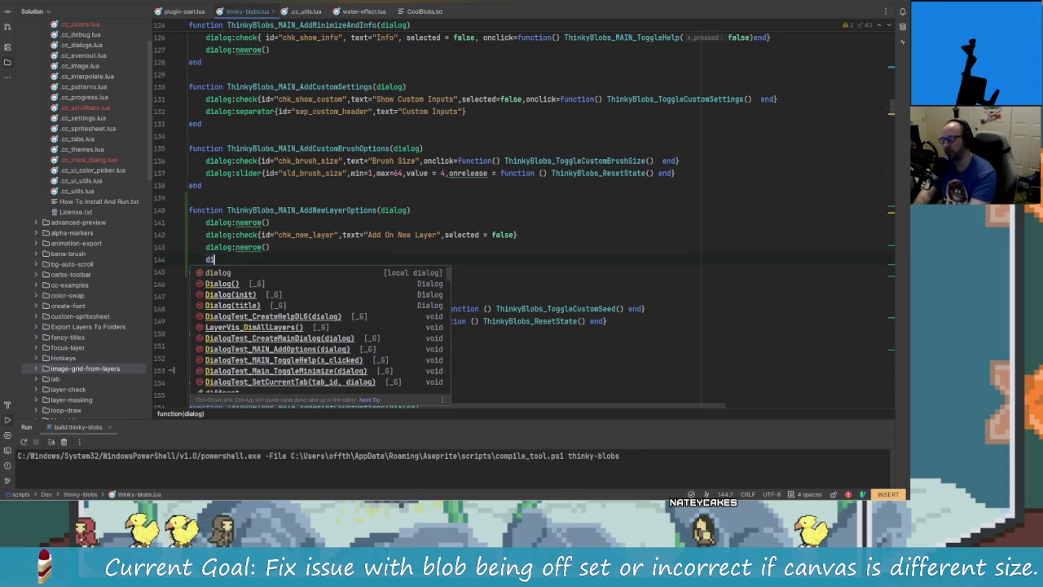
{"action": "type", "text": ":"}
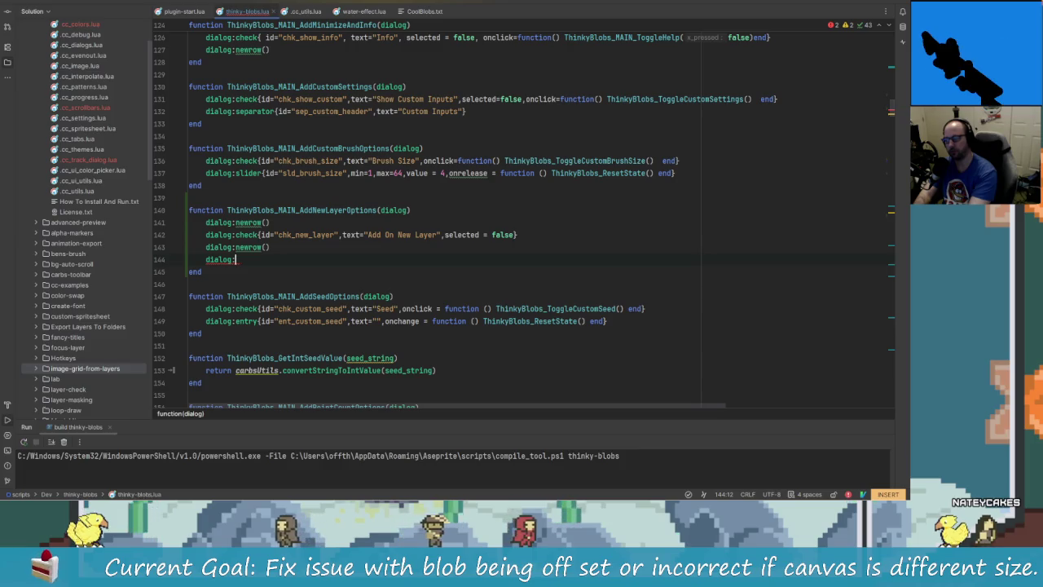
{"action": "key", "text": "ctrl+t"}
{"action": "type", "text": "newlayer"}
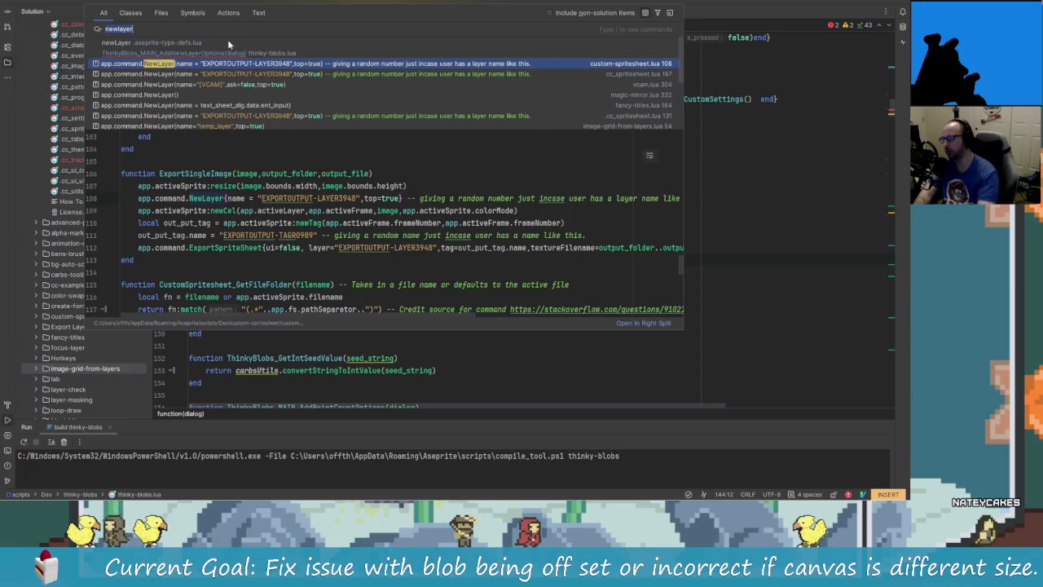
Open the newLayer definition in aseprite-type-defs.lua and leave insert mode
{"action": "left_click", "coordinate": [192, 44]}
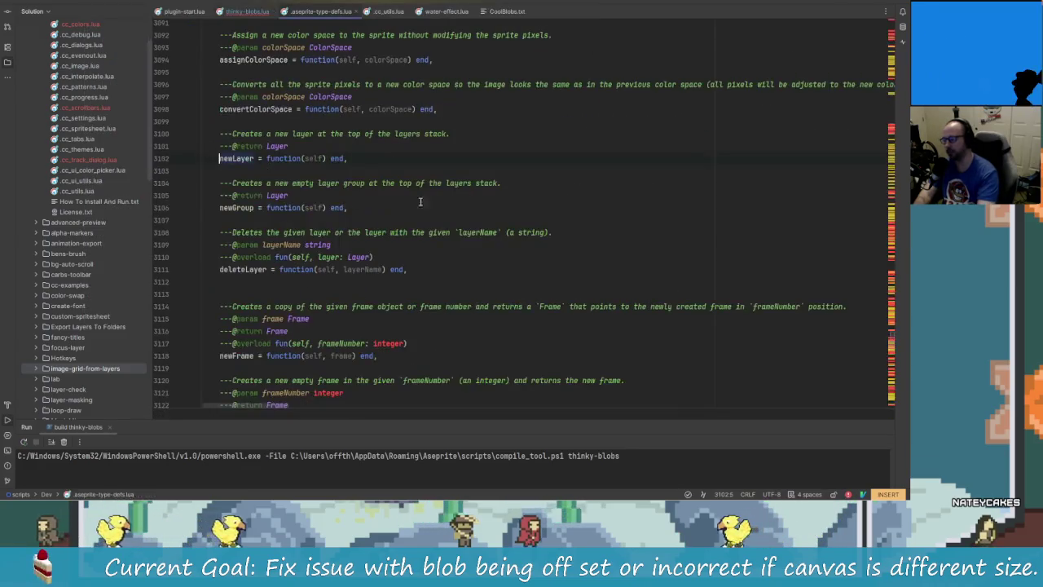
{"action": "scroll", "coordinate": [446, 271], "scroll_direction": "up", "scroll_amount": 2}
{"action": "scroll", "coordinate": [446, 271], "scroll_direction": "up", "scroll_amount": 6}
{"action": "key", "text": "Escape"}
{"action": "scroll", "coordinate": [447, 272], "scroll_direction": "up", "scroll_amount": 7}
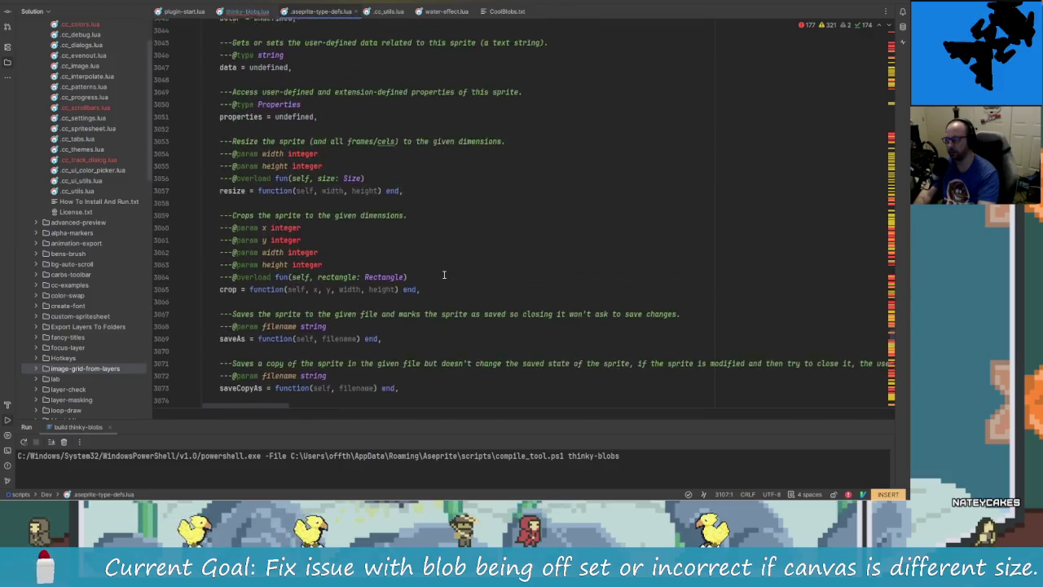
{"action": "scroll", "coordinate": [446, 271], "scroll_direction": "down", "scroll_amount": 15}
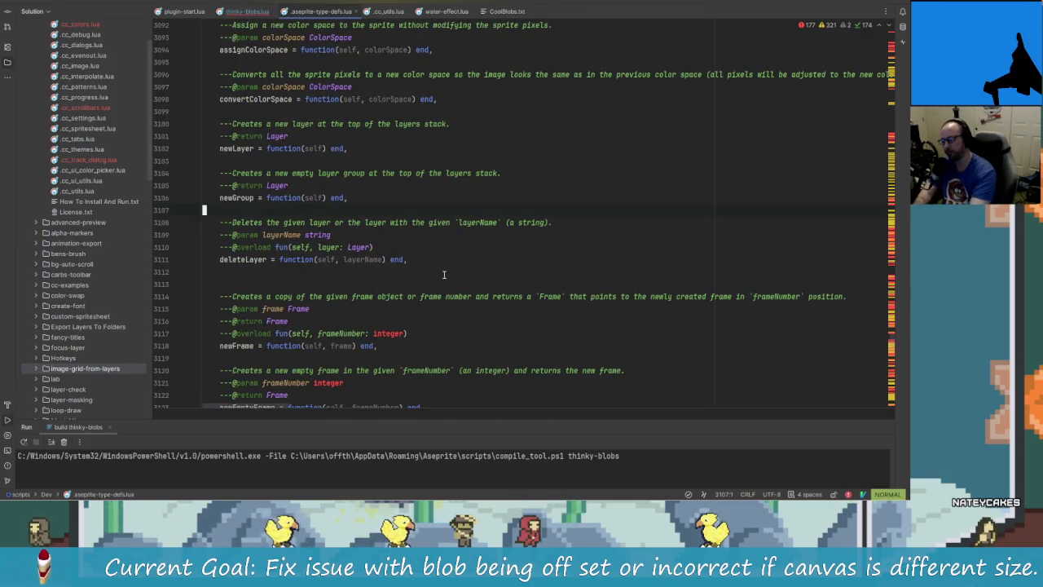
Search for 'Dialog' and read through the Dialog class definition and properties
{"action": "type", "text": "/dialo"}
{"action": "key", "text": "BackSpace"}
{"action": "key", "text": "BackSpace"}
{"action": "key", "text": "BackSpace"}
{"action": "type", "text": "D"}
{"action": "key", "text": "Return"}
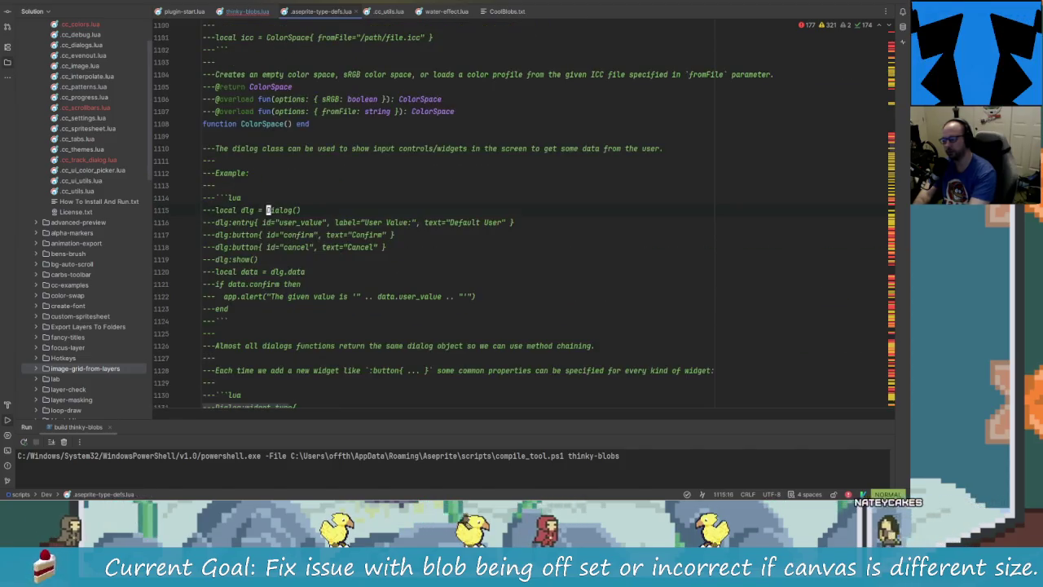
{"action": "key", "text": "j"}
{"action": "key", "text": "j"}
{"action": "key", "text": "j"}
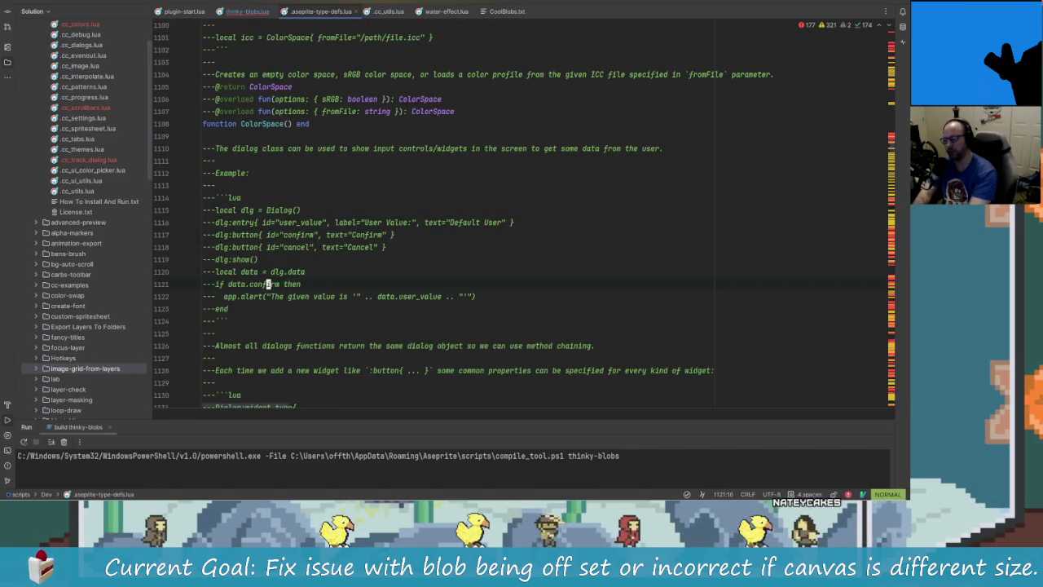
{"action": "key", "text": "j"}
{"action": "key", "text": "j"}
{"action": "key", "text": "j"}
{"action": "key", "text": "j"}
{"action": "key", "text": "j"}
{"action": "key", "text": "j"}
{"action": "key", "text": "j"}
{"action": "key", "text": "j"}
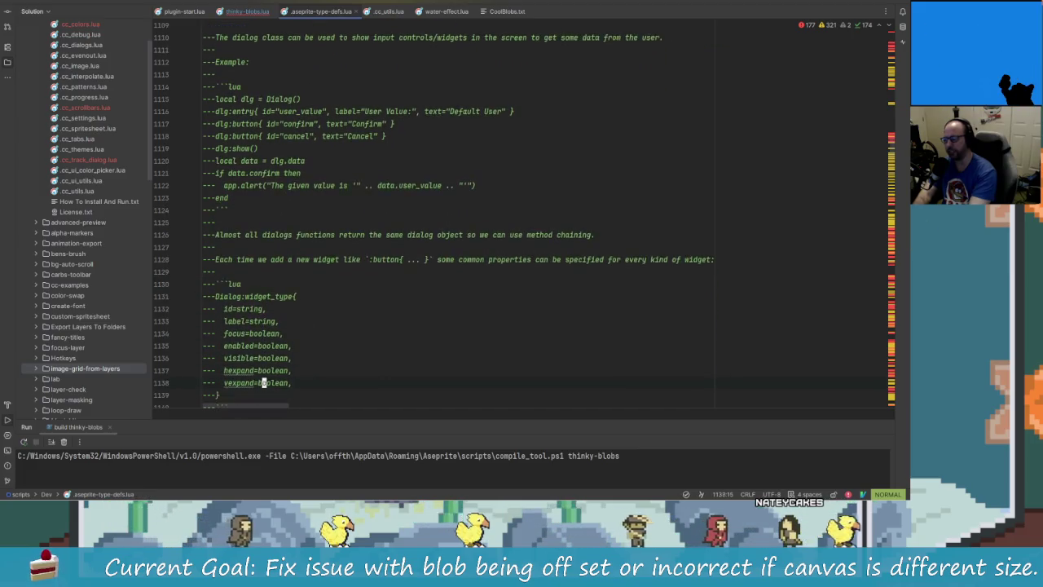
{"action": "key", "text": "j"}
{"action": "key", "text": "j"}
{"action": "key", "text": "j"}
{"action": "key", "text": "j"}
{"action": "key", "text": "j"}
{"action": "key", "text": "j"}
{"action": "key", "text": "j"}
{"action": "key", "text": "j"}
{"action": "key", "text": "j"}
{"action": "key", "text": "j"}
{"action": "key", "text": "j"}
{"action": "key", "text": "j"}
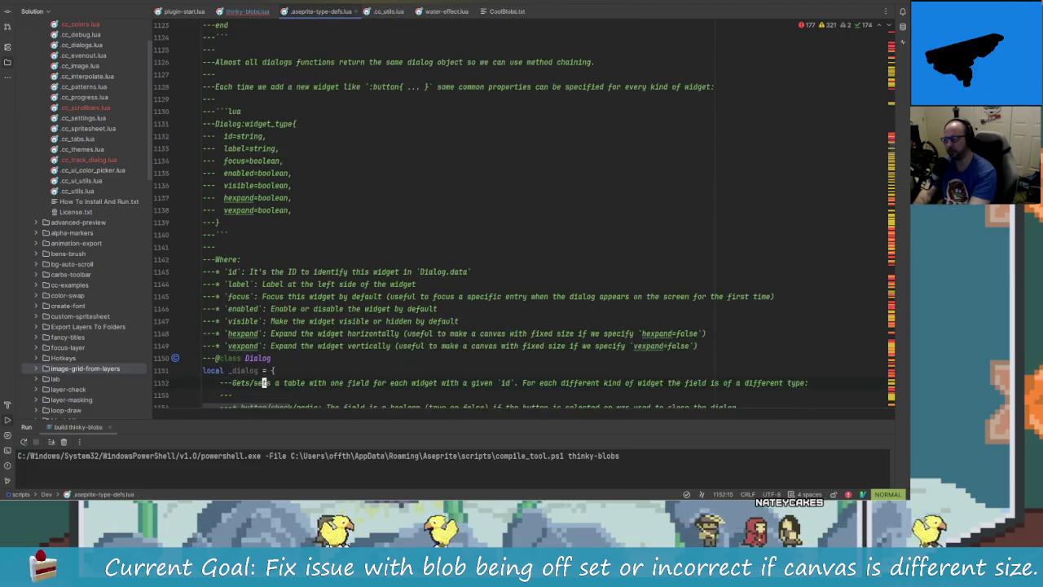
{"action": "key", "text": "j"}
{"action": "key", "text": "j"}
{"action": "key", "text": "j"}
{"action": "key", "text": "j"}
{"action": "key", "text": "j"}
{"action": "key", "text": "j"}
{"action": "key", "text": "j"}
{"action": "key", "text": "j"}
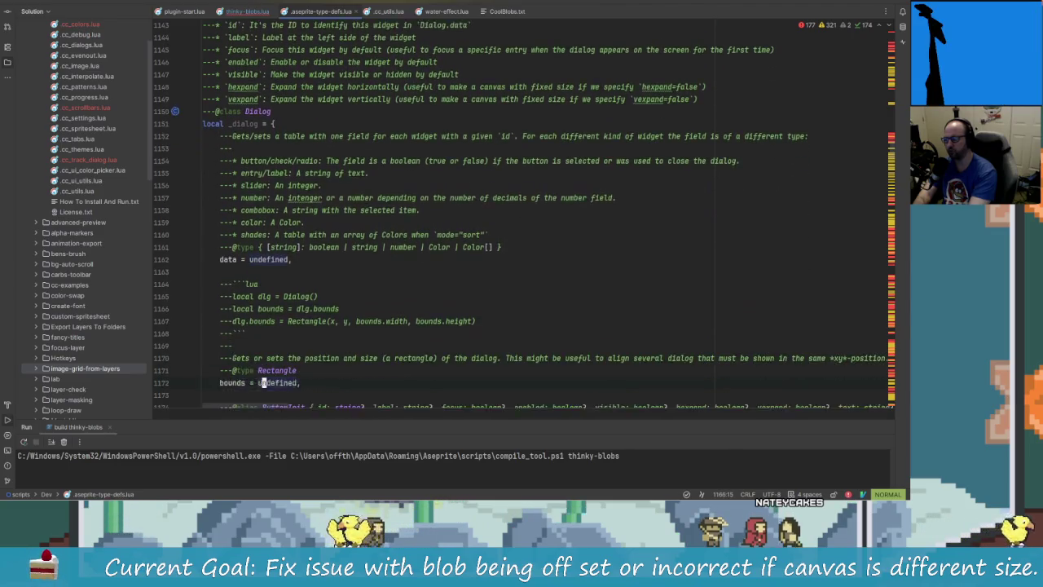
{"action": "key", "text": "j"}
Review the dlg:button and radio definitions, then return to thinky-blobs.lua
{"action": "key", "text": "slash"}
{"action": "type", "text": "button"}
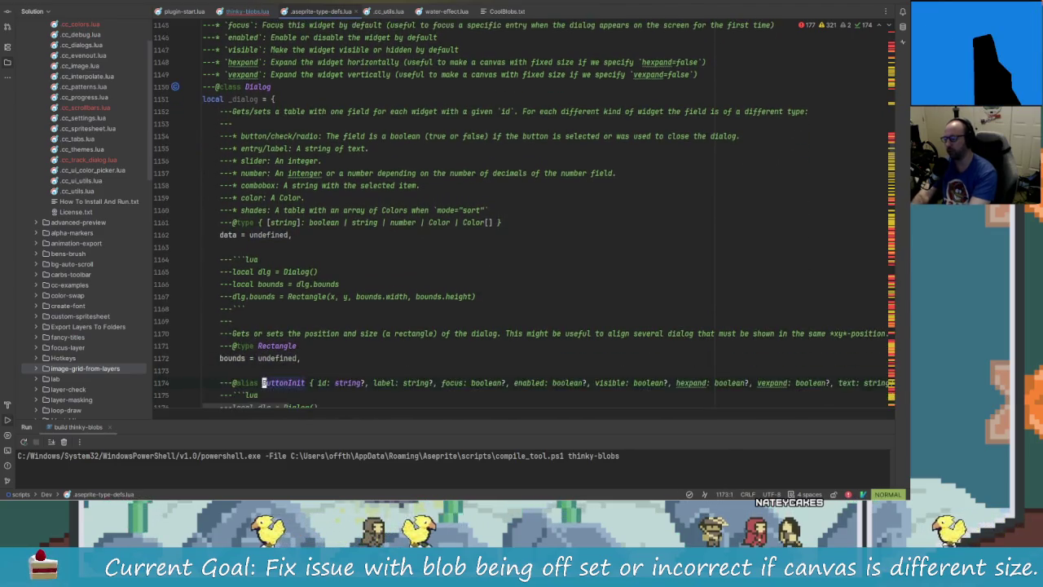
{"action": "key", "text": "Return"}
{"action": "key", "text": "j"}
{"action": "key", "text": "j"}
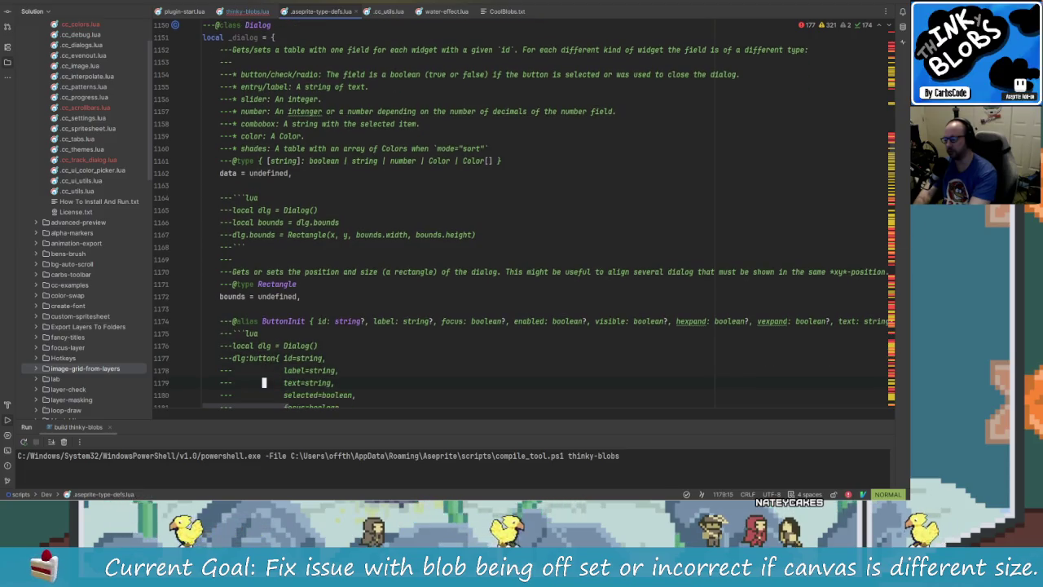
{"action": "key", "text": "j"}
{"action": "key", "text": "j"}
{"action": "key", "text": "j"}
{"action": "key", "text": "j"}
{"action": "key", "text": "j"}
{"action": "key", "text": "j"}
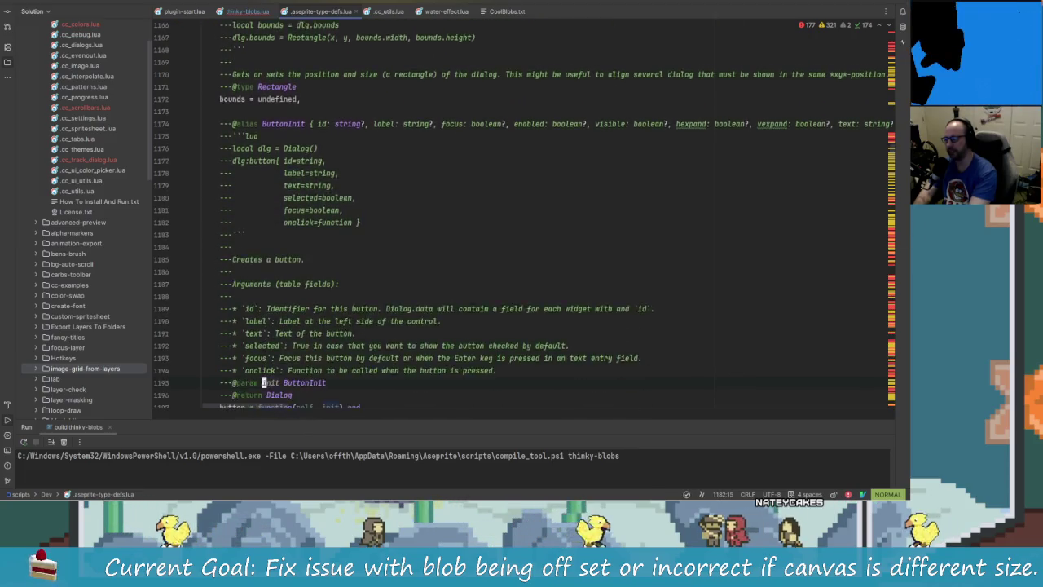
{"action": "key", "text": "j"}
{"action": "key", "text": "j"}
{"action": "key", "text": "j"}
{"action": "key", "text": "j"}
{"action": "key", "text": "j"}
{"action": "key", "text": "j"}
{"action": "key", "text": "j"}
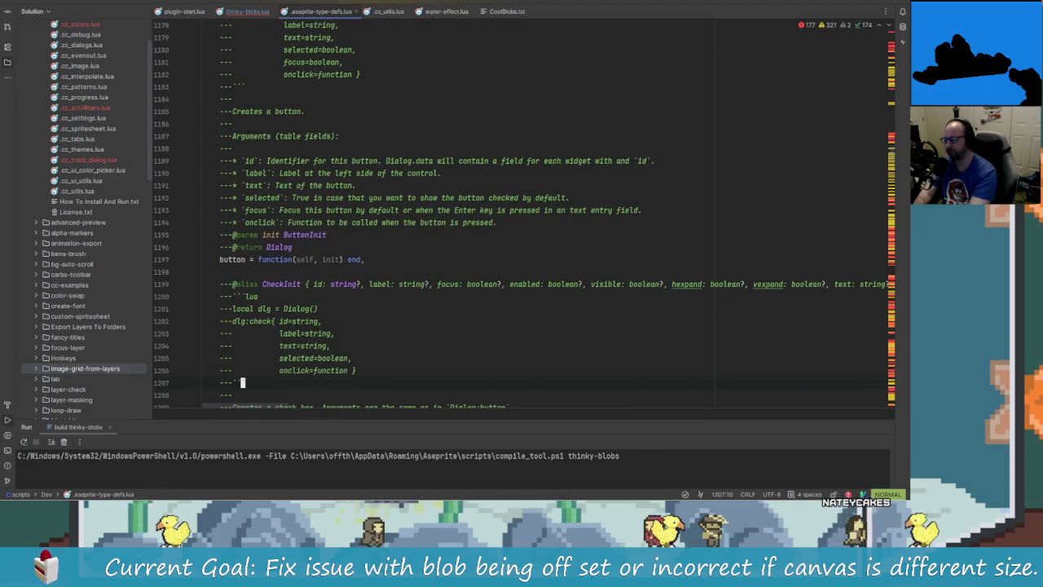
{"action": "key", "text": "slash"}
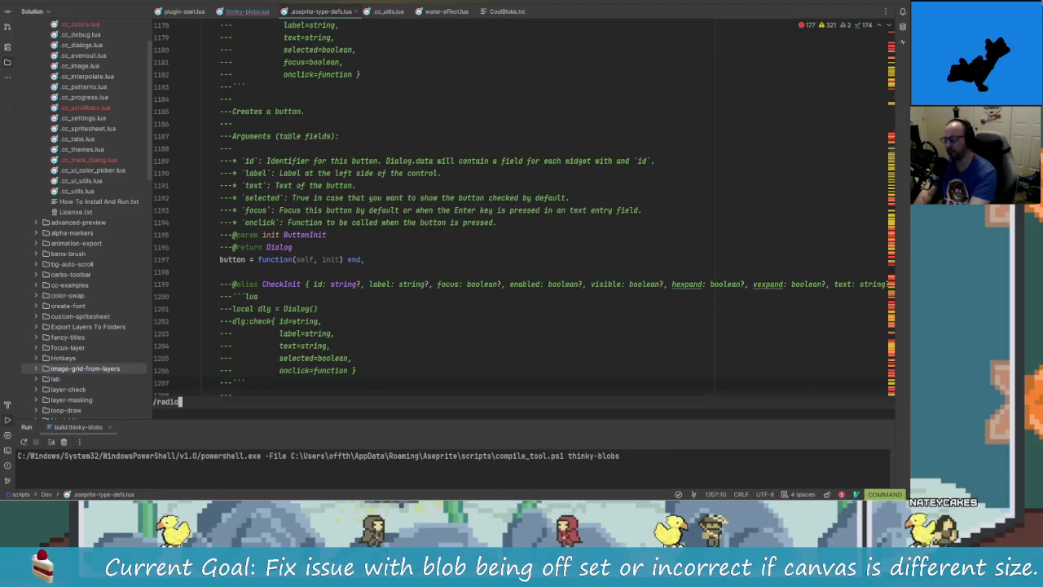
{"action": "key", "text": "Return"}
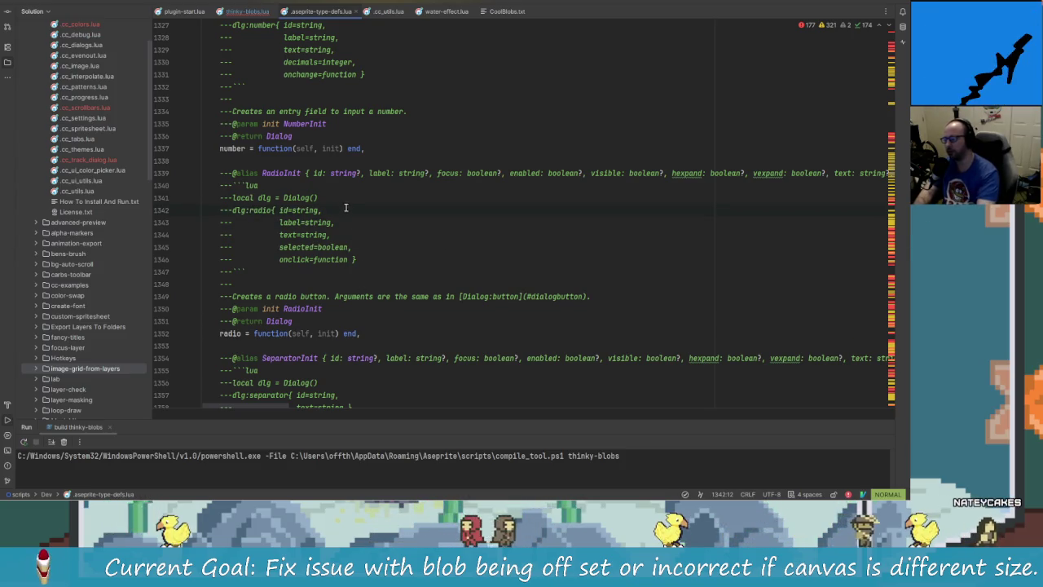
{"action": "left_click", "coordinate": [247, 13]}
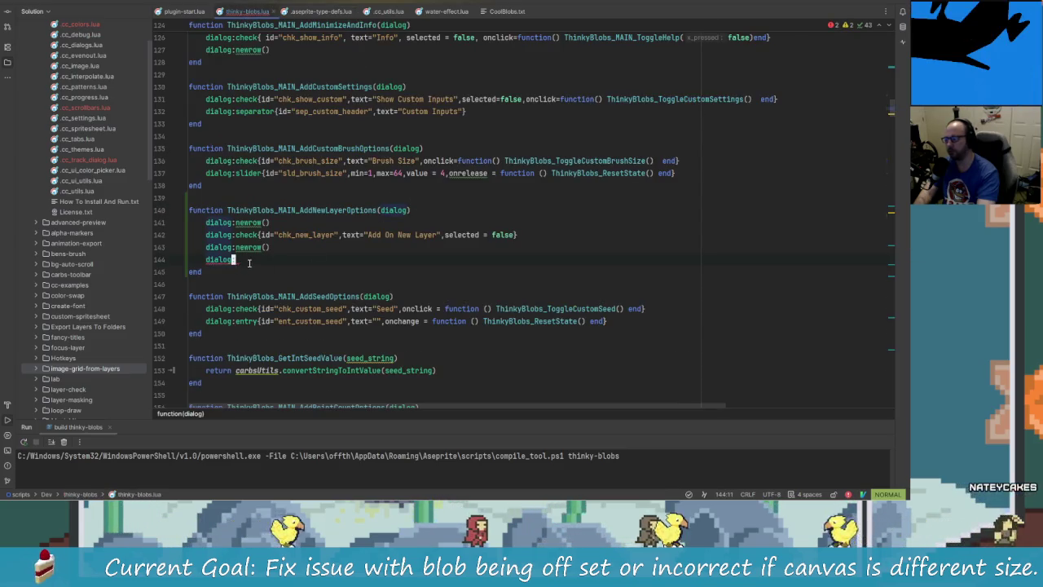
Begin line 144 with radio{id="rad_option", and bring up Aseprite's radio type definition
{"action": "key", "text": "a"}
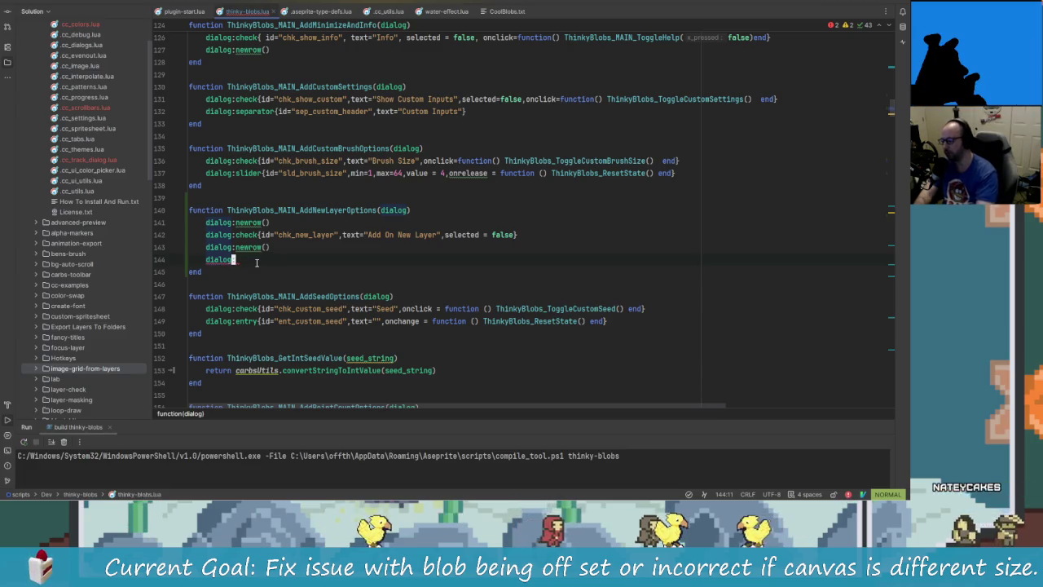
{"action": "type", "text": "radio"}
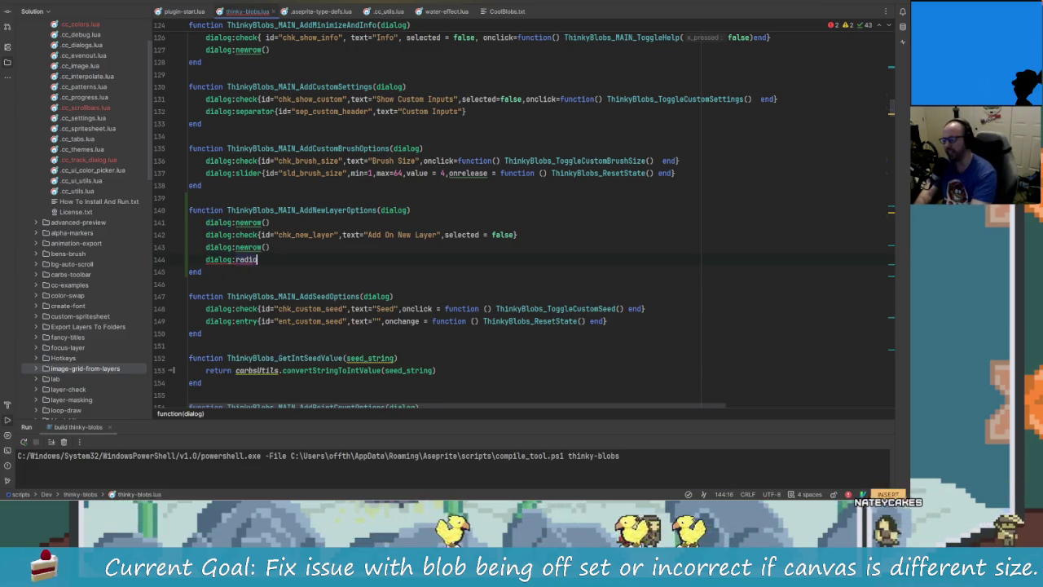
{"action": "type", "text": "{id="}
{"action": "type", "text": "\"rad"}
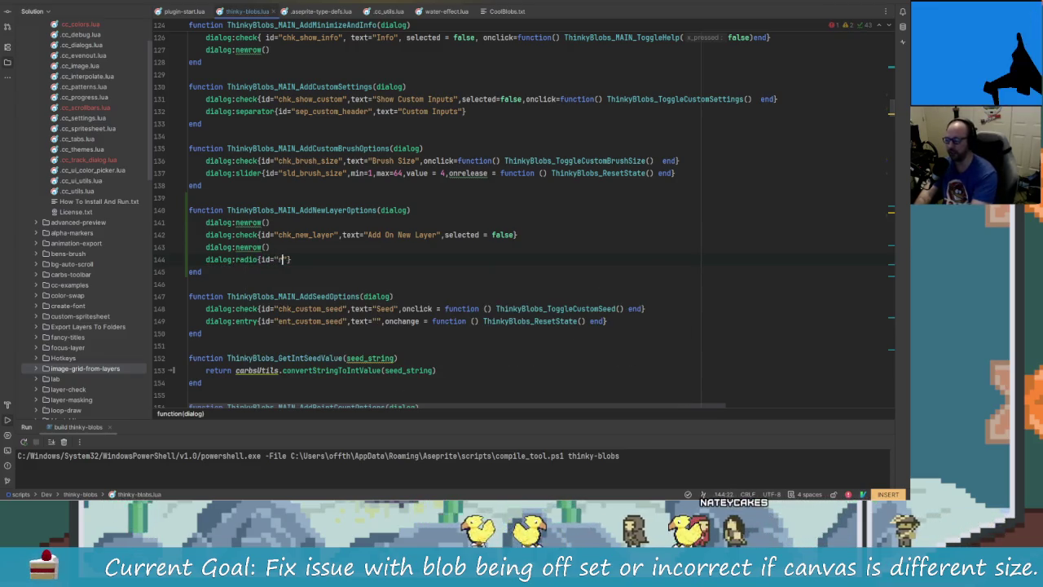
{"action": "type", "text": "_"}
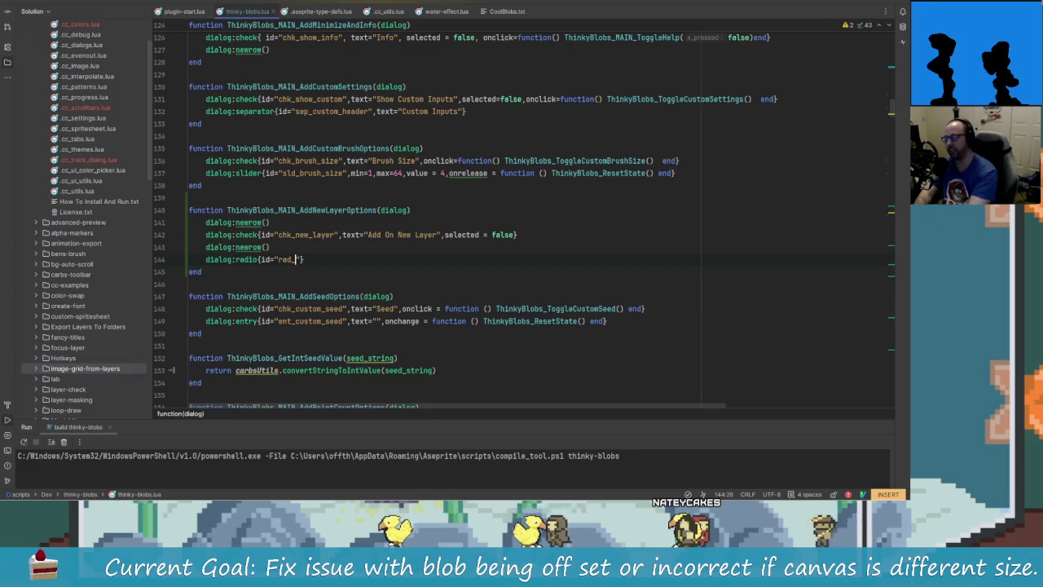
{"action": "type", "text": "o"}
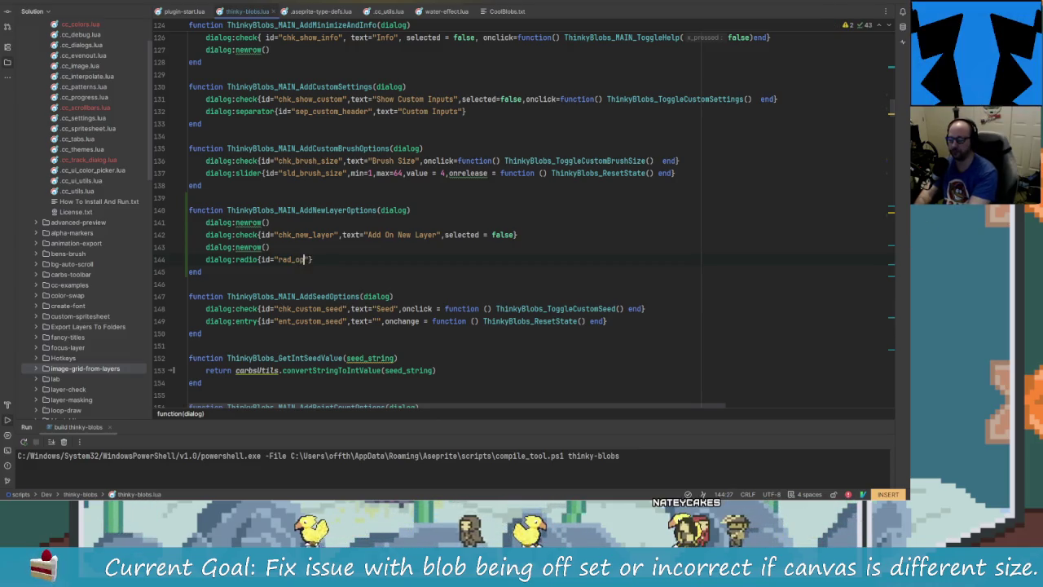
{"action": "type", "text": "ption\","}
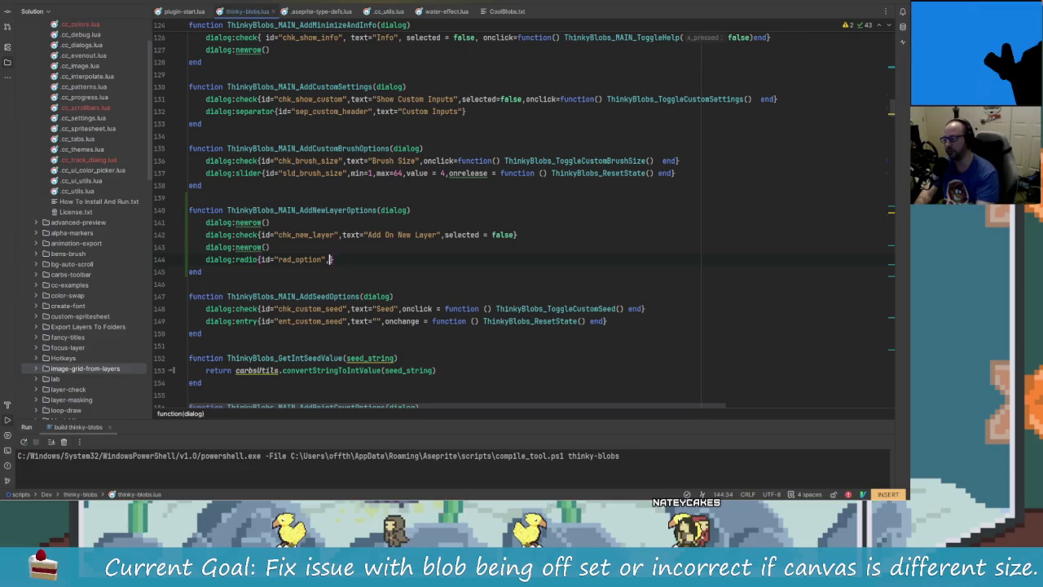
{"action": "left_click", "coordinate": [325, 14]}
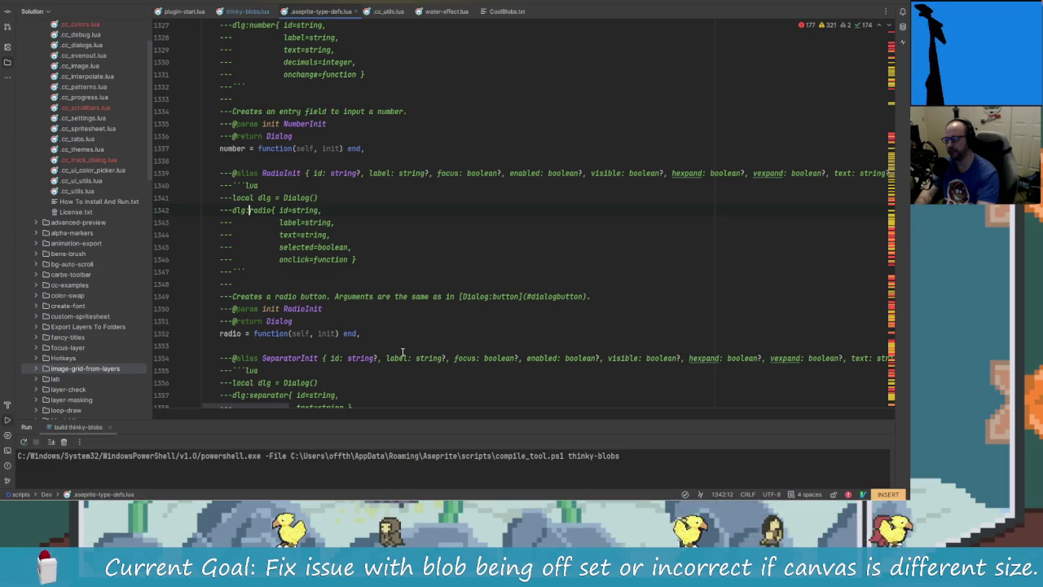
Review the RadioInit parameters in aseprite-type-defs.lua, then return to thinky-blobs.lua
{"action": "scroll", "coordinate": [443, 364], "scroll_direction": "down", "scroll_amount": 2}
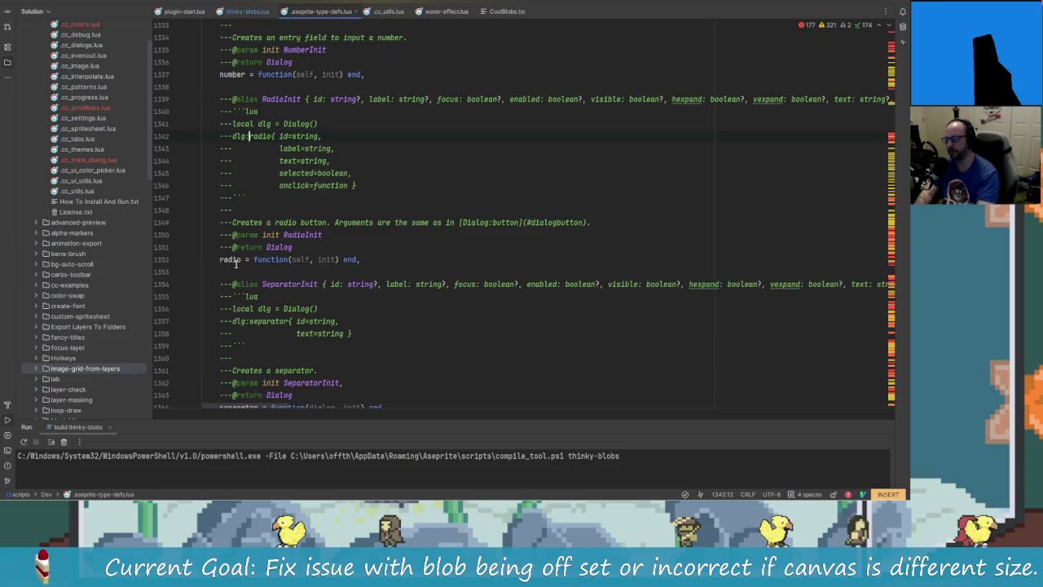
{"action": "scroll", "coordinate": [267, 204], "scroll_direction": "up", "scroll_amount": 1}
{"action": "scroll", "coordinate": [264, 136], "scroll_direction": "down", "scroll_amount": 1}
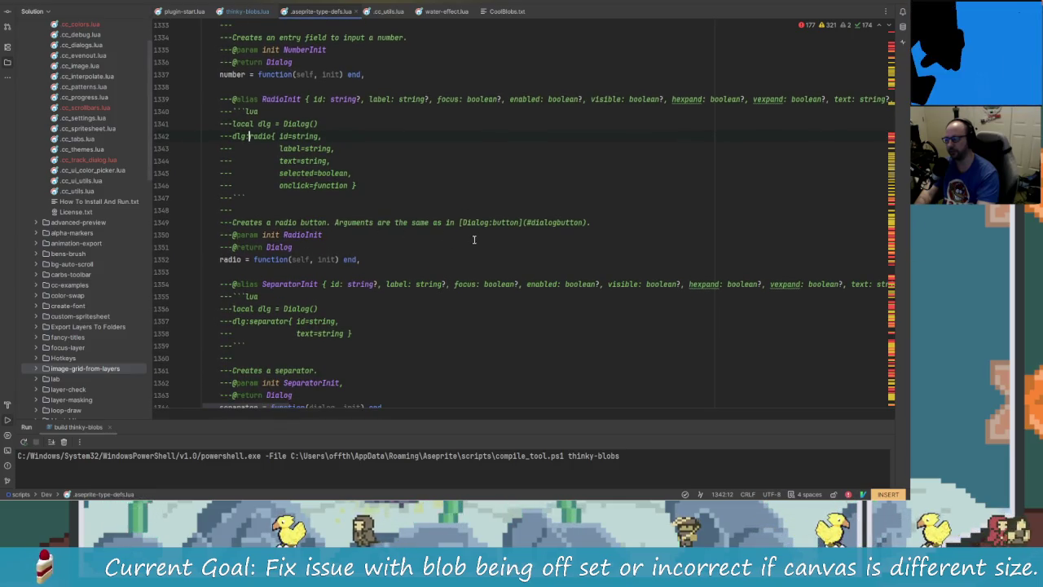
{"action": "scroll", "coordinate": [350, 269], "scroll_direction": "down", "scroll_amount": 2}
{"action": "scroll", "coordinate": [332, 281], "scroll_direction": "up", "scroll_amount": 3}
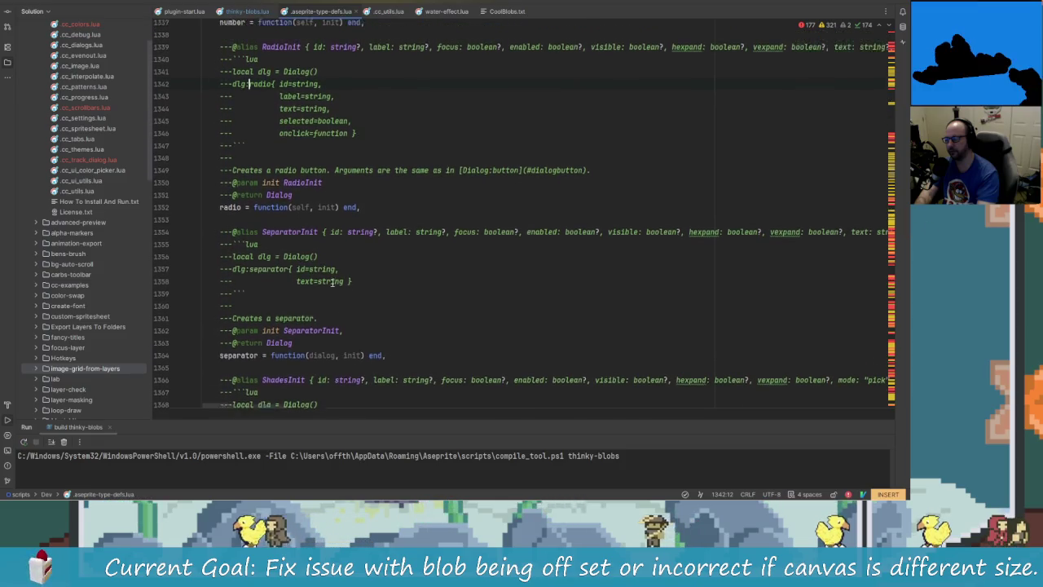
{"action": "scroll", "coordinate": [316, 313], "scroll_direction": "up", "scroll_amount": 2}
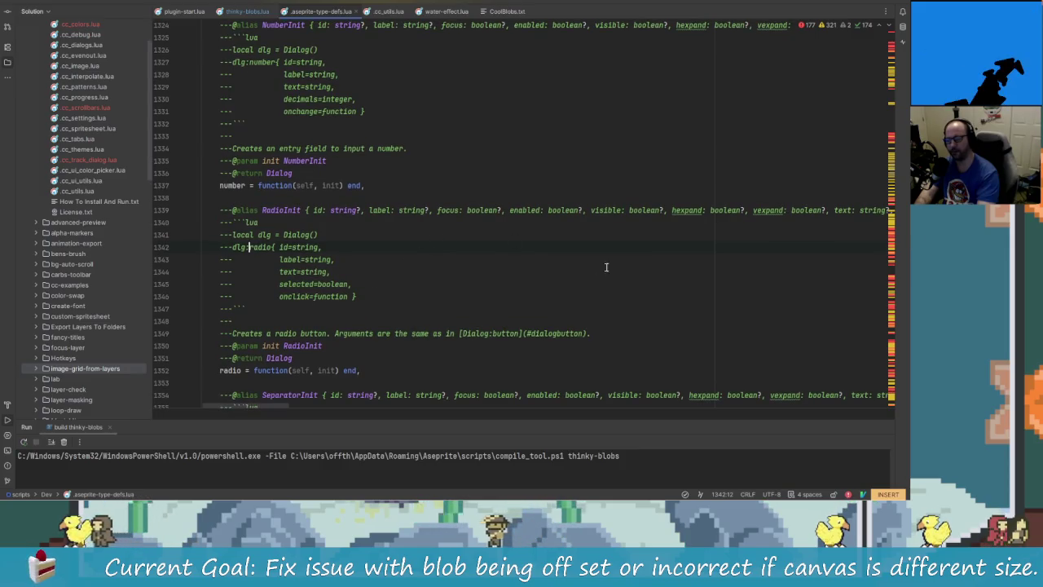
{"action": "scroll", "coordinate": [309, 407], "scroll_direction": "right", "scroll_amount": 5}
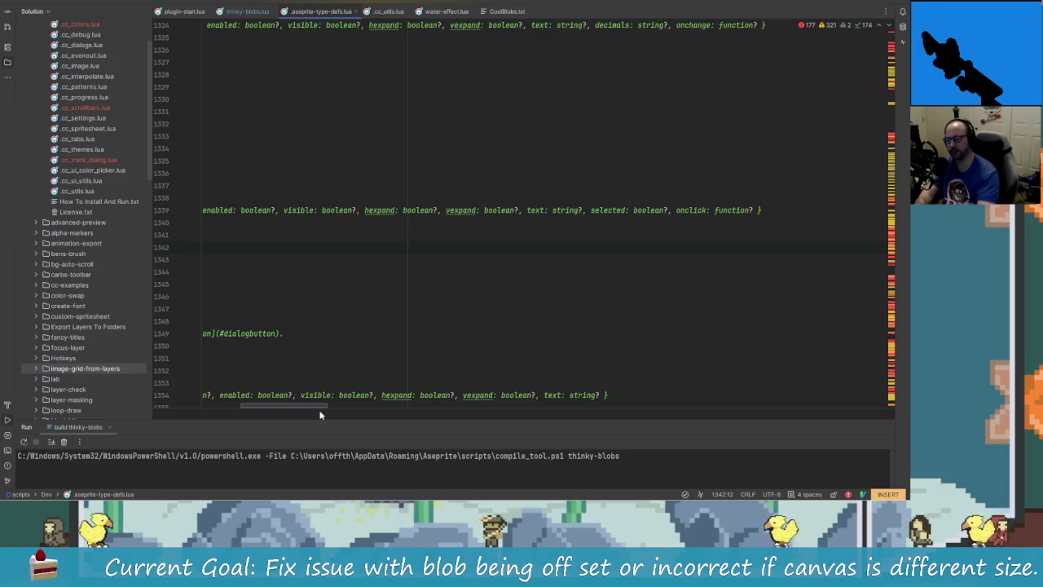
{"action": "scroll", "coordinate": [293, 415], "scroll_direction": "left", "scroll_amount": 3}
{"action": "scroll", "coordinate": [293, 415], "scroll_direction": "left", "scroll_amount": 3}
{"action": "scroll", "coordinate": [453, 373], "scroll_direction": "up", "scroll_amount": 3}
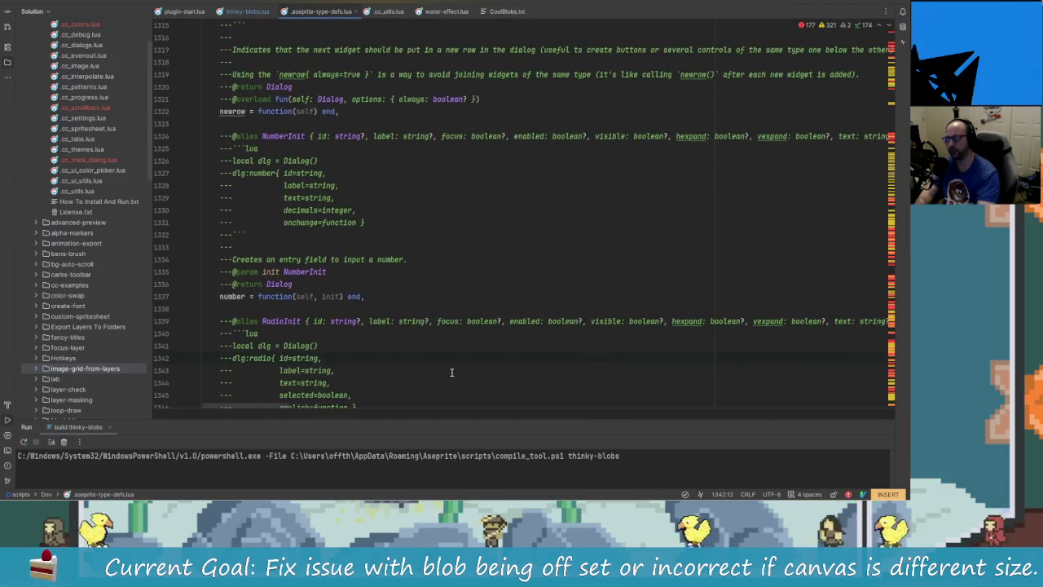
{"action": "scroll", "coordinate": [452, 372], "scroll_direction": "down", "scroll_amount": 1}
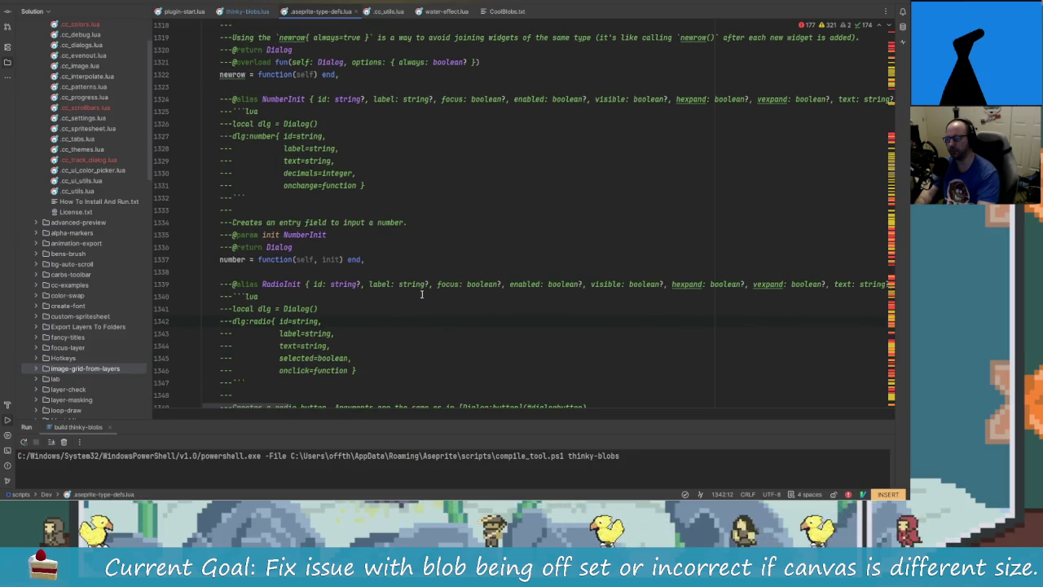
{"action": "left_click", "coordinate": [244, 11]}
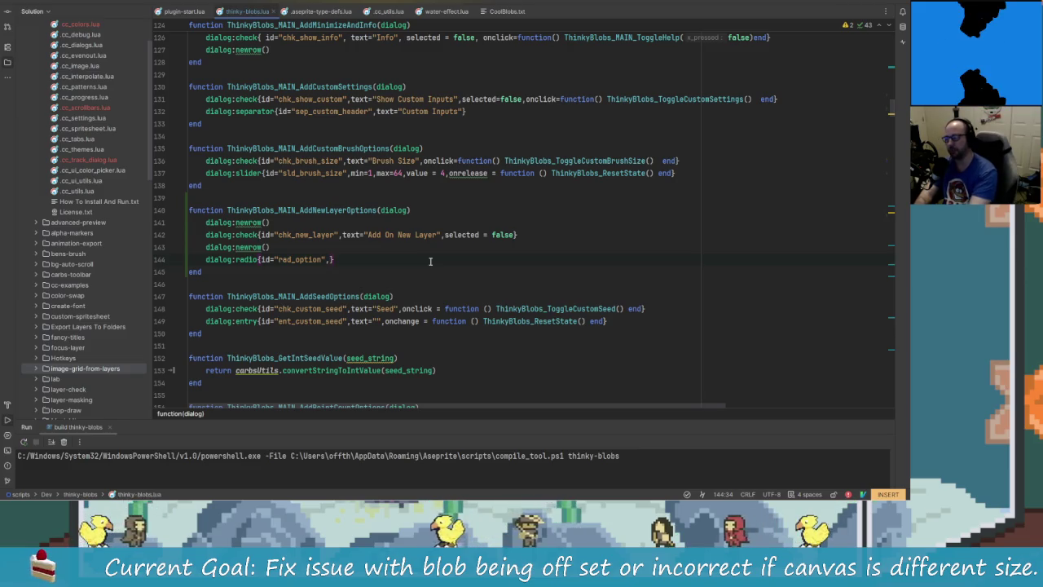
Give the rad_option radio the text "Test" and start a second dialog:radio line
{"action": "type", "text": "text=\""}
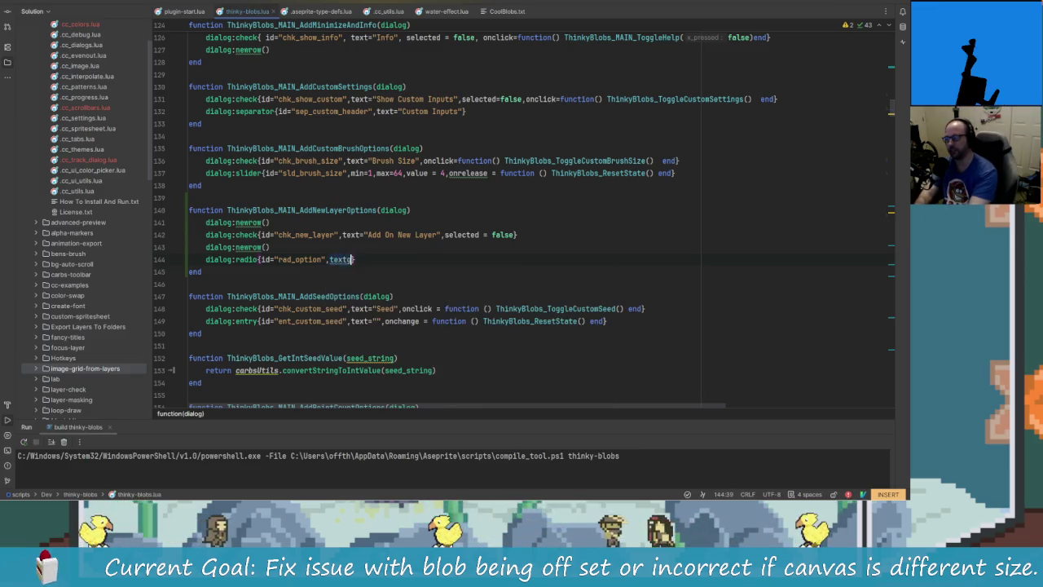
{"action": "type", "text": "Test"}
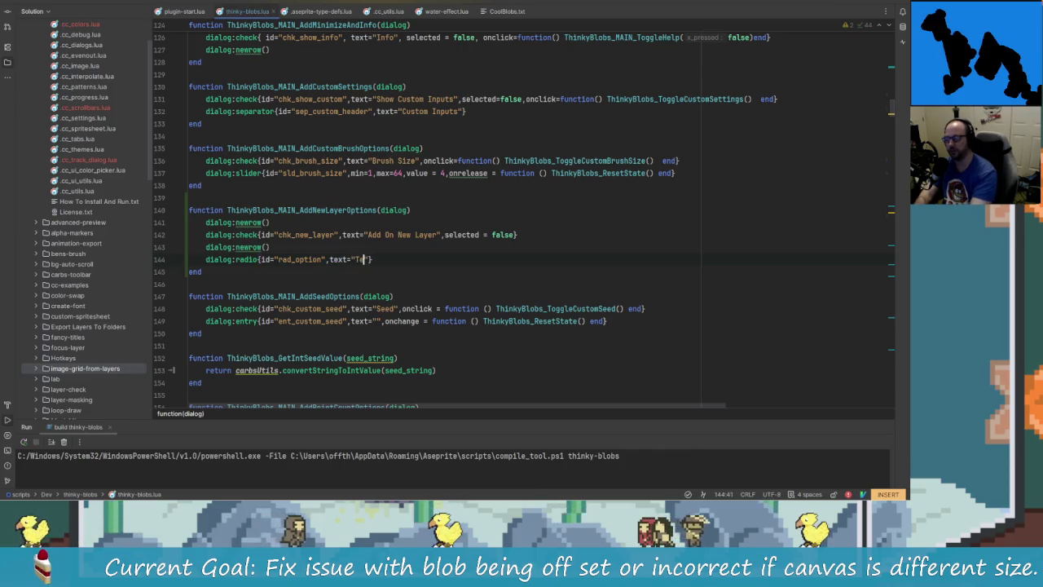
{"action": "key", "text": "End"}
{"action": "key", "text": "Return"}
{"action": "type", "text": "di"}
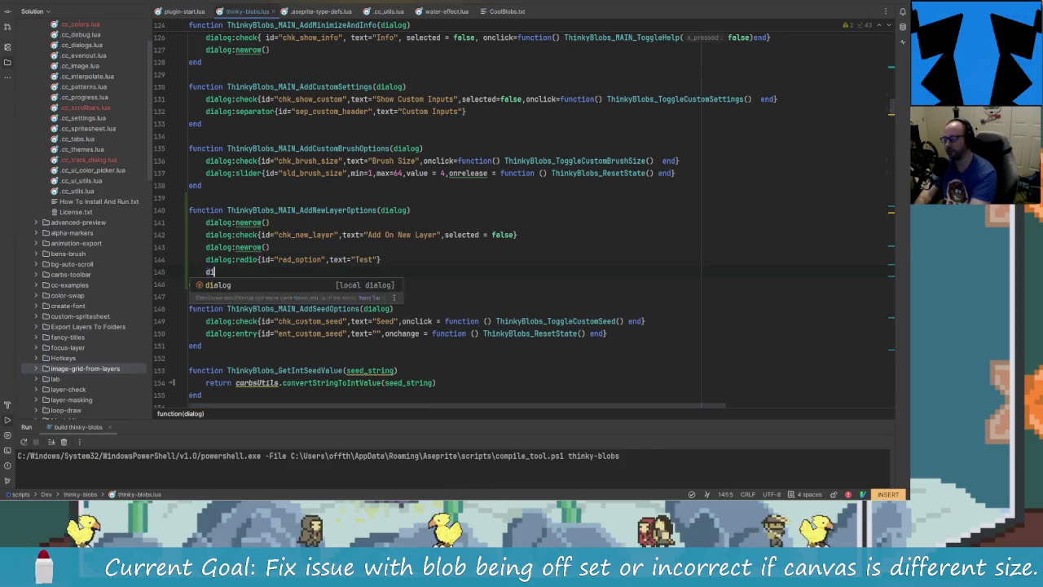
{"action": "type", "text": "alog:raid"}
{"action": "key", "text": "BackSpace"}
{"action": "key", "text": "BackSpace"}
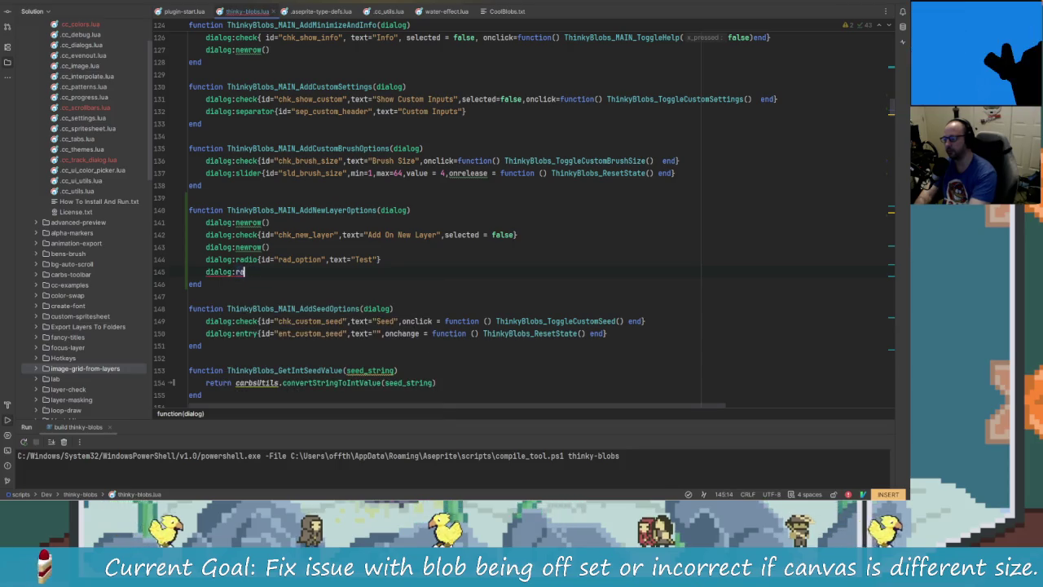
{"action": "type", "text": "dio"}
Duplicate the Test radio line as Test2 with id rad_option2, and confirm the extension install
{"action": "key", "text": "Escape"}
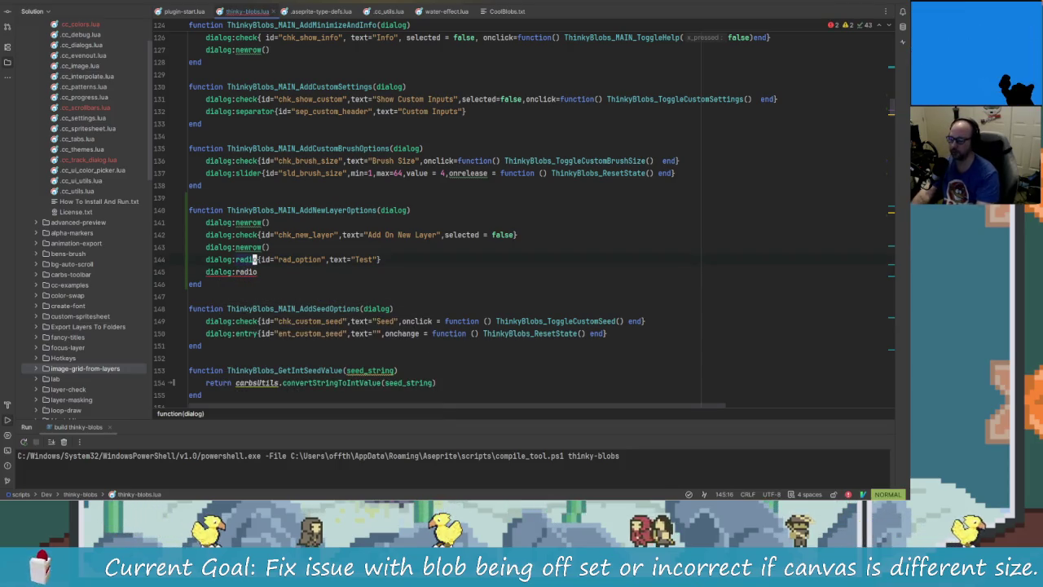
{"action": "key", "text": "y"}
{"action": "key", "text": "y"}
{"action": "key", "text": "p"}
{"action": "key", "text": "j"}
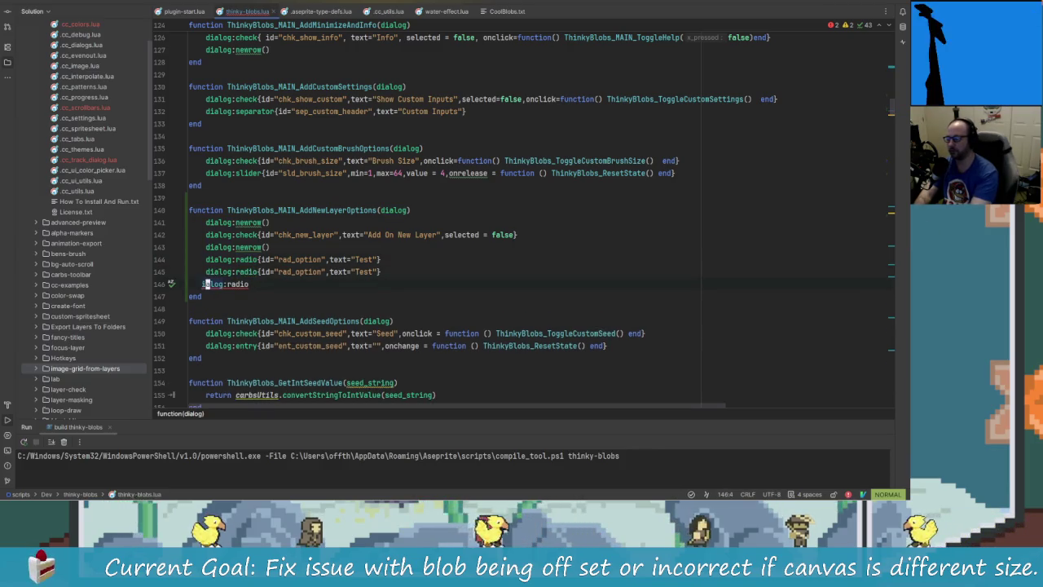
{"action": "key", "text": "x"}
{"action": "key", "text": "x"}
{"action": "key", "text": "x"}
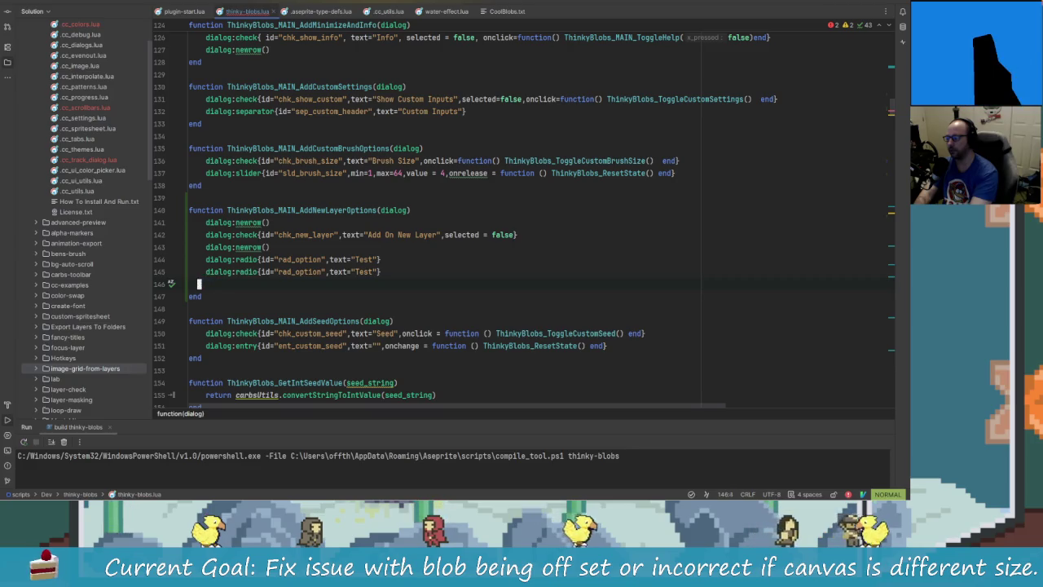
{"action": "key", "text": "d"}
{"action": "key", "text": "d"}
{"action": "type", "text": "k$i2"}
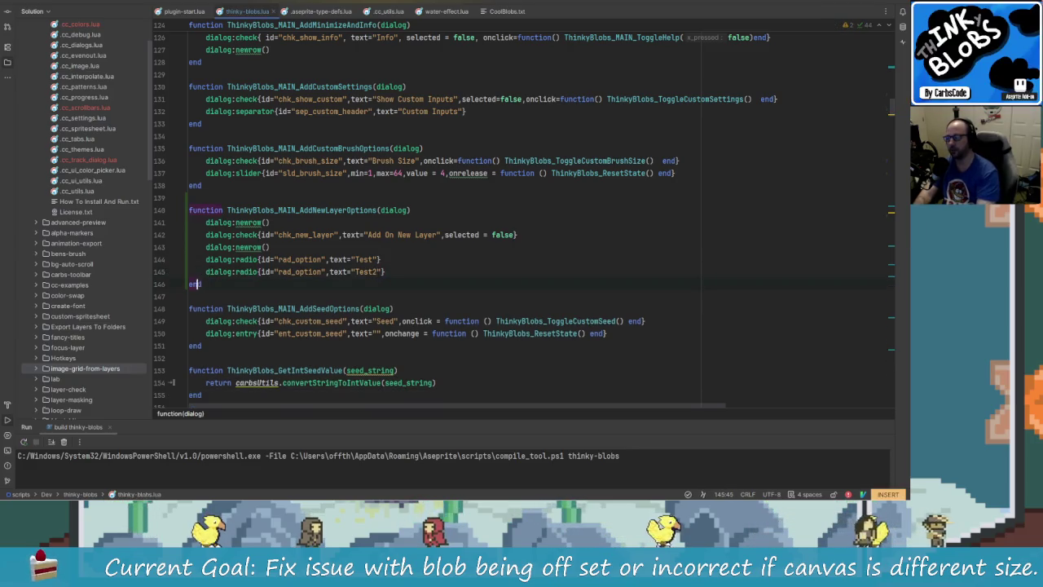
{"action": "left_click", "coordinate": [323, 271]}
{"action": "type", "text": "2"}
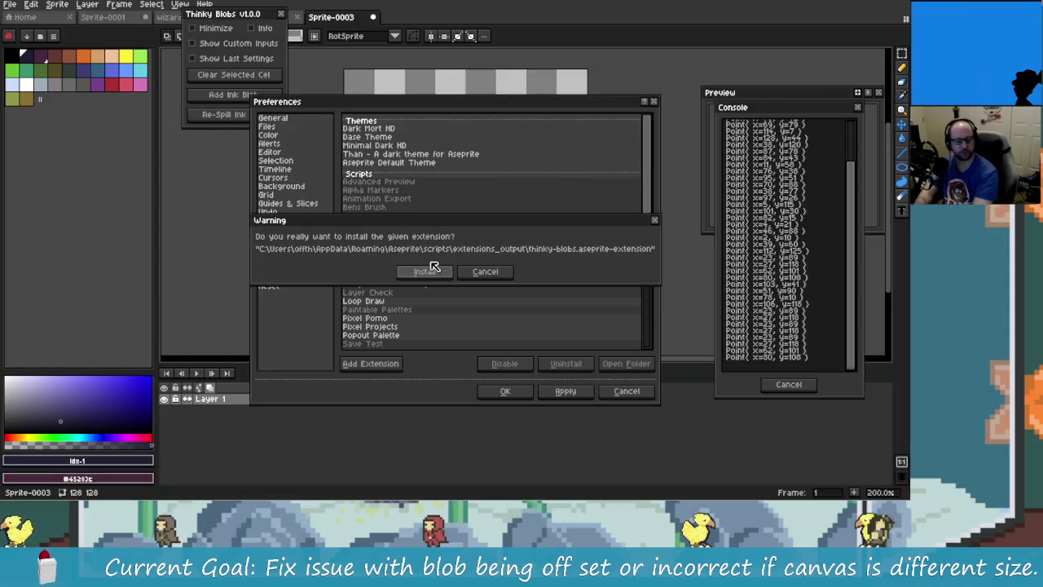
{"action": "left_click", "coordinate": [426, 271]}
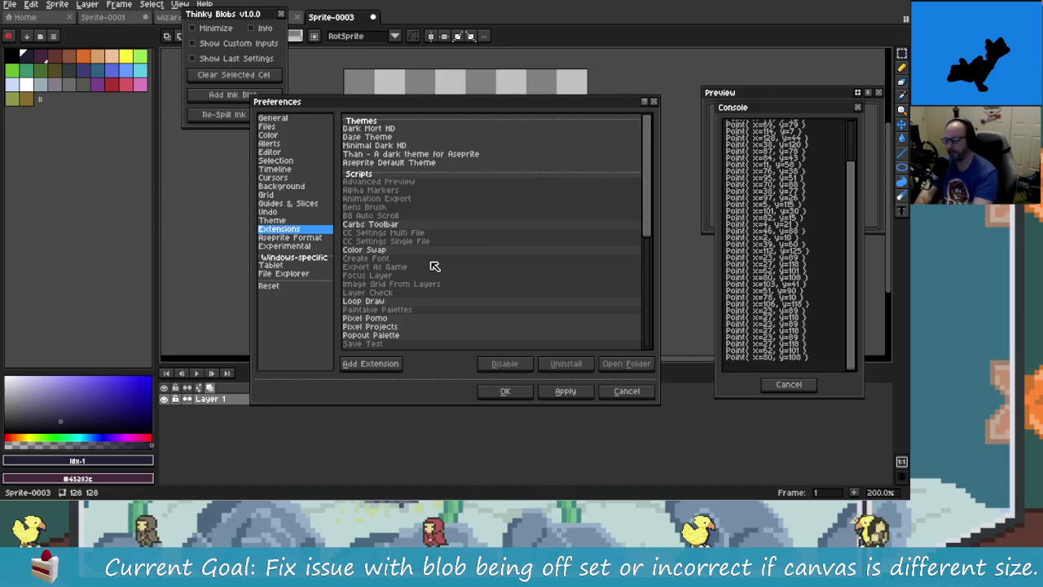
Close Preferences, reposition the Thinky Blobs dialog, and switch between the Test and Test2 radios
{"action": "left_click", "coordinate": [525, 394]}
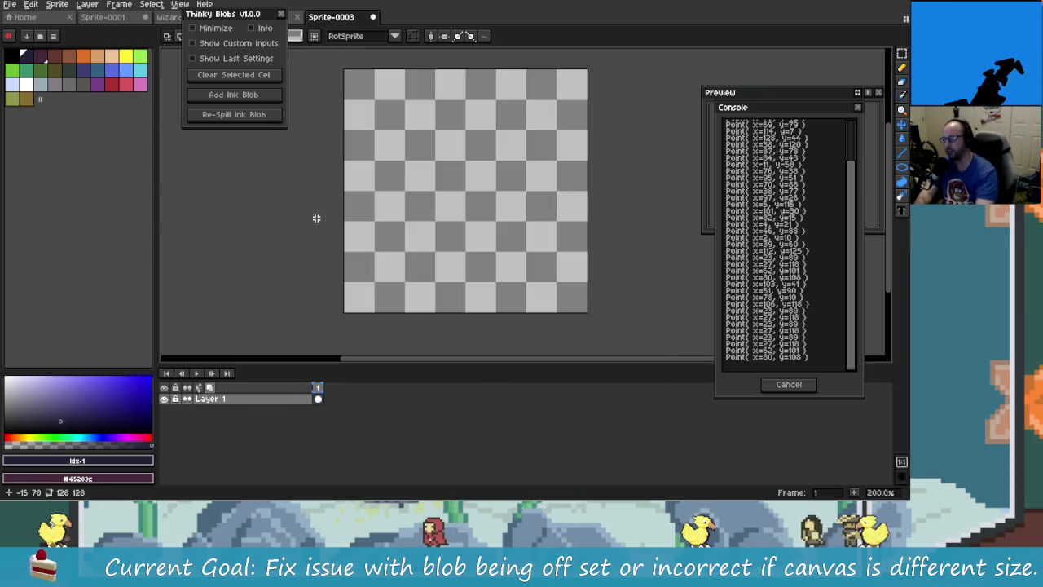
{"action": "left_click_drag", "start_coordinate": [264, 16], "coordinate": [249, 59]}
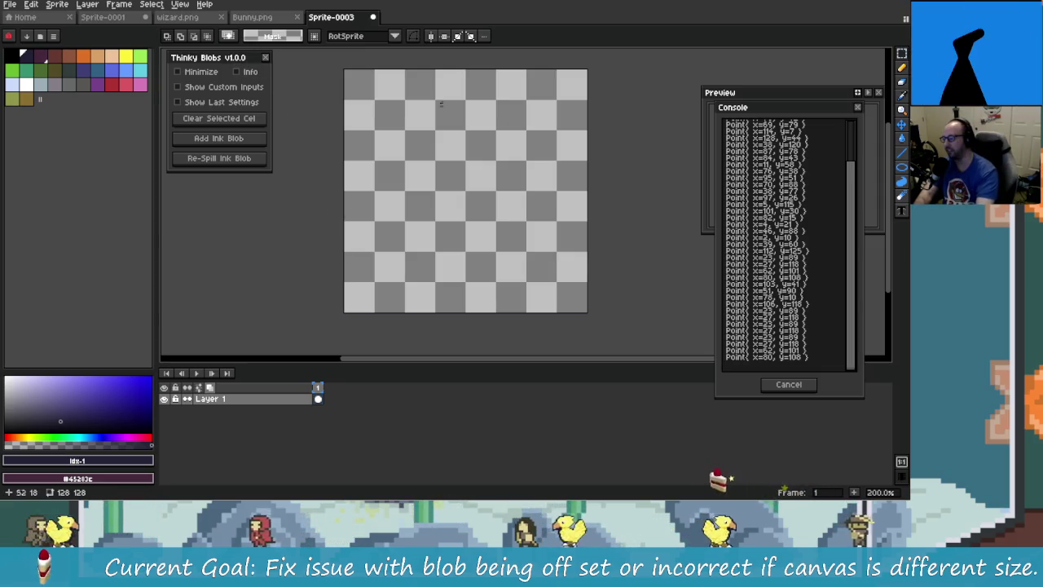
{"action": "left_click_drag", "start_coordinate": [724, 99], "coordinate": [772, 120]}
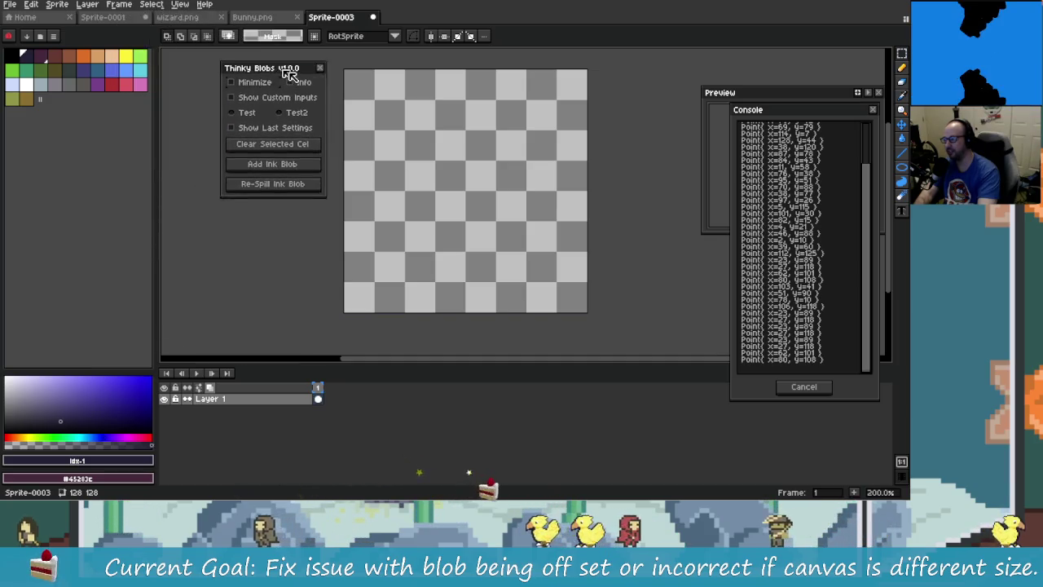
{"action": "left_click", "coordinate": [260, 119]}
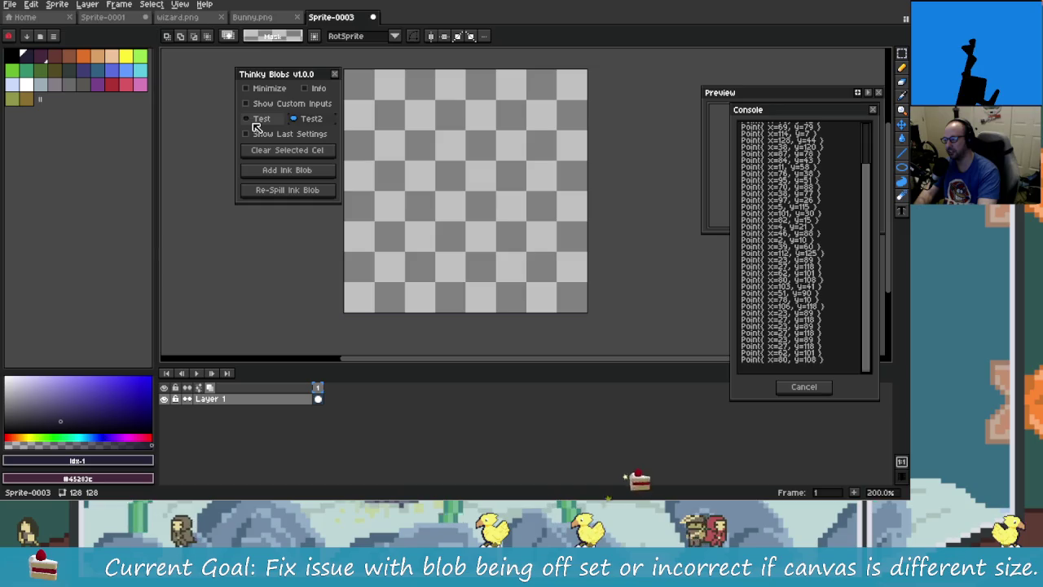
{"action": "left_click", "coordinate": [295, 119]}
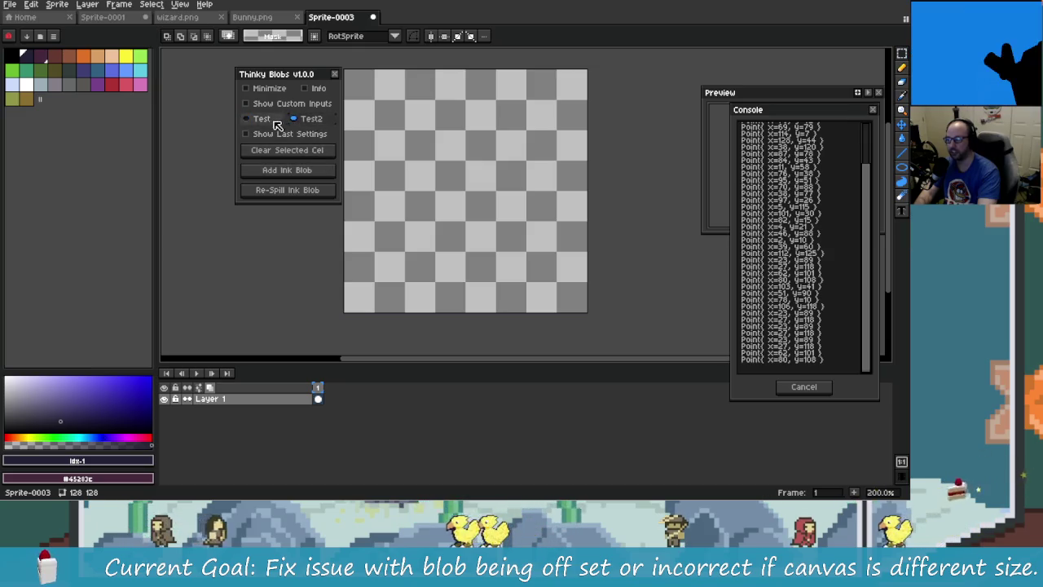
{"action": "left_click", "coordinate": [276, 121]}
{"action": "left_click", "coordinate": [264, 120]}
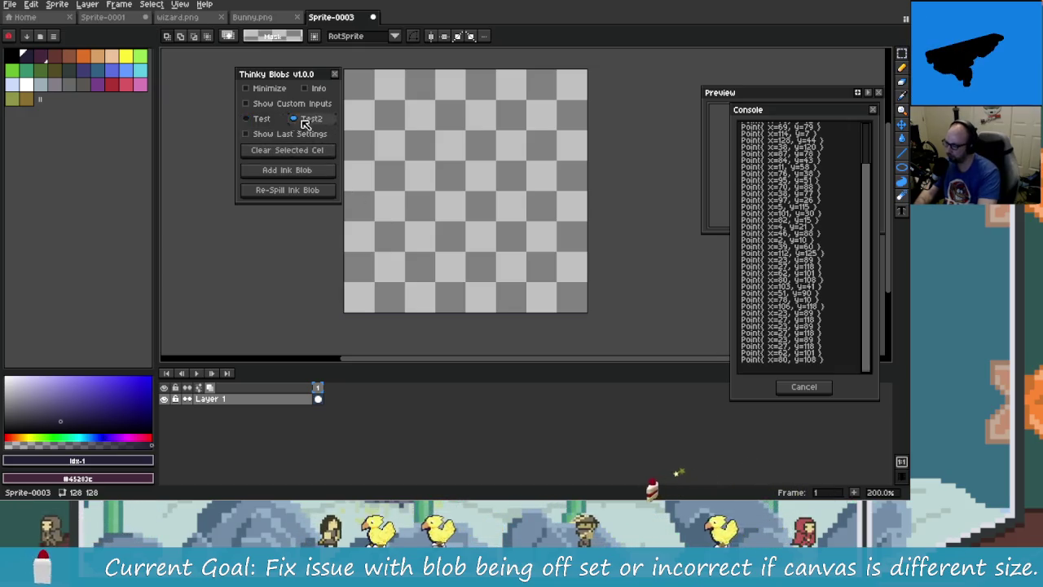
{"action": "key", "text": "alt+Tab"}
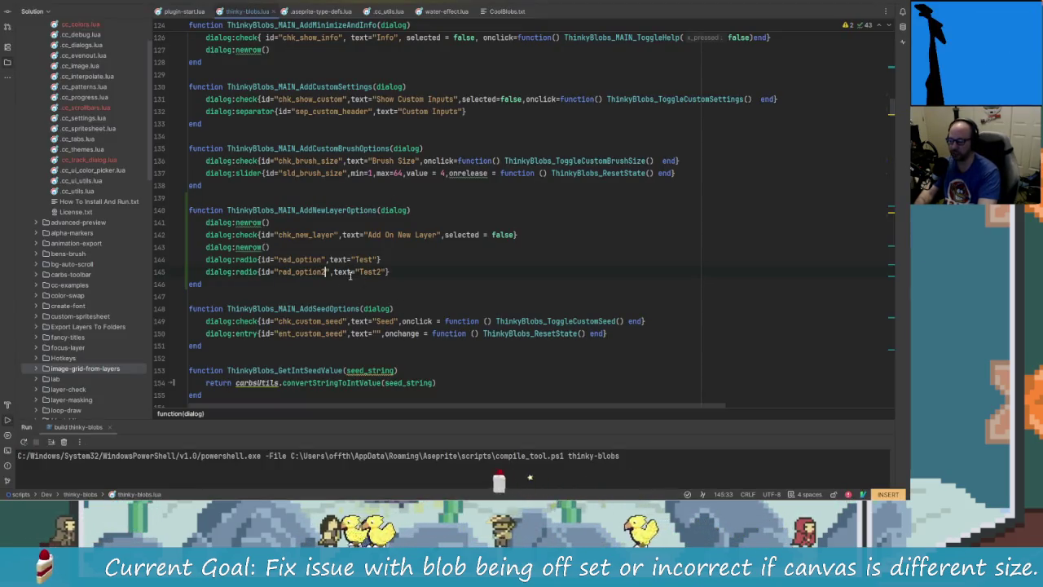
Relabel the two radio options from Test and Test2 to "New Layer" and "New Frame"
{"action": "left_click", "coordinate": [371, 260]}
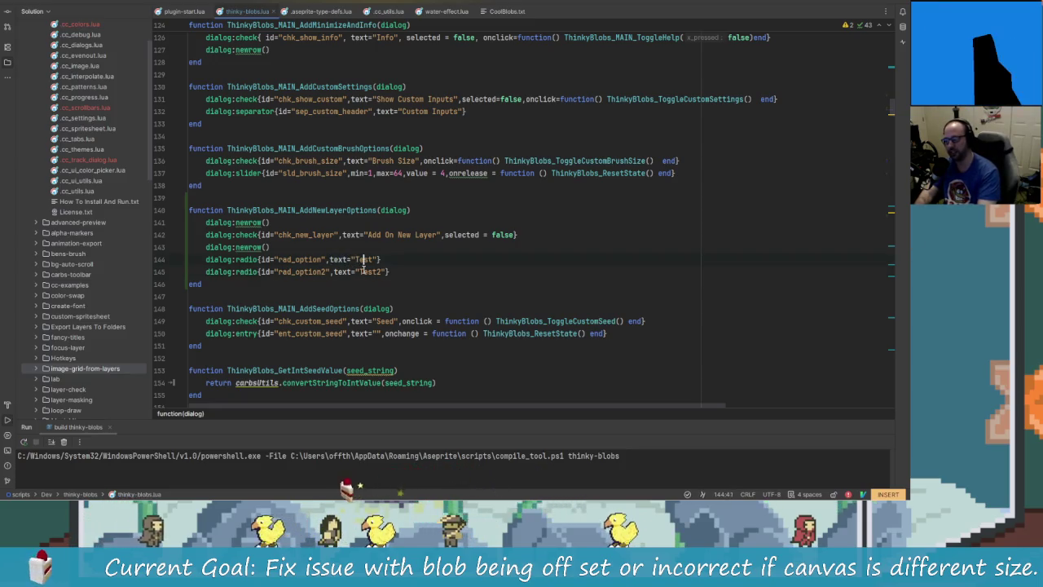
{"action": "key", "text": "BackSpace"}
{"action": "key", "text": "BackSpace"}
{"action": "key", "text": "BackSpace"}
{"action": "type", "text": "New"}
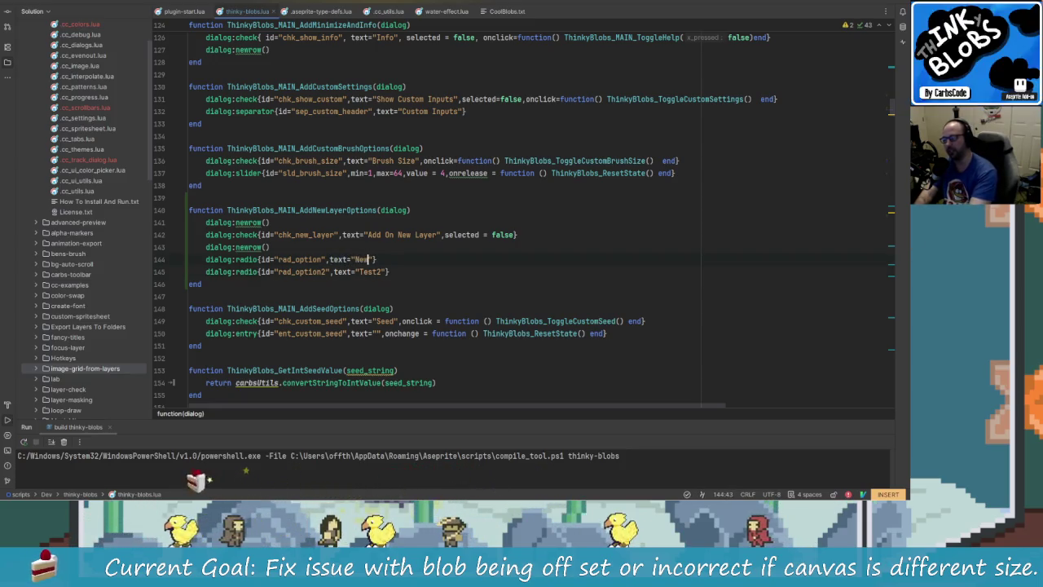
{"action": "key", "text": "BackSpace"}
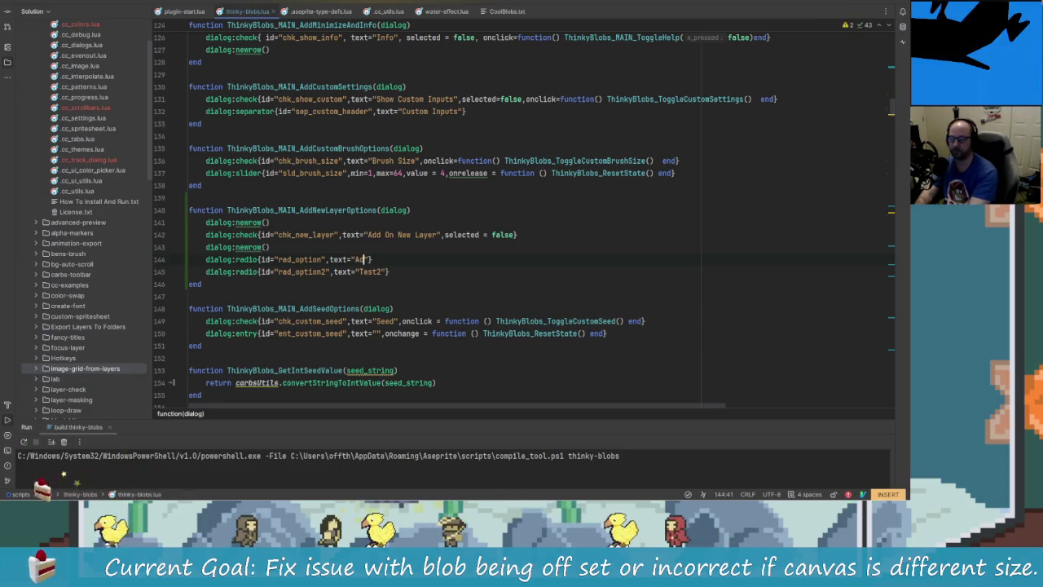
{"action": "type", "text": "ew Layer"}
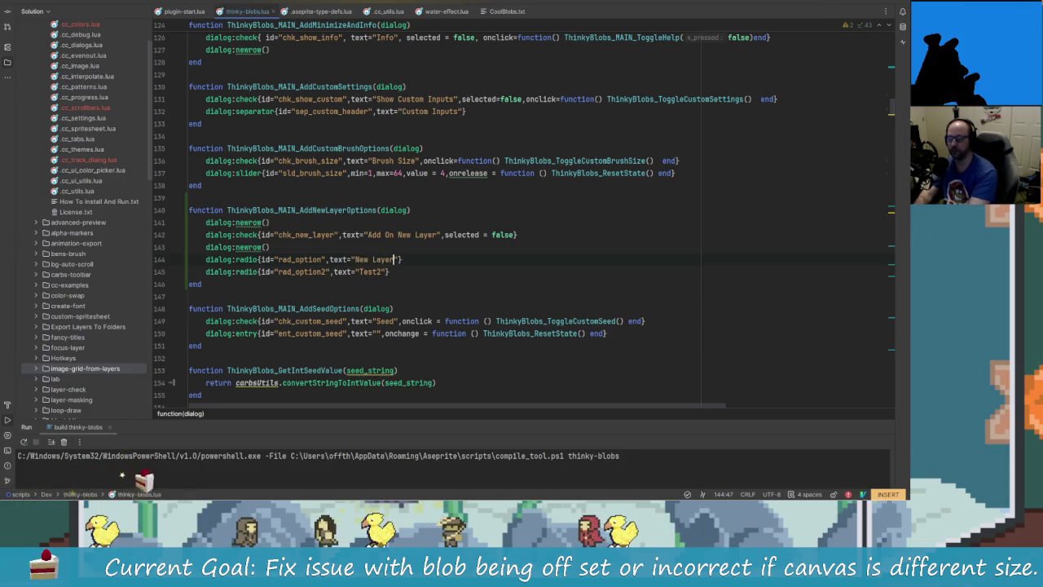
{"action": "key", "text": "Down"}
{"action": "key", "text": "Left"}
{"action": "key", "text": "Left"}
{"action": "key", "text": "Left"}
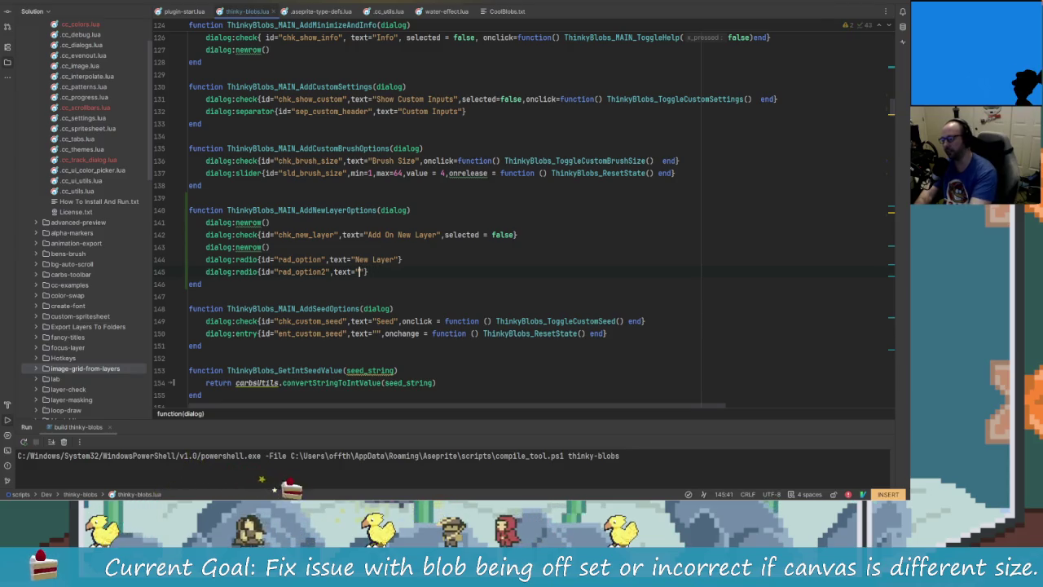
{"action": "type", "text": "New Frame"}
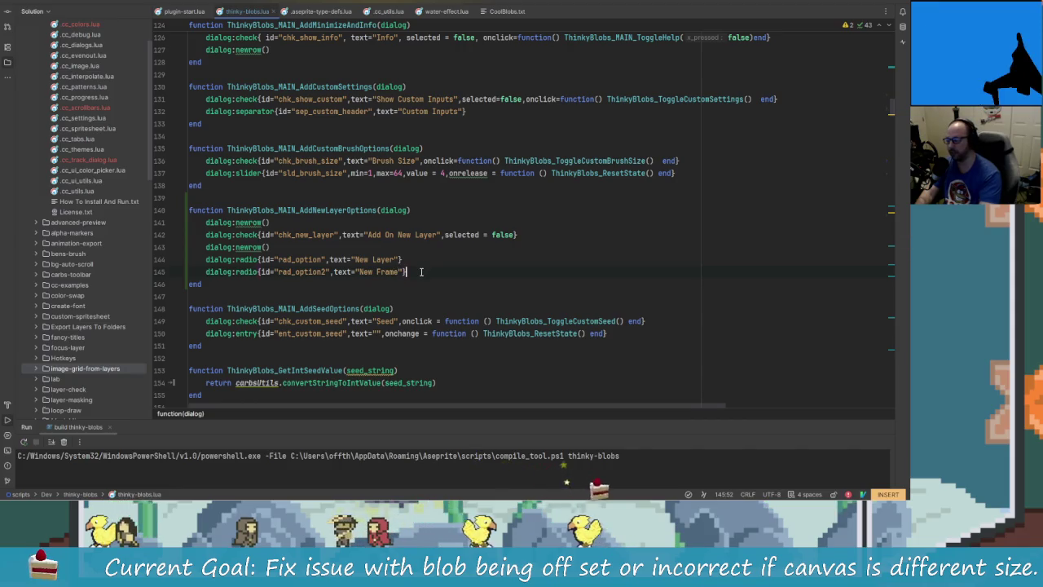
{"action": "key", "text": "alt+Tab"}
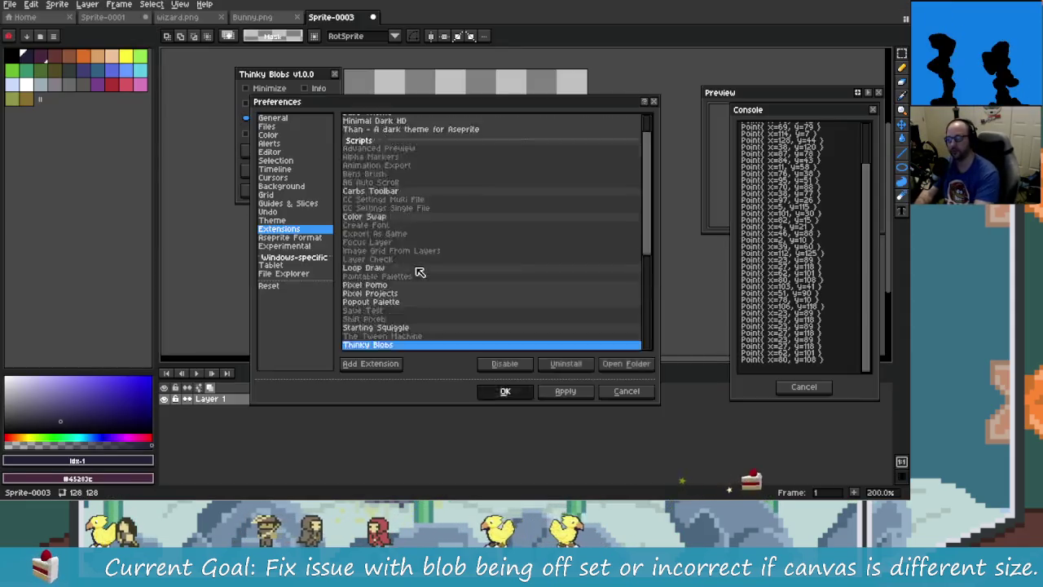
Reload the extension and test the New Layer and New Frame radios, ending on New Layer
{"action": "left_click", "coordinate": [334, 74]}
{"action": "key", "text": "ctrl+shift+x"}
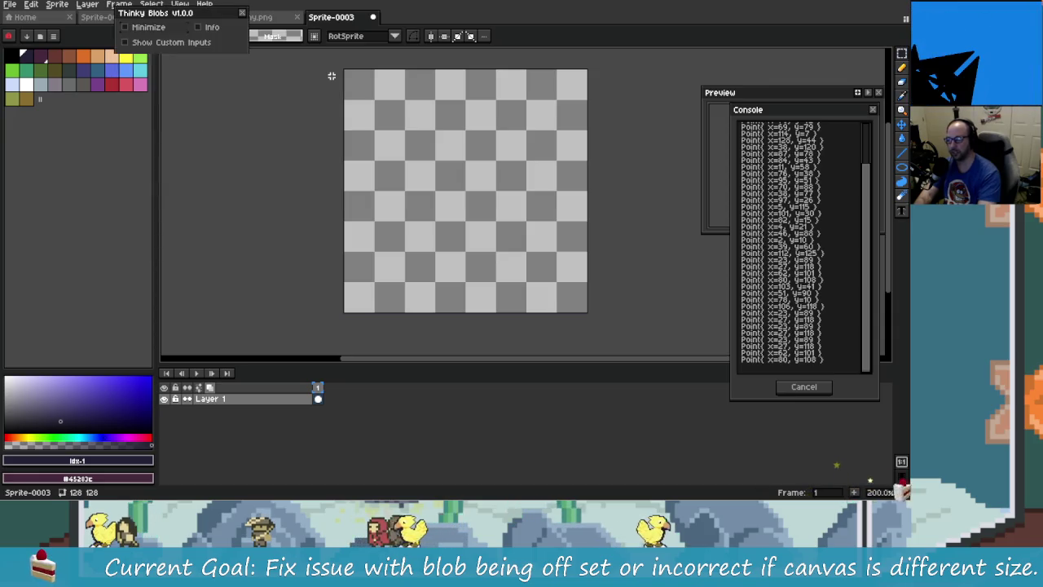
{"action": "left_click_drag", "start_coordinate": [167, 13], "coordinate": [217, 73]}
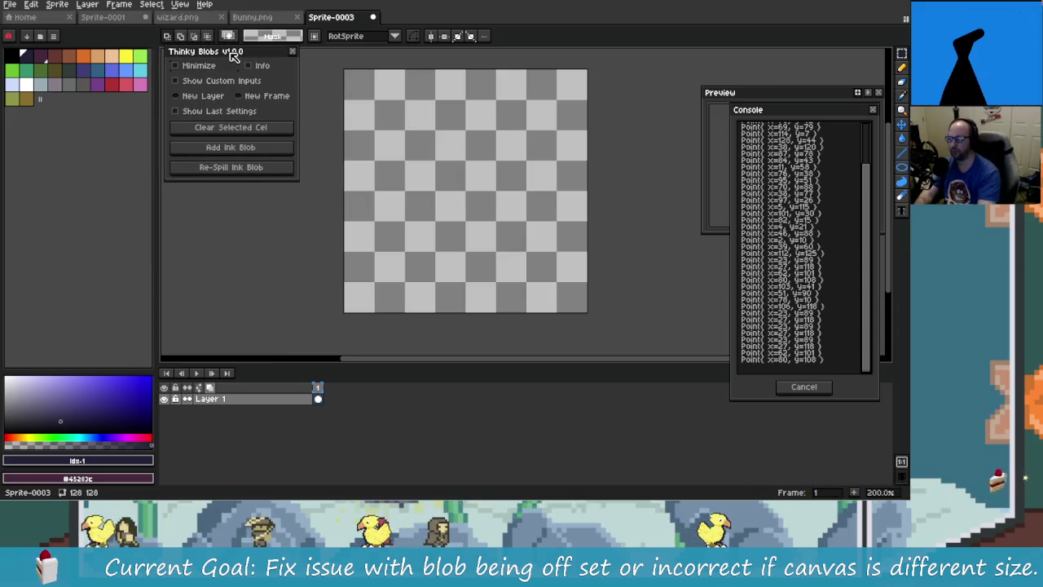
{"action": "left_click", "coordinate": [202, 117]}
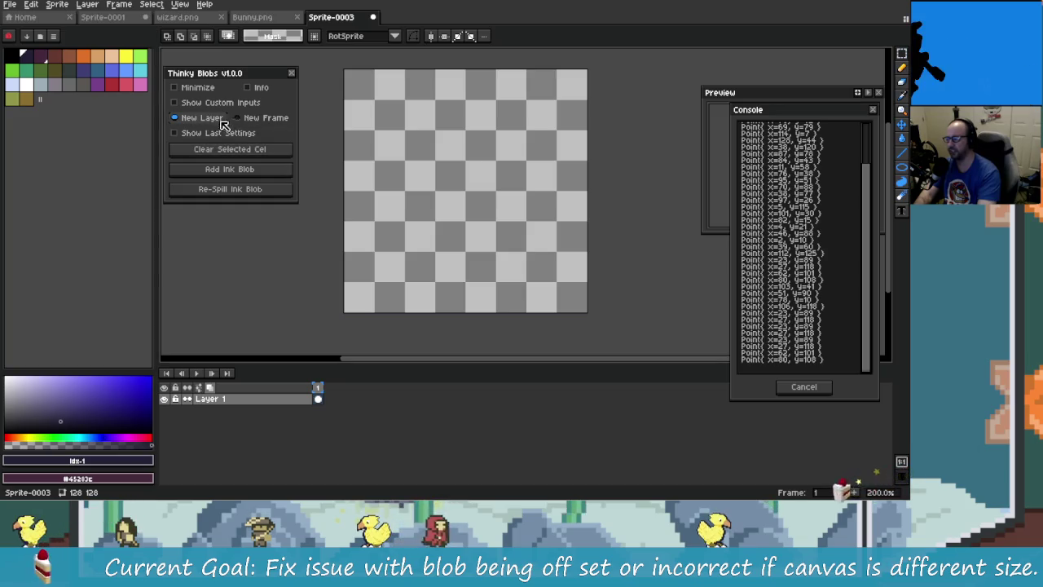
{"action": "left_click", "coordinate": [247, 120]}
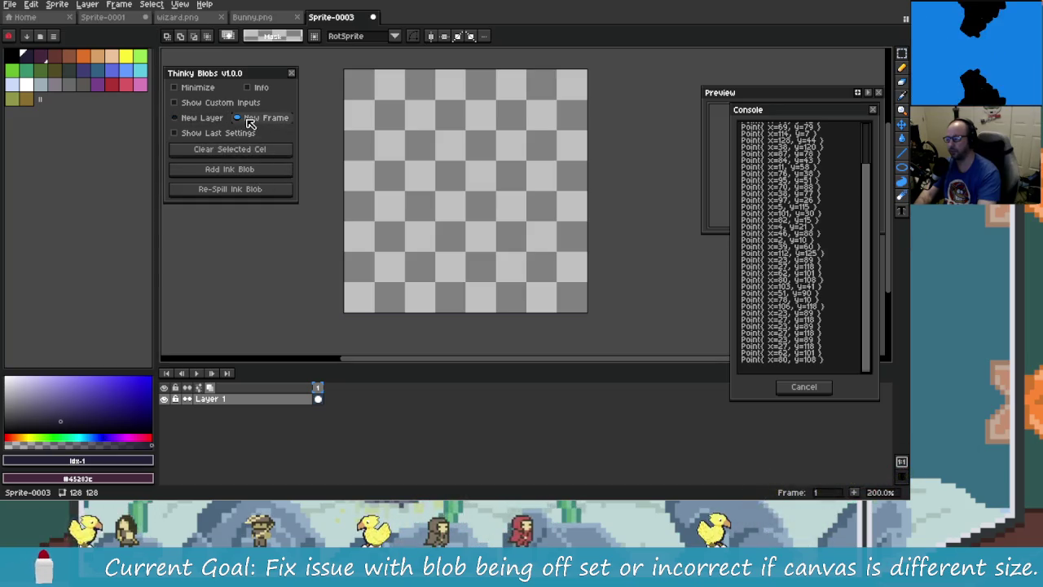
{"action": "left_click", "coordinate": [222, 121]}
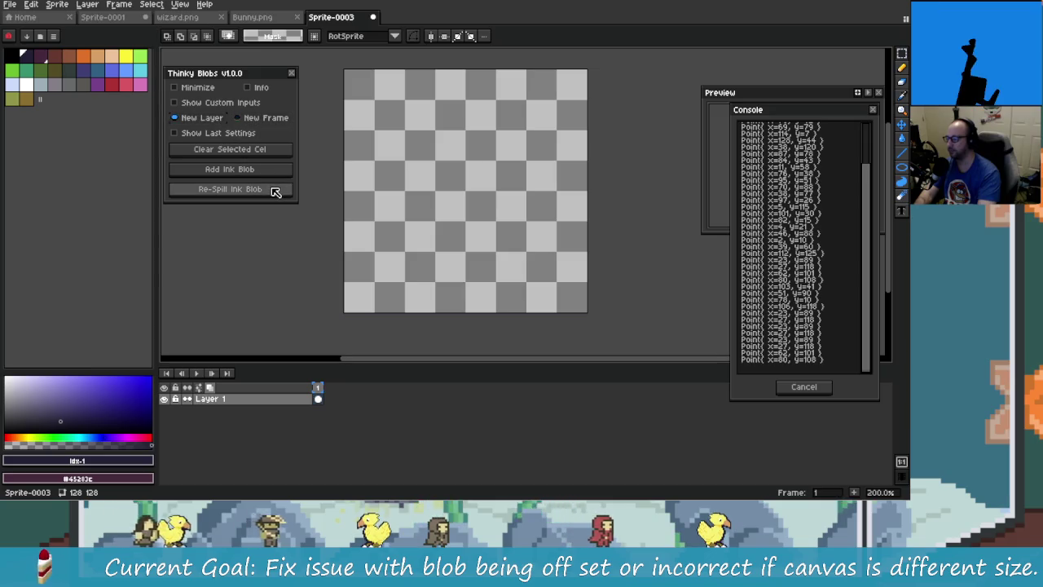
{"action": "key", "text": "alt+Tab"}
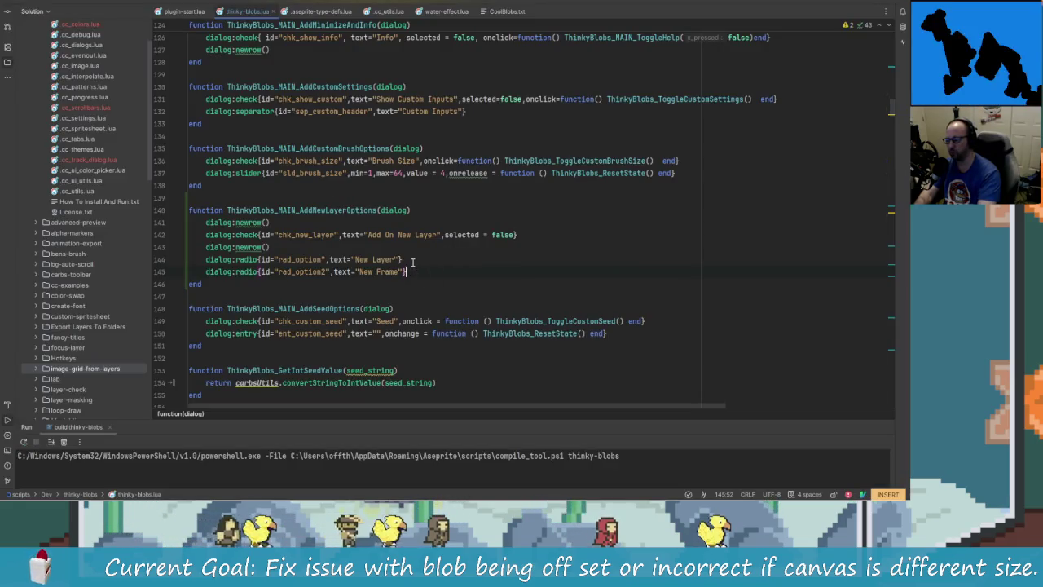
Duplicate the New Layer radio line above itself in vim mode
{"action": "left_click", "coordinate": [412, 261]}
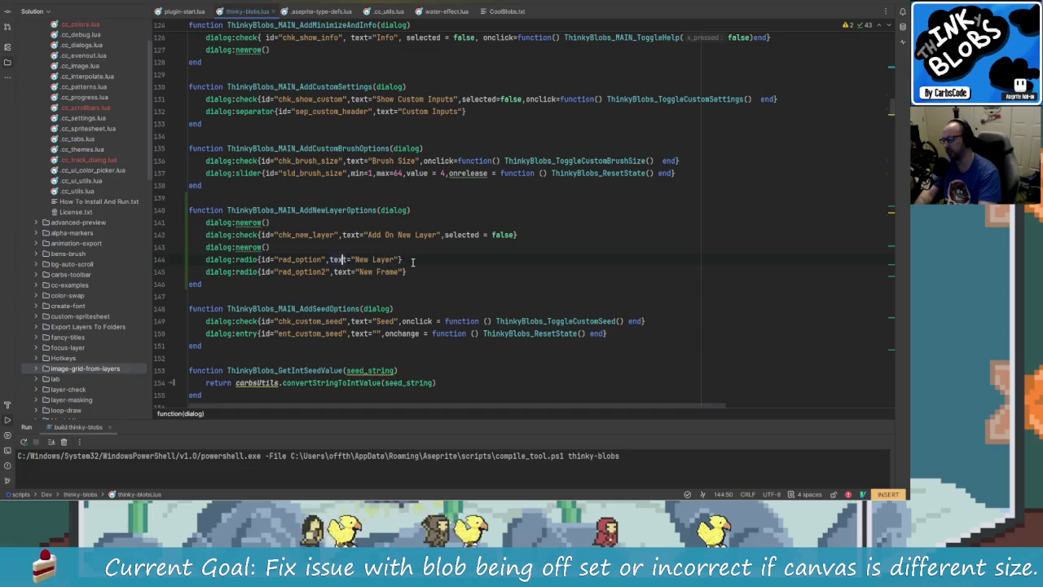
{"action": "key", "text": "Escape"}
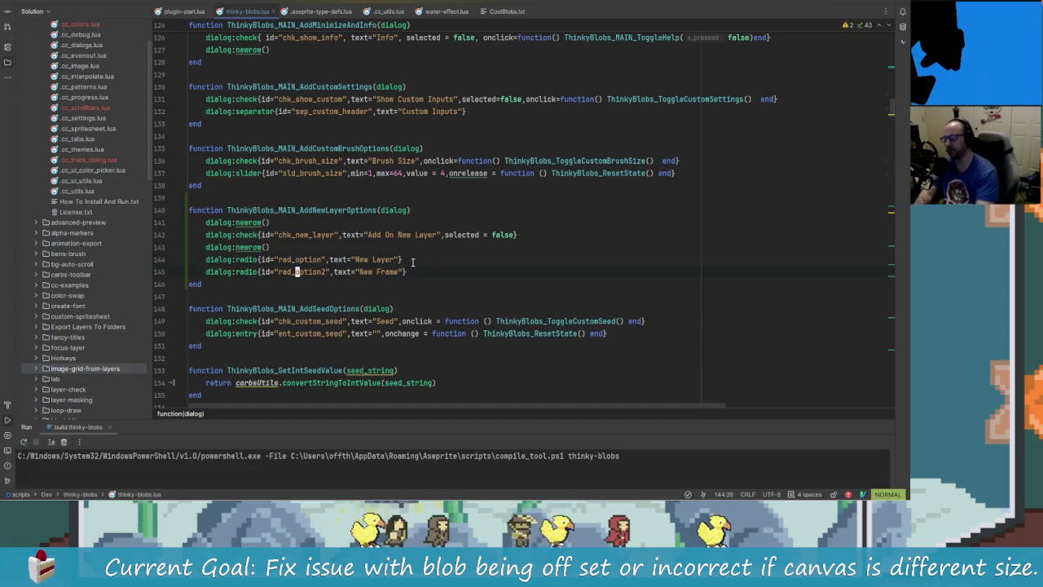
{"action": "key", "text": "k"}
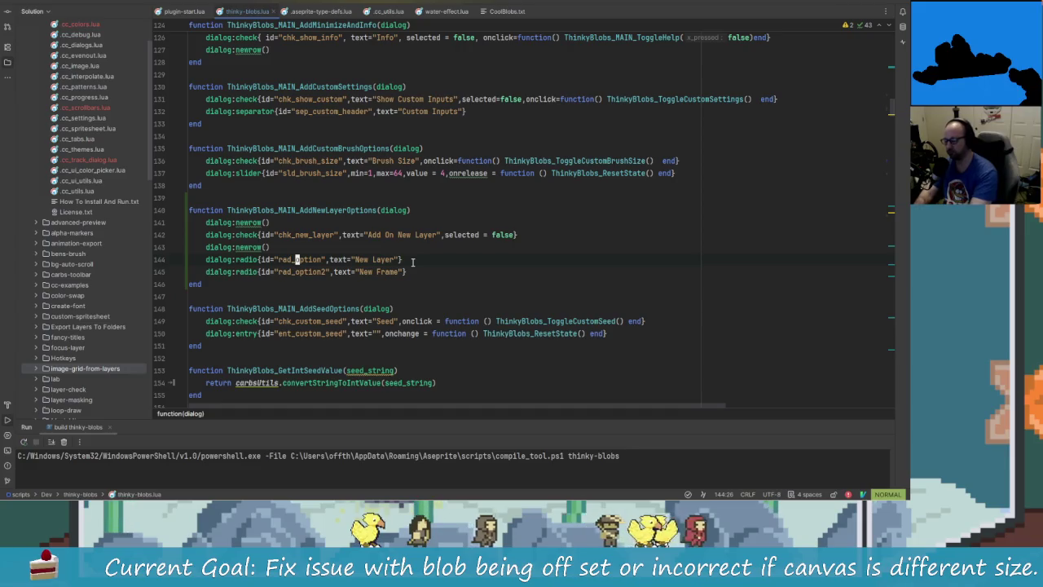
{"action": "key", "text": "y"}
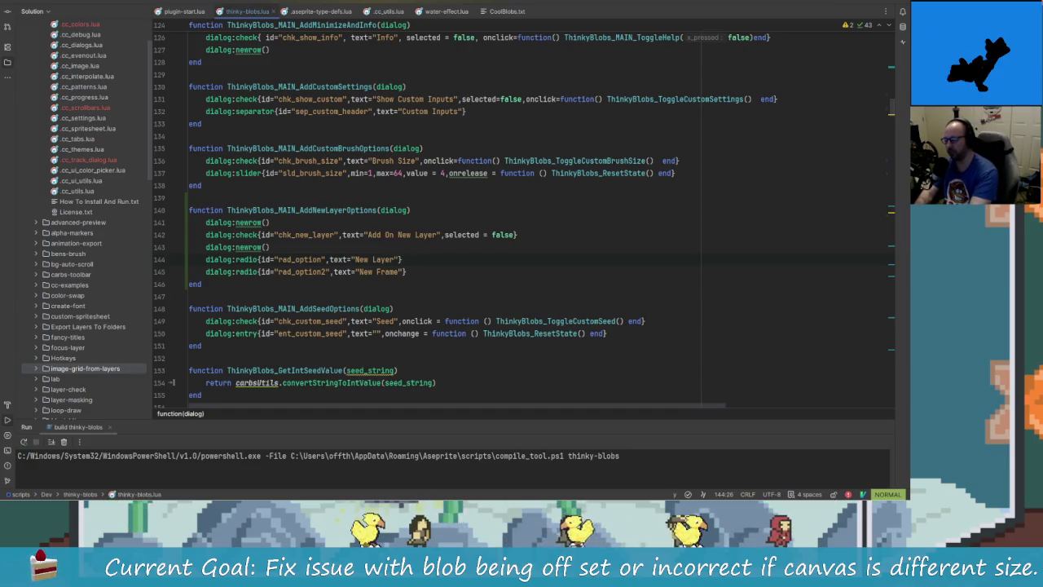
{"action": "key", "text": "y"}
{"action": "key", "text": "shift+p"}
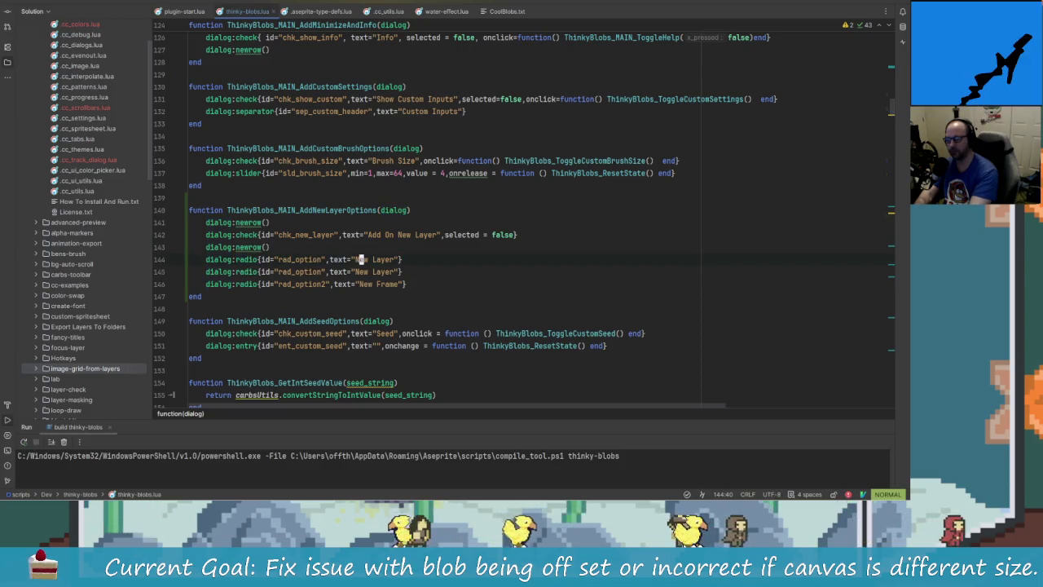
Label the duplicated radio "Current Cel" and rebuild, accepting the extension update
{"action": "key", "text": "c"}
{"action": "key", "text": "i"}
{"action": "key", "text": "quotedbl"}
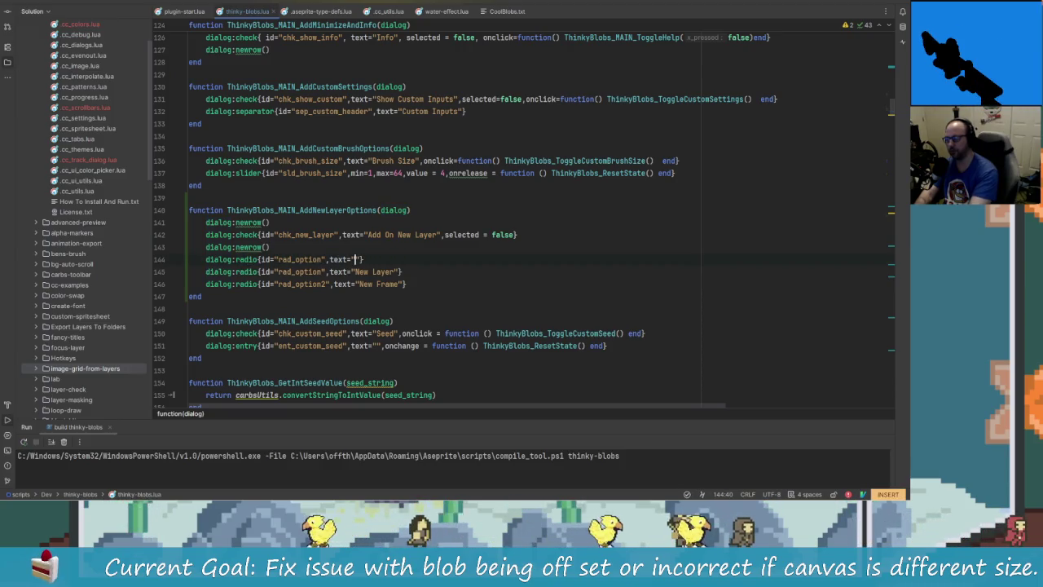
{"action": "type", "text": "None"}
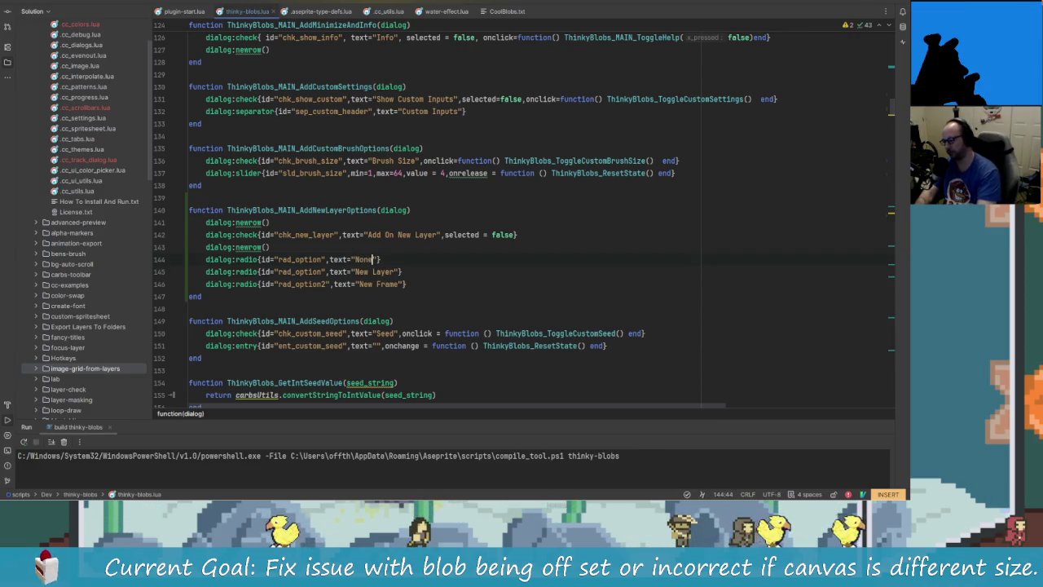
{"action": "key", "text": "BackSpace"}
{"action": "key", "text": "BackSpace"}
{"action": "key", "text": "BackSpace"}
{"action": "type", "text": "Current"}
{"action": "key", "text": "BackSpace"}
{"action": "key", "text": "BackSpace"}
{"action": "key", "text": "BackSpace"}
{"action": "type", "text": "urrent Cel"}
{"action": "key", "text": "Down"}
{"action": "key", "text": "shift+F10"}
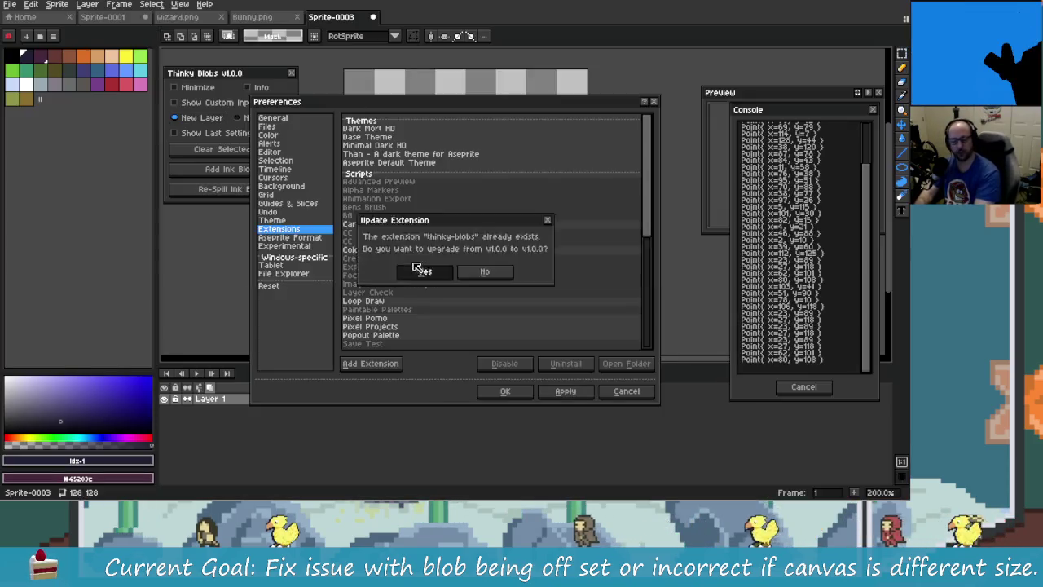
{"action": "left_click", "coordinate": [421, 270]}
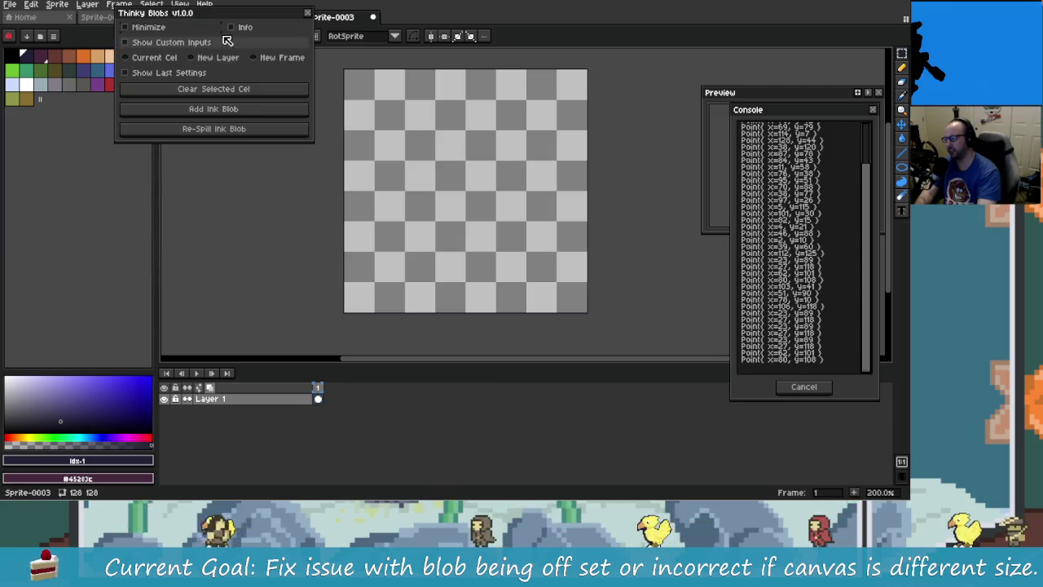
Move the Thinky Blobs dialog onto the canvas and test the Current Cel, New Layer and New Frame radios
{"action": "left_click_drag", "start_coordinate": [242, 14], "coordinate": [325, 106]}
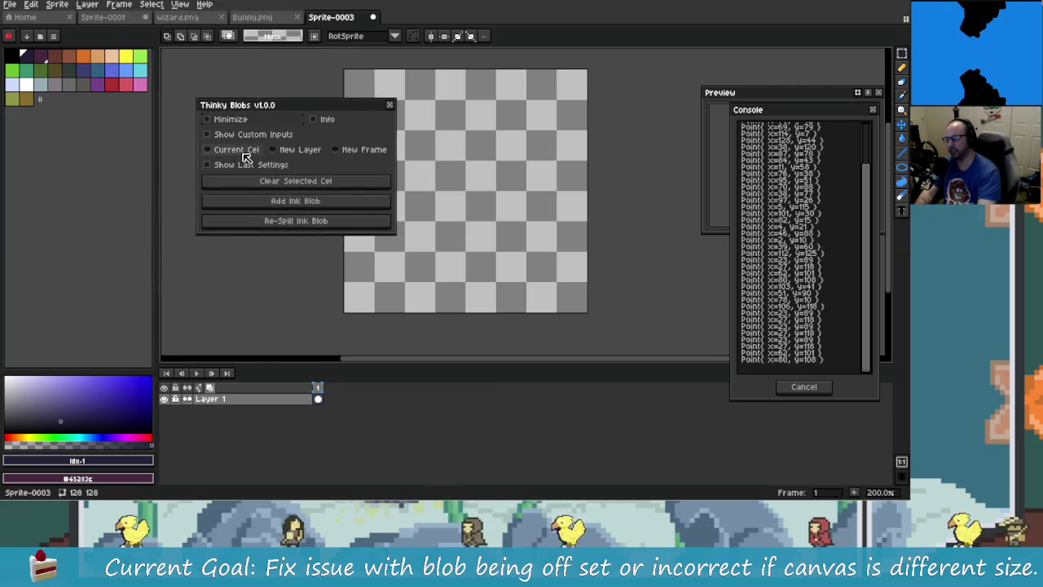
{"action": "left_click", "coordinate": [277, 149]}
{"action": "left_click", "coordinate": [371, 152]}
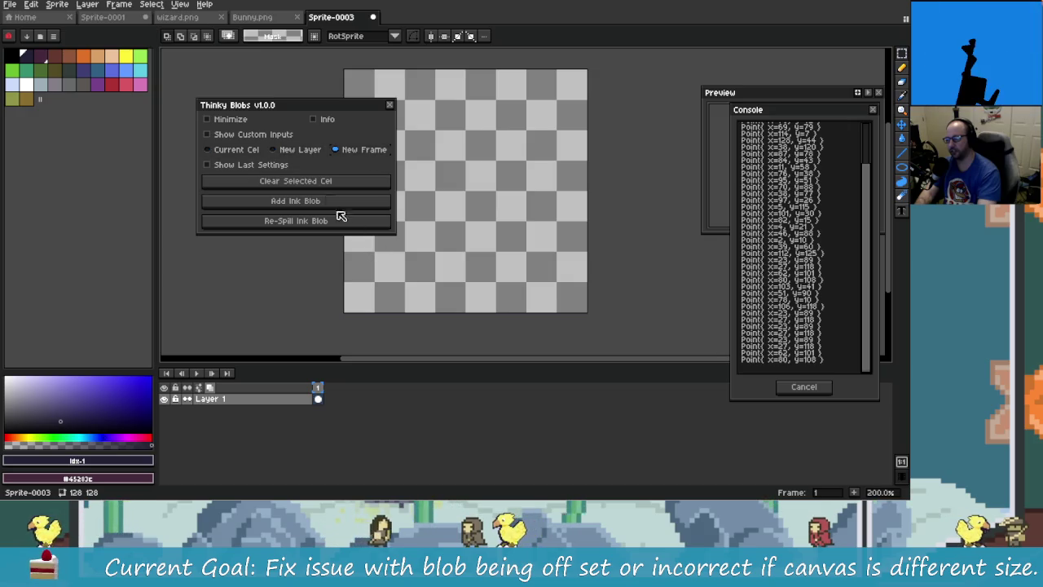
{"action": "left_click", "coordinate": [236, 151]}
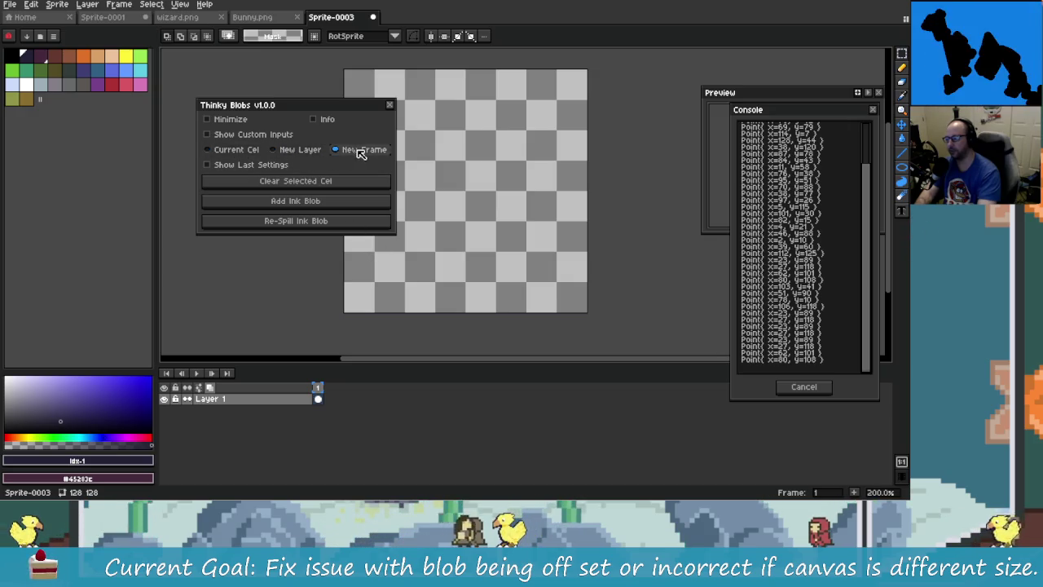
{"action": "key", "text": "alt+Tab"}
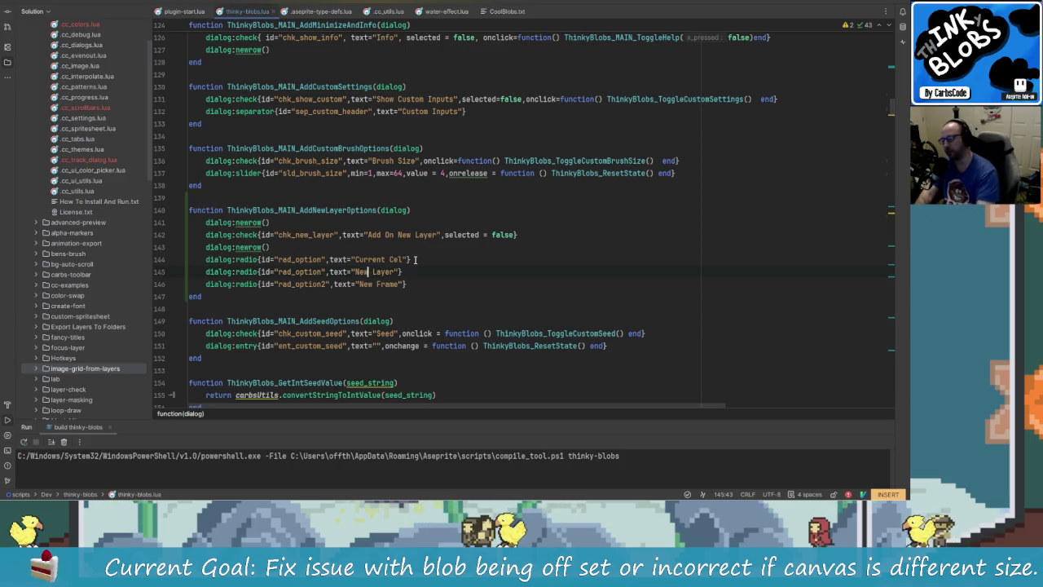
Rename the labels to "On New Layer" and "On New Frame" and rerun the build thinky-blobs script
{"action": "key", "text": "BackSpace"}
{"action": "key", "text": "BackSpace"}
{"action": "key", "text": "BackSpace"}
{"action": "type", "text": "On"}
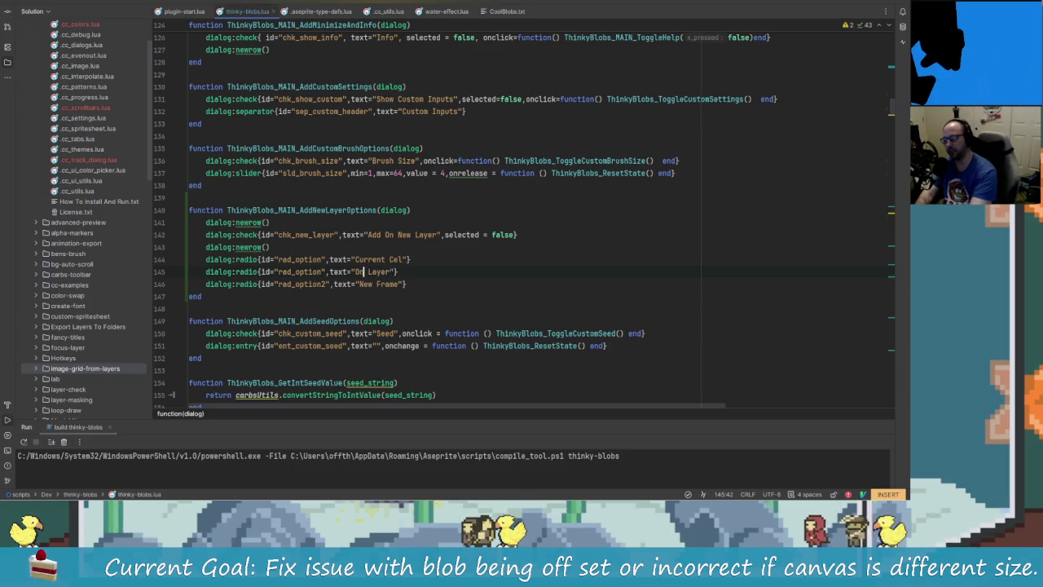
{"action": "type", "text": " New"}
{"action": "key", "text": "Down"}
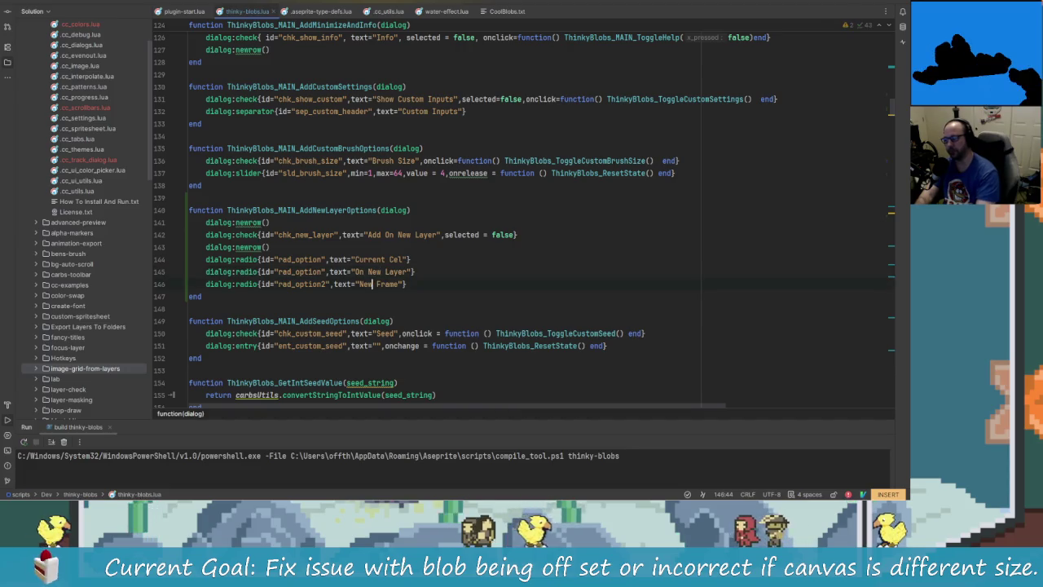
{"action": "key", "text": "BackSpace"}
{"action": "key", "text": "BackSpace"}
{"action": "key", "text": "BackSpace"}
{"action": "type", "text": "On New"}
{"action": "key", "text": "Up"}
{"action": "key", "text": "shift+F10"}
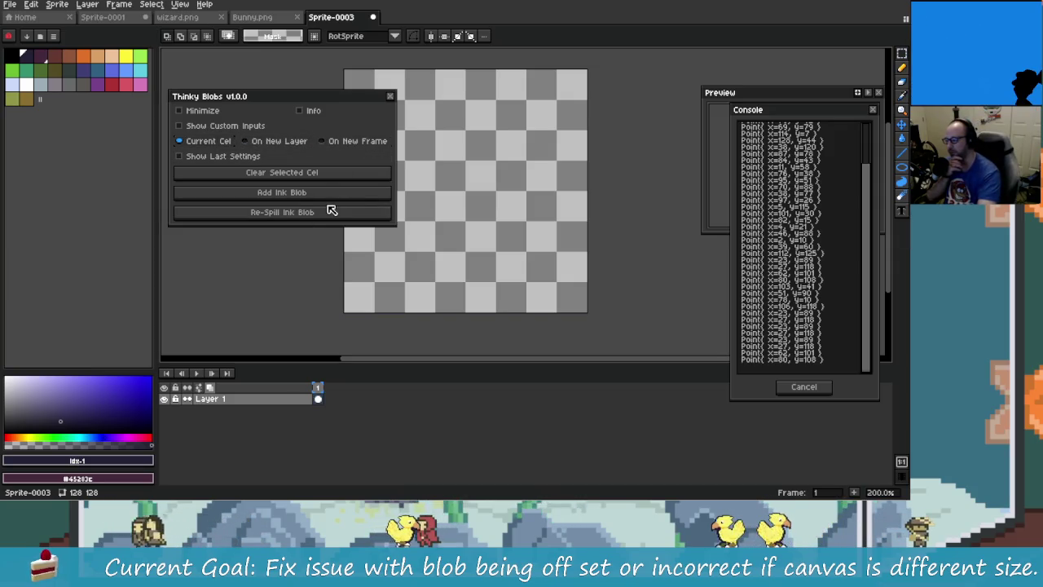
Select On New Frame in the Thinky Blobs dialog, then return to Rider
{"action": "left_click", "coordinate": [324, 142]}
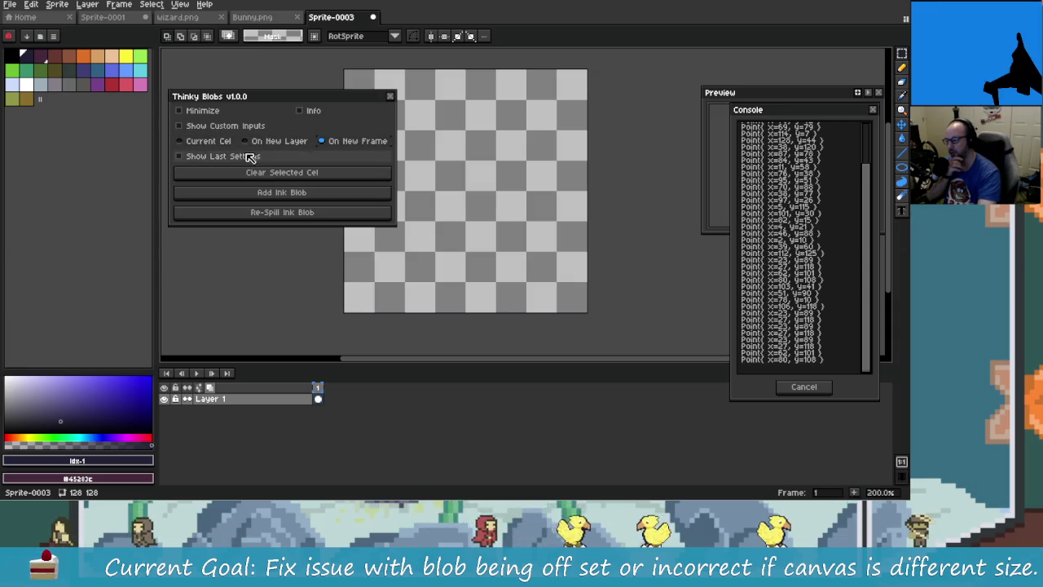
{"action": "key", "text": "alt+Tab"}
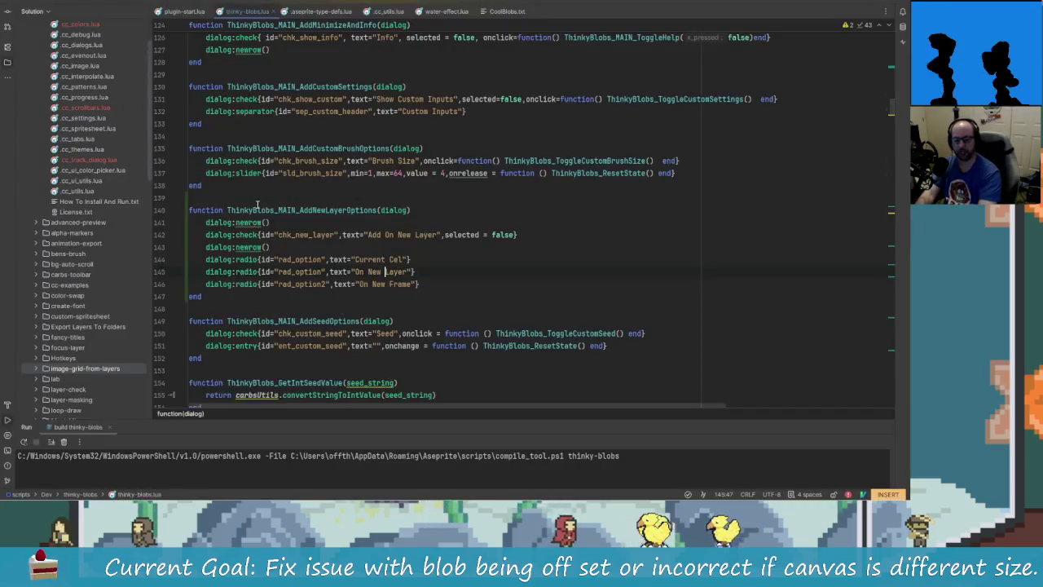
Add a dialog:label with text 'Create Blob On:' above the radio lines and rerun the build
{"action": "key", "text": "Return"}
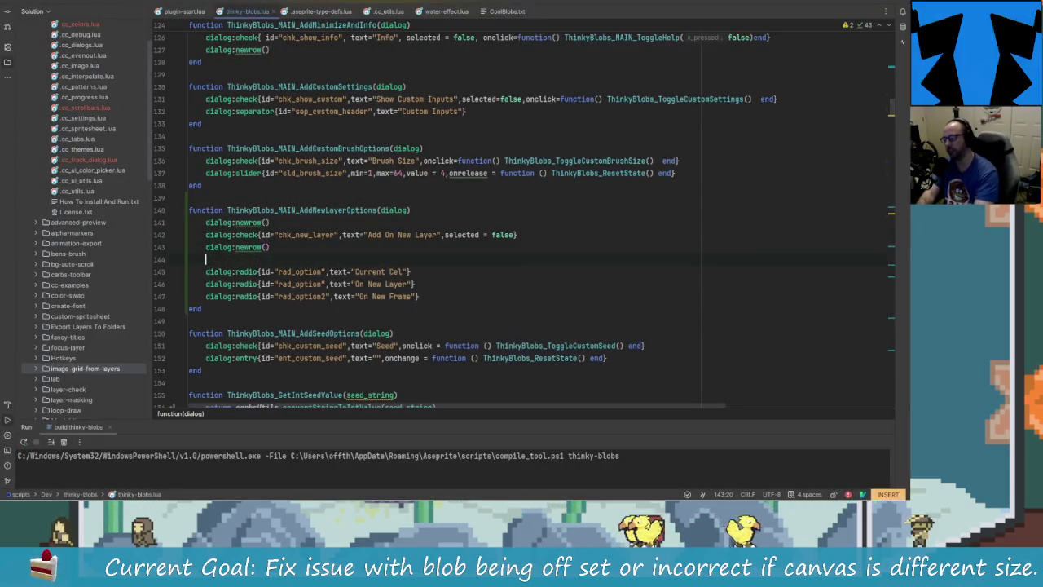
{"action": "type", "text": "dialog:"}
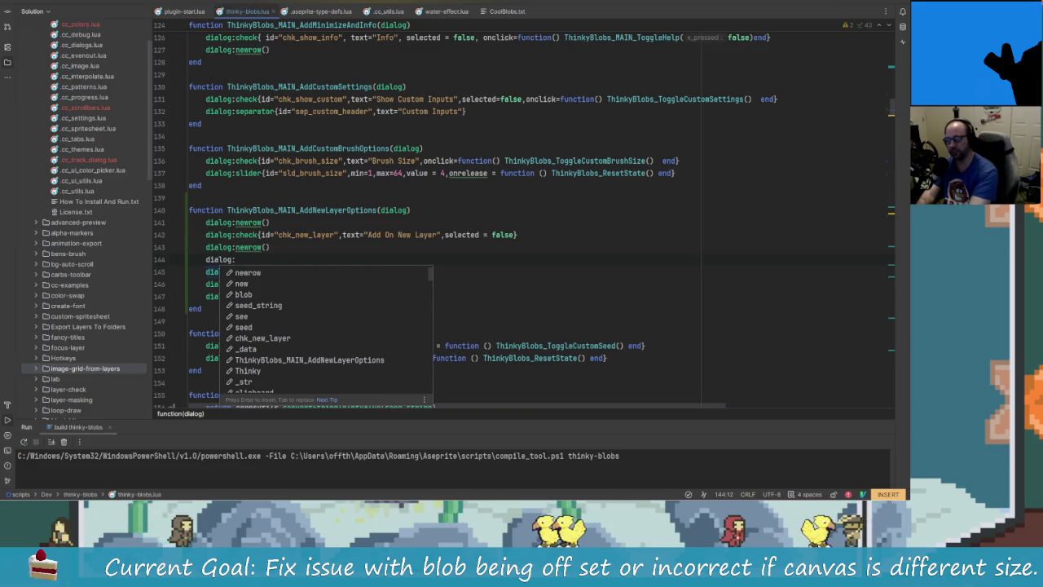
{"action": "type", "text": "label{id=\""}
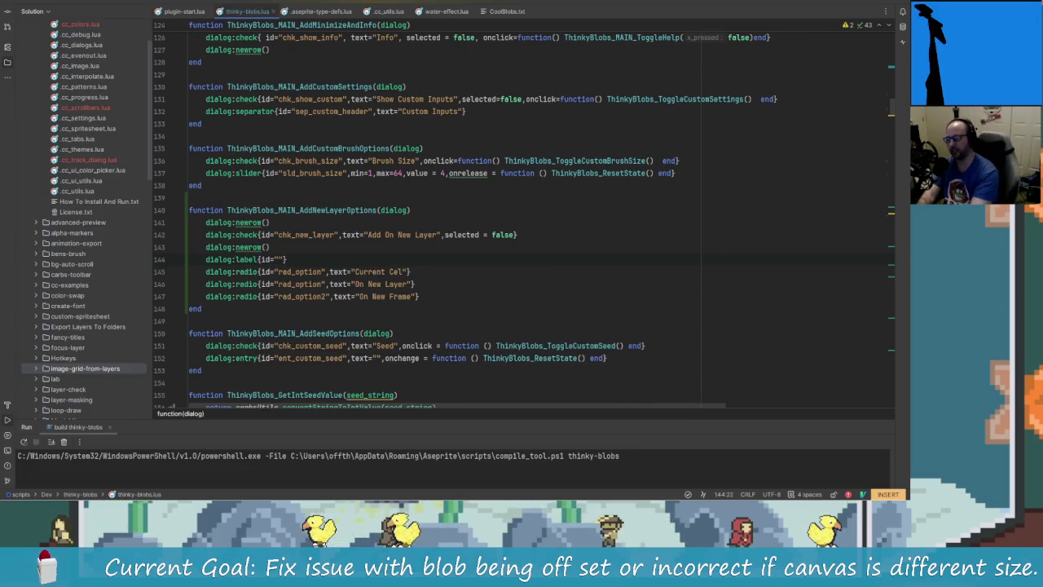
{"action": "type", "text": "options\", text="}
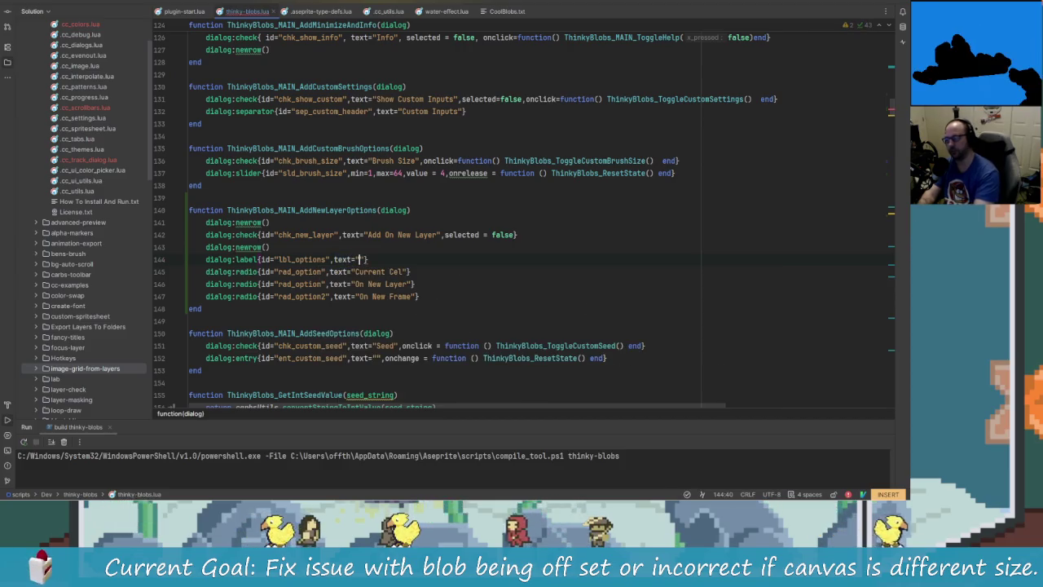
{"action": "type", "text": "\""}
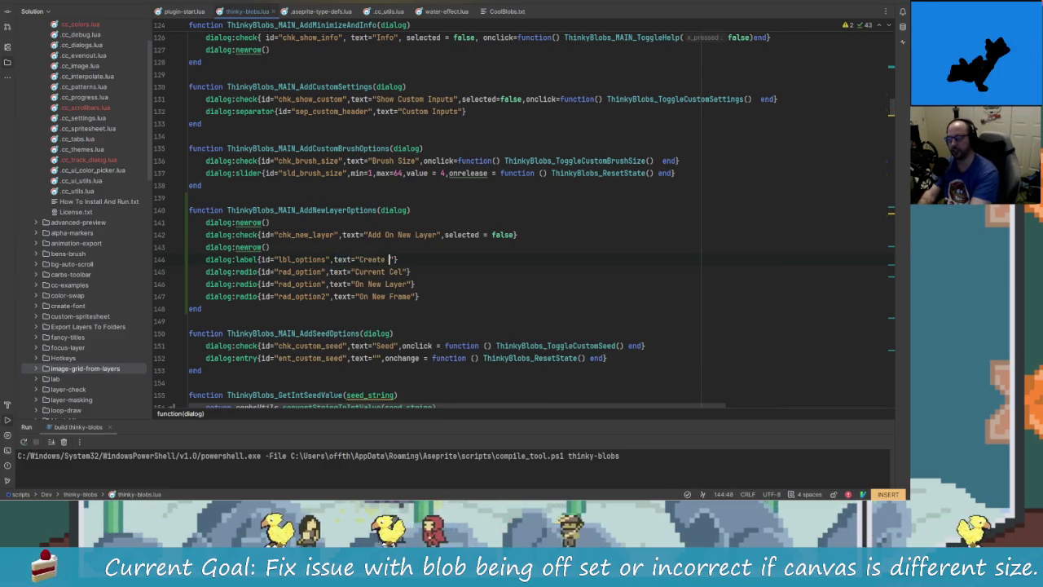
{"action": "type", "text": "Nextg"}
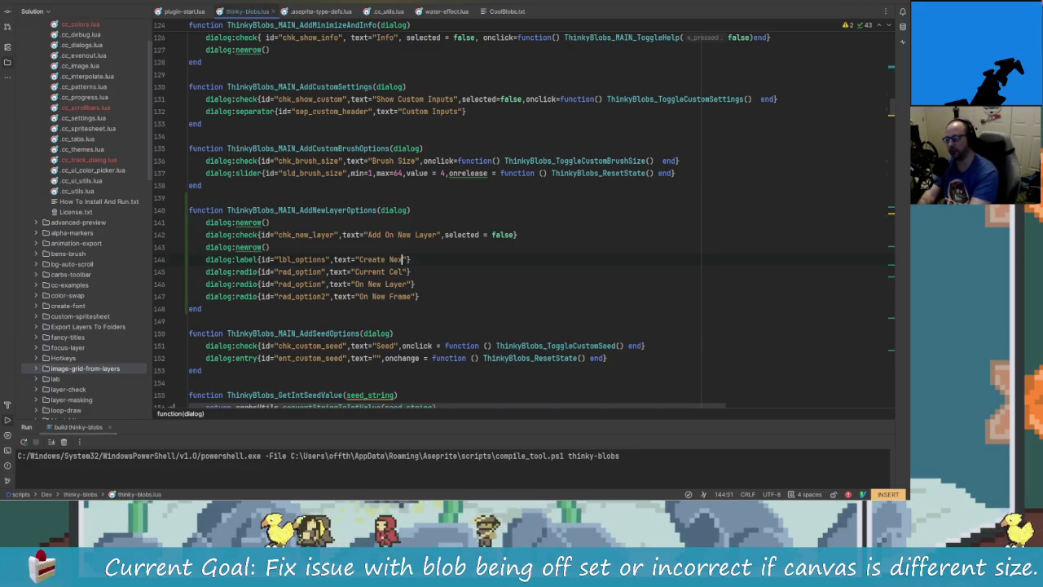
{"action": "key", "text": "BackSpace"}
{"action": "key", "text": "BackSpace"}
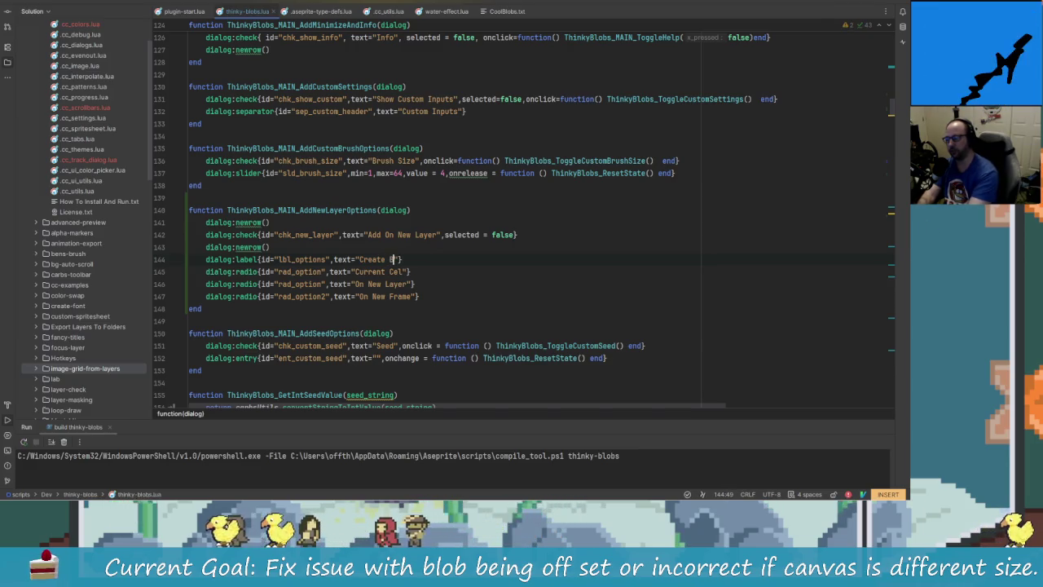
{"action": "type", "text": "lob On:"}
{"action": "key", "text": "Down"}
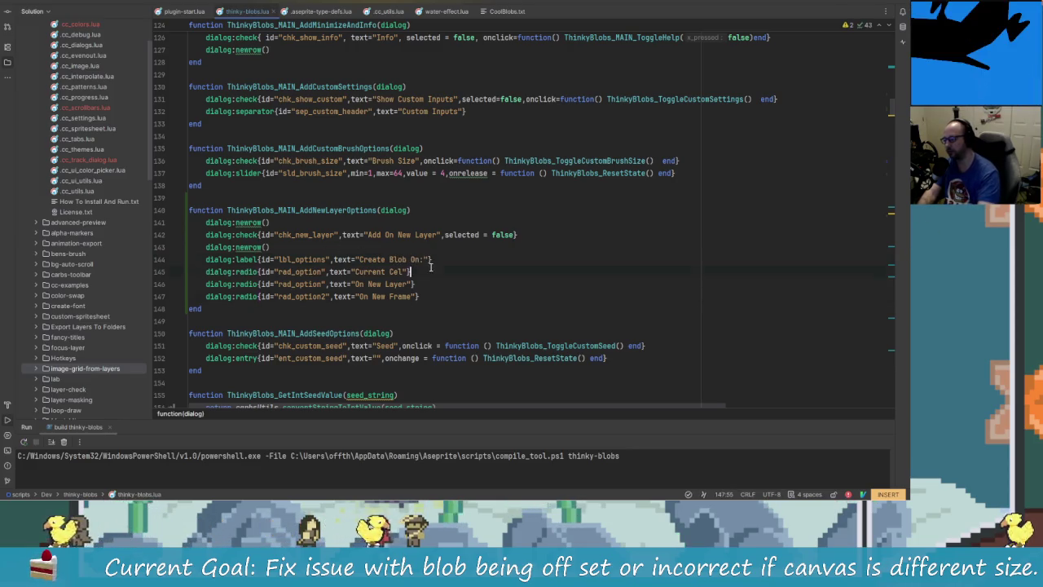
{"action": "left_click", "coordinate": [439, 255]}
{"action": "key", "text": "shift+F10"}
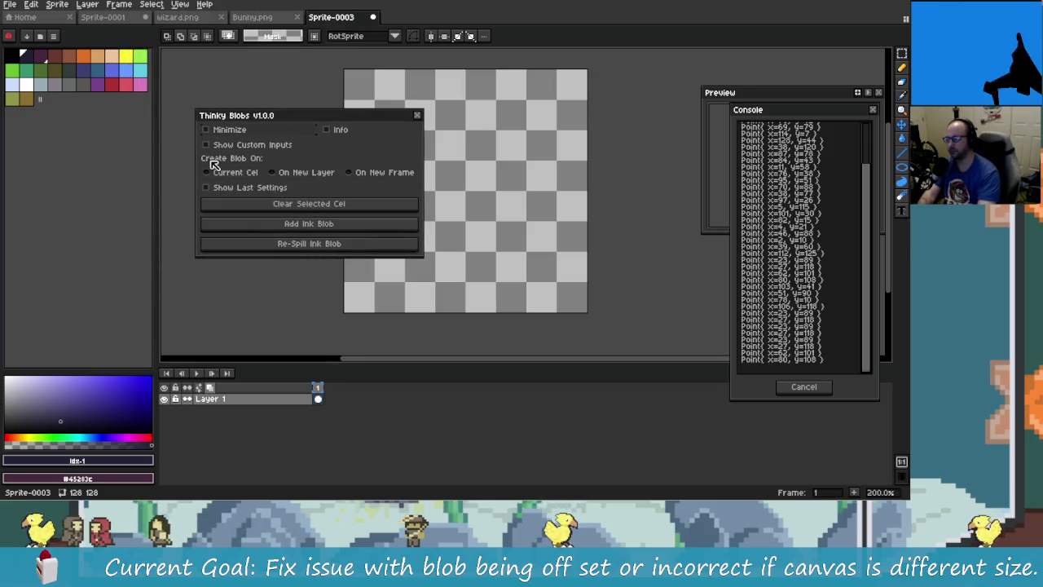
Select On New Layer in the reloaded Thinky Blobs dialog to test the radios
{"action": "left_click", "coordinate": [301, 172]}
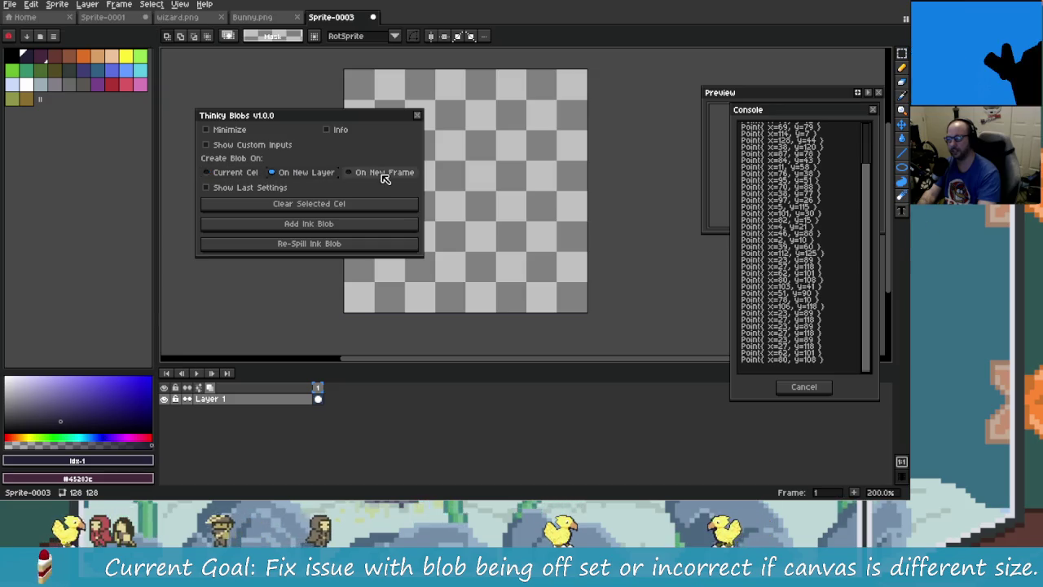
{"action": "key", "text": "alt+Tab"}
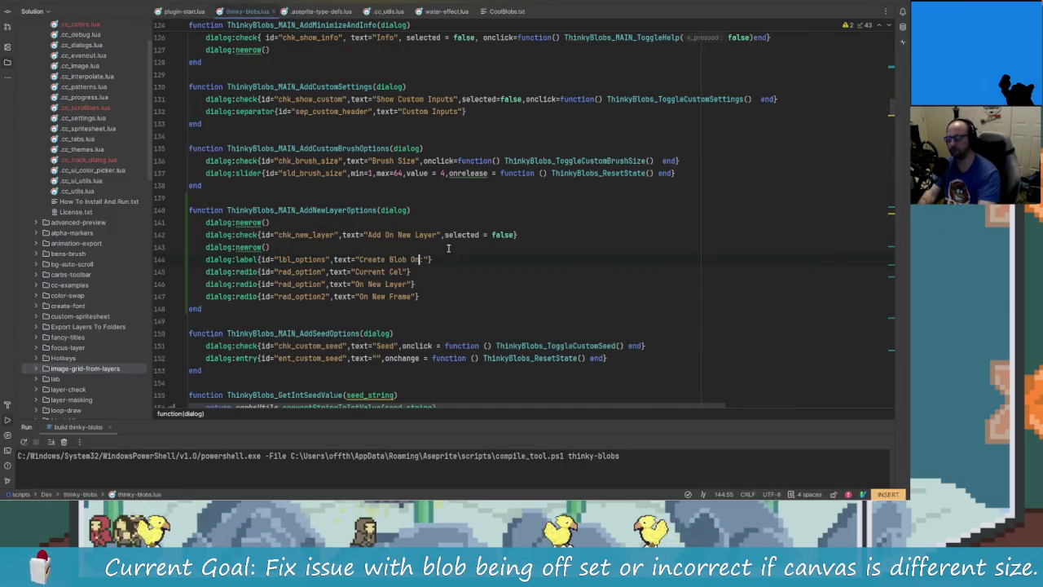
Shorten the label to 'Create Blob:' and rename the first option to 'On Current Cel'
{"action": "type", "text": ":"}
{"action": "left_click", "coordinate": [364, 271]}
{"action": "type", "text": "On"}
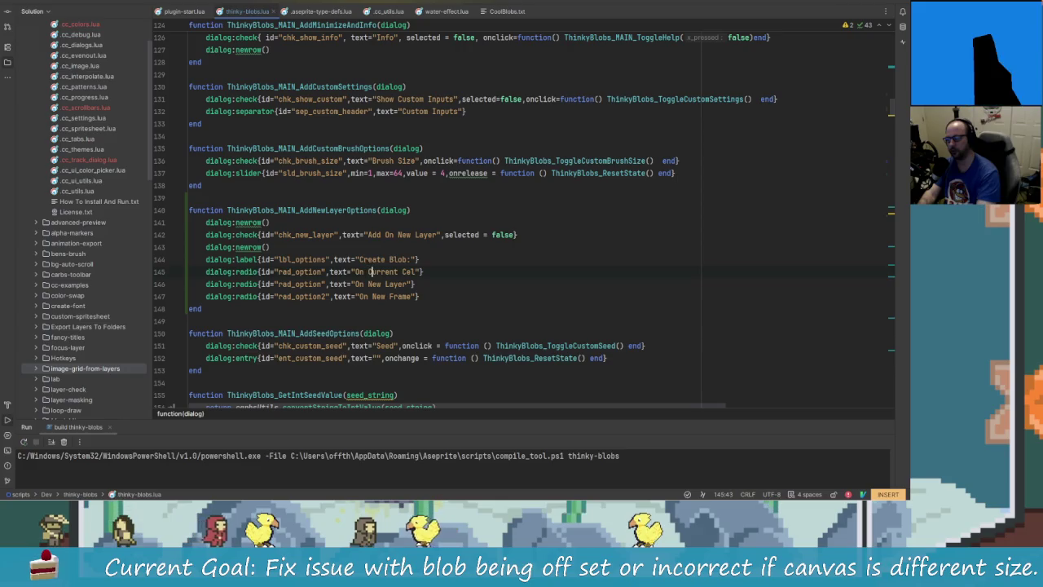
{"action": "key", "text": "alt+Tab"}
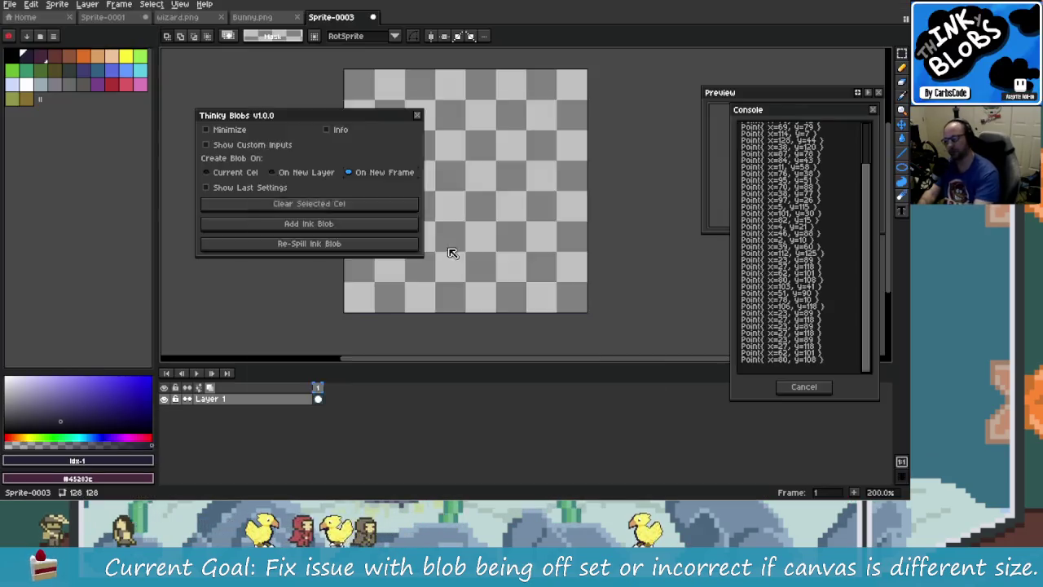
Close the checked Thinky Blobs dialog and select the 'Create Blob' label text in the code
{"action": "left_click", "coordinate": [417, 115]}
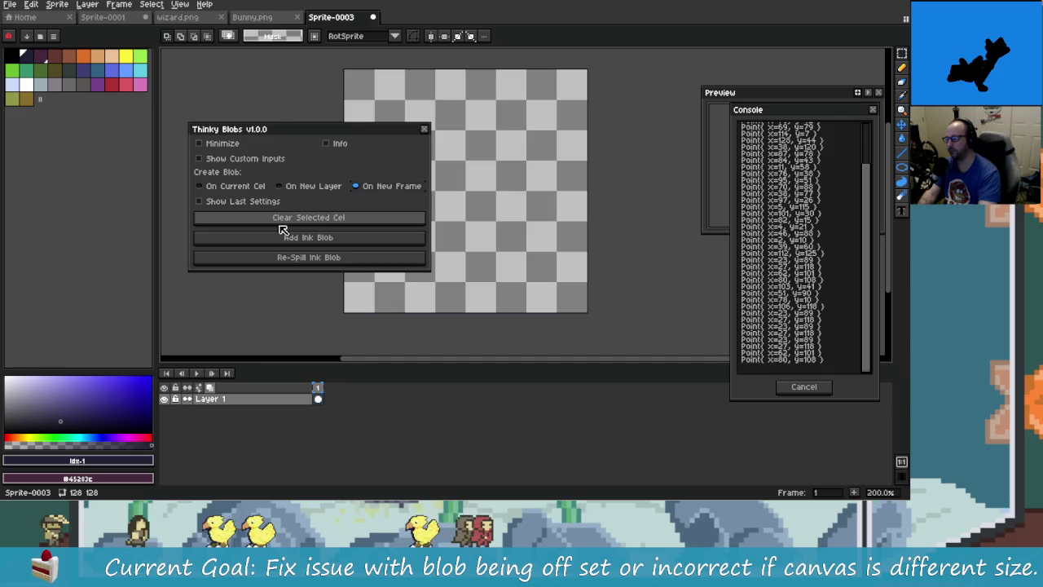
{"action": "key", "text": "alt+Tab"}
{"action": "left_click_drag", "start_coordinate": [407, 260], "coordinate": [360, 259]}
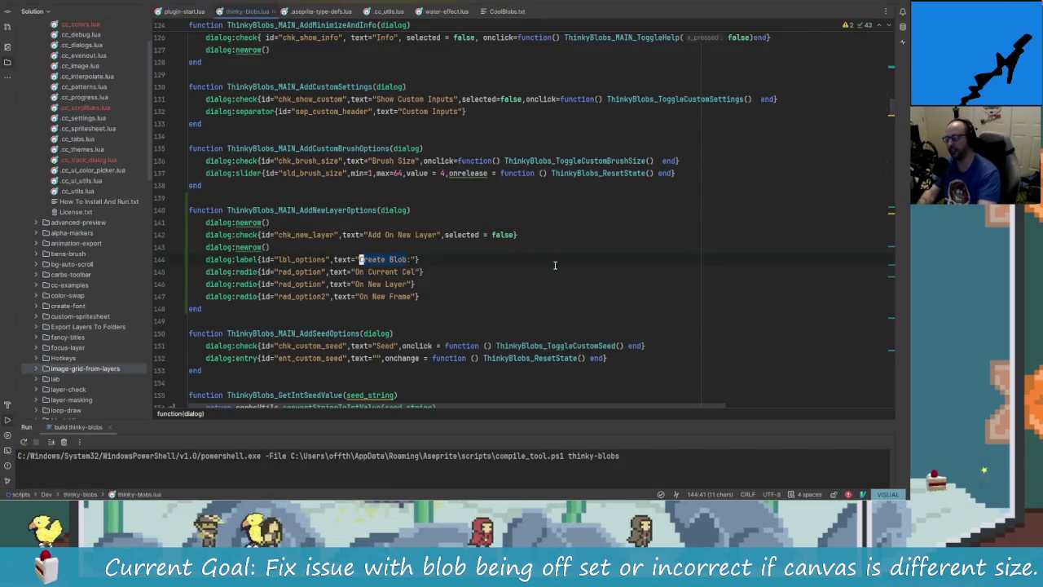
Replace the label text with 'Where to Create New Blobs:'
{"action": "key", "text": "shift+Home"}
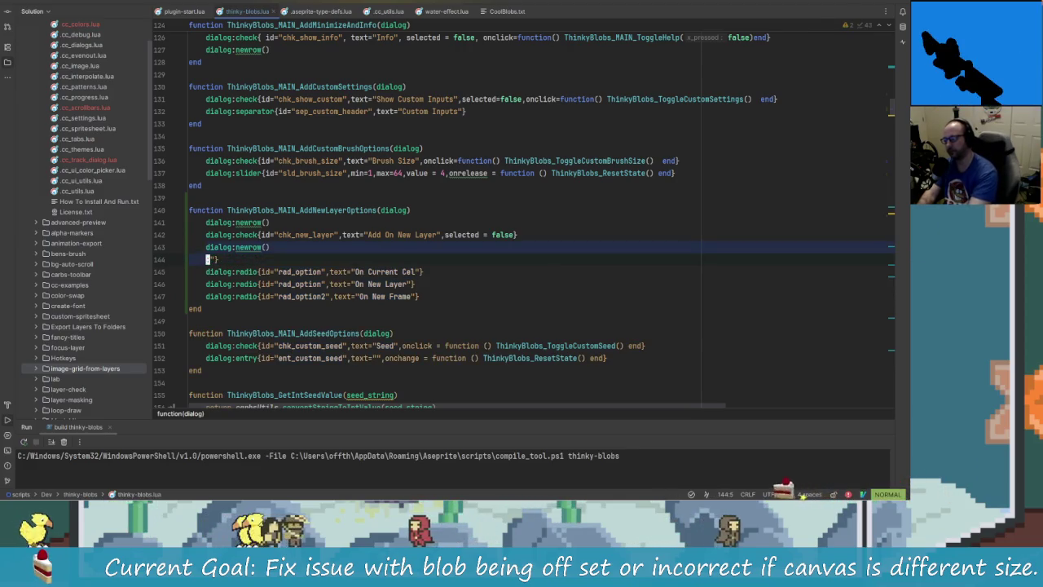
{"action": "left_click_drag", "start_coordinate": [419, 259], "coordinate": [210, 259]}
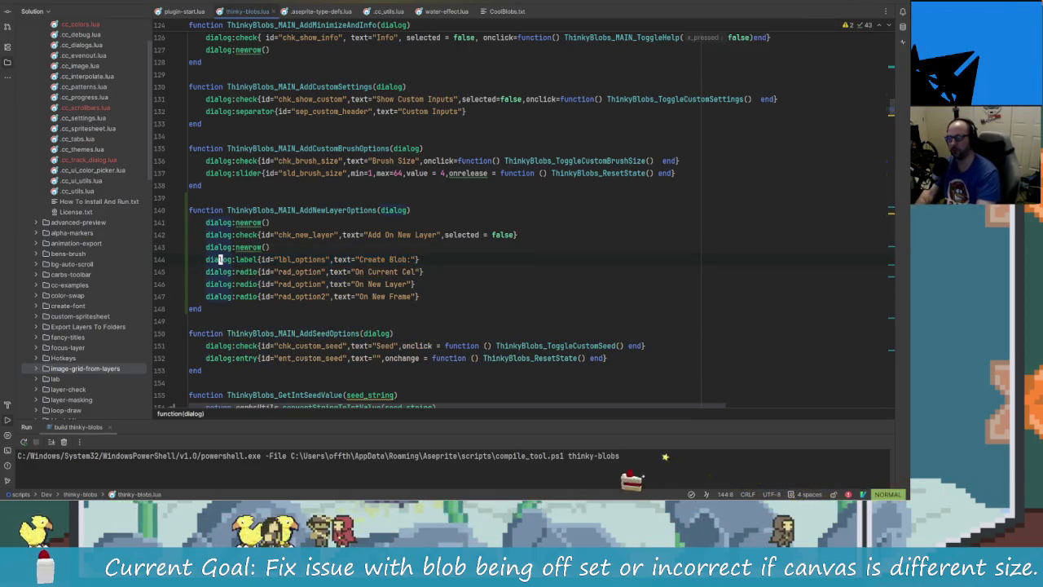
{"action": "left_click", "coordinate": [359, 259]}
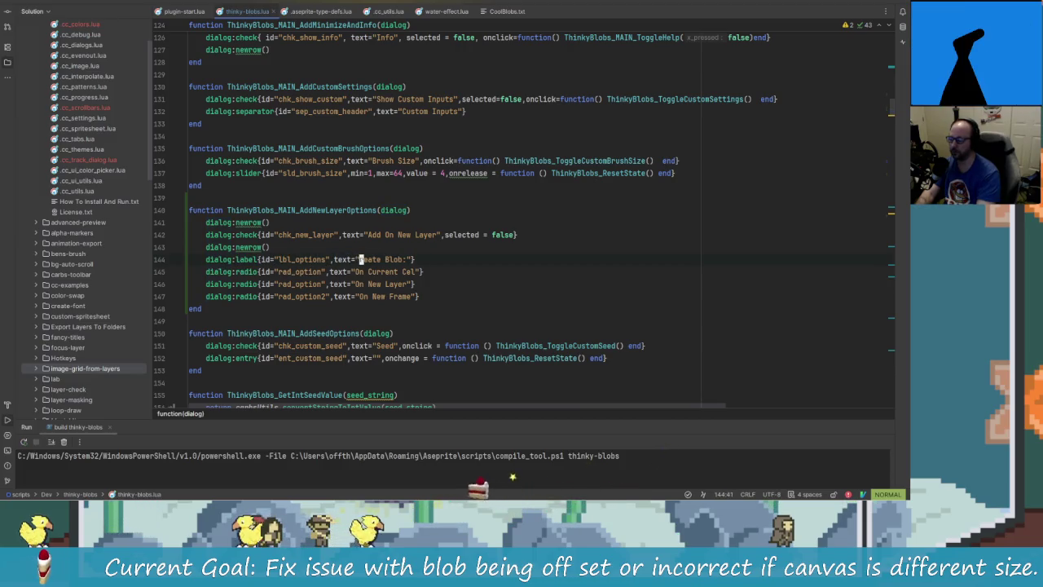
{"action": "type", "text": "di\""}
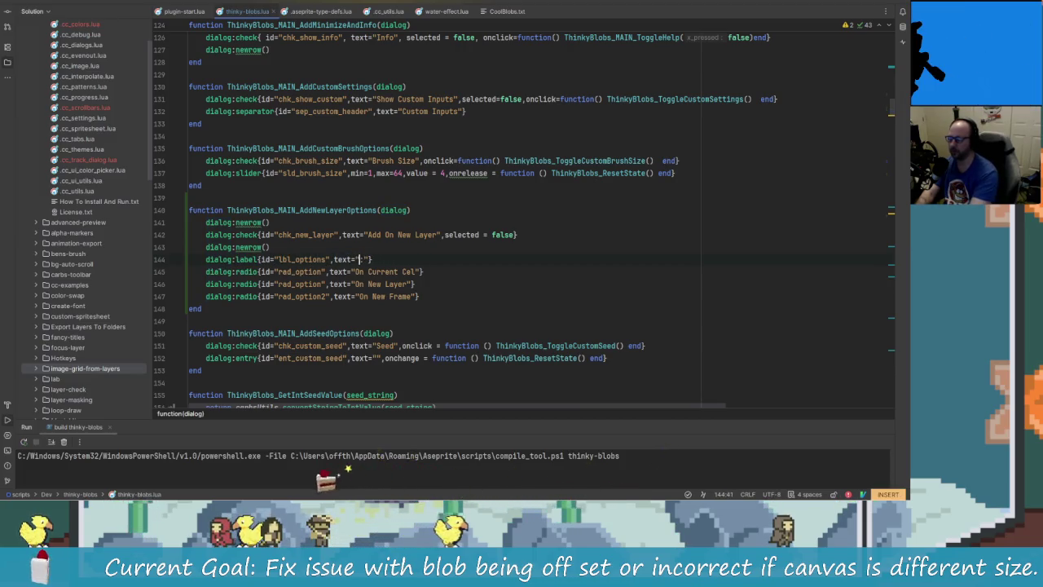
{"action": "key", "text": "BackSpace"}
{"action": "key", "text": "BackSpace"}
{"action": "key", "text": "BackSpace"}
{"action": "type", "text": "Where"}
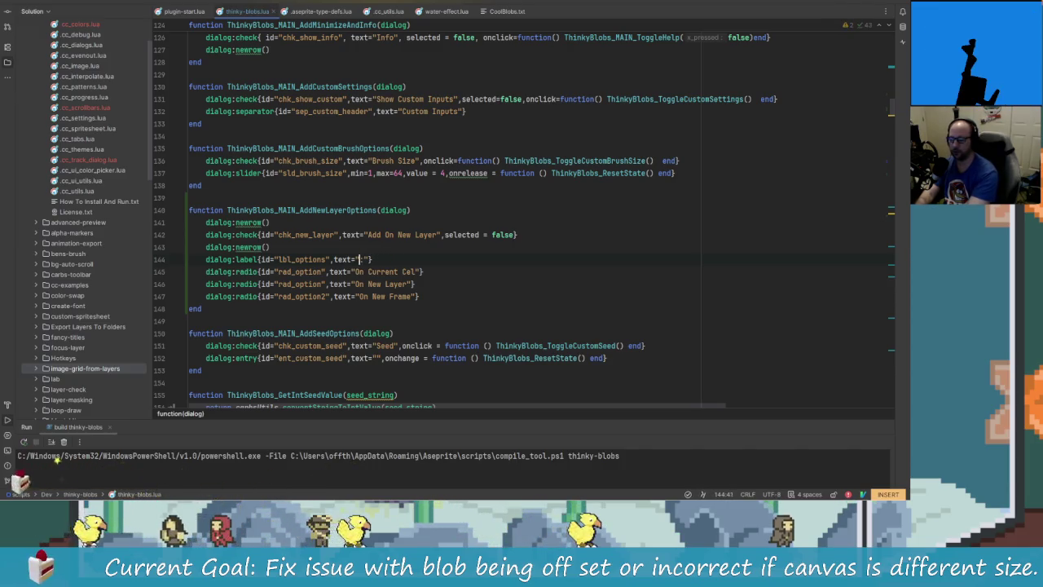
{"action": "type", "text": " t"}
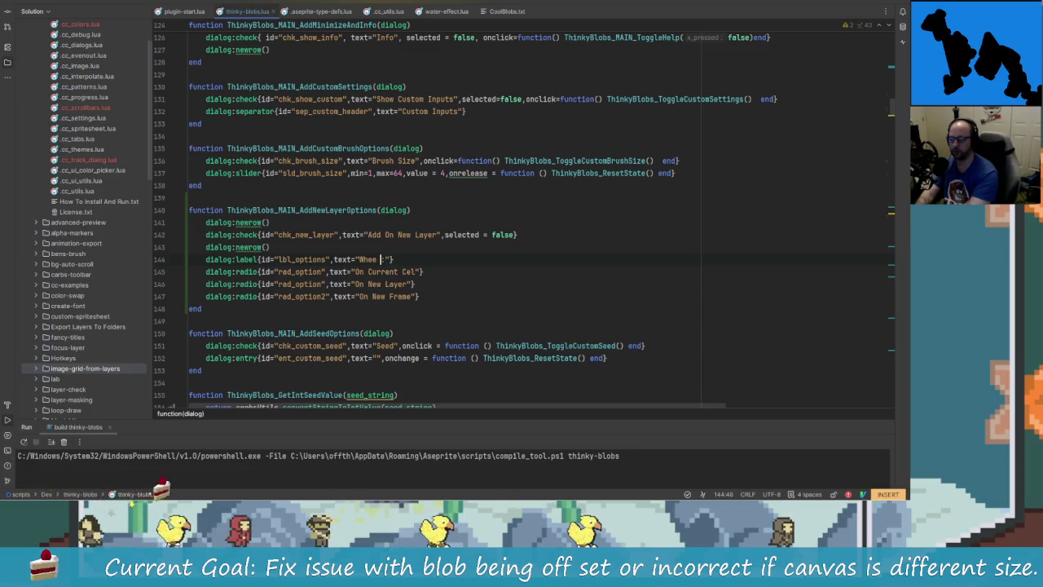
{"action": "type", "text": "o Crea"}
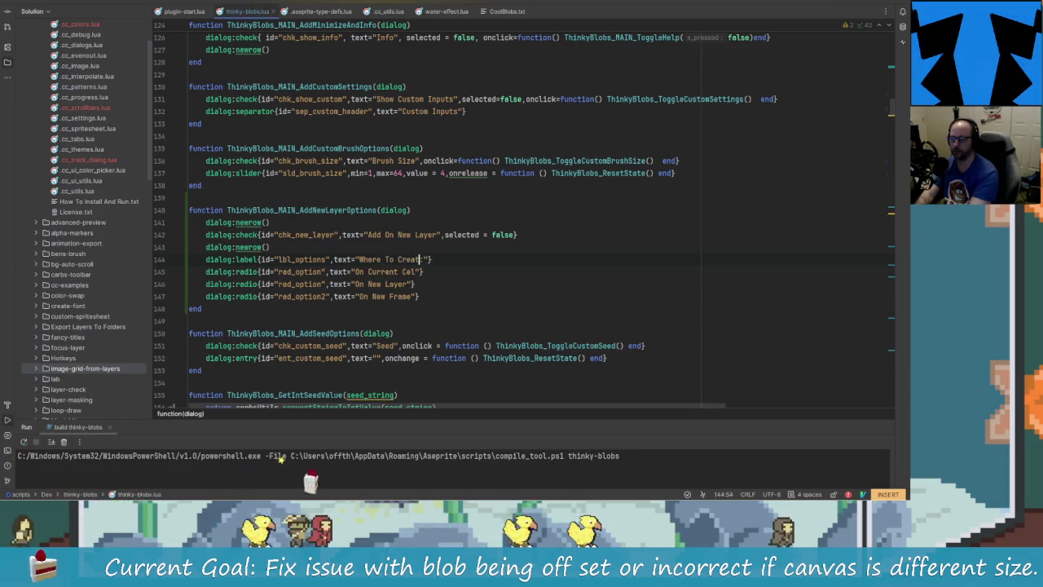
{"action": "type", "text": "te New Blobs:"}
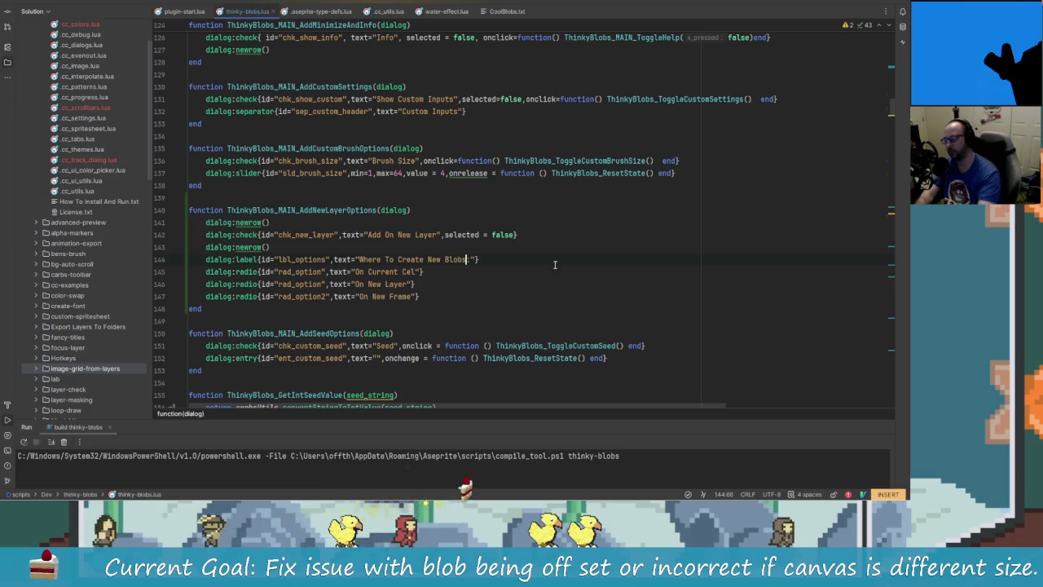
Change 'Create' to 'Add' so the label reads 'Where To Add New Blobs:'
{"action": "double_click", "coordinate": [411, 259]}
{"action": "key", "text": "BackSpace"}
{"action": "type", "text": "Add"}
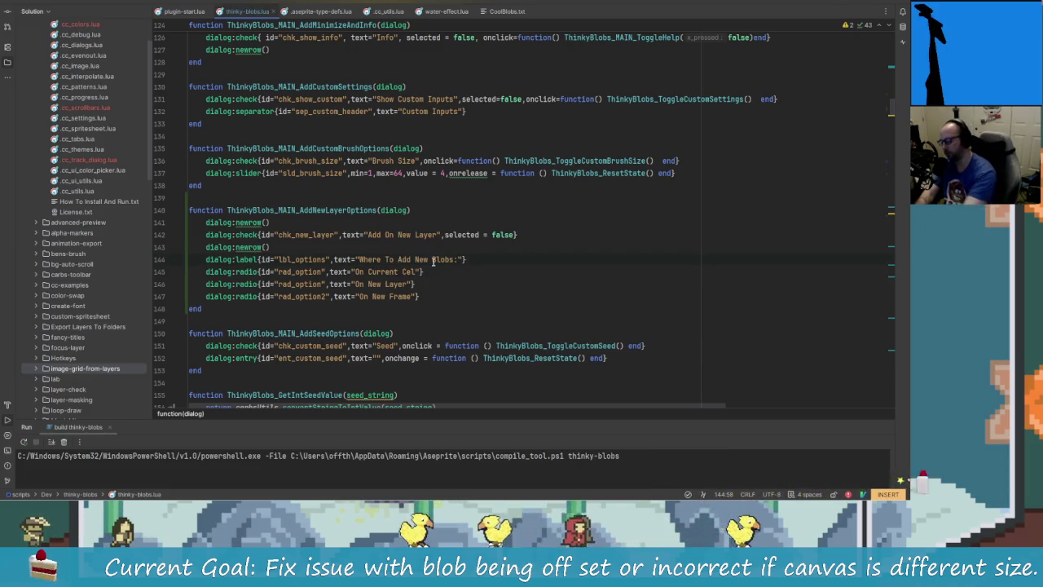
{"action": "key", "text": "alt+Tab"}
{"action": "key", "text": "Escape"}
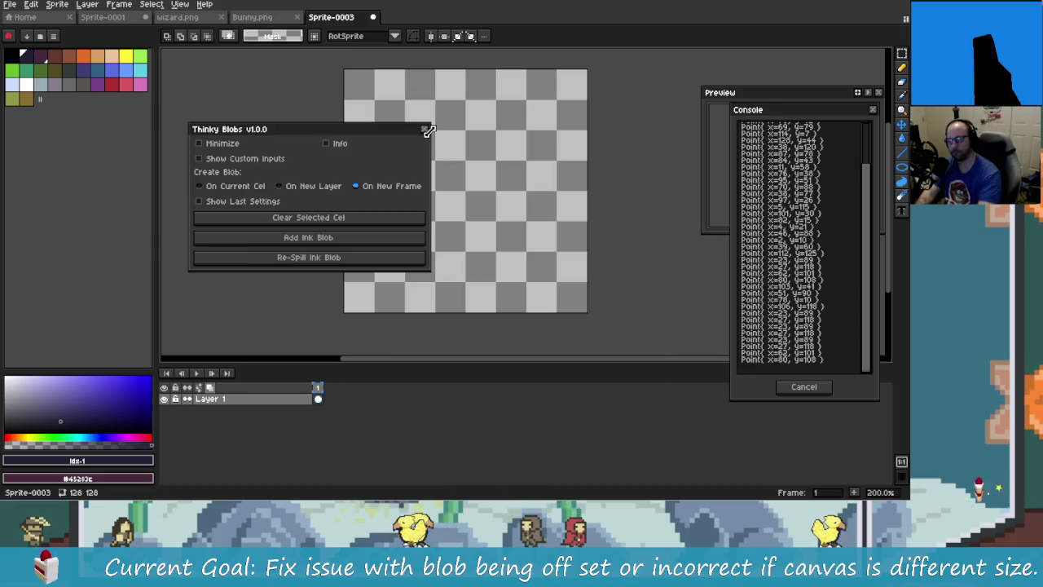
Reopen Thinky Blobs, select On New Layer then On Current Cel, and narrow the dialog
{"action": "left_click", "coordinate": [425, 128]}
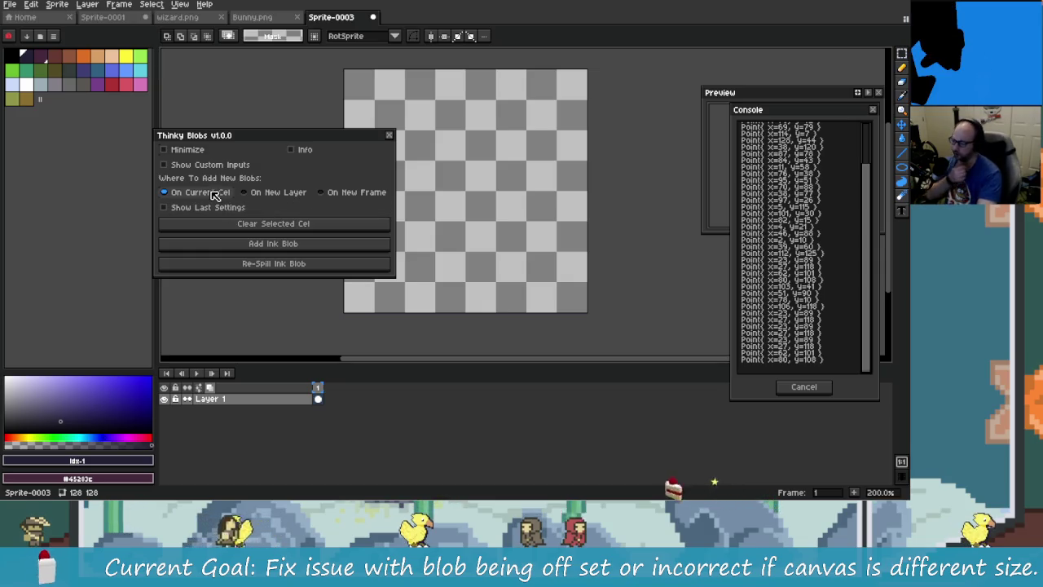
{"action": "left_click", "coordinate": [294, 192]}
{"action": "left_click", "coordinate": [220, 194]}
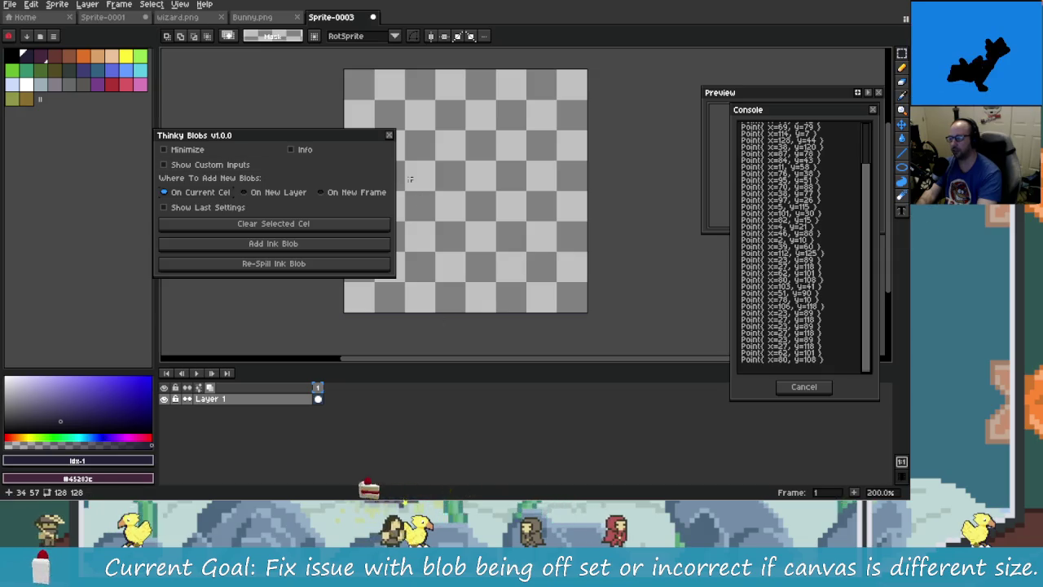
{"action": "left_click_drag", "start_coordinate": [395, 177], "coordinate": [342, 178]}
{"action": "key", "text": "alt+Tab"}
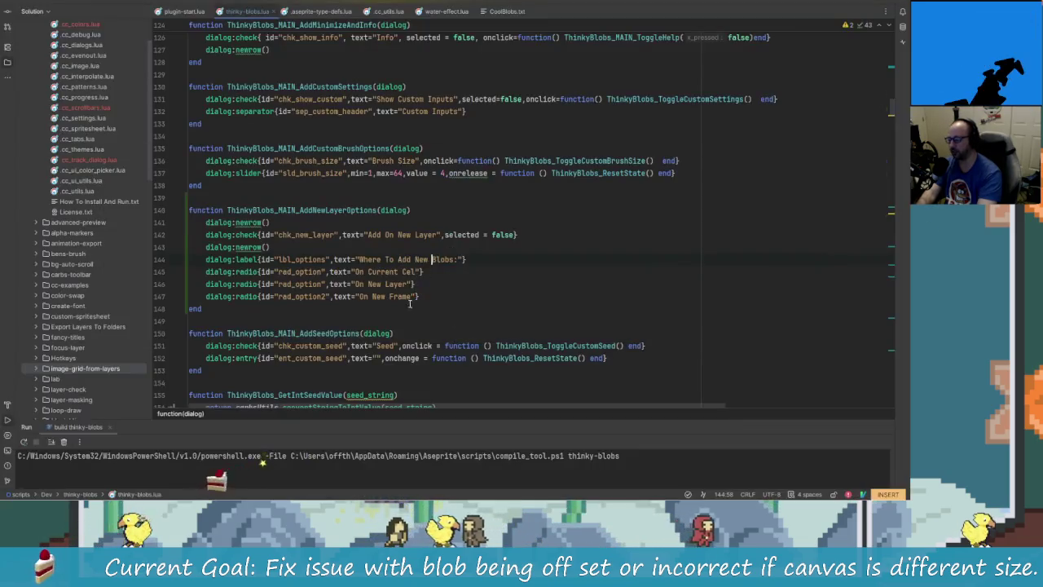
Paste dialog:newrow() lines after the label and between the three radio options
{"action": "key", "text": "Escape"}
{"action": "key", "text": "k"}
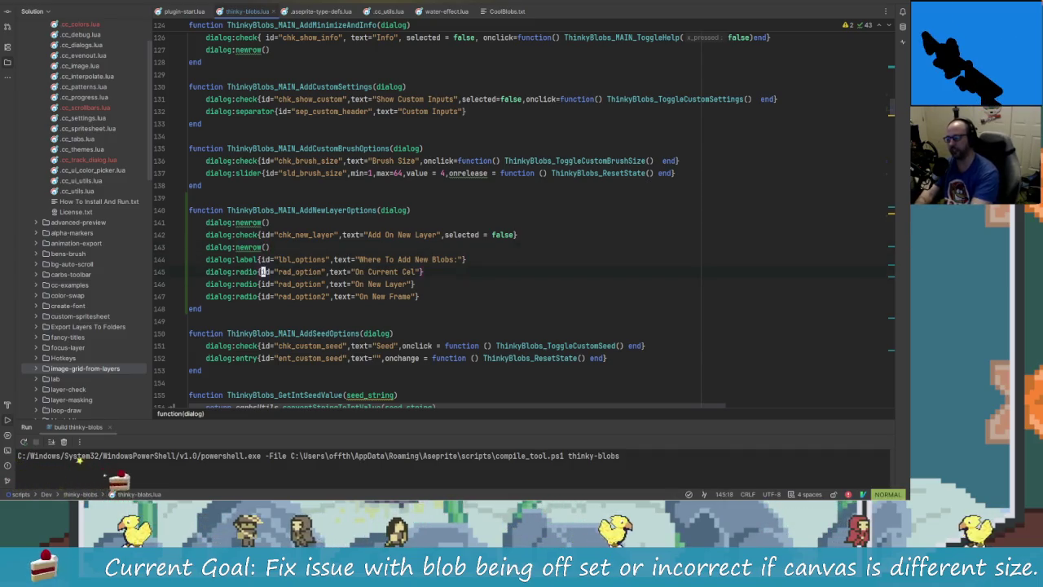
{"action": "left_click", "coordinate": [265, 259]}
{"action": "key", "text": "j"}
{"action": "key", "text": "P"}
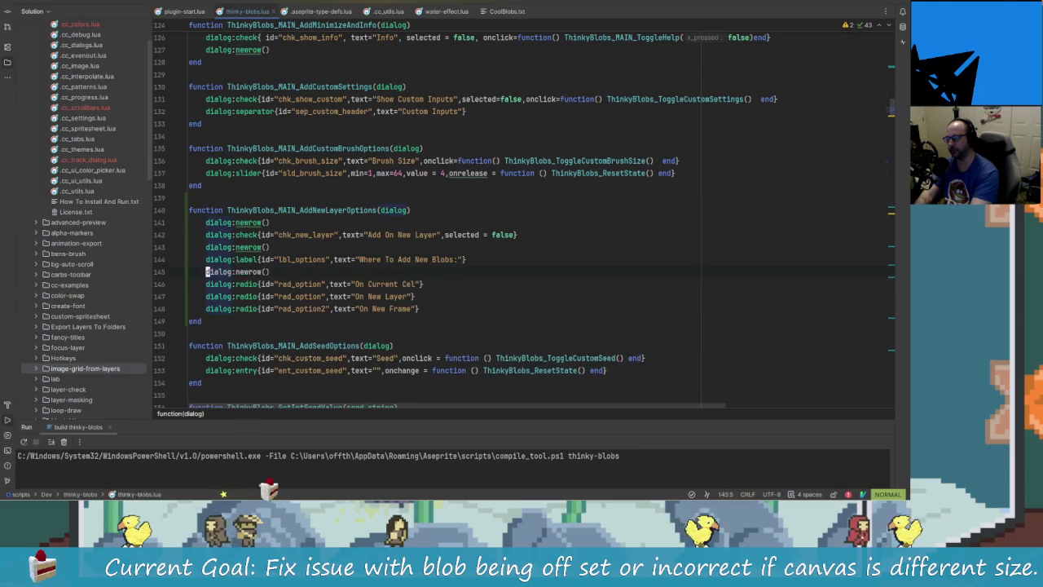
{"action": "key", "text": "j"}
{"action": "key", "text": "p"}
{"action": "key", "text": "j"}
{"action": "key", "text": "j"}
{"action": "key", "text": "P"}
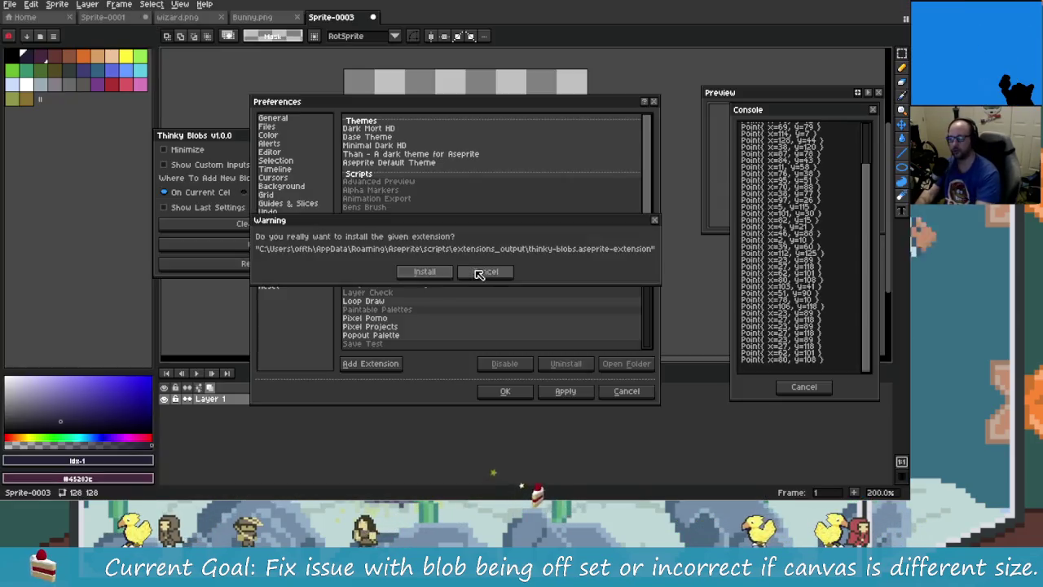
{"action": "left_click", "coordinate": [477, 270]}
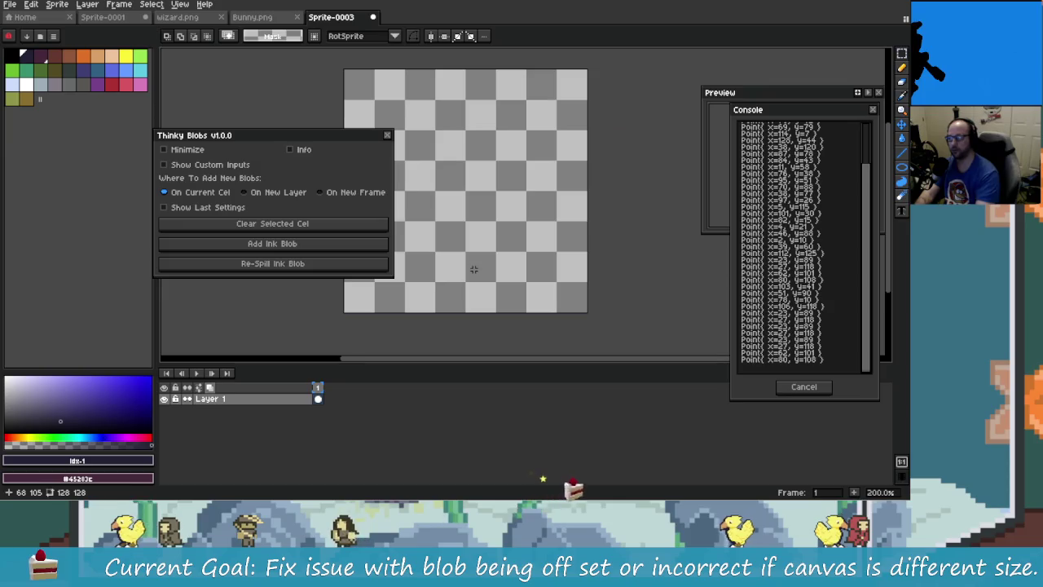
Reopen Thinky Blobs and cycle through On Current Cel, On New Layer and On New Frame
{"action": "left_click", "coordinate": [387, 136]}
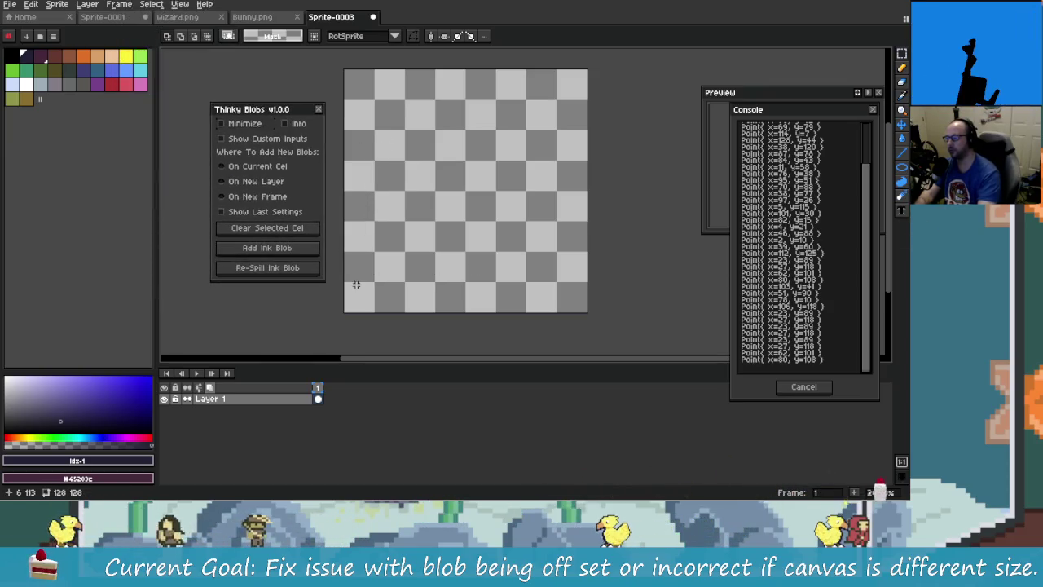
{"action": "left_click", "coordinate": [276, 169]}
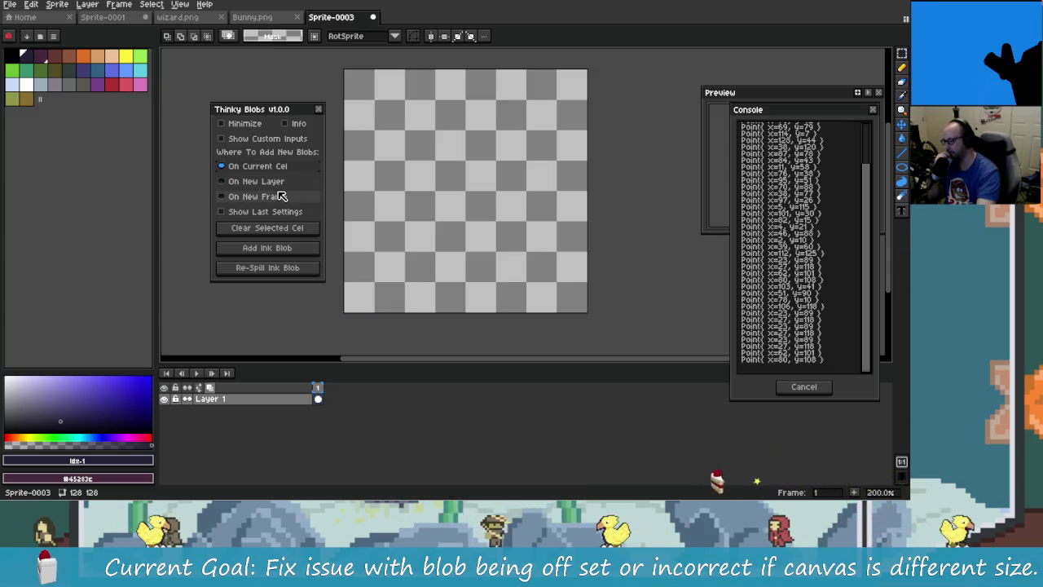
{"action": "left_click", "coordinate": [285, 188]}
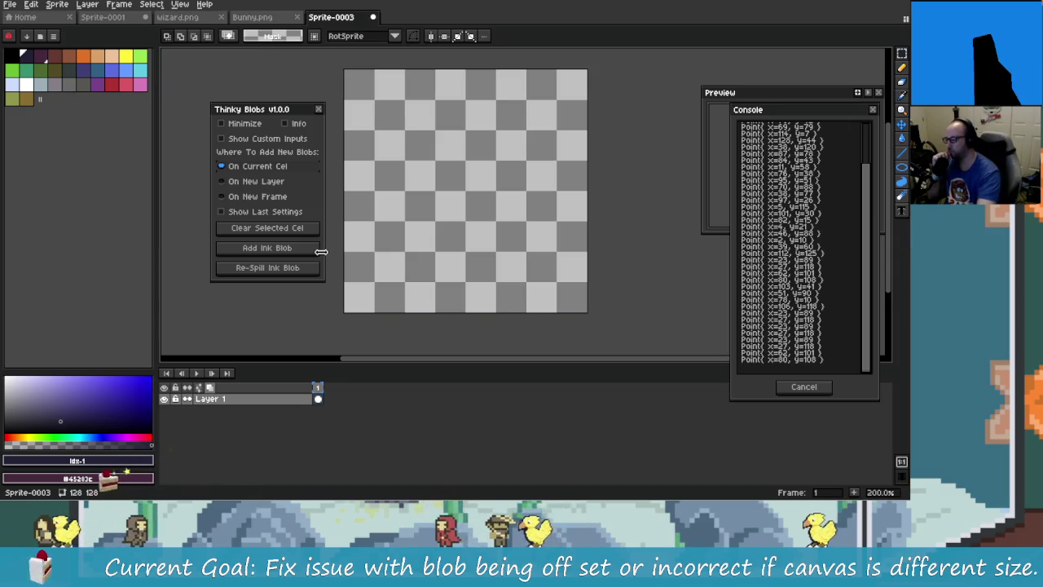
{"action": "left_click", "coordinate": [277, 198]}
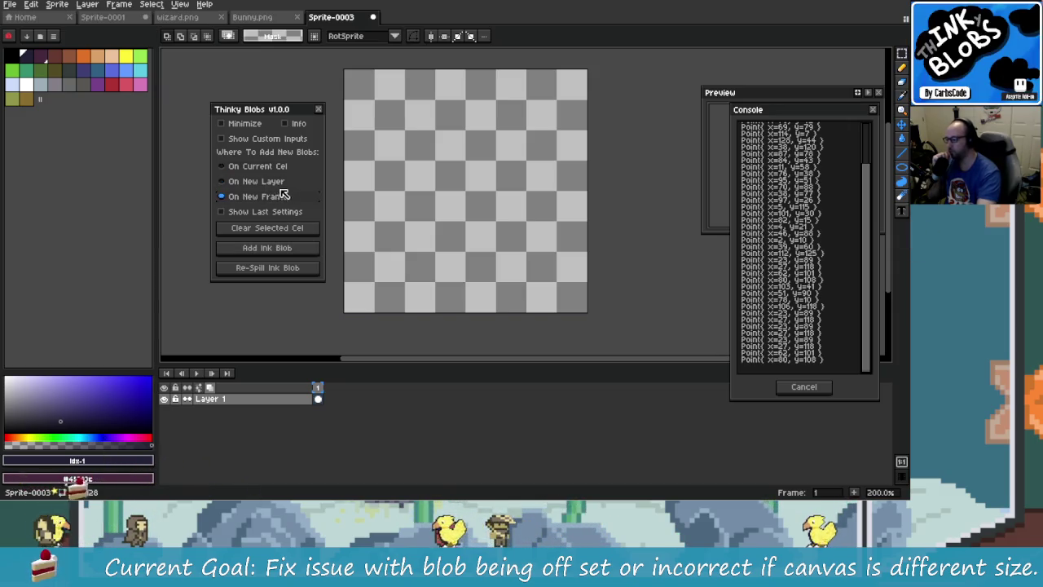
{"action": "left_click", "coordinate": [275, 197]}
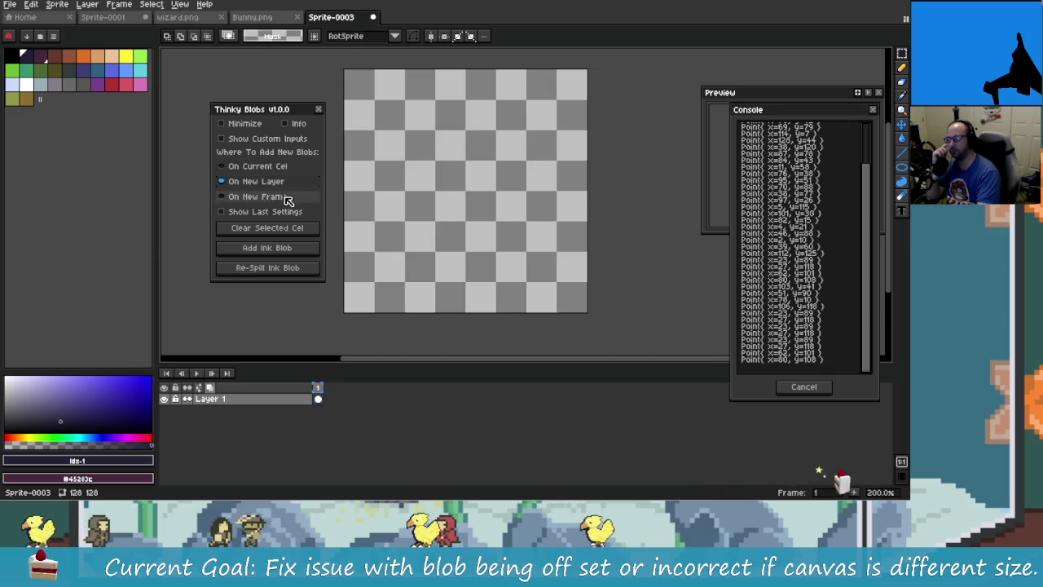
{"action": "left_click", "coordinate": [287, 198]}
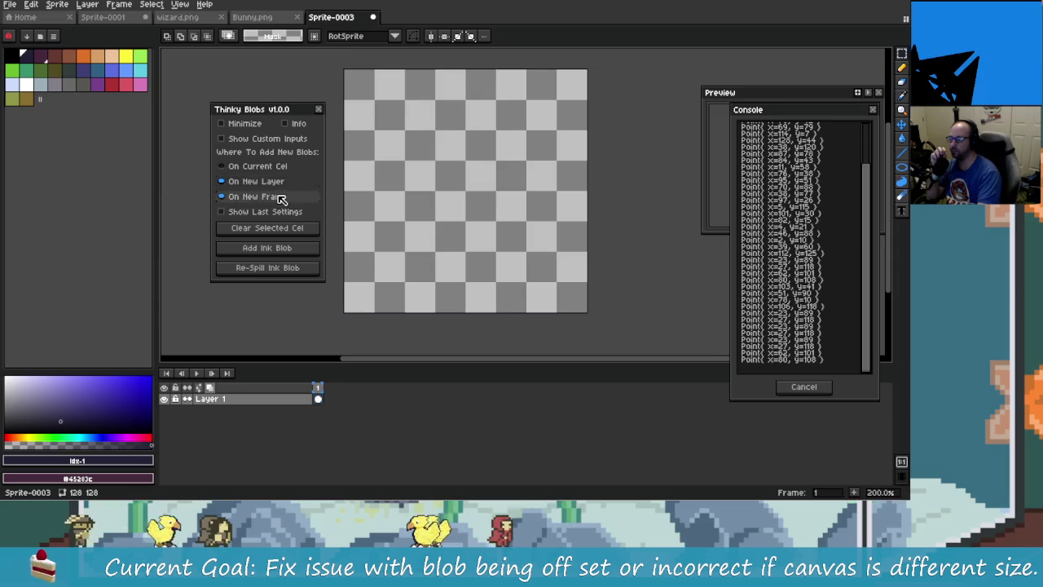
{"action": "left_click", "coordinate": [284, 172]}
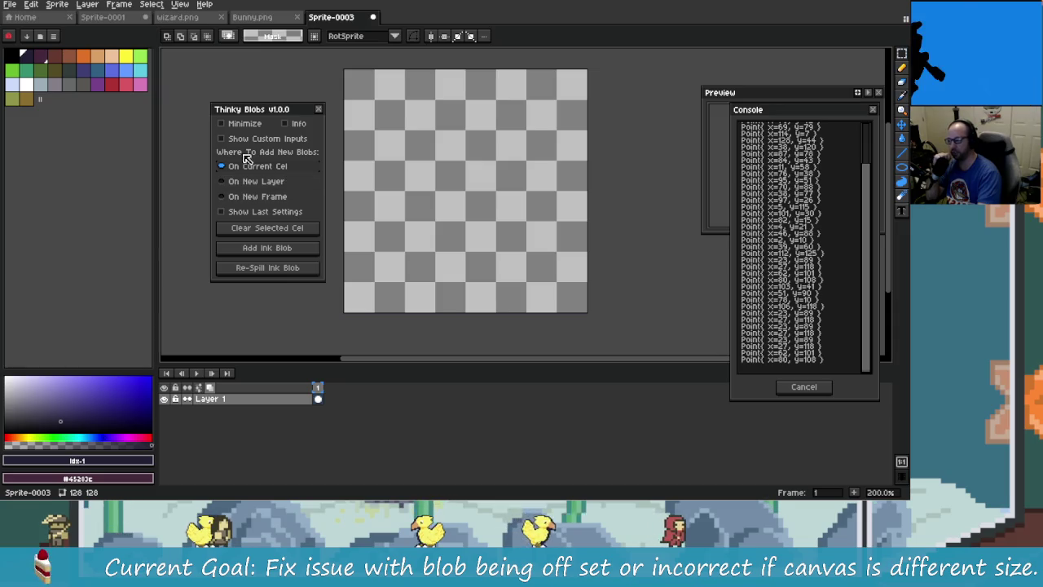
{"action": "left_click", "coordinate": [269, 198]}
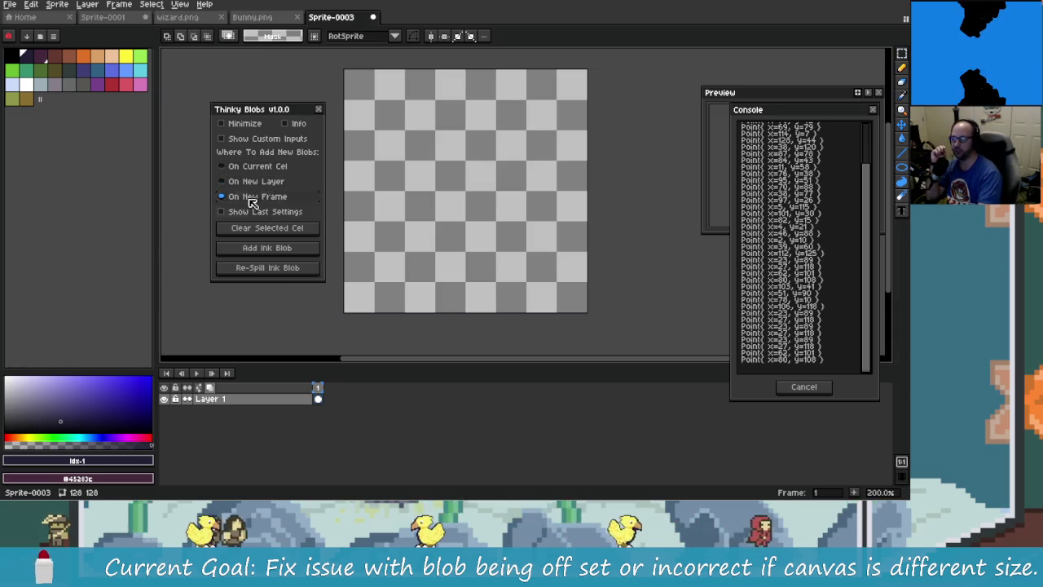
{"action": "left_click", "coordinate": [259, 171]}
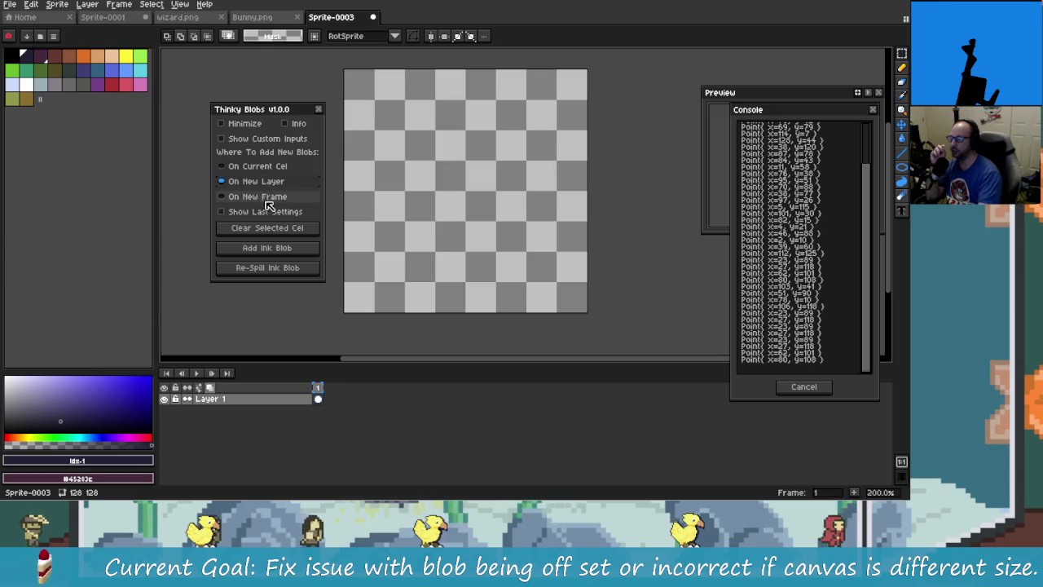
{"action": "left_click", "coordinate": [269, 182]}
{"action": "left_click", "coordinate": [269, 198]}
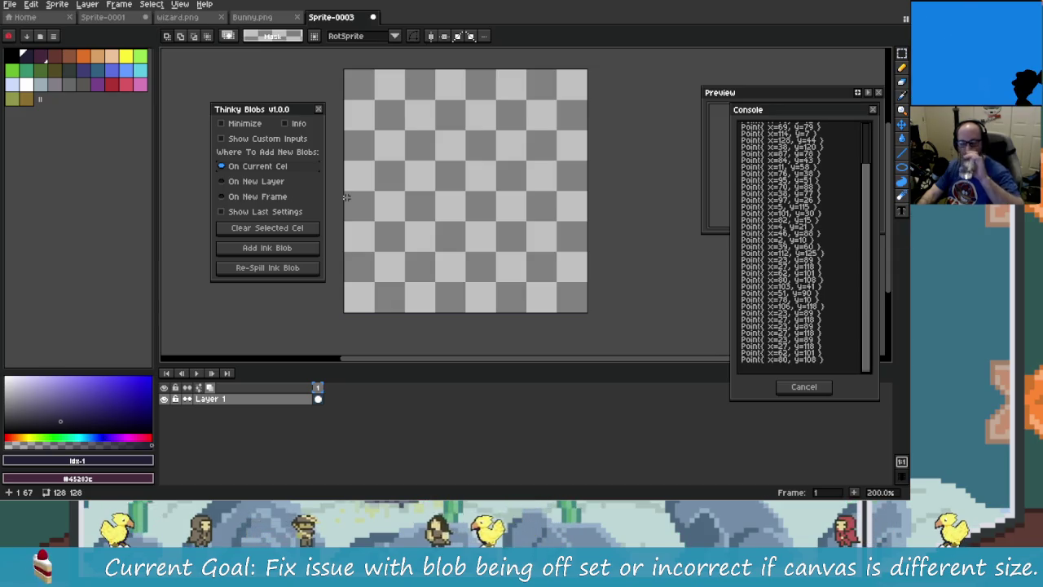
{"action": "key", "text": "alt+Tab"}
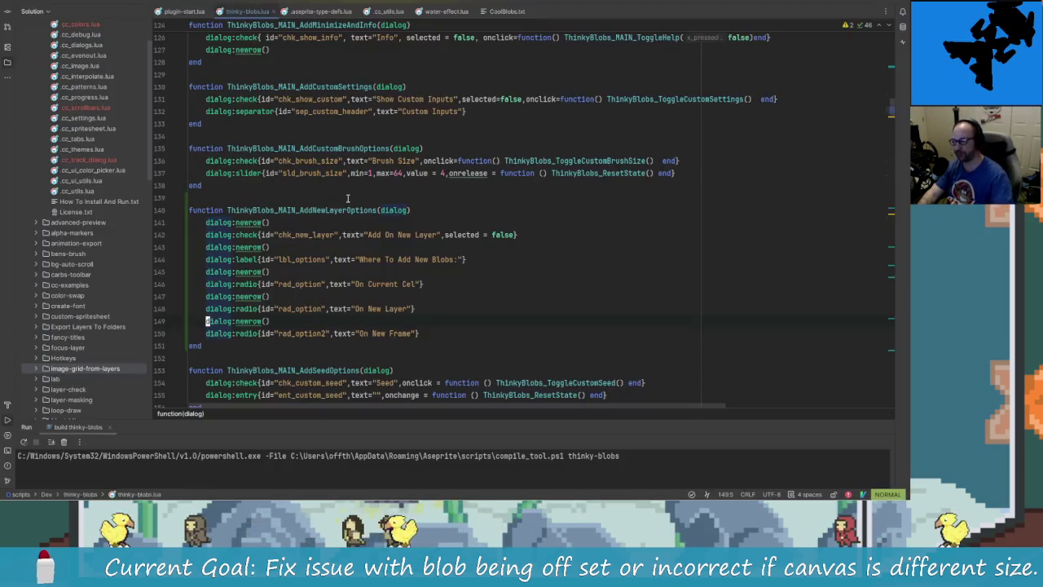
Review the AddNewLayerOptions radio-group code around the 'Where To Add' label
{"action": "left_click", "coordinate": [342, 209]}
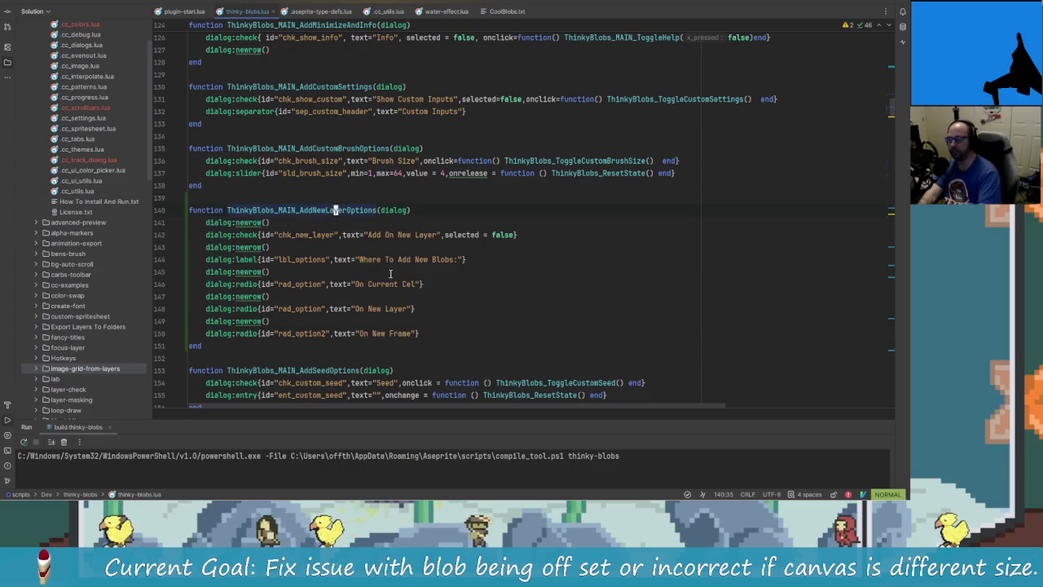
{"action": "scroll", "coordinate": [363, 287], "scroll_direction": "up", "scroll_amount": 2}
{"action": "scroll", "coordinate": [363, 286], "scroll_direction": "down", "scroll_amount": 2}
{"action": "scroll", "coordinate": [358, 261], "scroll_direction": "down", "scroll_amount": 1}
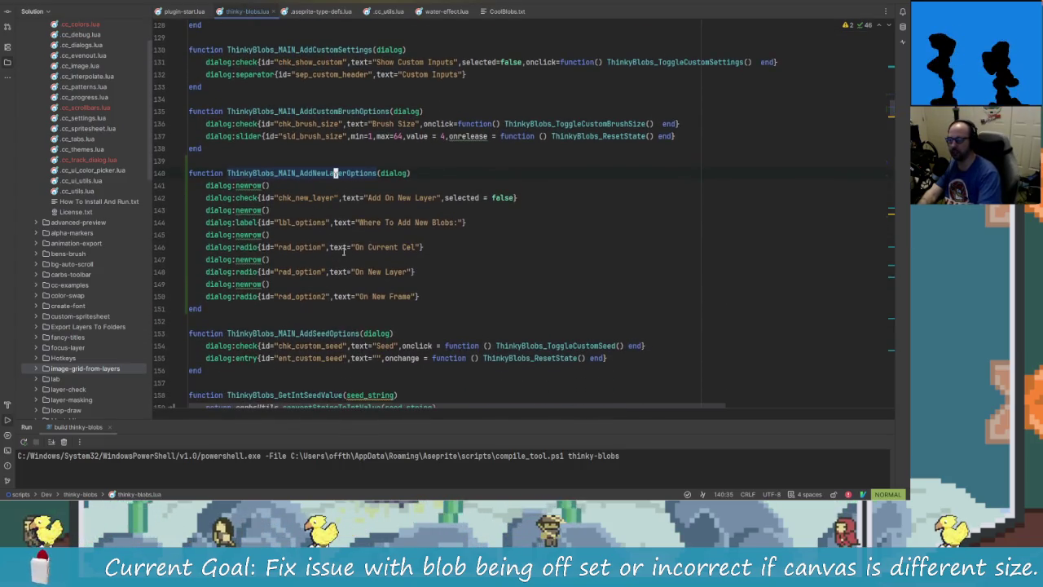
{"action": "scroll", "coordinate": [326, 222], "scroll_direction": "up", "scroll_amount": 1}
{"action": "scroll", "coordinate": [326, 222], "scroll_direction": "down", "scroll_amount": 1}
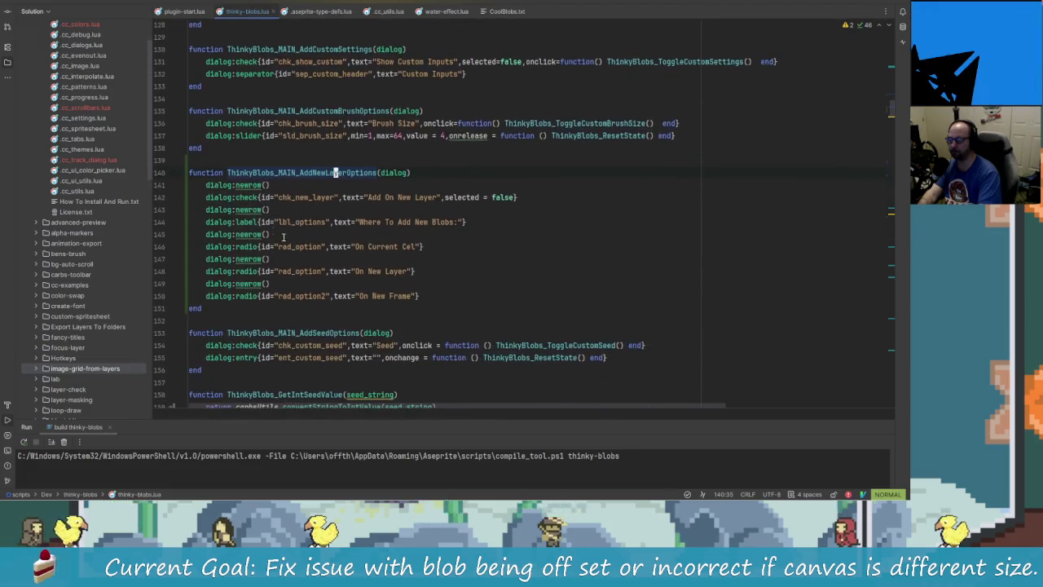
{"action": "left_click", "coordinate": [250, 222]}
{"action": "scroll", "coordinate": [358, 269], "scroll_direction": "down", "scroll_amount": 2}
{"action": "scroll", "coordinate": [367, 318], "scroll_direction": "down", "scroll_amount": 1}
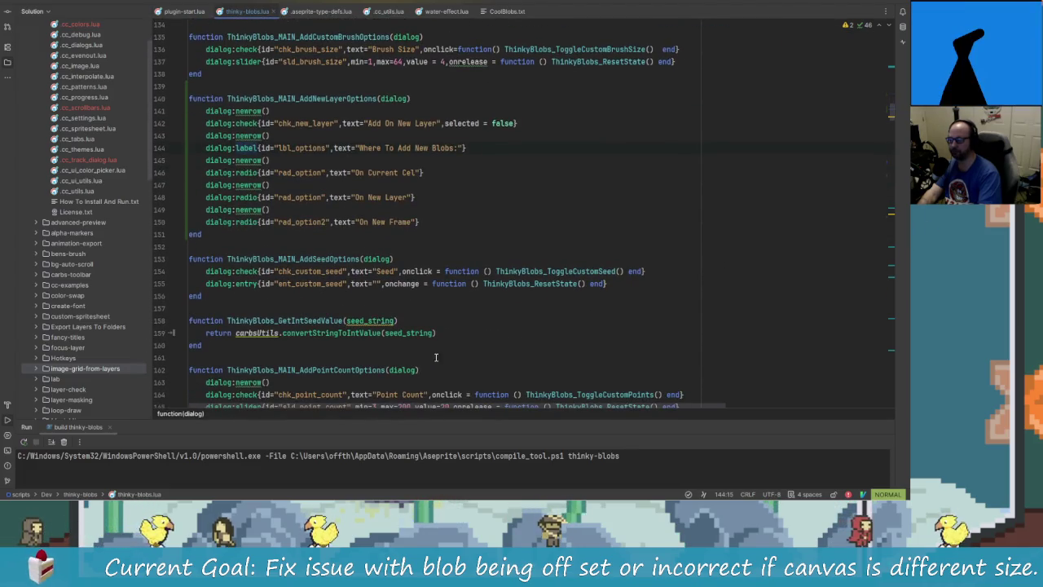
{"action": "scroll", "coordinate": [427, 348], "scroll_direction": "up", "scroll_amount": 1}
{"action": "scroll", "coordinate": [407, 334], "scroll_direction": "up", "scroll_amount": 1}
{"action": "scroll", "coordinate": [254, 271], "scroll_direction": "up", "scroll_amount": 1}
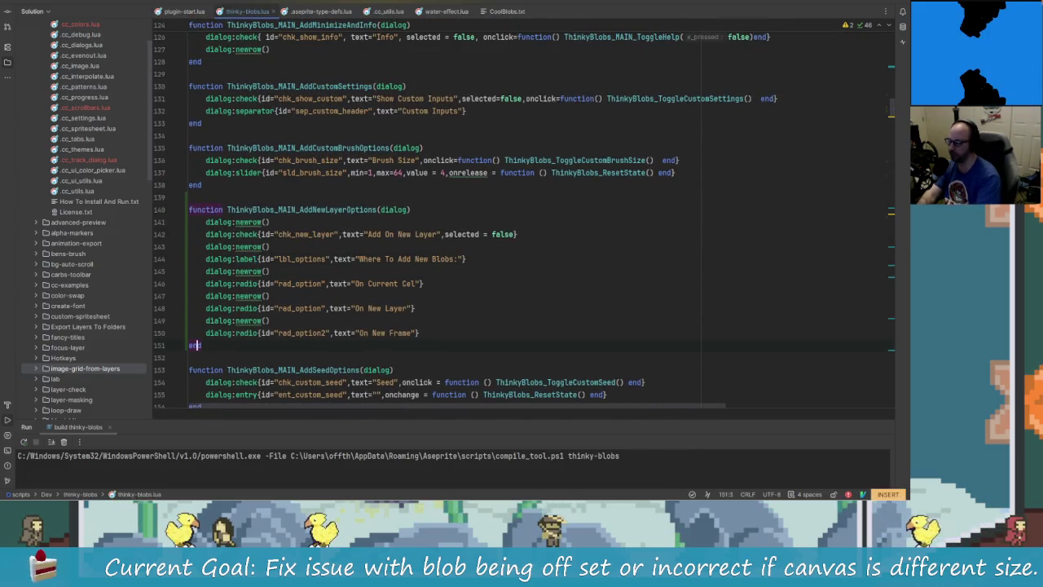
Open new lines after the function and begin a ThinkyBlobs_MAIN_Add declaration, then abandon it
{"action": "key", "text": "o"}
{"action": "key", "text": "Return"}
{"action": "type", "text": "fun"}
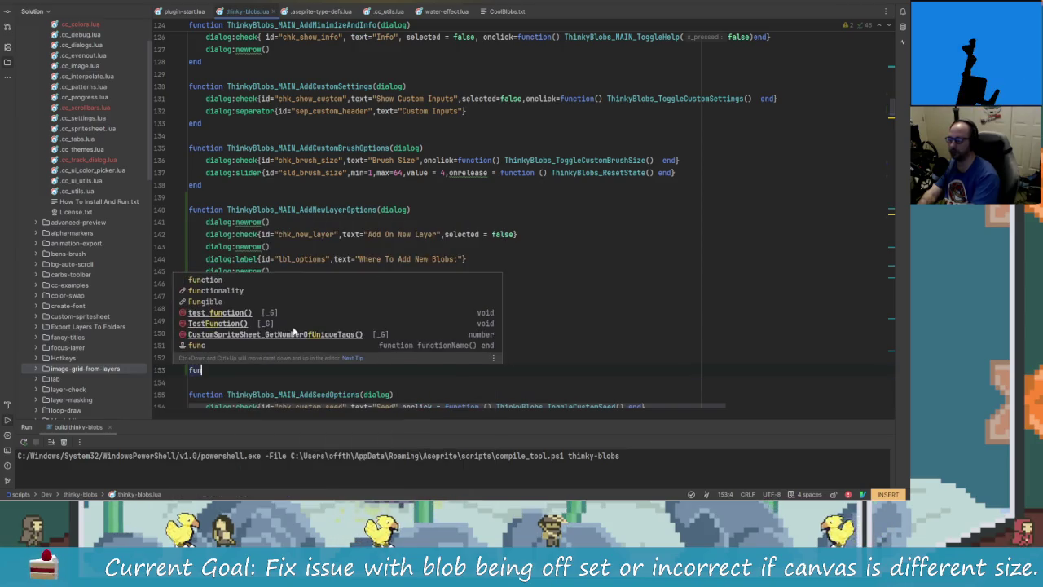
{"action": "type", "text": "ction"}
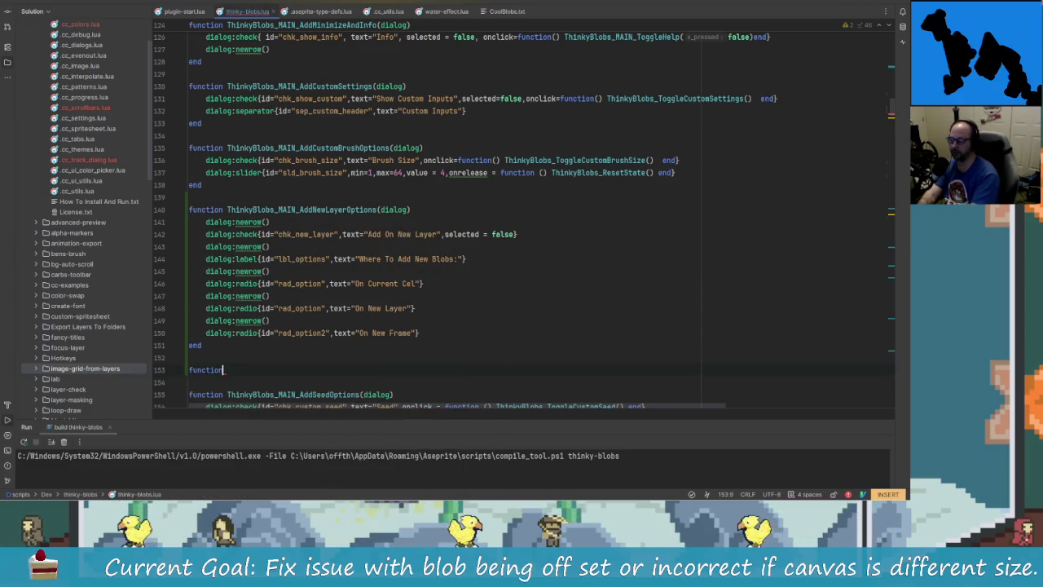
{"action": "type", "text": " Thinky"}
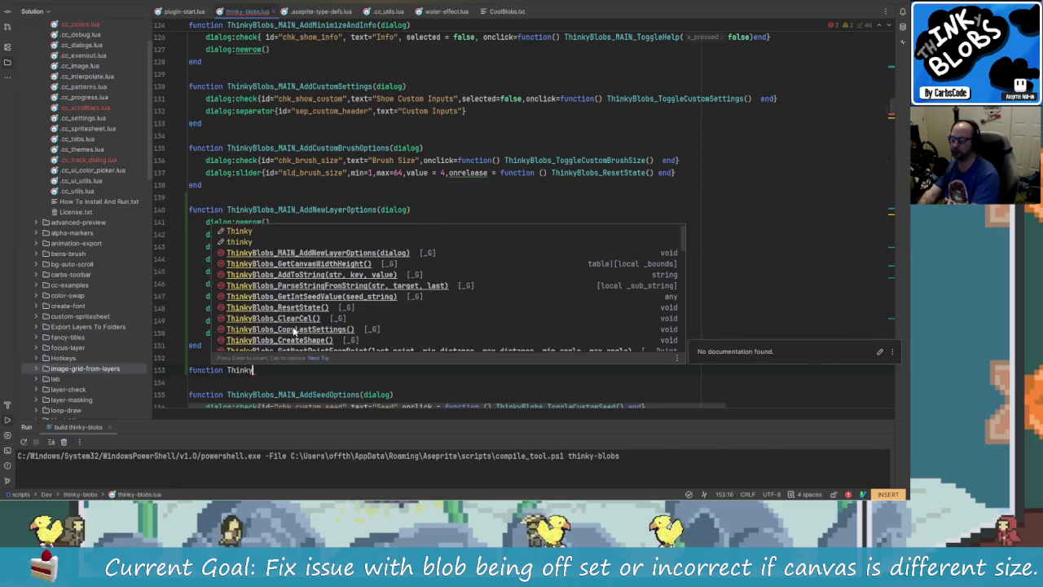
{"action": "type", "text": "Blobs"}
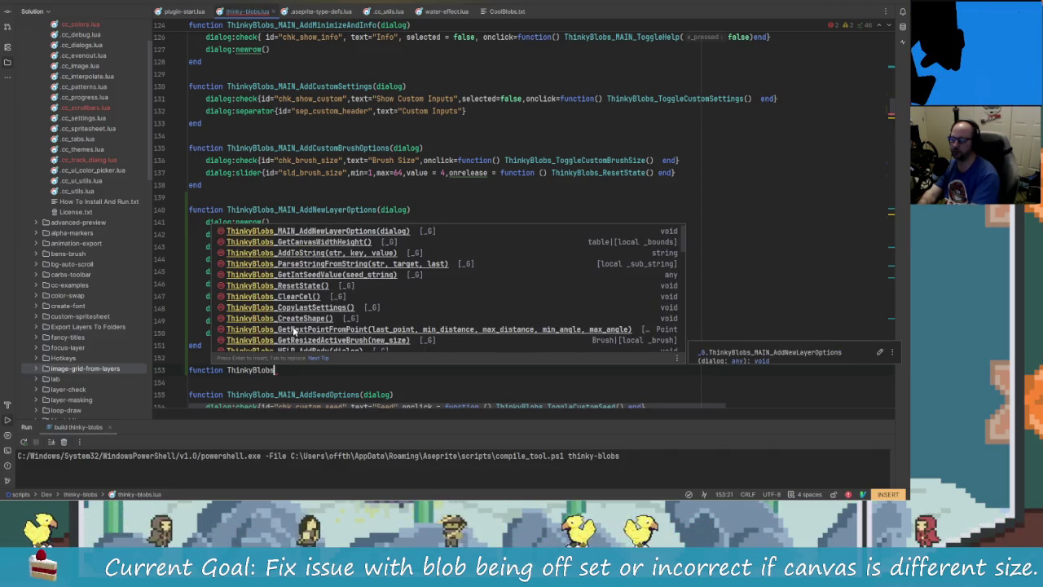
{"action": "type", "text": "_MAIN_Add"}
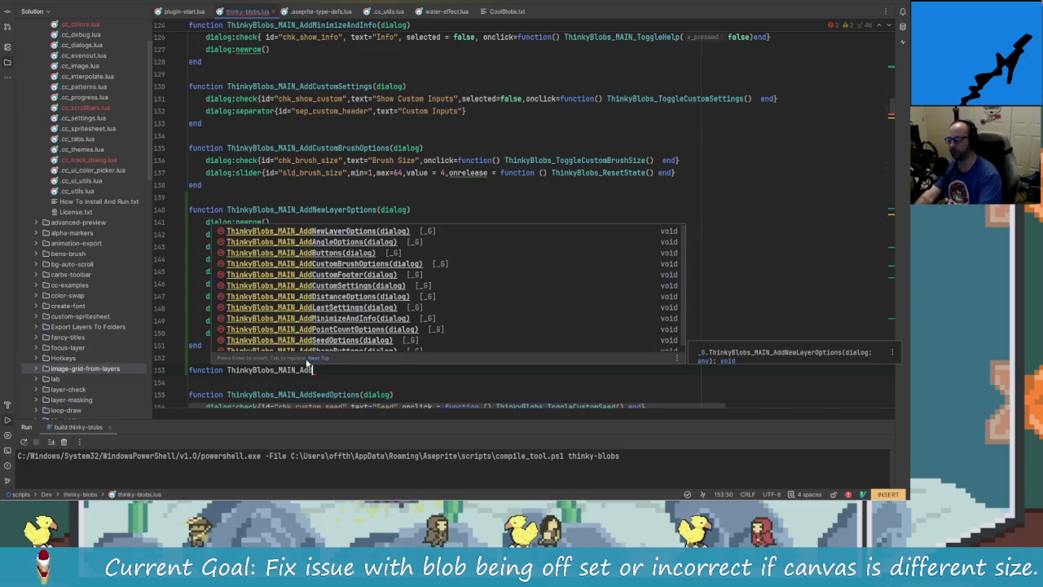
{"action": "key", "text": "Escape"}
Undo the extra blank lines added after AddNewLayerOptions
{"action": "key", "text": "u"}
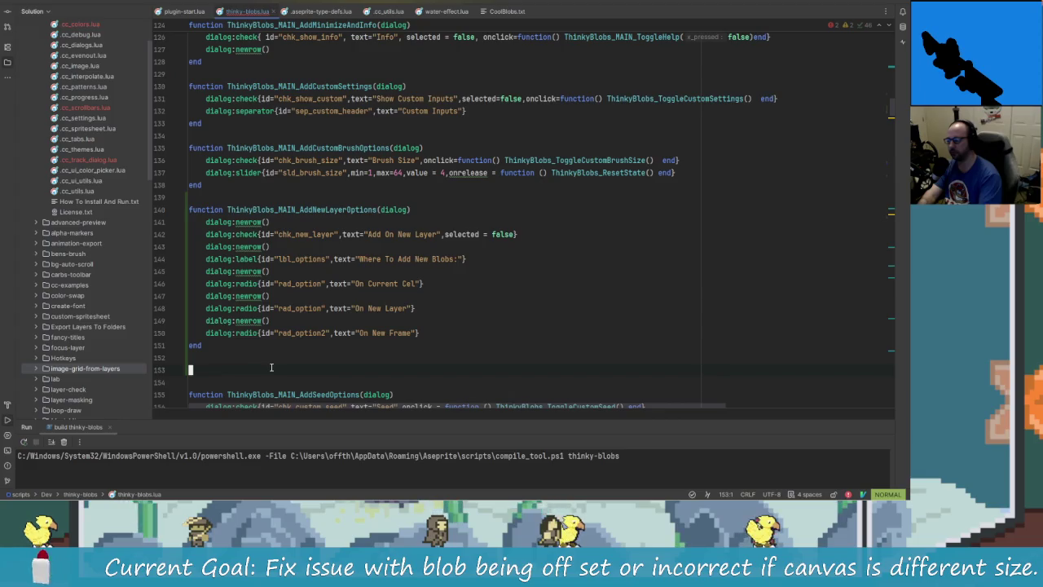
{"action": "key", "text": "u"}
{"action": "key", "text": "k"}
{"action": "key", "text": "k"}
{"action": "scroll", "coordinate": [237, 281], "scroll_direction": "up", "scroll_amount": 2}
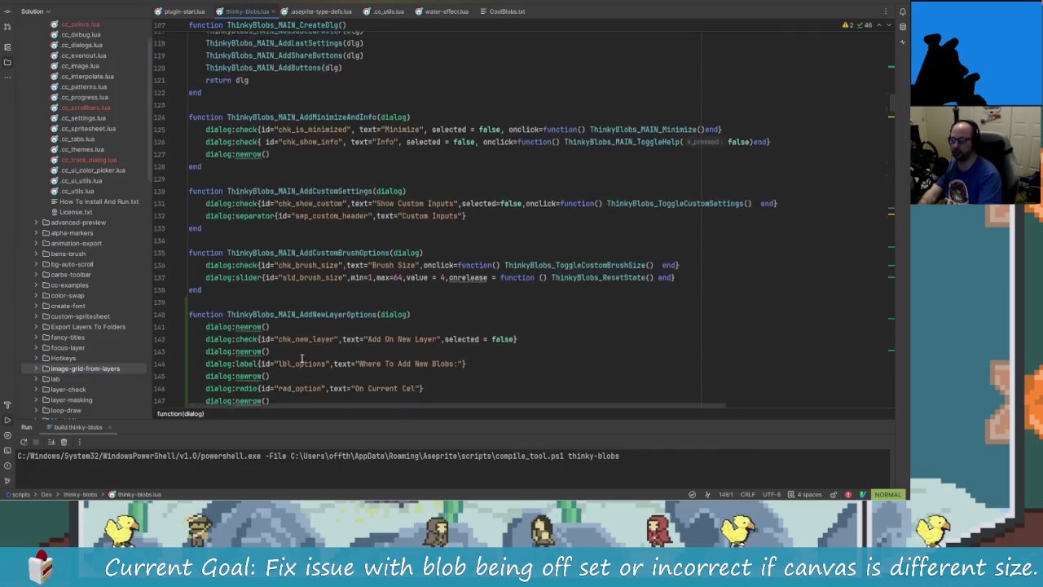
Add visible = false to the chk_new_layer checkbox definition
{"action": "key", "text": "k"}
{"action": "key", "text": "k"}
{"action": "key", "text": "k"}
{"action": "key", "text": "k"}
{"action": "key", "text": "k"}
{"action": "key", "text": "braceright"}
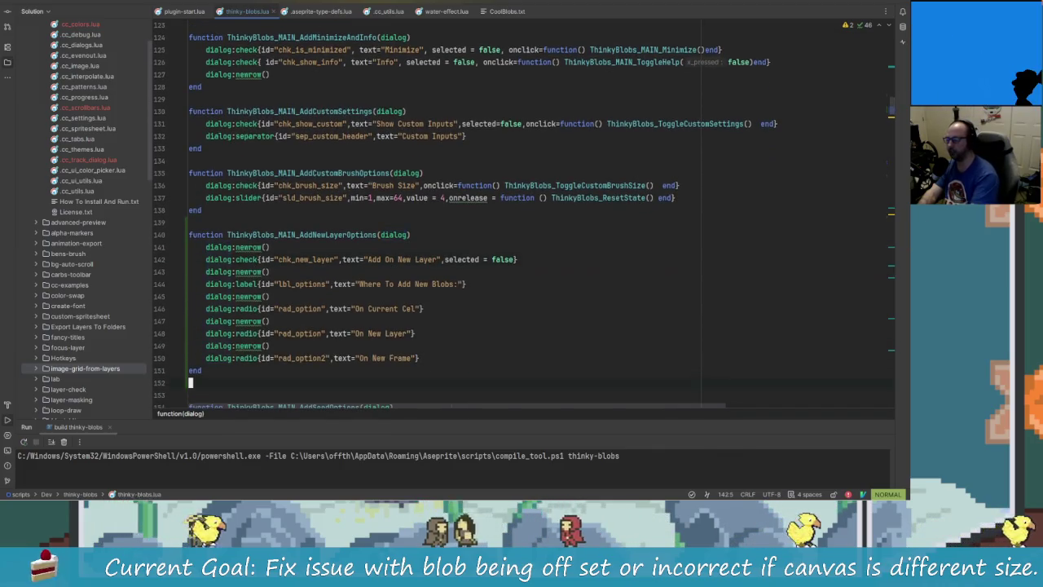
{"action": "key", "text": "k"}
{"action": "key", "text": "k"}
{"action": "key", "text": "k"}
{"action": "key", "text": "k"}
{"action": "key", "text": "k"}
{"action": "key", "text": "w"}
{"action": "key", "text": "f"}
{"action": "key", "text": "underscore"}
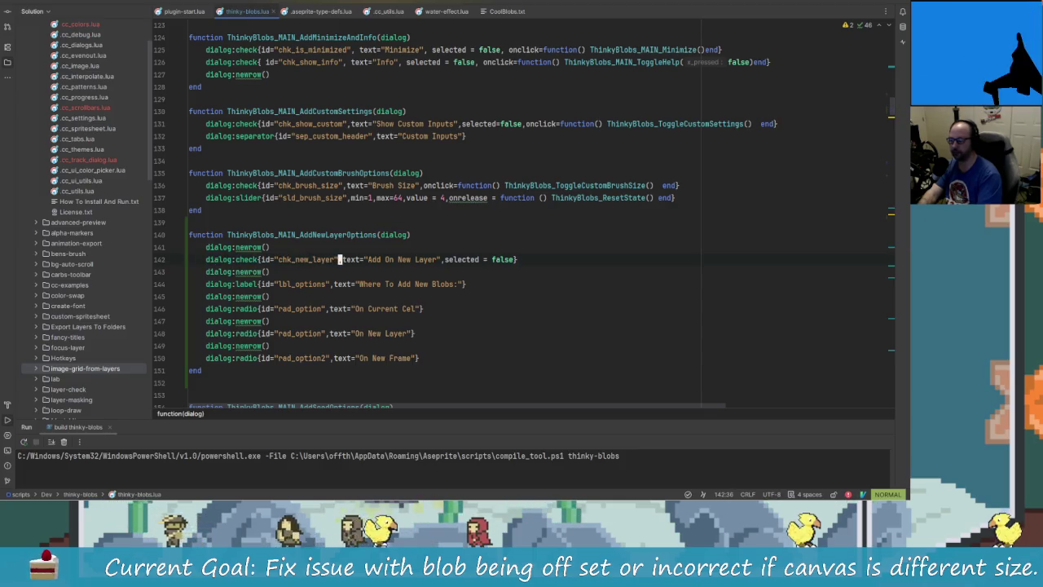
{"action": "key", "text": "f"}
{"action": "key", "text": "quotedbl"}
{"action": "key", "text": "a"}
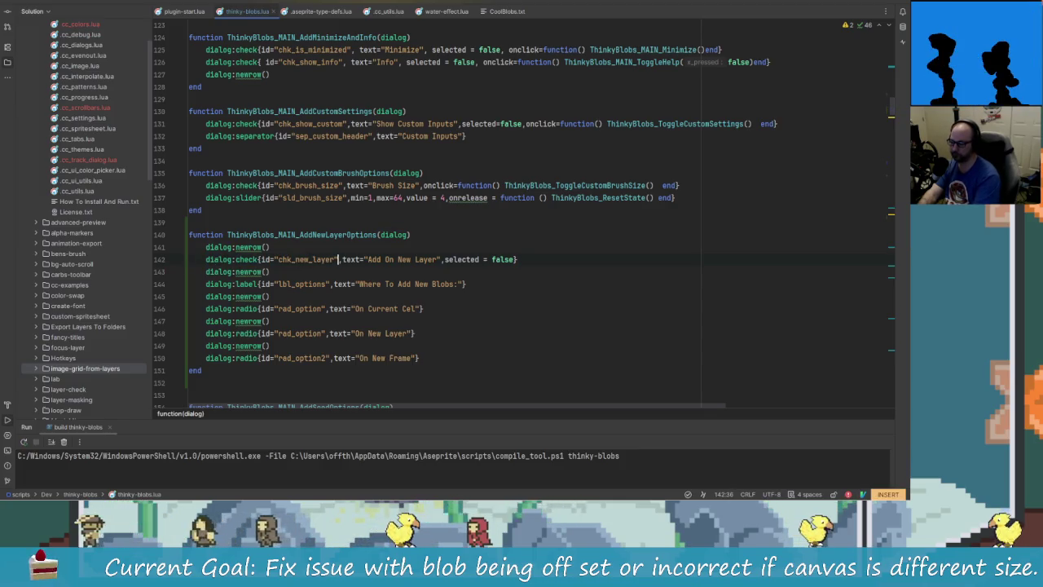
{"action": "type", "text": ",visible = "}
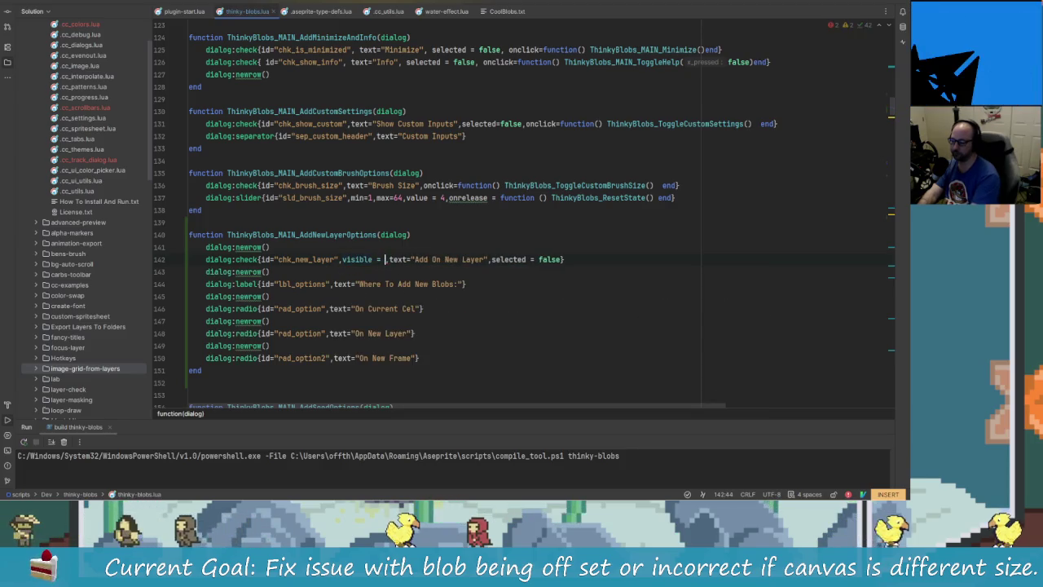
{"action": "type", "text": "false"}
{"action": "key", "text": "Escape"}
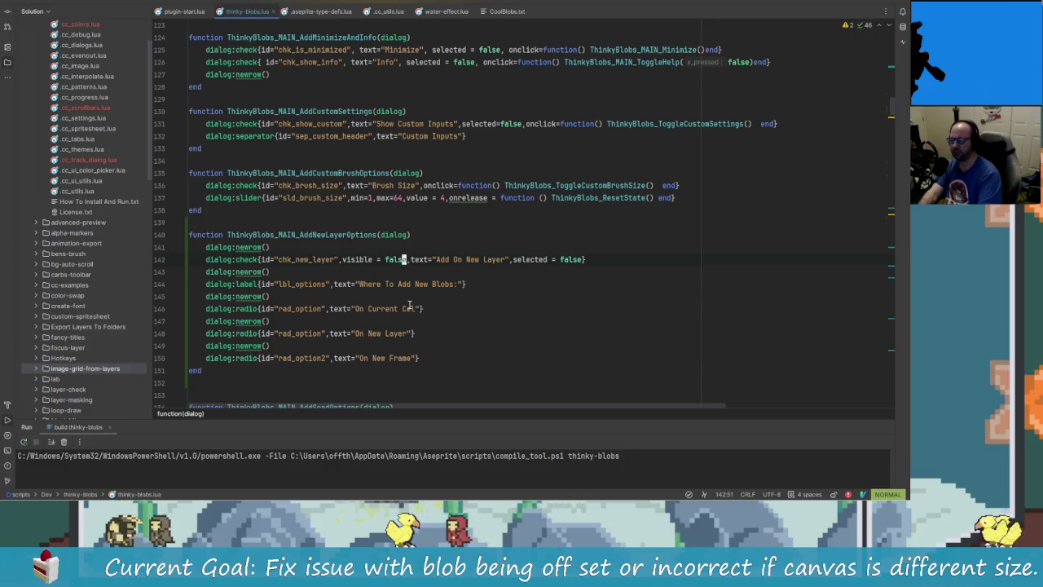
Move the AddNewLayerOptions call down below AddShareButtons, just before AddButtons
{"action": "scroll", "coordinate": [392, 247], "scroll_direction": "up", "scroll_amount": 1}
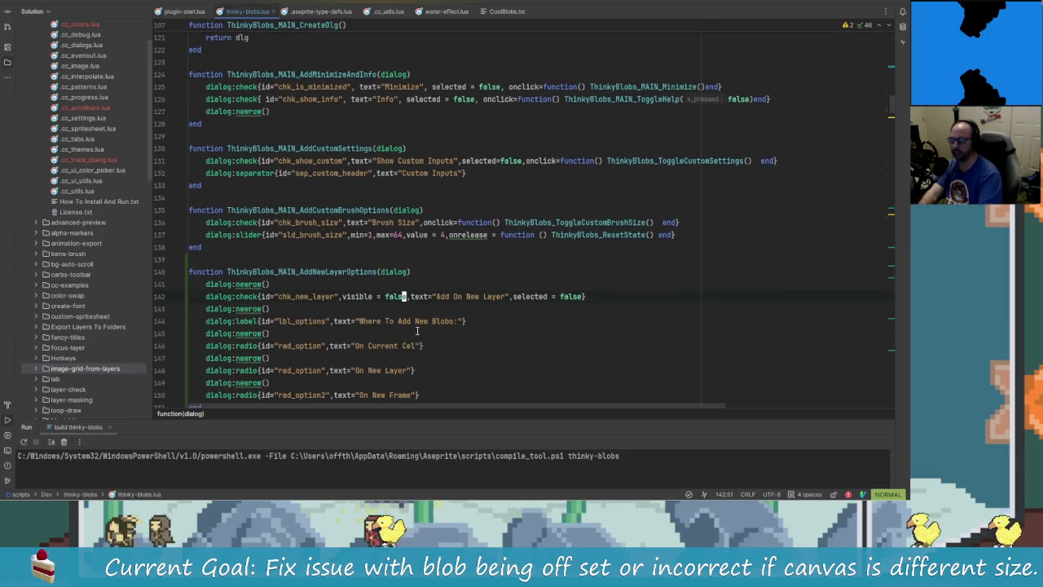
{"action": "scroll", "coordinate": [356, 268], "scroll_direction": "down", "scroll_amount": 1}
{"action": "left_click", "coordinate": [326, 236], "text": "ctrl"}
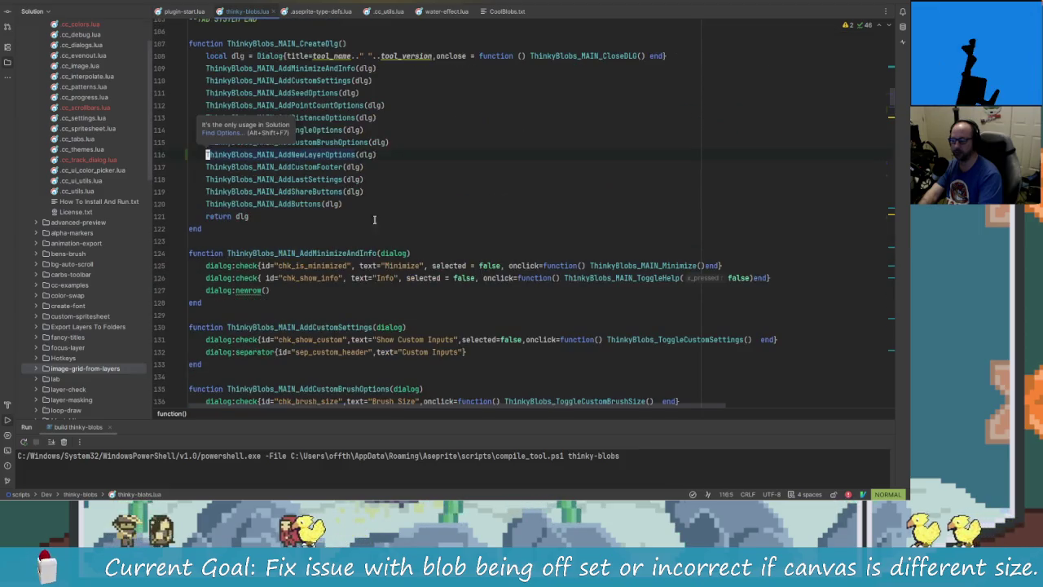
{"action": "left_click", "coordinate": [374, 191]}
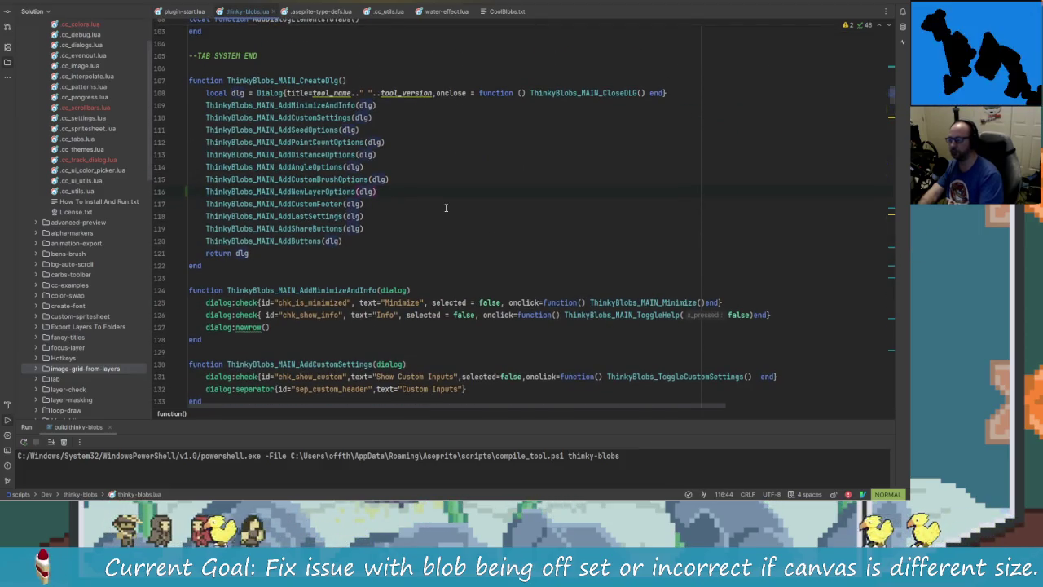
{"action": "key", "text": "alt+shift+Down"}
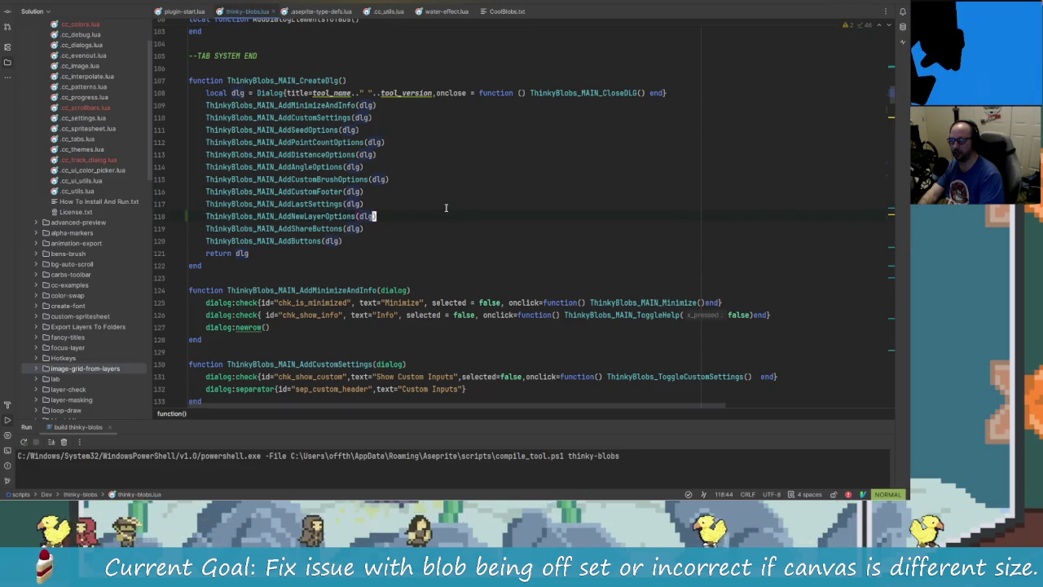
{"action": "key", "text": "alt+shift+Down"}
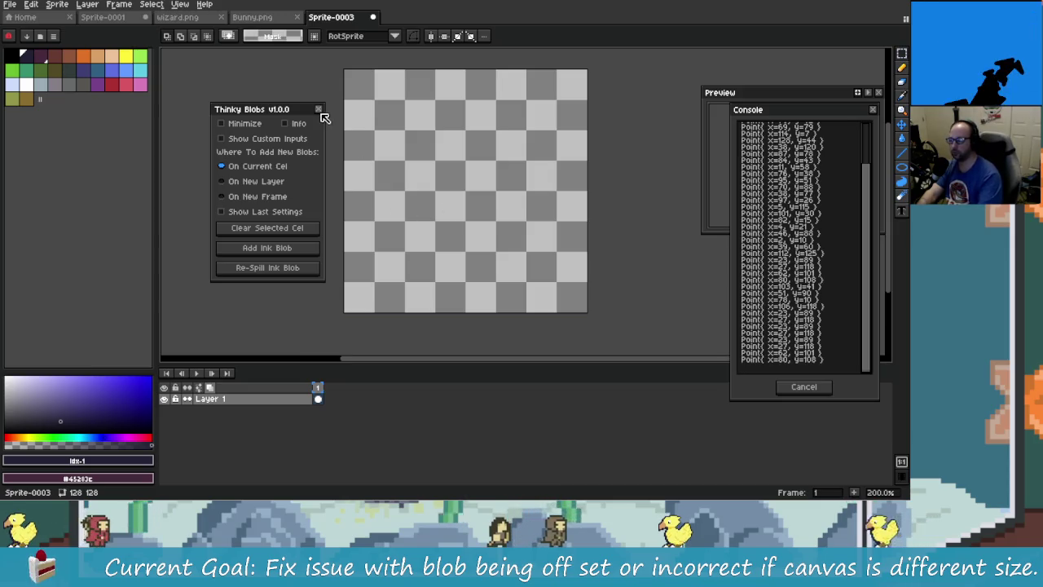
Reopen the Thinky Blobs dialog in view and toggle its Last Settings and Custom Inputs sections
{"action": "left_click", "coordinate": [318, 108]}
{"action": "left_click_drag", "start_coordinate": [189, 55], "coordinate": [264, 156]}
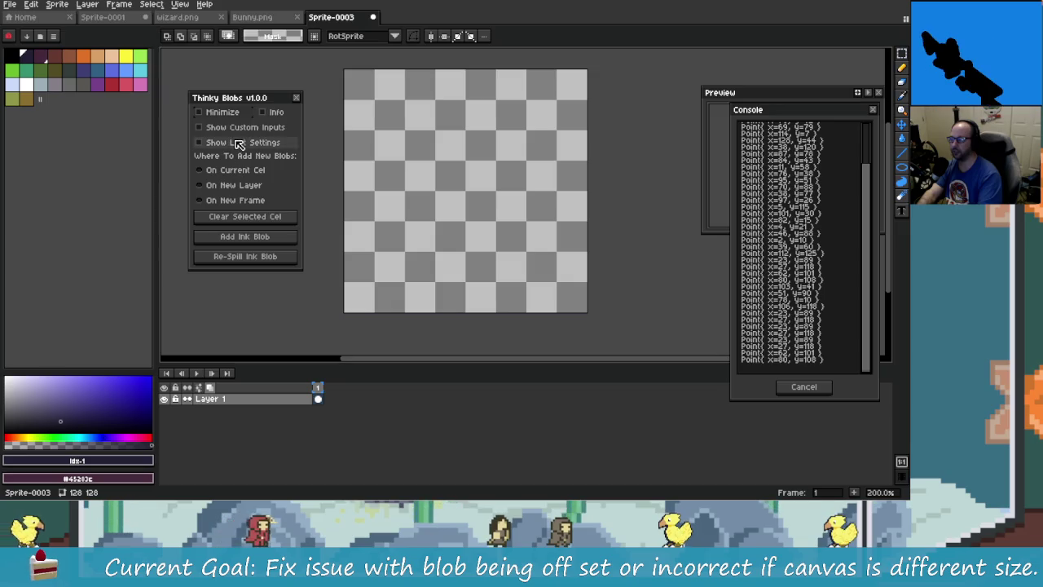
{"action": "left_click", "coordinate": [251, 142]}
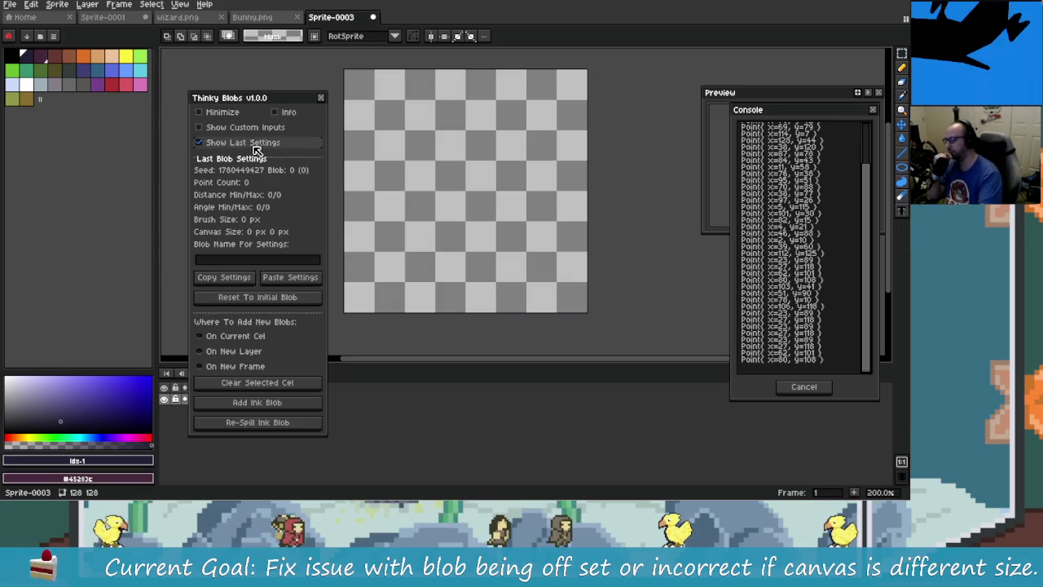
{"action": "left_click", "coordinate": [256, 143]}
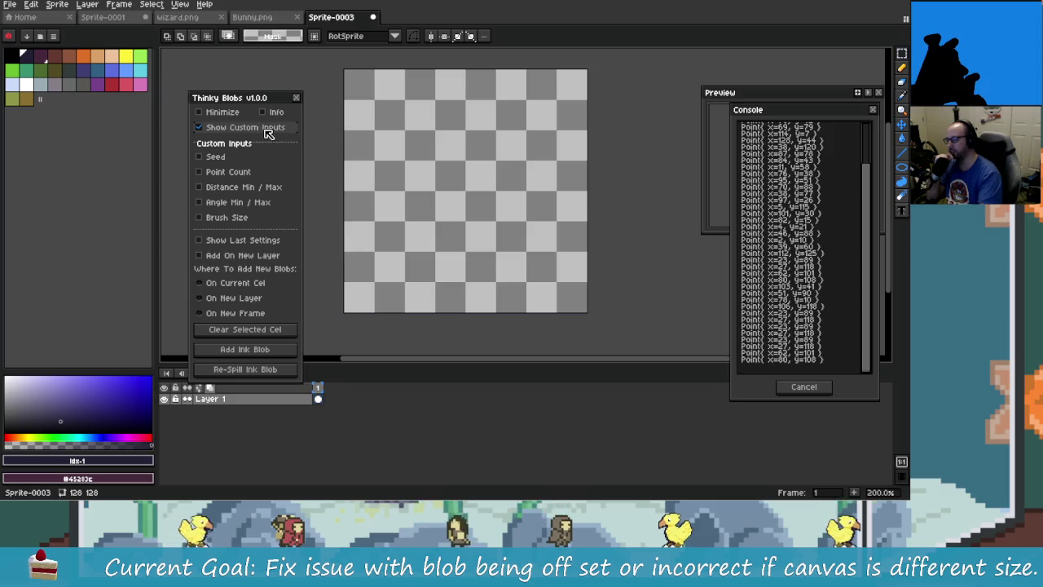
{"action": "left_click", "coordinate": [237, 128]}
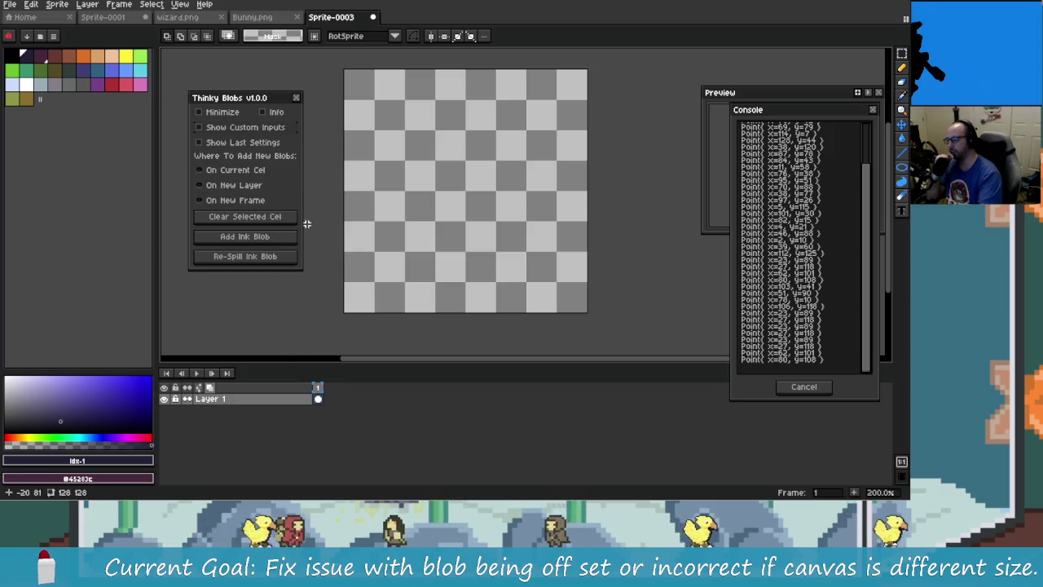
Test the Current Cel, New Layer and New Frame placement options, ending on Current Cel, then return to Rider
{"action": "left_click", "coordinate": [258, 173]}
{"action": "left_click", "coordinate": [237, 185]}
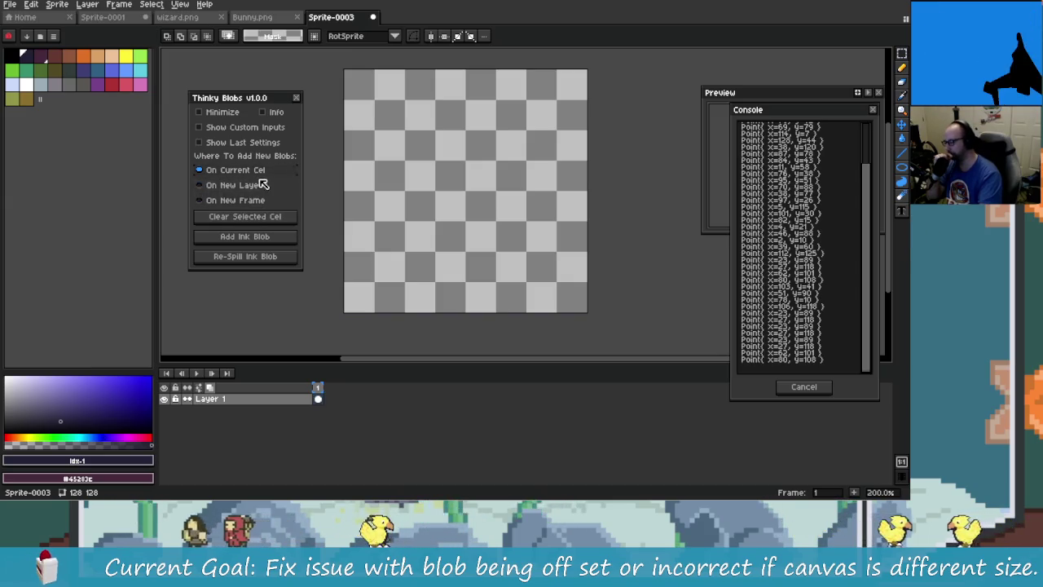
{"action": "left_click", "coordinate": [259, 173]}
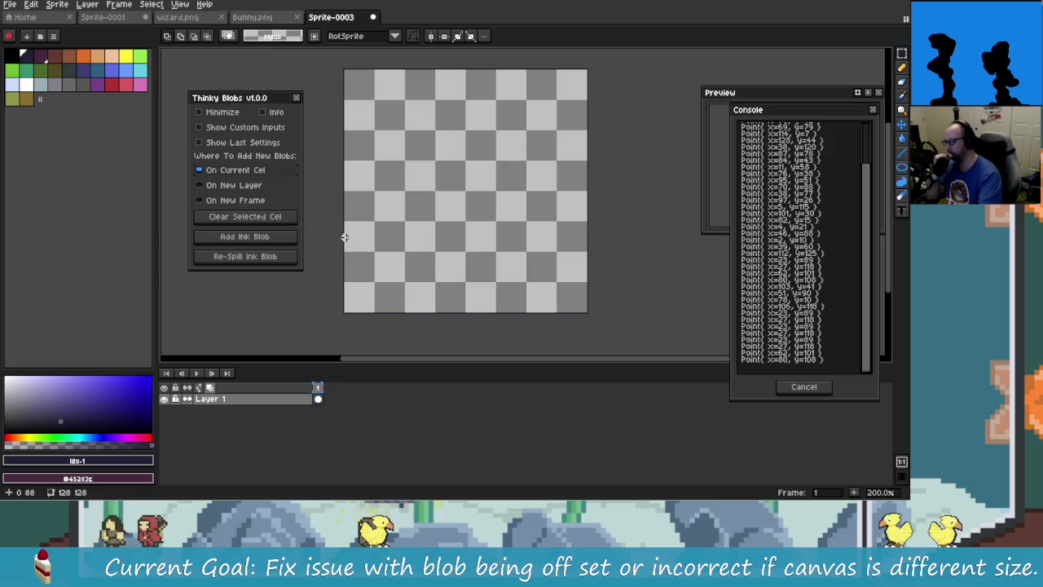
{"action": "left_click_drag", "start_coordinate": [267, 107], "coordinate": [247, 76]}
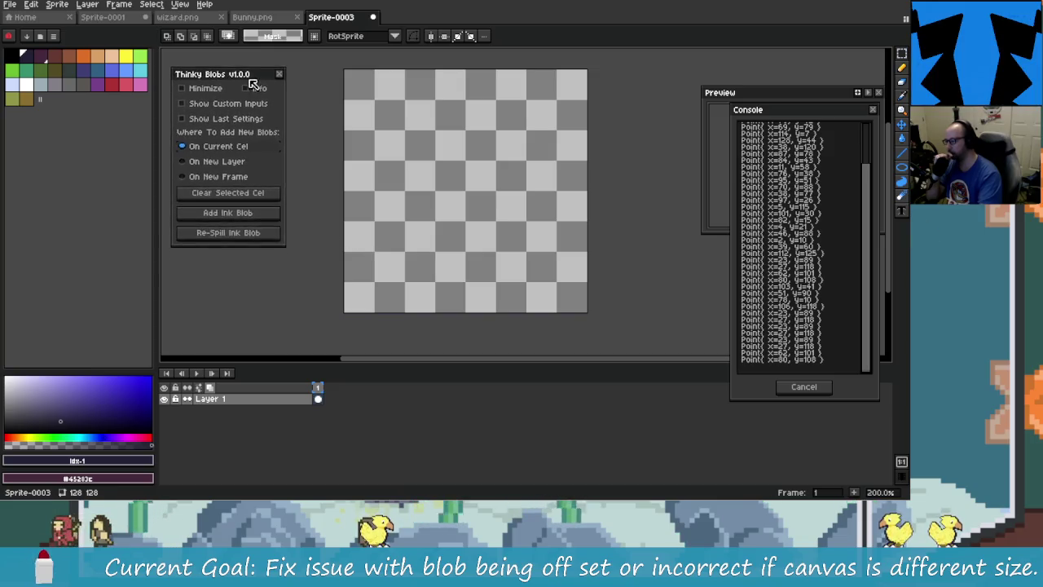
{"action": "left_click", "coordinate": [255, 170]}
{"action": "left_click", "coordinate": [236, 154]}
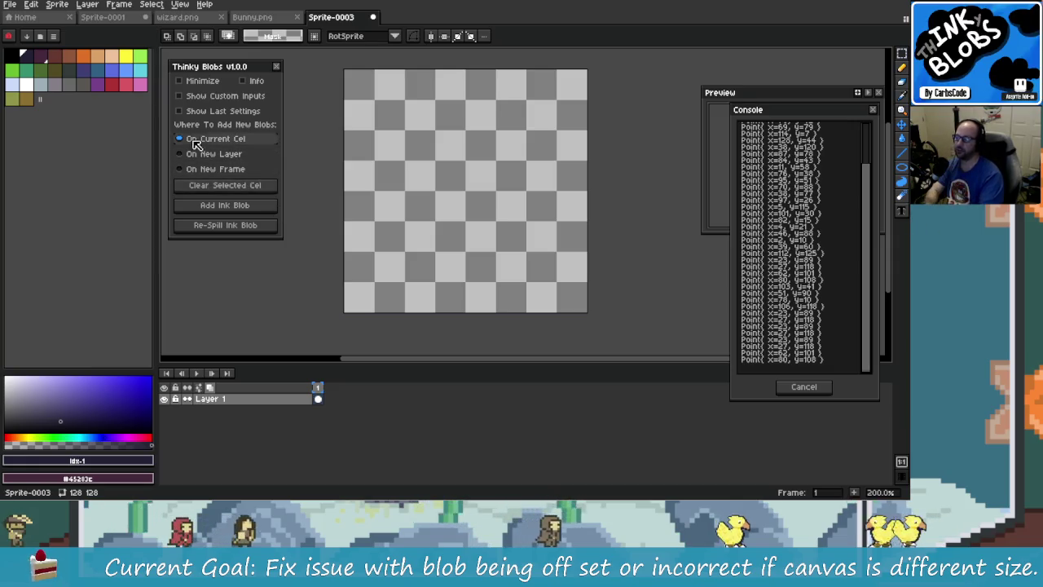
{"action": "key", "text": "alt+Tab"}
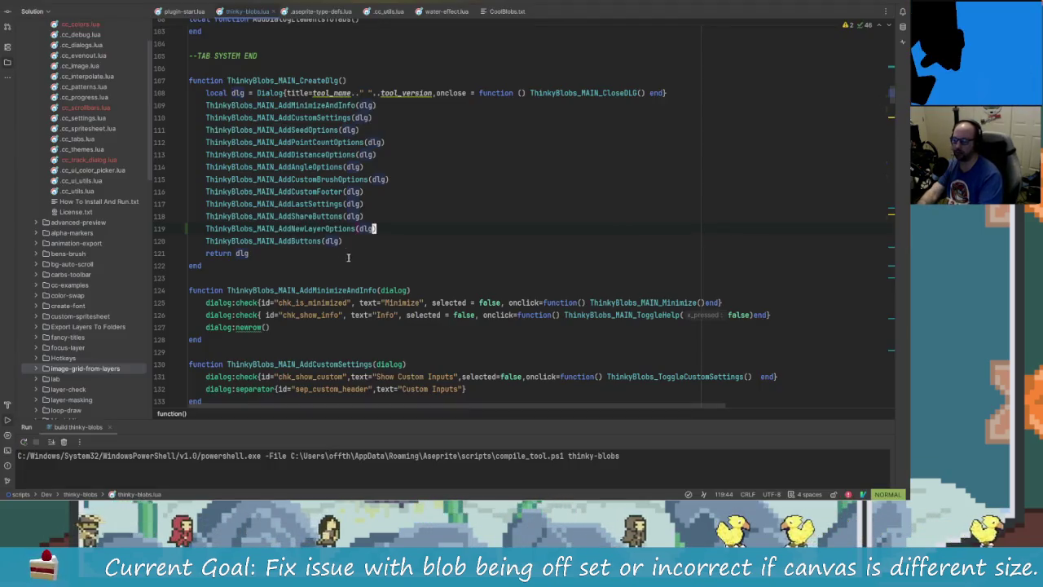
Move the AddNewLayerOptions call below the AddButtons call in CreateDlg
{"action": "left_click", "coordinate": [308, 228]}
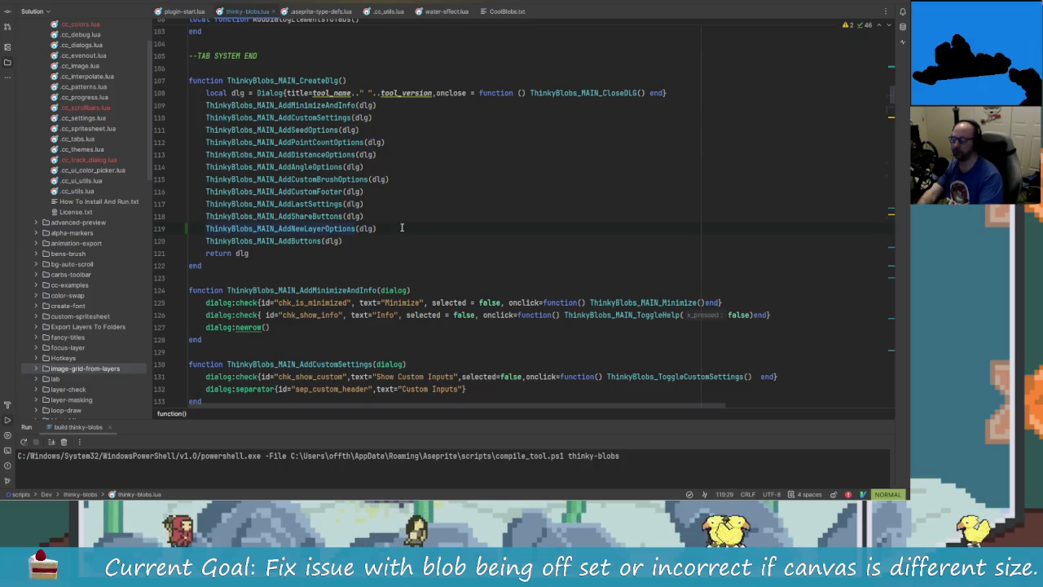
{"action": "key", "text": "ctrl+space"}
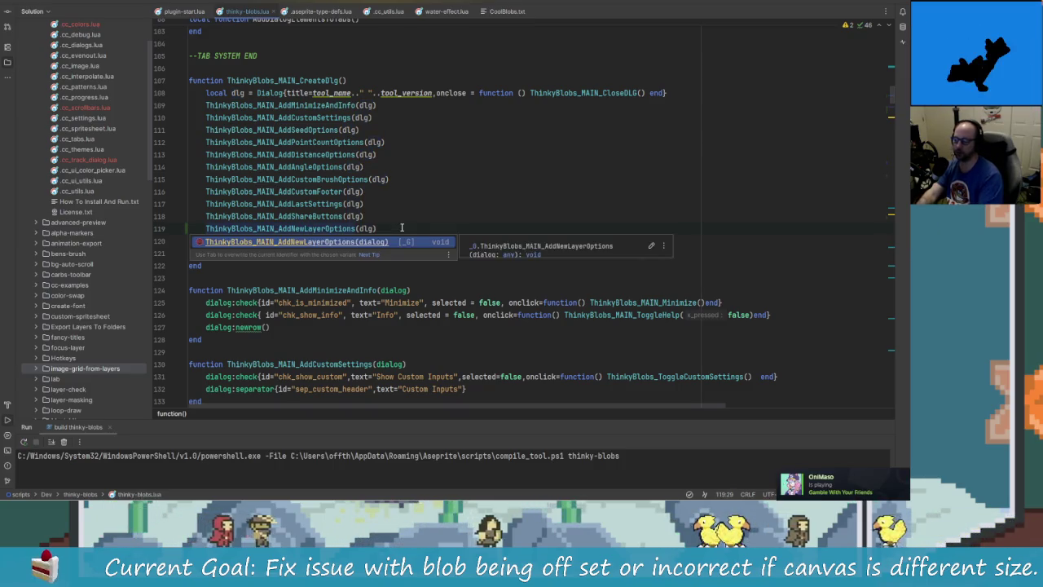
{"action": "key", "text": "Escape"}
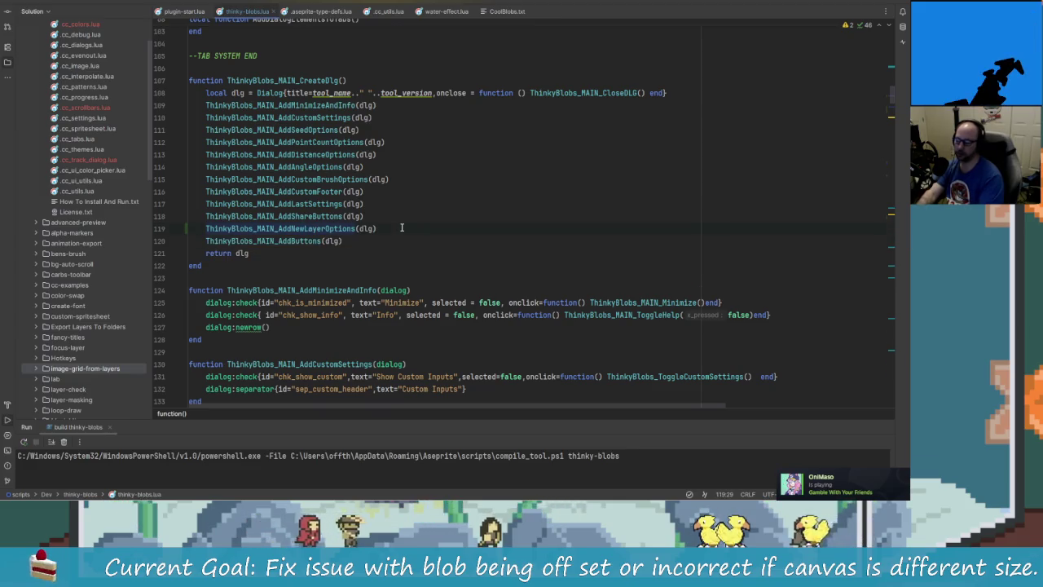
{"action": "key", "text": "alt+shift+Down"}
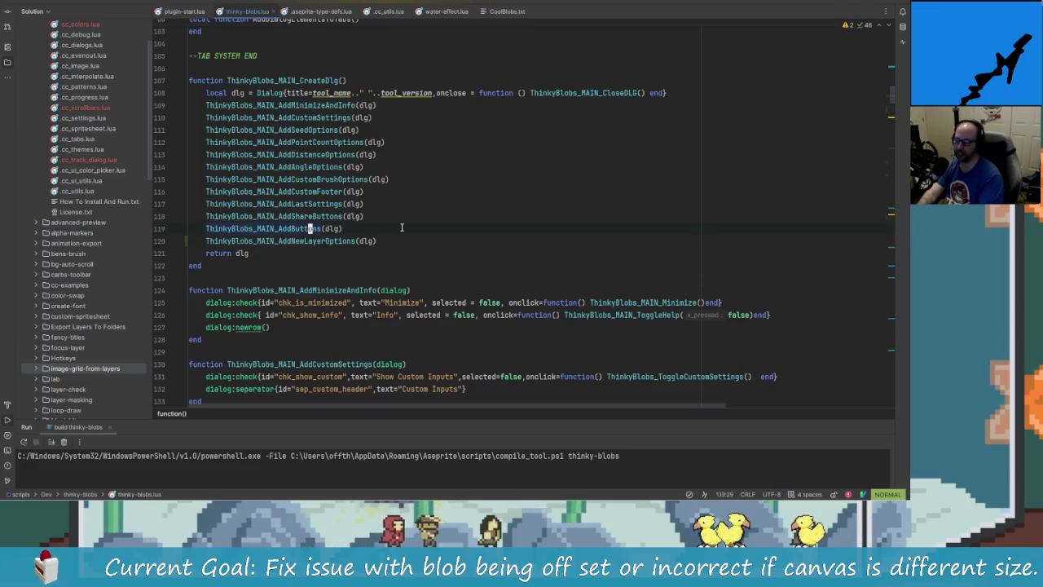
{"action": "scroll", "coordinate": [402, 227], "scroll_direction": "down", "scroll_amount": 5}
Comment out the 'Where To Add New Blobs:' label and its newrow in AddNewLayerOptions, then rebuild
{"action": "left_click", "coordinate": [228, 382]}
{"action": "scroll", "coordinate": [481, 220], "scroll_direction": "down", "scroll_amount": 2}
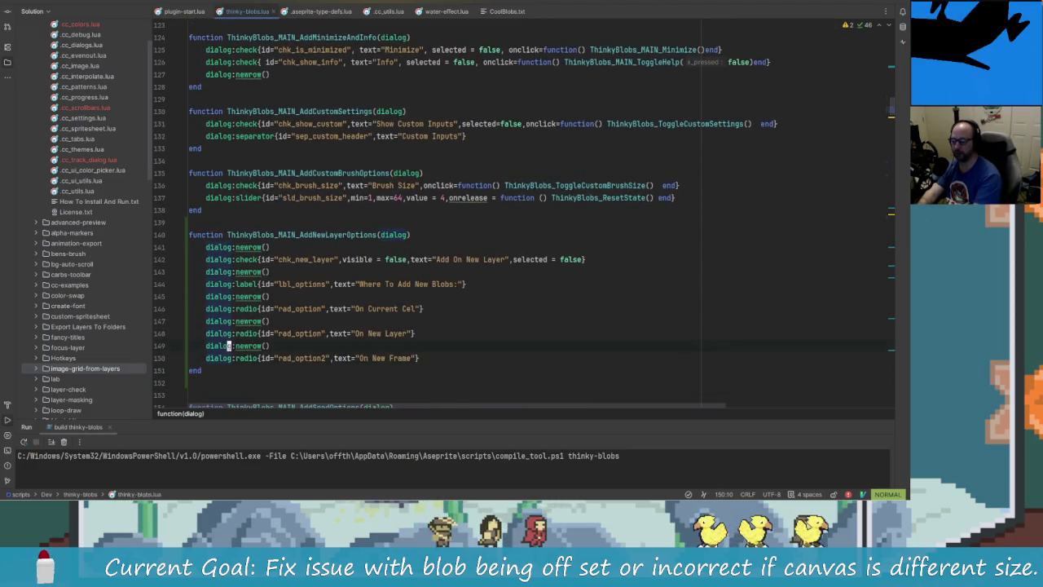
{"action": "key", "text": "k"}
{"action": "key", "text": "l"}
{"action": "key", "text": "l"}
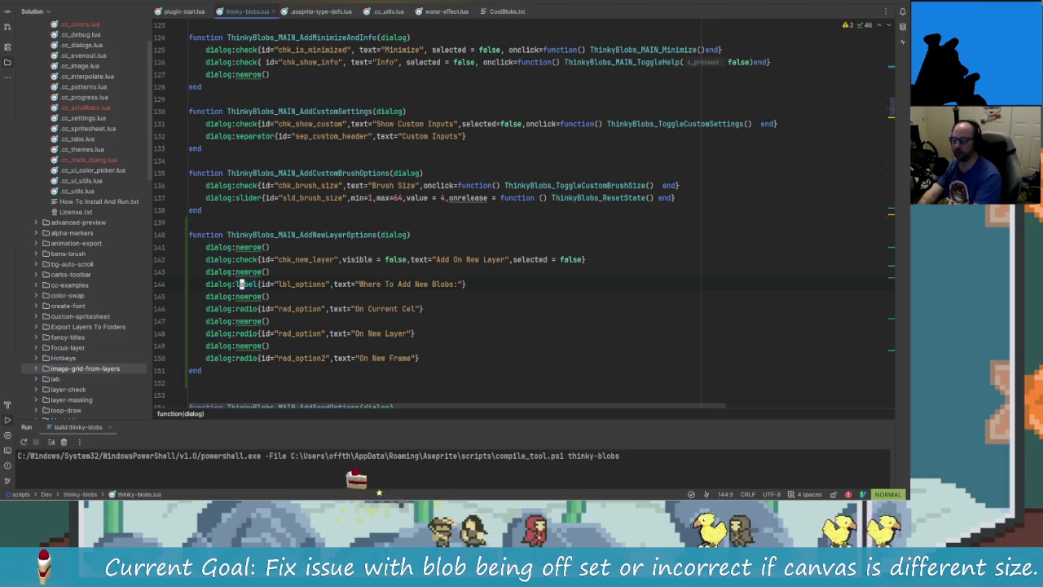
{"action": "key", "text": "h"}
{"action": "key", "text": "h"}
{"action": "key", "text": "h"}
{"action": "key", "text": "h"}
{"action": "key", "text": "h"}
{"action": "key", "text": "h"}
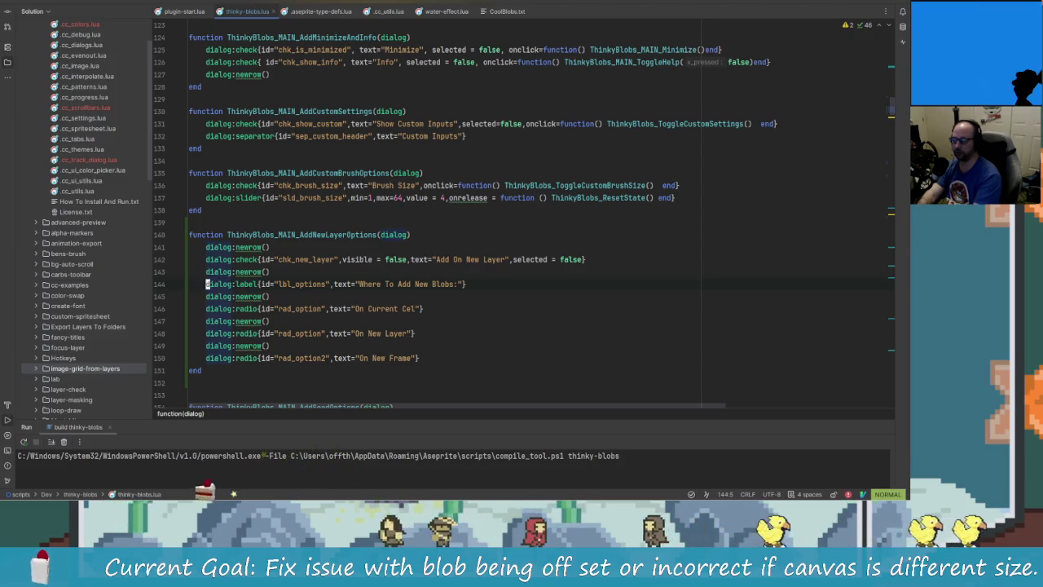
{"action": "key", "text": "ctrl+slash"}
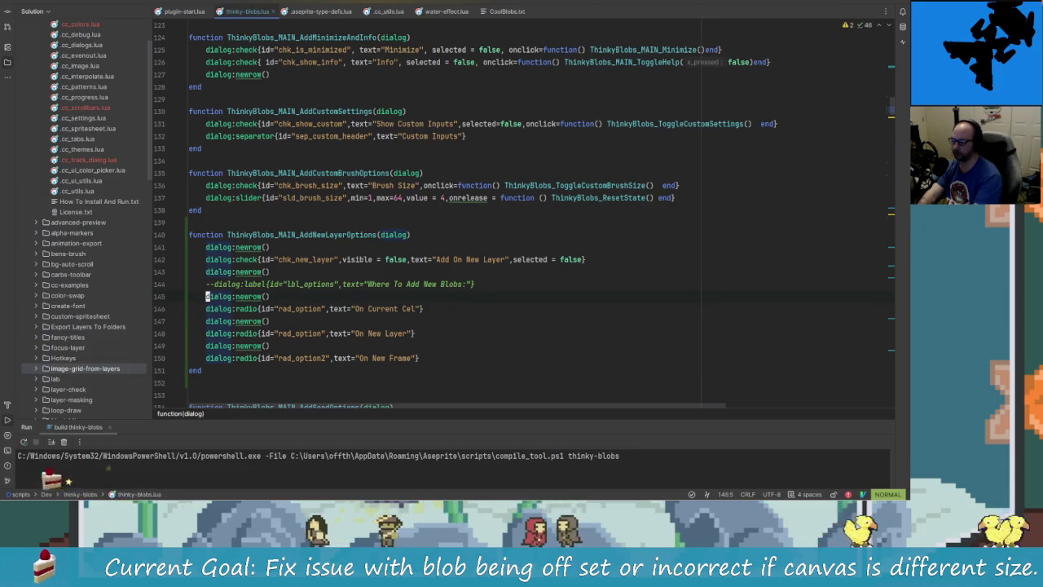
{"action": "key", "text": "ctrl+slash"}
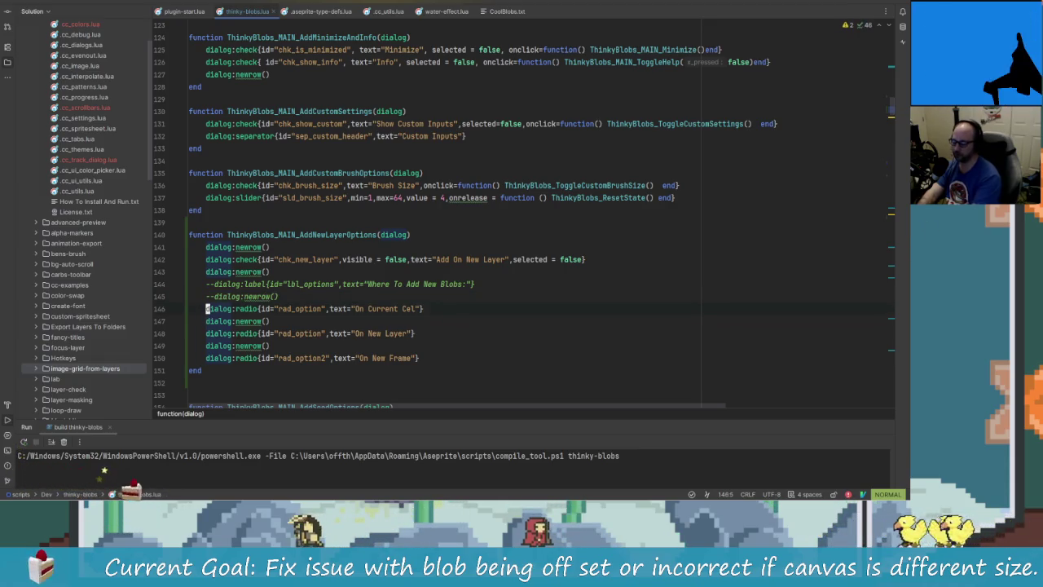
{"action": "key", "text": "Return"}
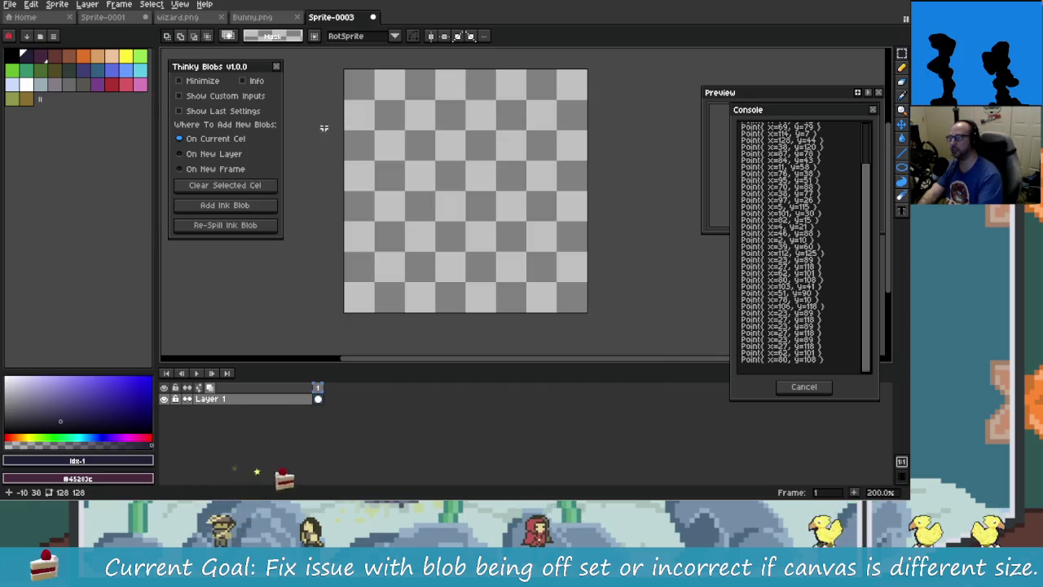
Replace the stale Thinky Blobs panel with the reloaded one and try the Current Cel and New Layer options
{"action": "left_click", "coordinate": [278, 67]}
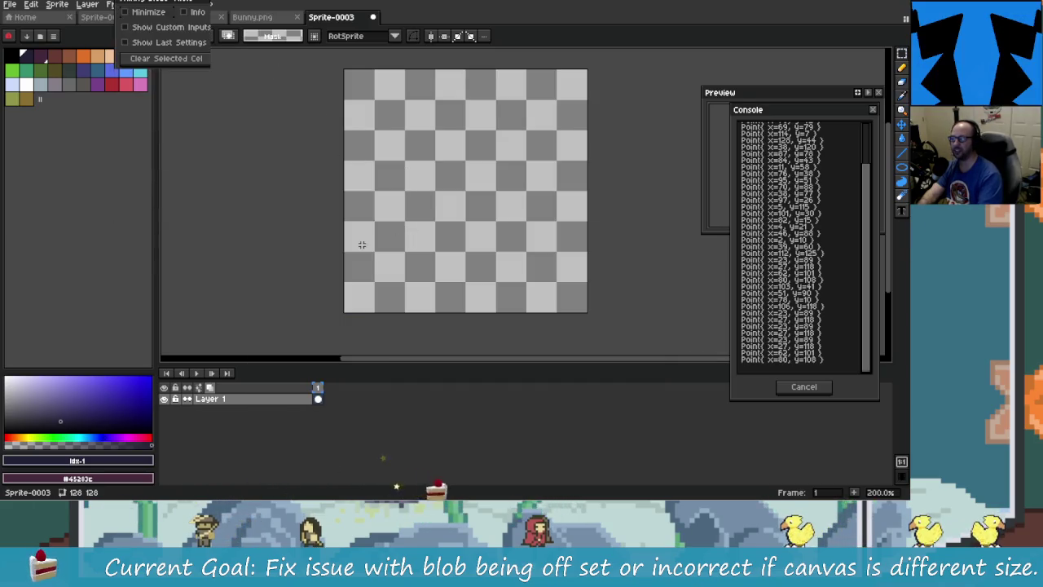
{"action": "left_click_drag", "start_coordinate": [199, 29], "coordinate": [244, 79]}
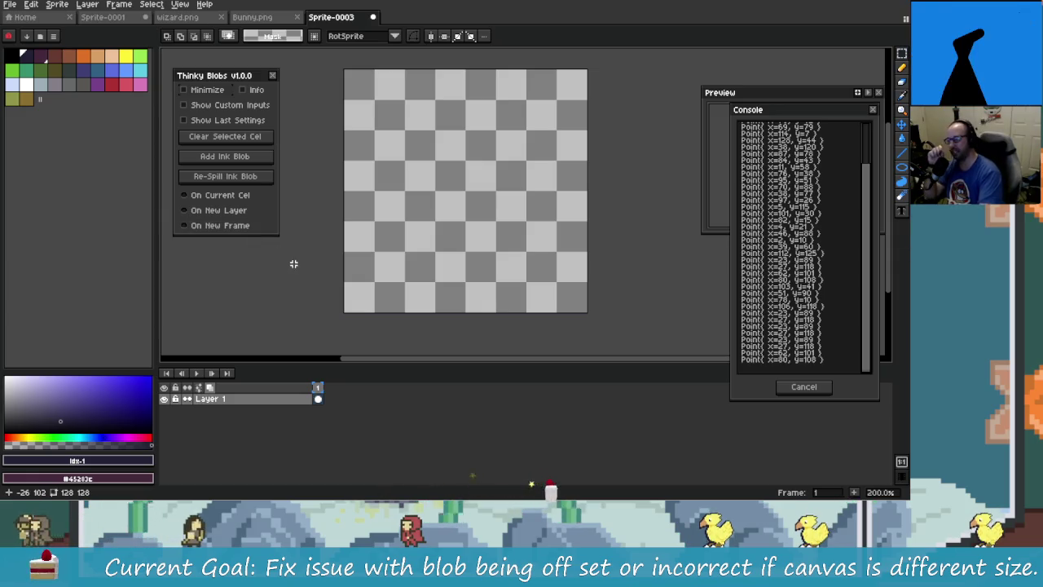
{"action": "left_click", "coordinate": [228, 199]}
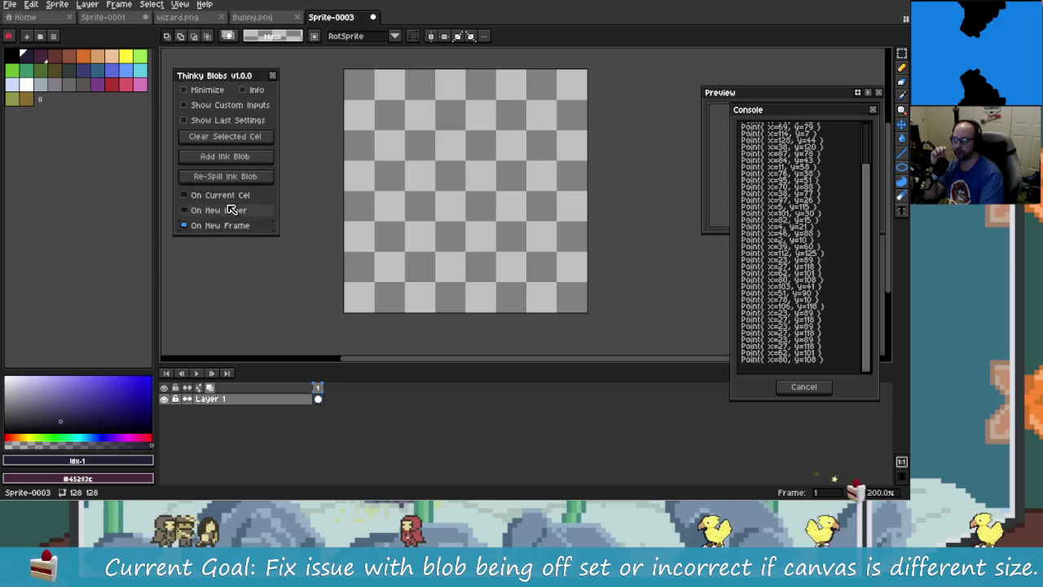
{"action": "left_click", "coordinate": [234, 226]}
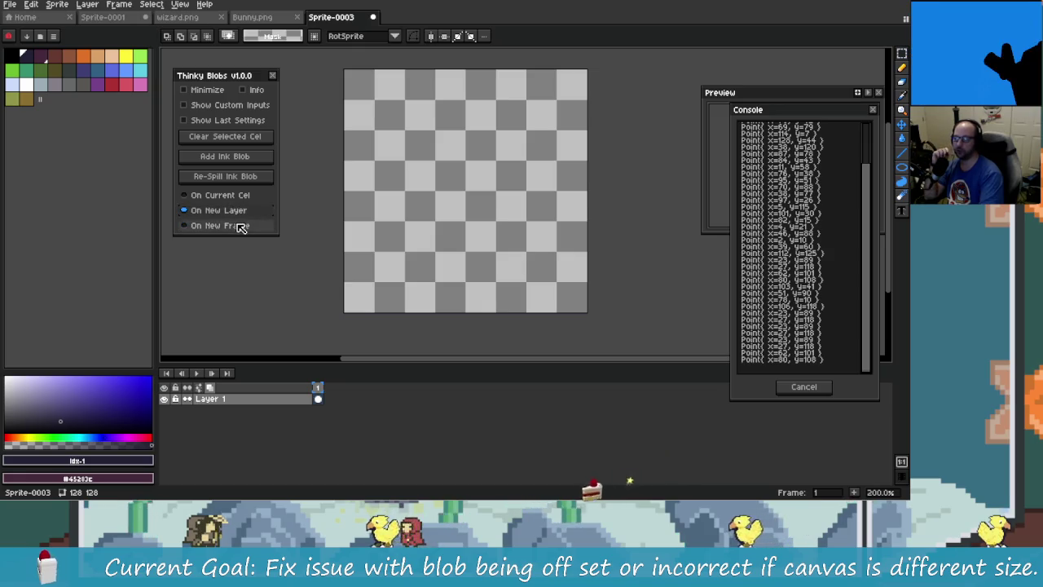
Cycle through Current Cel, New Layer and New Frame placement, ending on Current Cel, and toggle Show Last Settings
{"action": "left_click", "coordinate": [242, 198]}
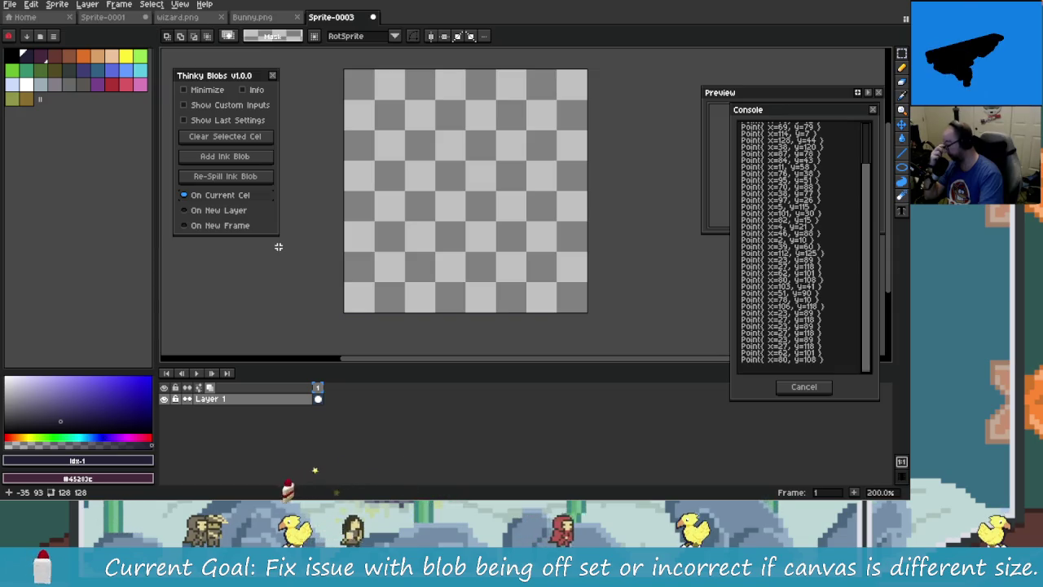
{"action": "left_click", "coordinate": [269, 210]}
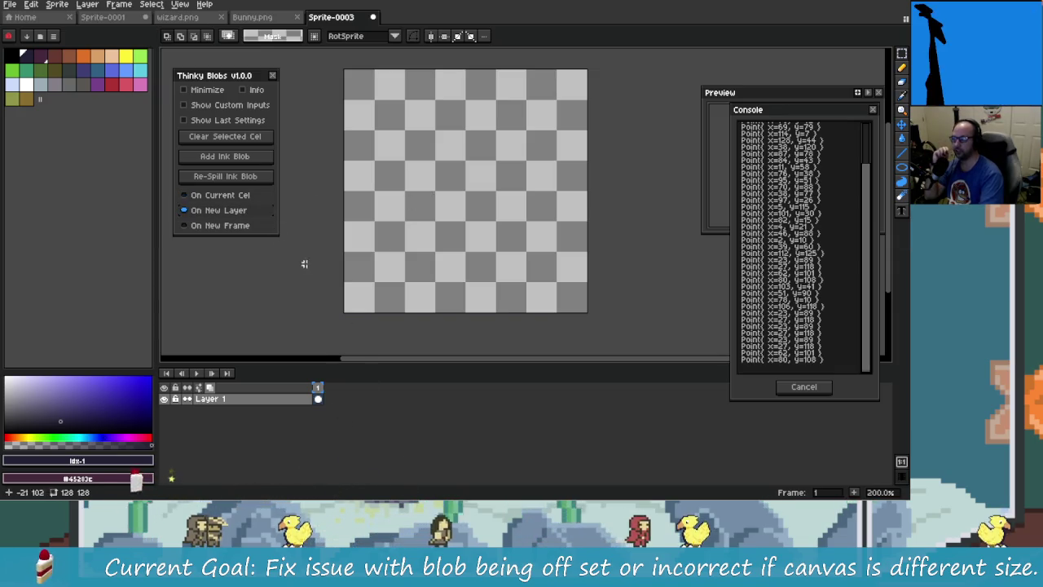
{"action": "left_click", "coordinate": [248, 229]}
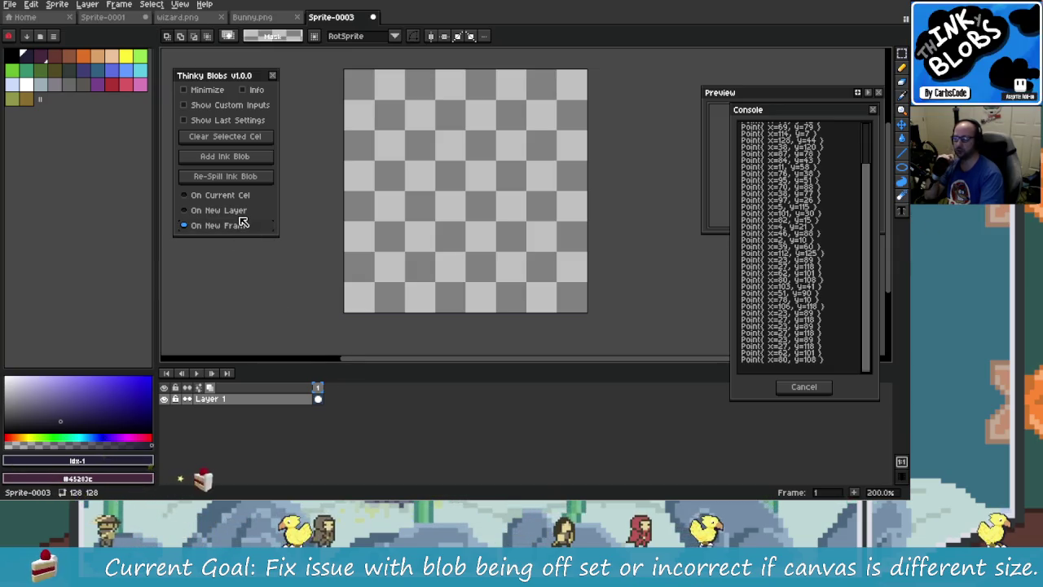
{"action": "left_click", "coordinate": [240, 212]}
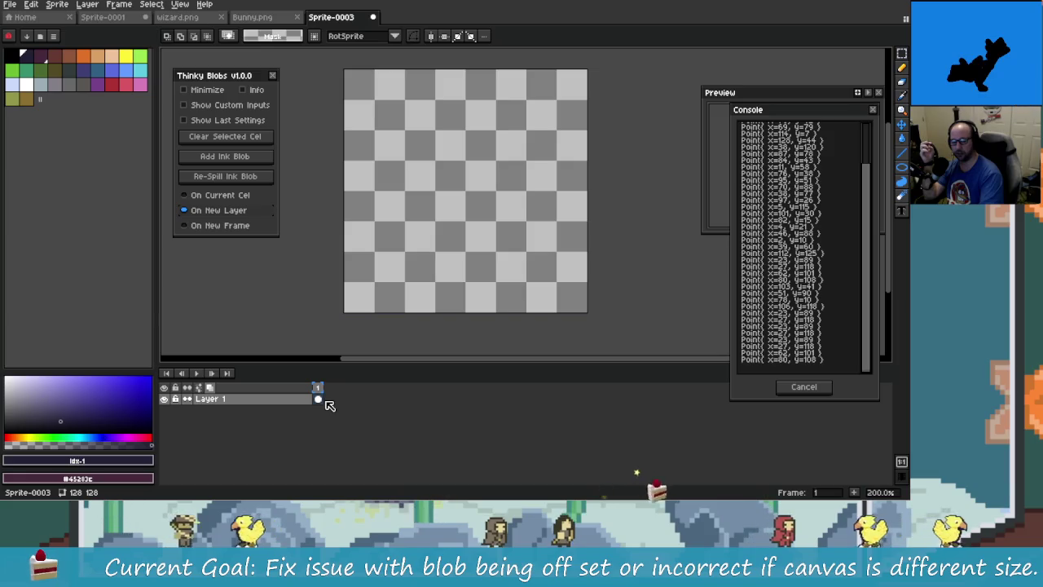
{"action": "left_click", "coordinate": [232, 226]}
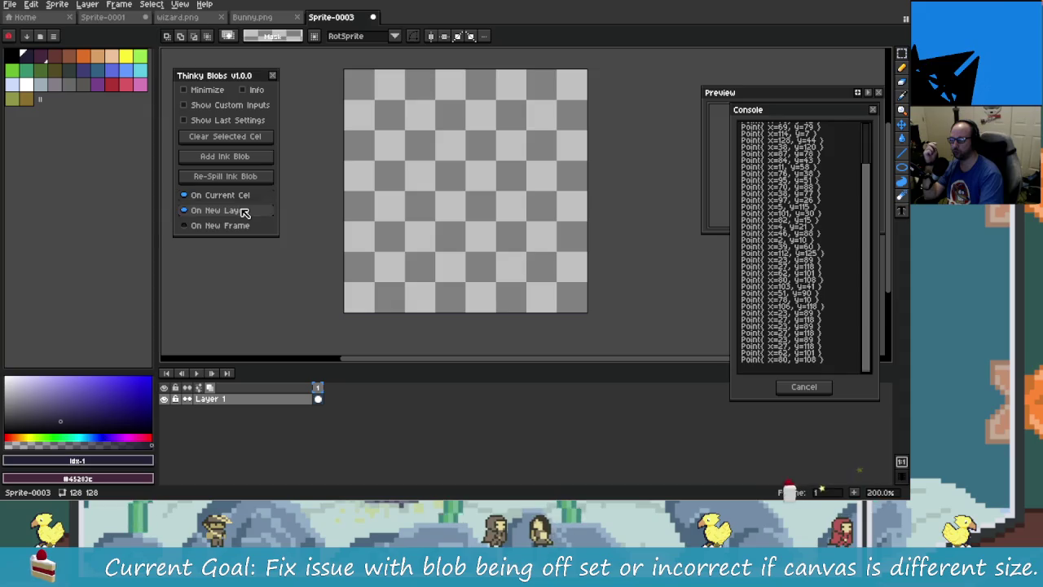
{"action": "left_click", "coordinate": [243, 209]}
{"action": "left_click", "coordinate": [249, 197]}
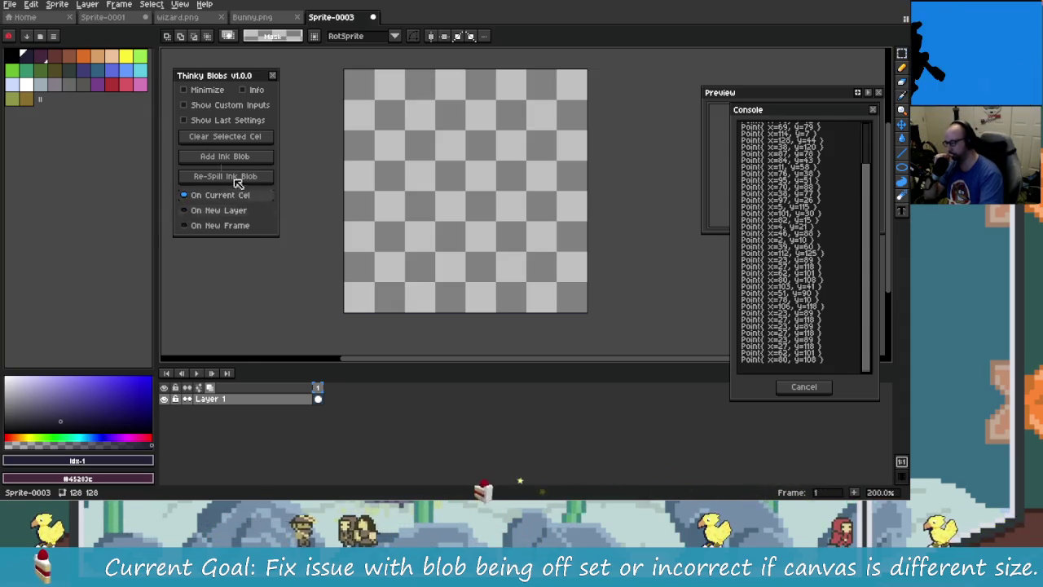
{"action": "left_click", "coordinate": [223, 122]}
{"action": "left_click", "coordinate": [223, 121]}
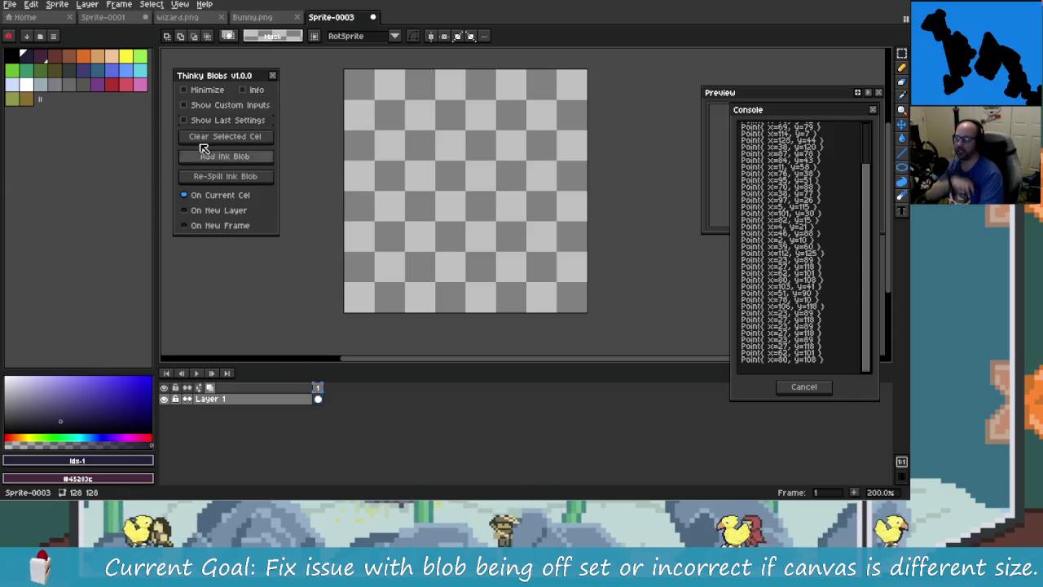
{"action": "left_click", "coordinate": [224, 122]}
{"action": "left_click", "coordinate": [228, 122]}
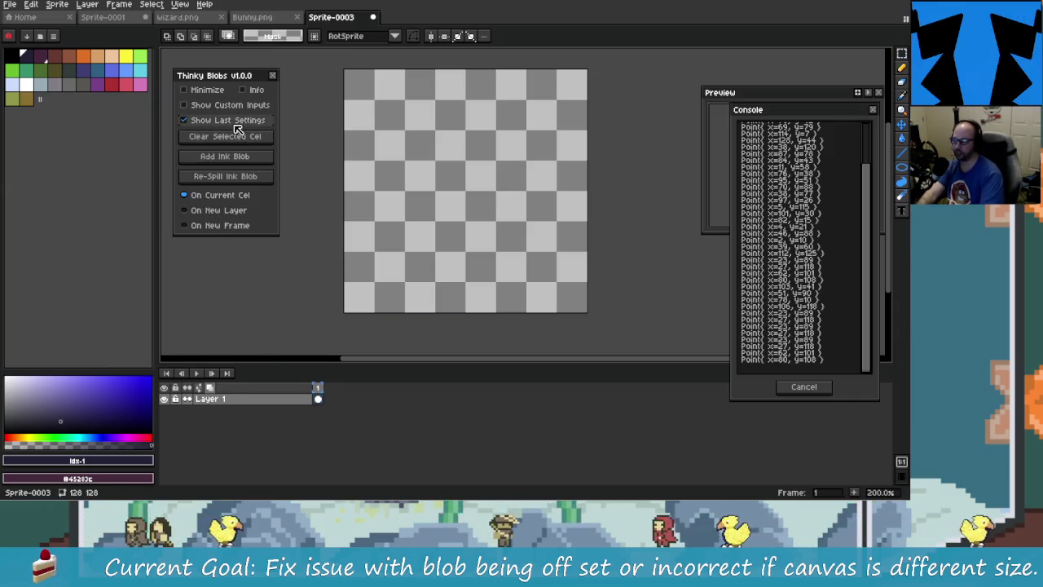
{"action": "left_click", "coordinate": [235, 106]}
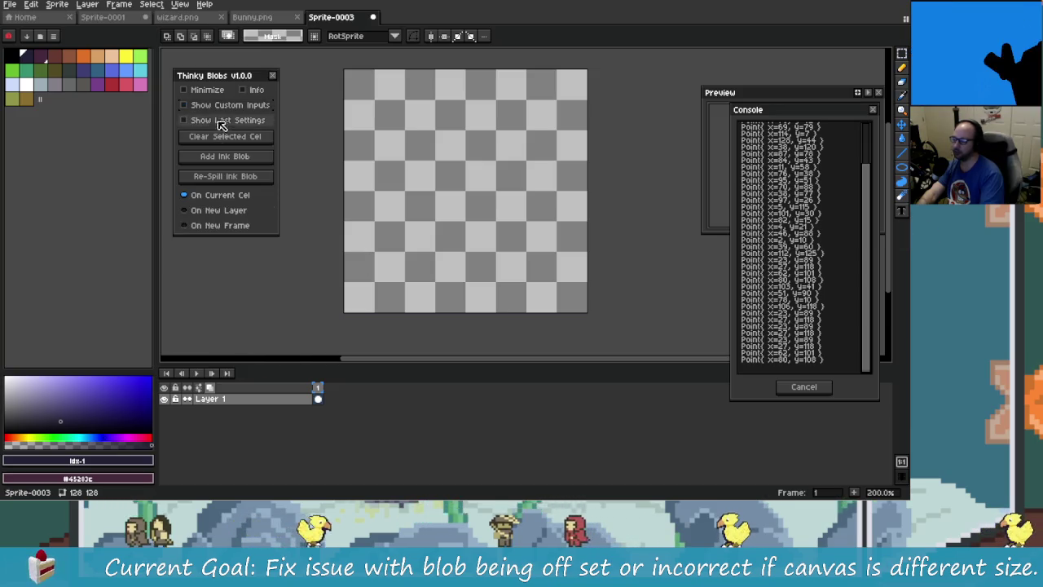
{"action": "left_click", "coordinate": [232, 106]}
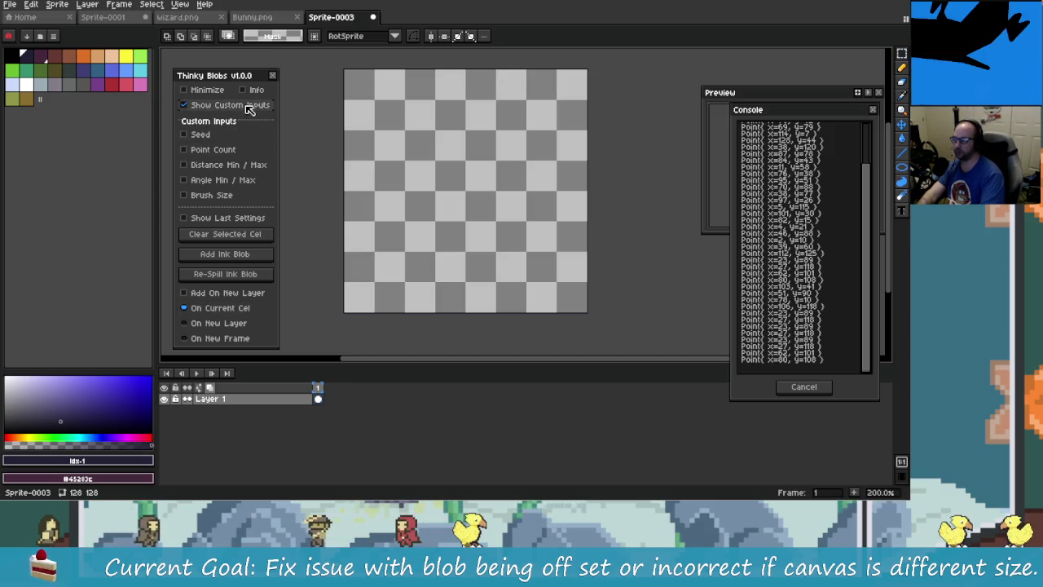
{"action": "left_click", "coordinate": [248, 105]}
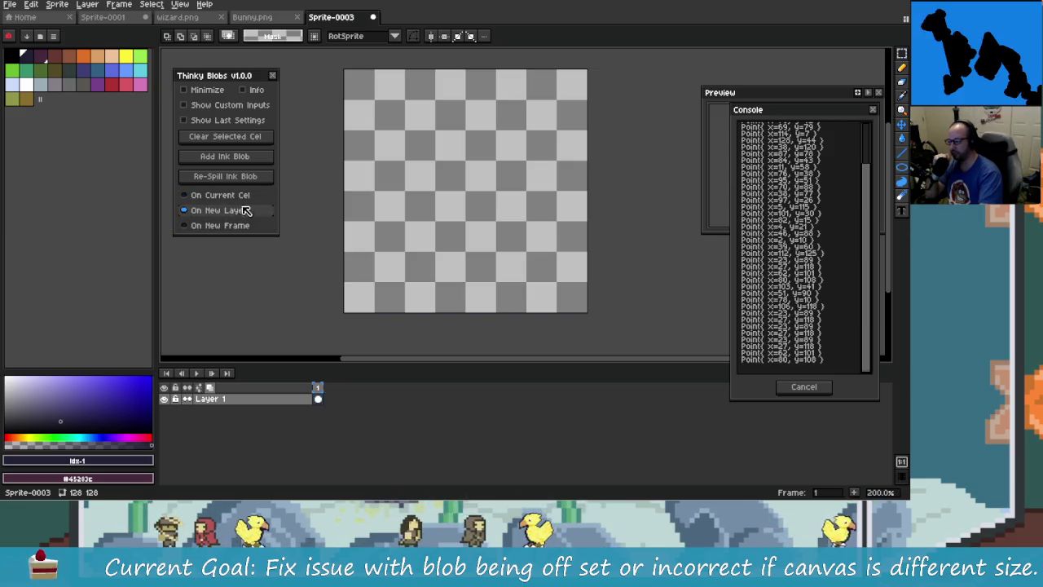
{"action": "left_click", "coordinate": [243, 199]}
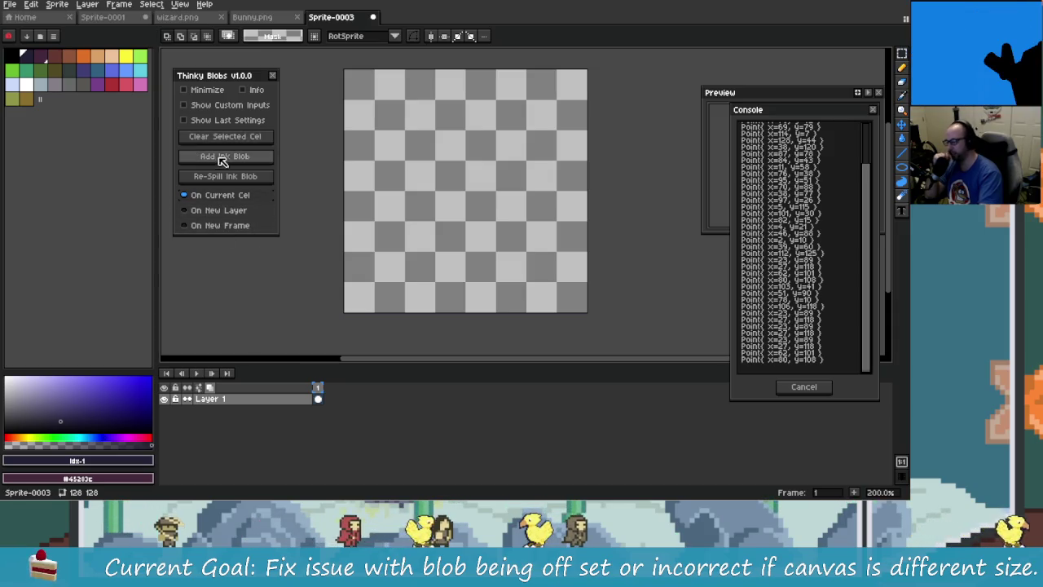
{"action": "left_click", "coordinate": [228, 120]}
{"action": "left_click", "coordinate": [227, 120]}
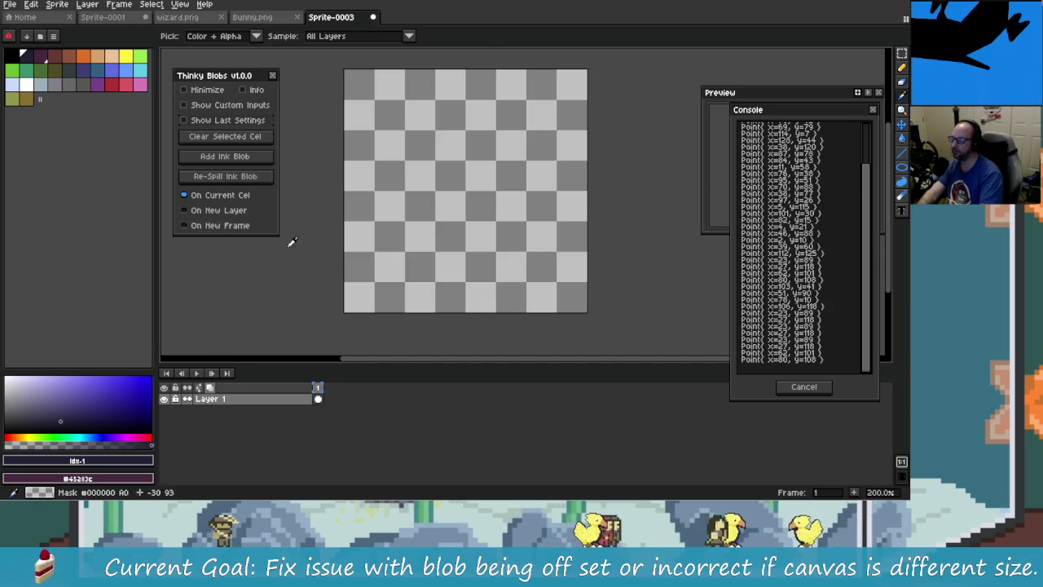
{"action": "key", "text": "alt+Tab"}
{"action": "left_click", "coordinate": [360, 287]}
{"action": "key", "text": "ctrl+z"}
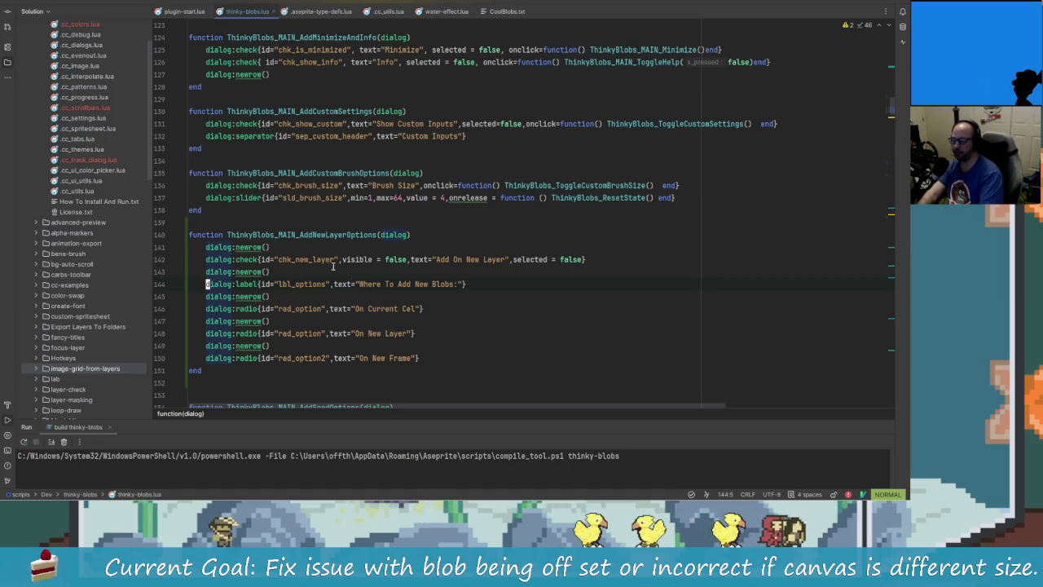
Uncomment the 'Where To Add New Blobs:' label and newrow lines and rebuild the extension
{"action": "left_click", "coordinate": [364, 235], "text": "ctrl"}
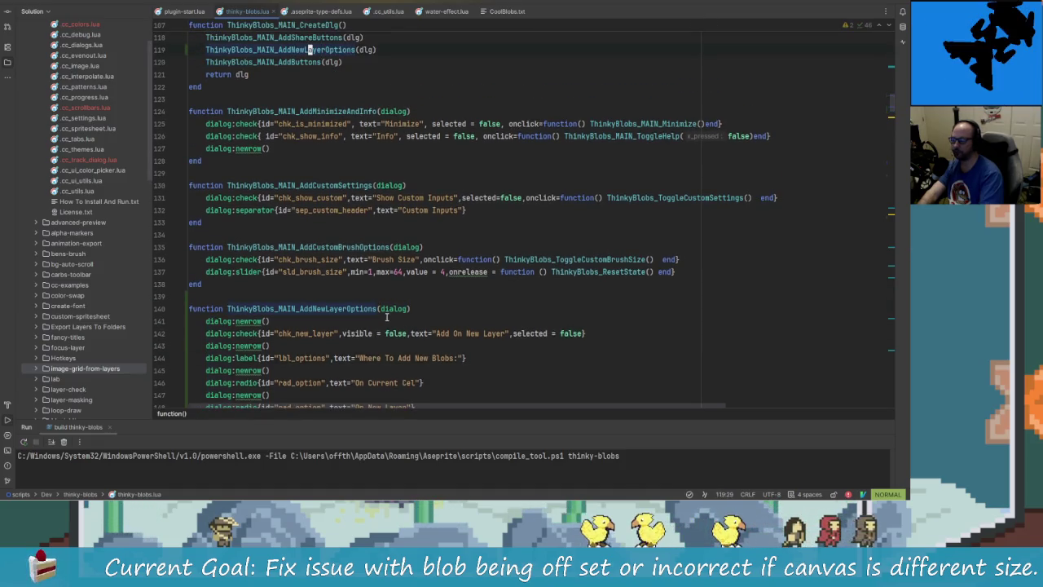
{"action": "key", "text": "shift+F10"}
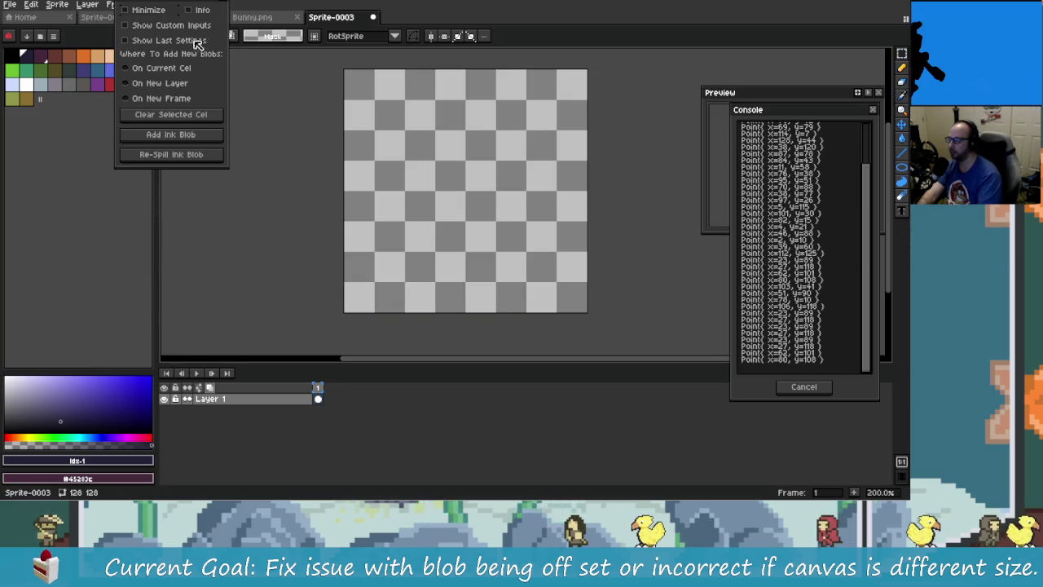
Place the rebuilt Thinky Blobs dialog beside the canvas and return to Rider
{"action": "left_click_drag", "start_coordinate": [183, 6], "coordinate": [246, 105]}
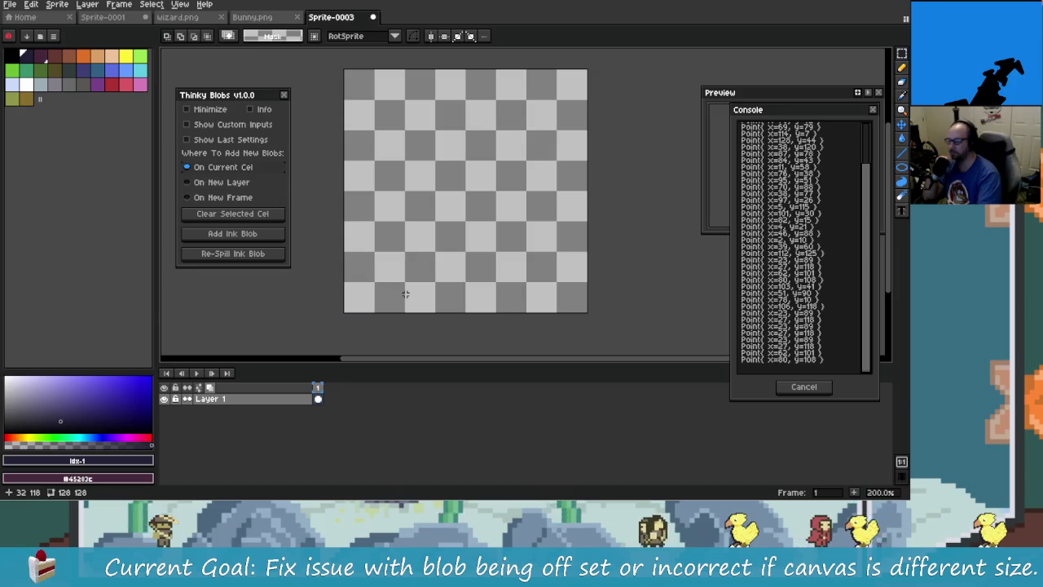
{"action": "key", "text": "alt+Tab"}
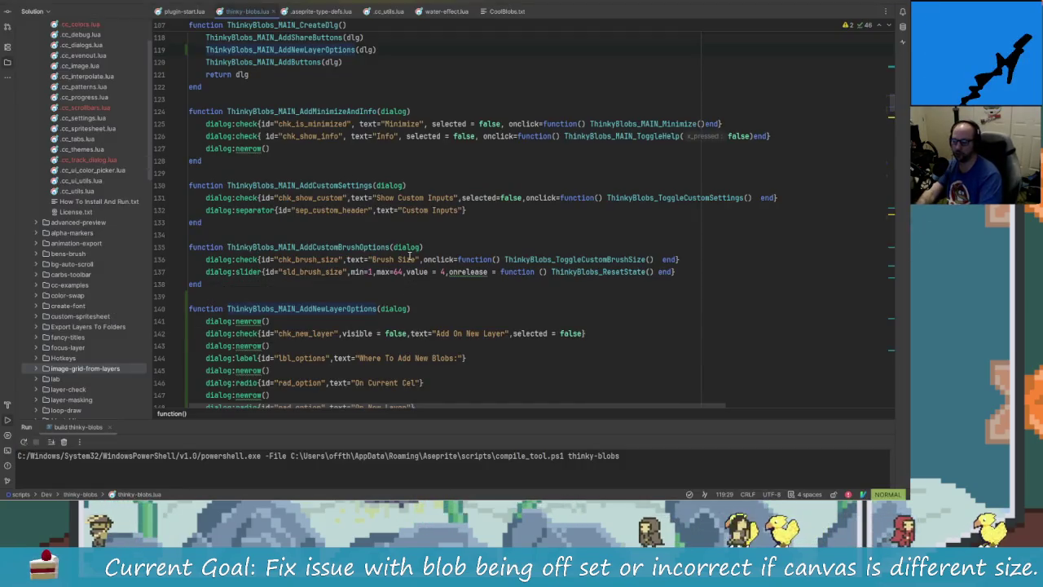
Add selected=true to the On Current Cel radio call on line 146 and rebuild the extension
{"action": "scroll", "coordinate": [437, 306], "scroll_direction": "down", "scroll_amount": 2}
{"action": "scroll", "coordinate": [424, 293], "scroll_direction": "down", "scroll_amount": 2}
{"action": "left_click", "coordinate": [418, 235]}
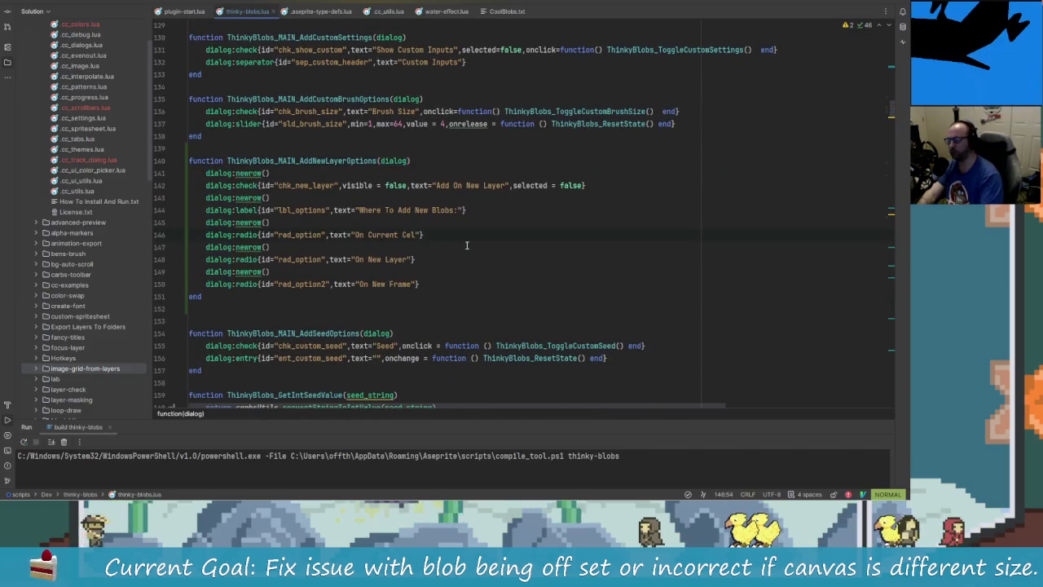
{"action": "type", "text": "a,select"}
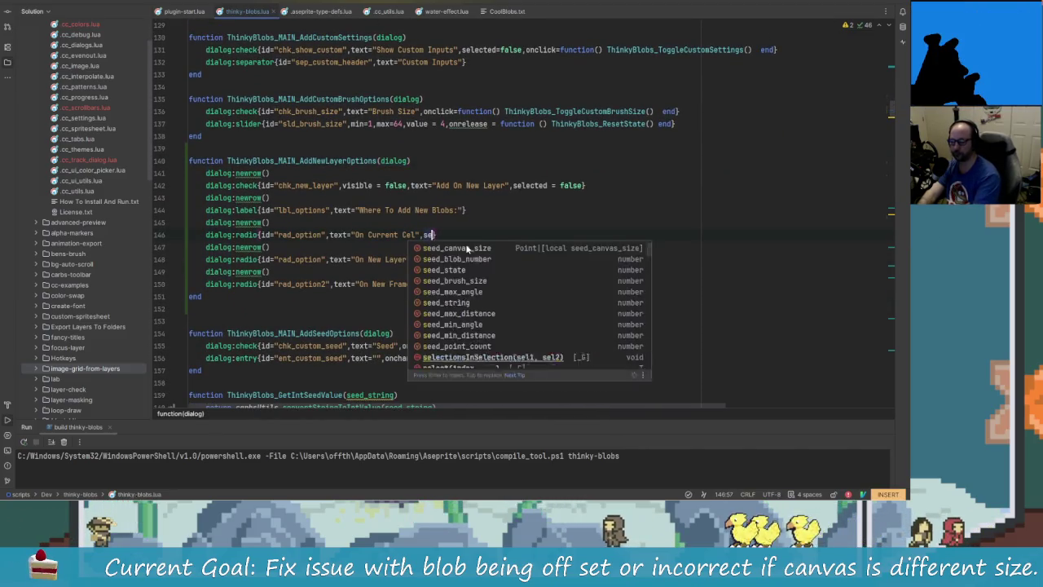
{"action": "type", "text": "ed=true"}
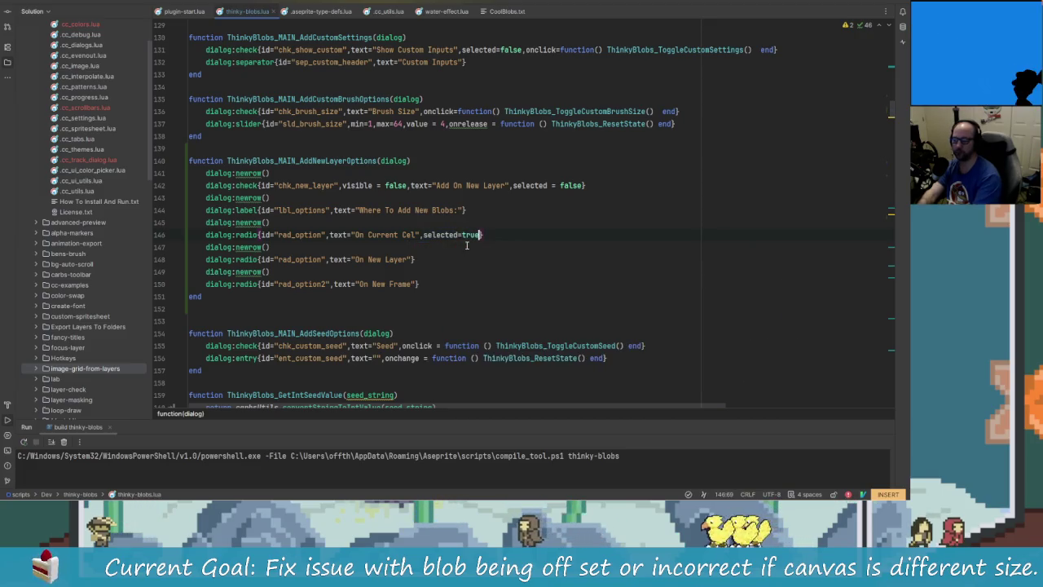
{"action": "key", "text": "shift+F10"}
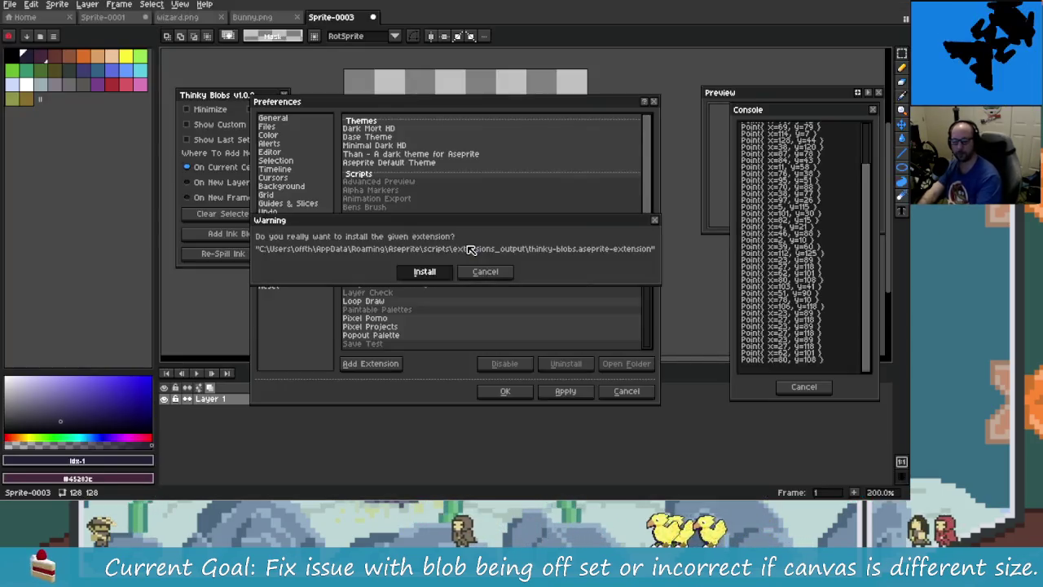
Install the rebuilt thinky-blobs extension and position the new dialog beside the canvas
{"action": "key", "text": "Return"}
{"action": "left_click", "coordinate": [284, 95]}
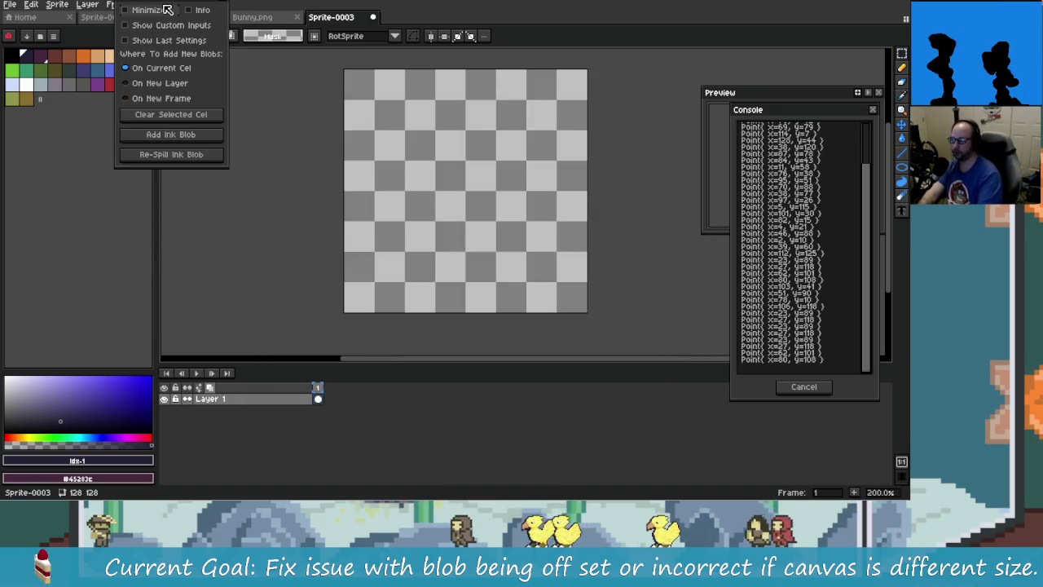
{"action": "left_click_drag", "start_coordinate": [183, 5], "coordinate": [230, 58]}
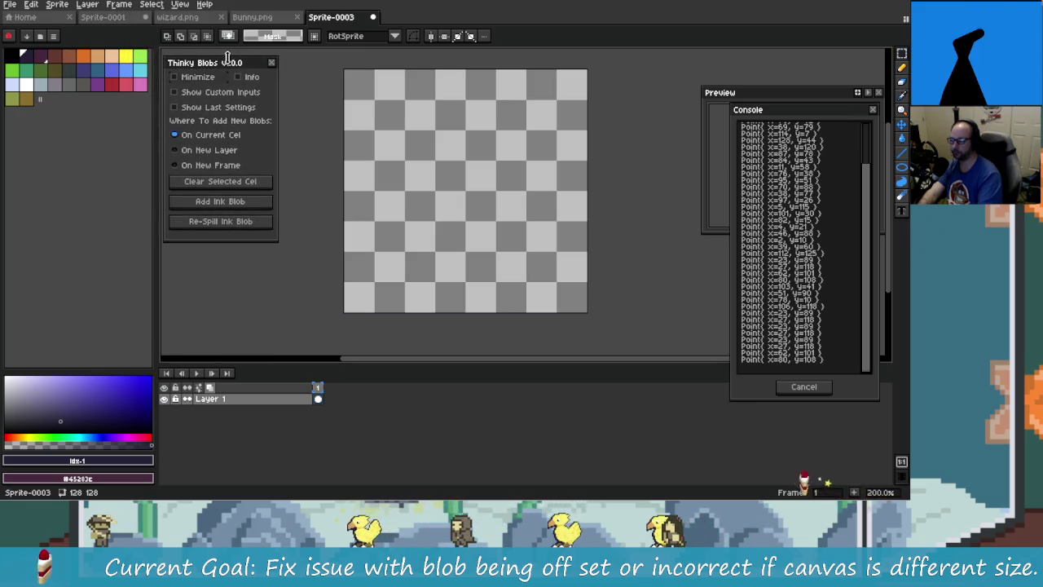
{"action": "left_click_drag", "start_coordinate": [227, 54], "coordinate": [236, 69]}
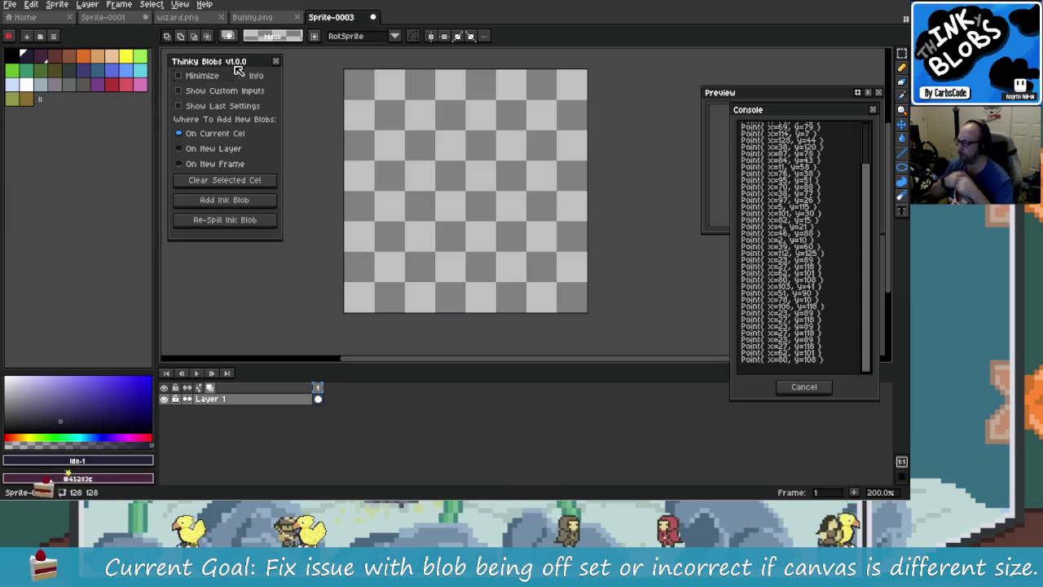
Expand the dialog with Show Custom Inputs and Show Last Settings, keeping it fully on screen
{"action": "left_click", "coordinate": [248, 92]}
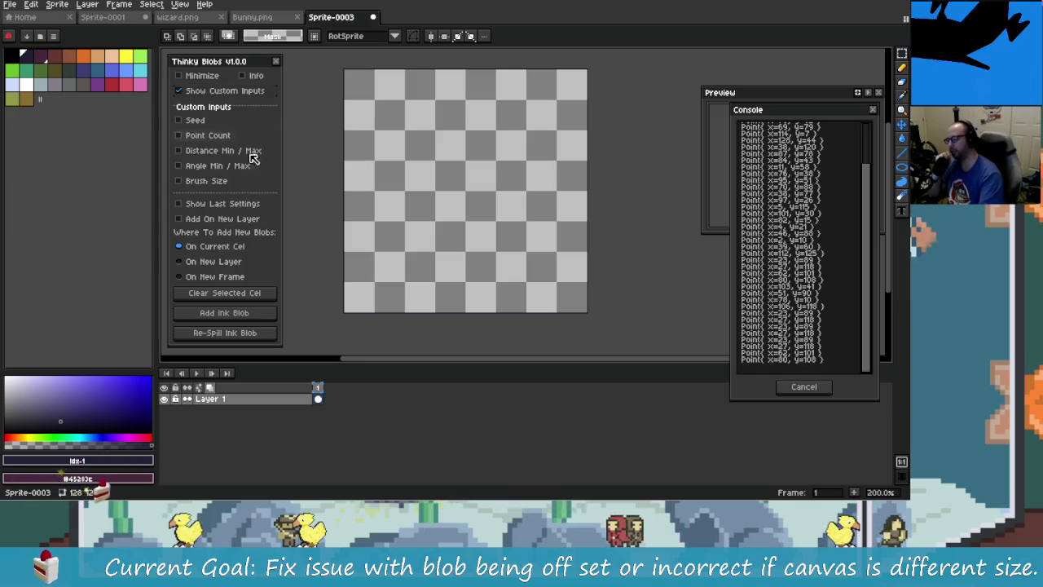
{"action": "left_click", "coordinate": [226, 91]}
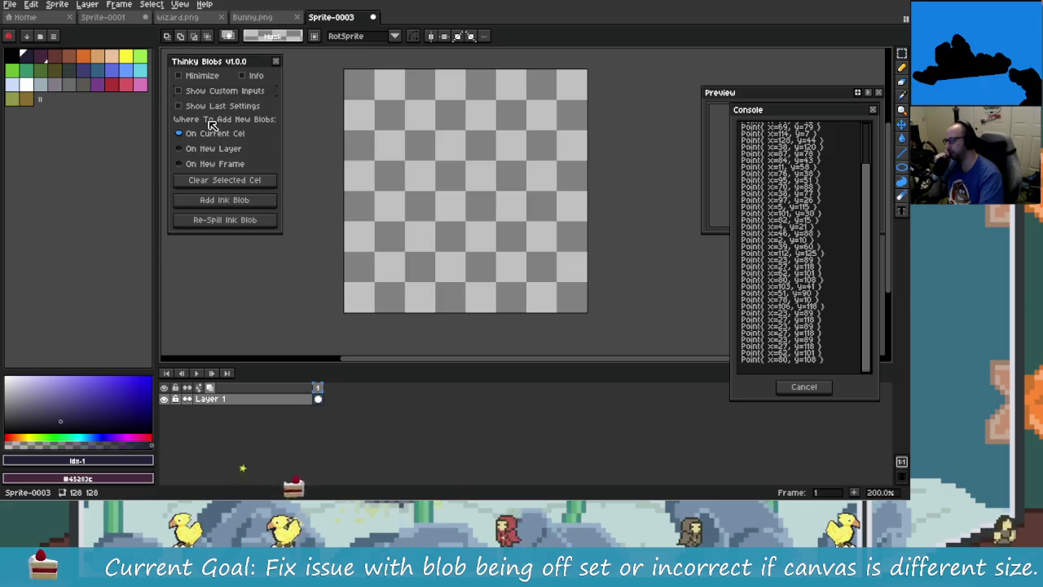
{"action": "left_click", "coordinate": [213, 106]}
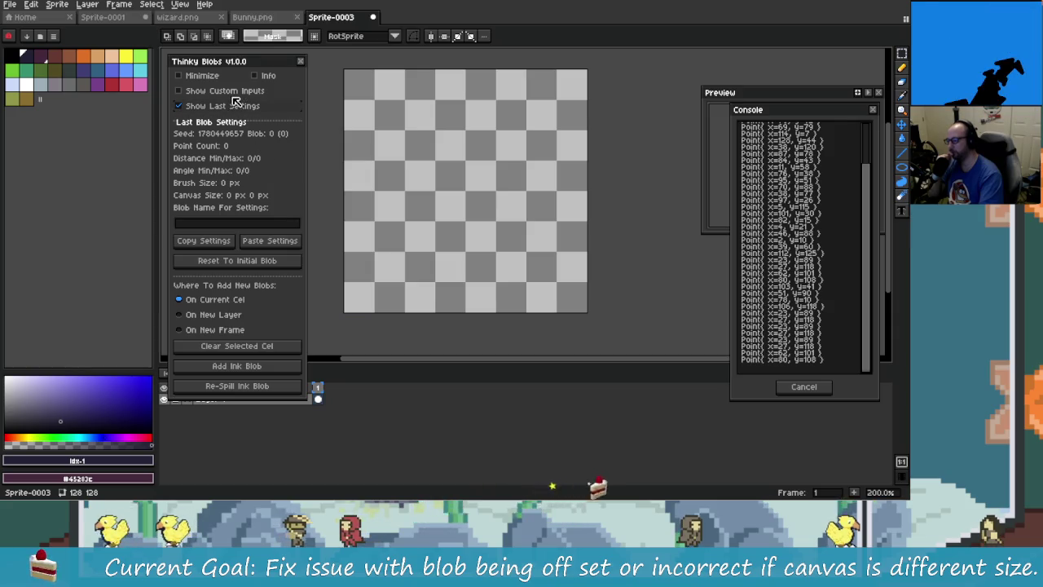
{"action": "left_click", "coordinate": [233, 92]}
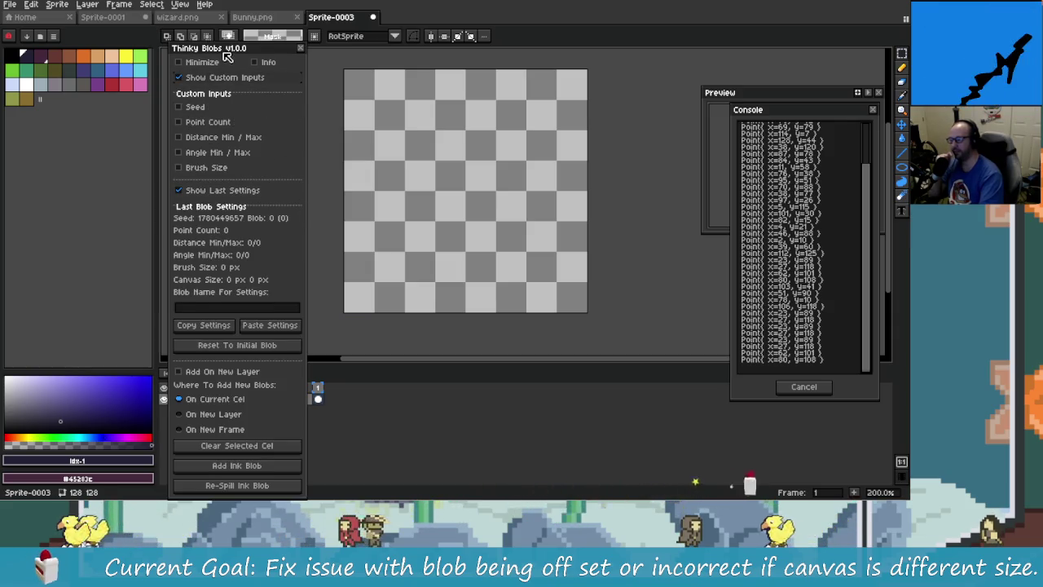
{"action": "left_click_drag", "start_coordinate": [223, 50], "coordinate": [214, 19]}
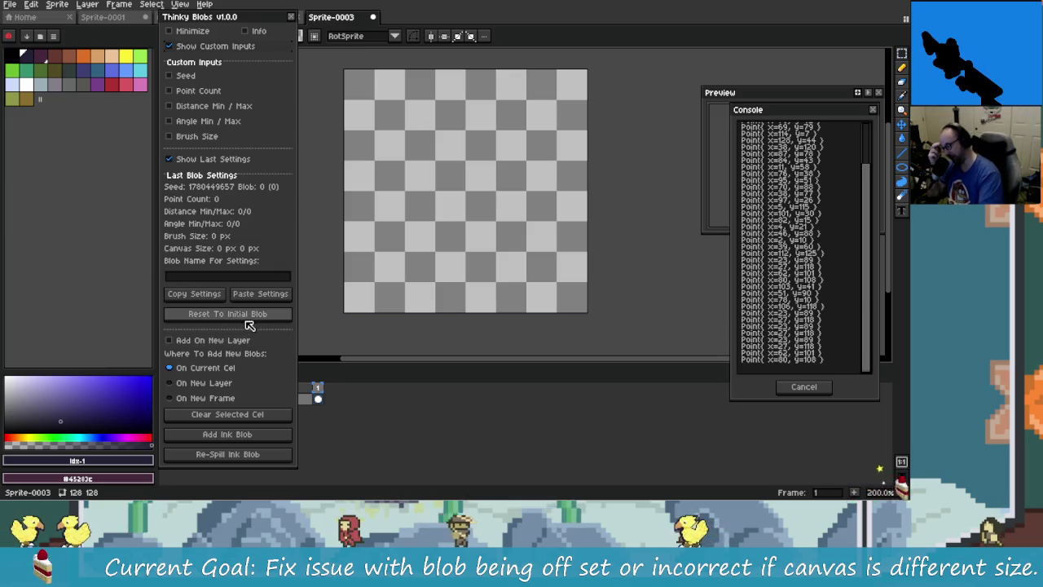
Hide both extra sections, test Minimize collapse and expand, and settle the dialog beside the canvas
{"action": "left_click", "coordinate": [199, 46]}
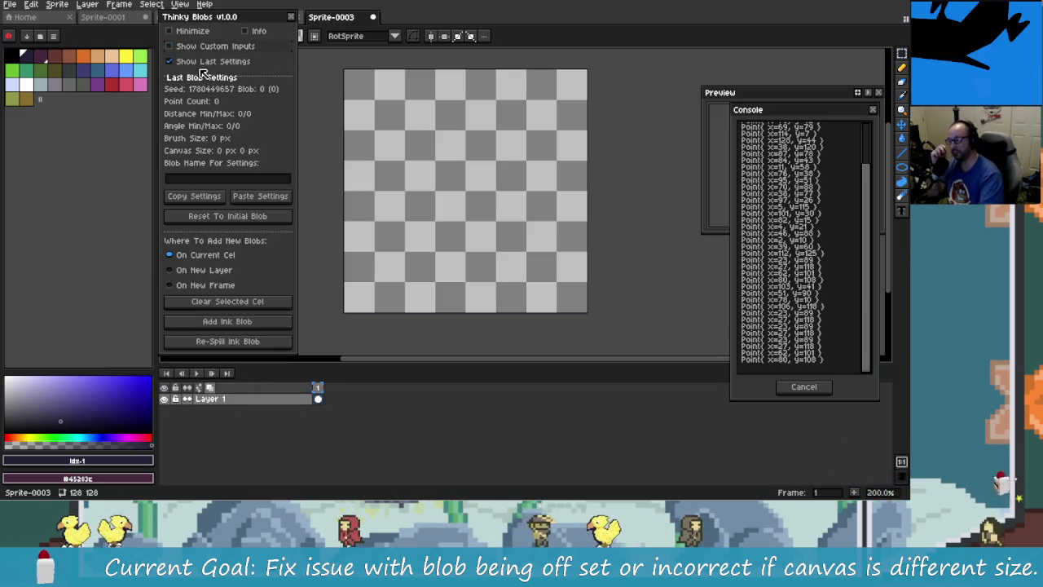
{"action": "left_click", "coordinate": [204, 62]}
{"action": "left_click", "coordinate": [205, 62]}
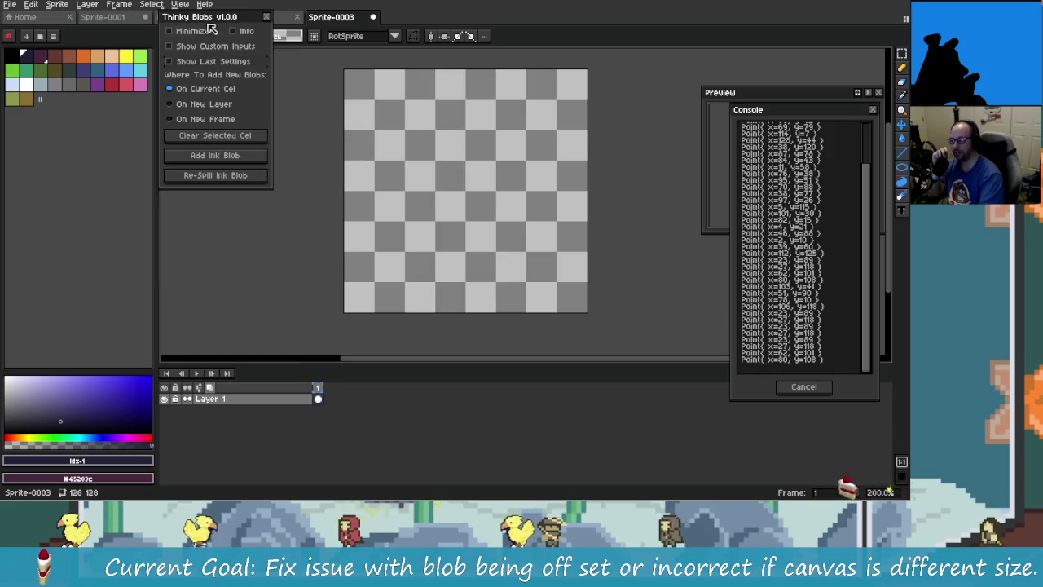
{"action": "left_click_drag", "start_coordinate": [208, 18], "coordinate": [219, 63]}
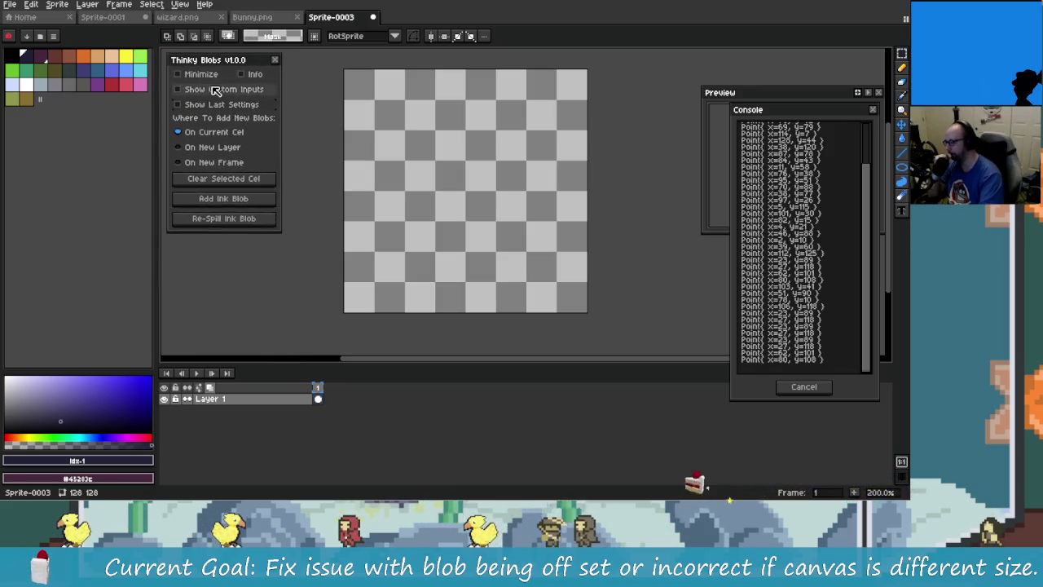
{"action": "left_click", "coordinate": [212, 75]}
{"action": "left_click", "coordinate": [199, 74]}
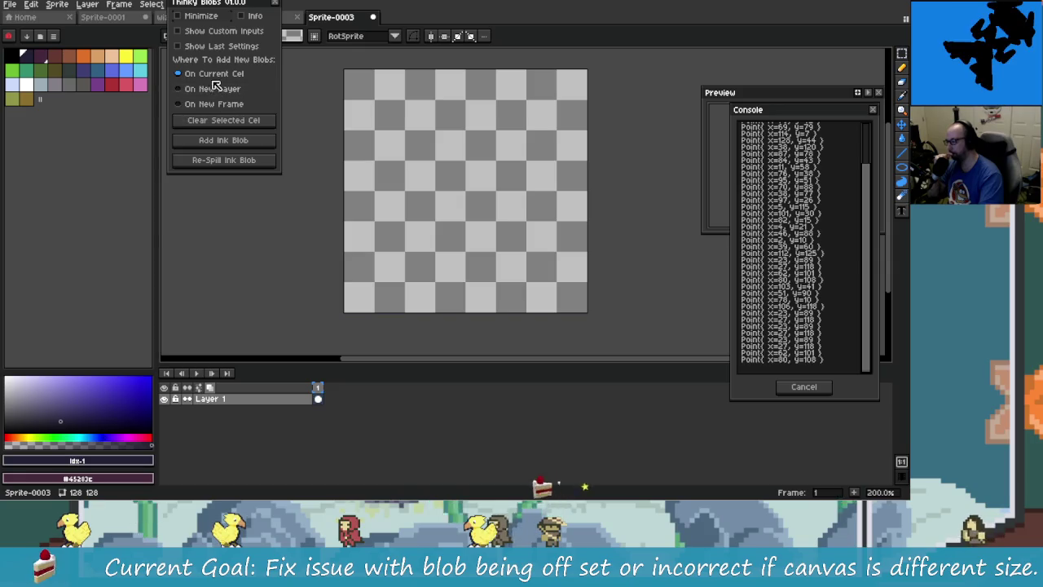
{"action": "mouse_move", "coordinate": [225, 13]}
{"action": "left_mouse_down"}
{"action": "mouse_move", "coordinate": [236, 67]}
{"action": "mouse_move", "coordinate": [224, 68]}
{"action": "left_mouse_up"}
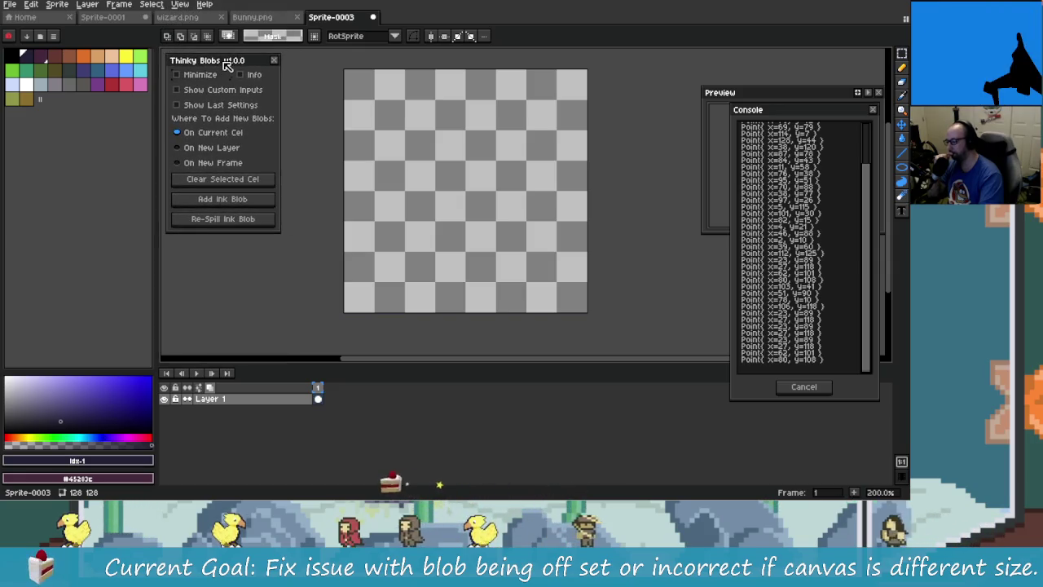
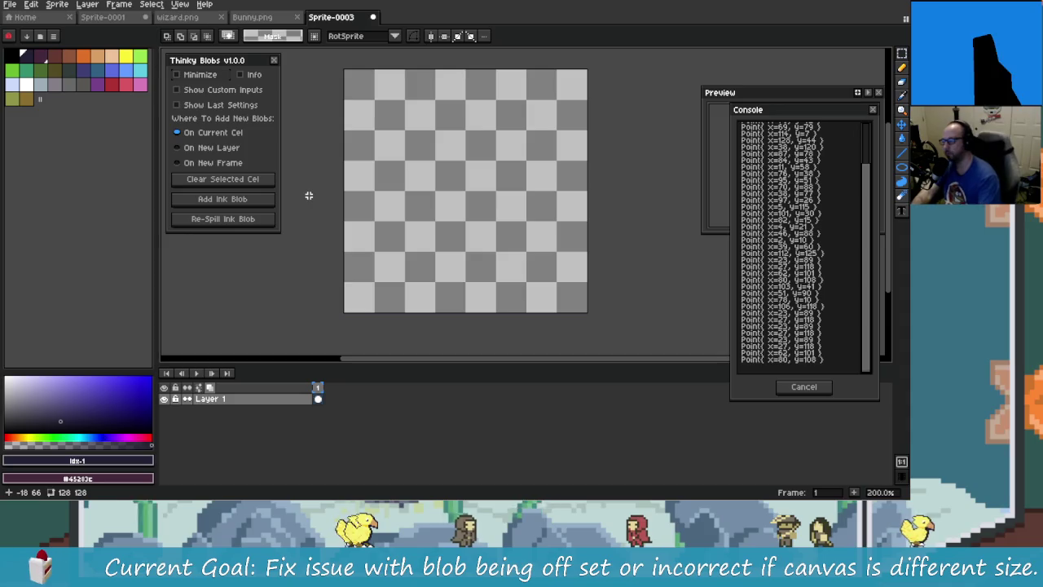
Switch from Aseprite to the thinky-blobs.lua source in Rider
{"action": "key", "text": "alt+Tab"}
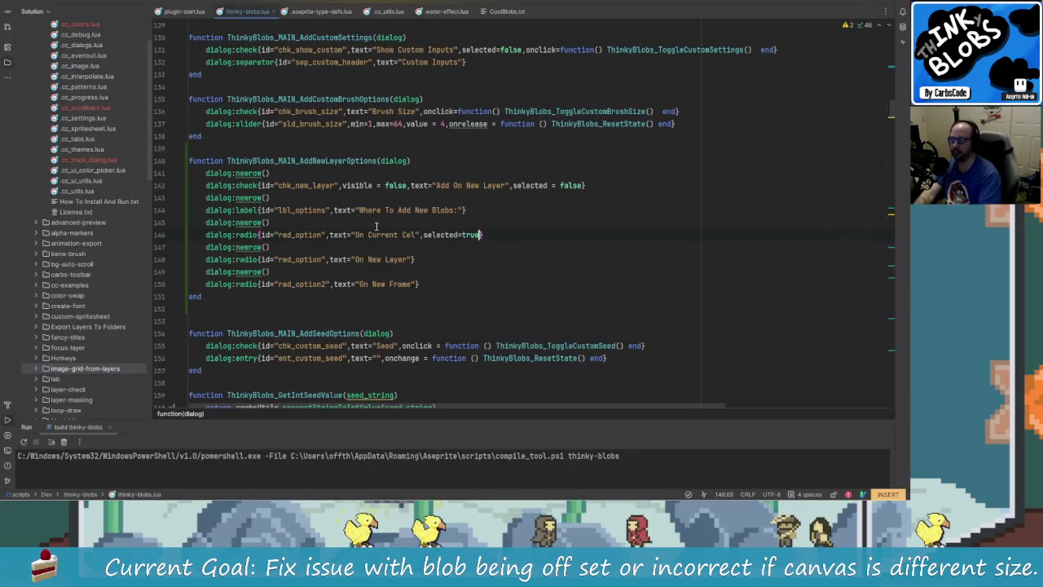
Start a new 'function' declaration on a blank line below ThinkyBlobs_MAIN_AddNewLayerOptions
{"action": "left_click", "coordinate": [304, 284]}
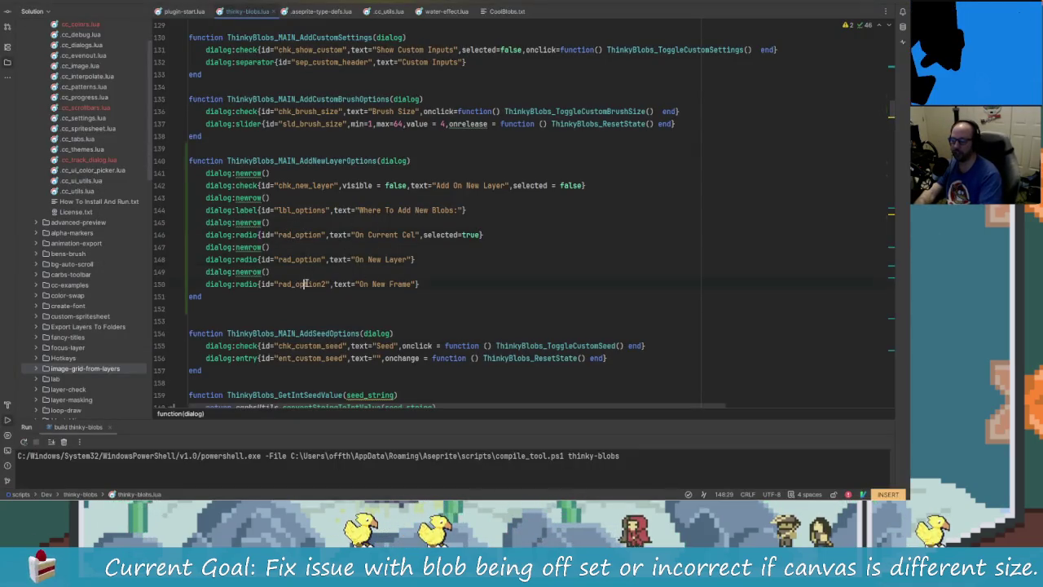
{"action": "left_click", "coordinate": [224, 296]}
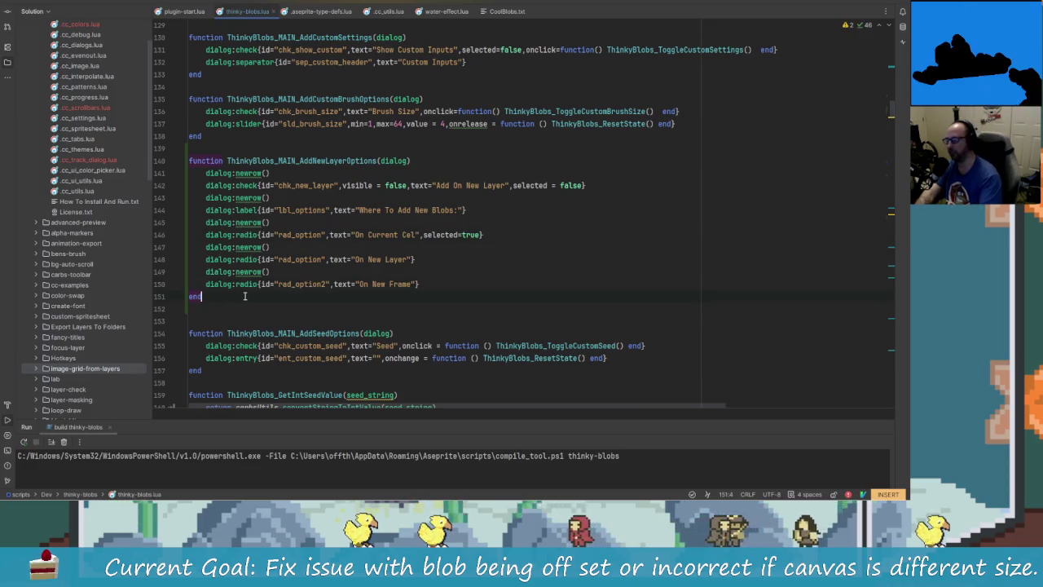
{"action": "key", "text": "Return"}
{"action": "key", "text": "Return"}
{"action": "type", "text": "function"}
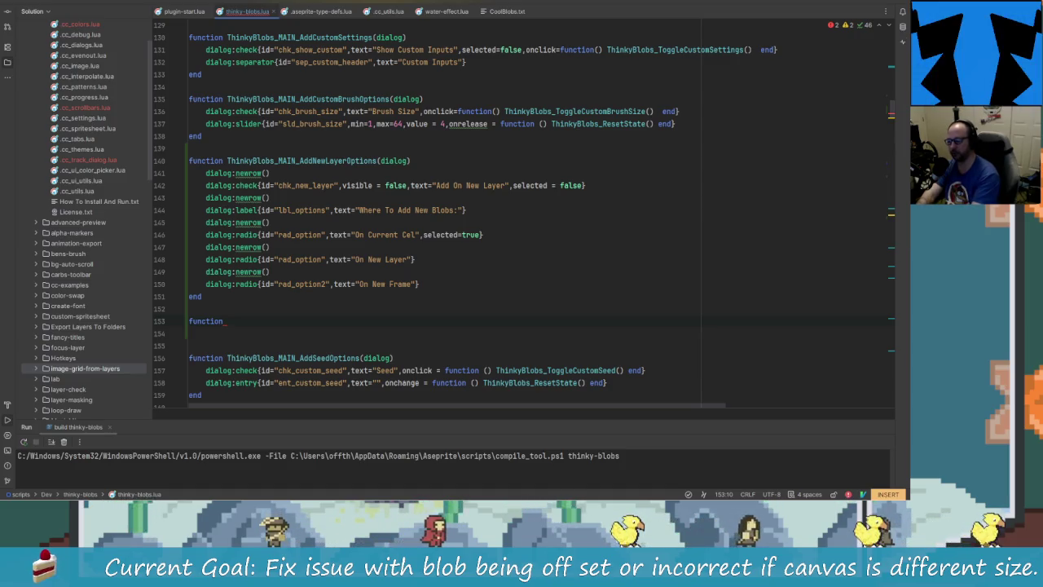
Redo the declaration as ThinkyBlobs_SetLayerOption() with an empty body below AddNewLayerOptions
{"action": "key", "text": "ctrl+BackSpace"}
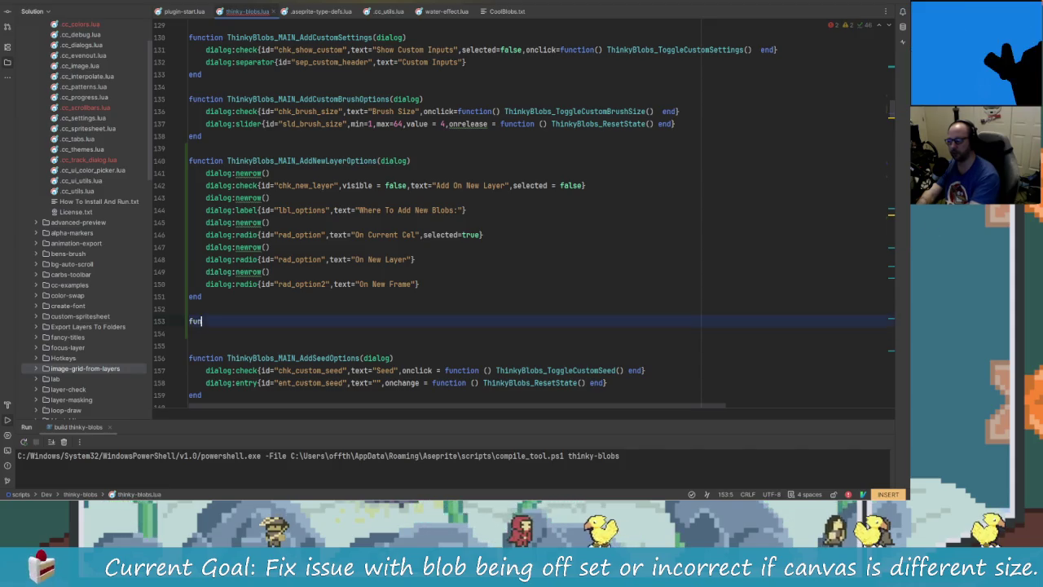
{"action": "key", "text": "BackSpace"}
{"action": "key", "text": "BackSpace"}
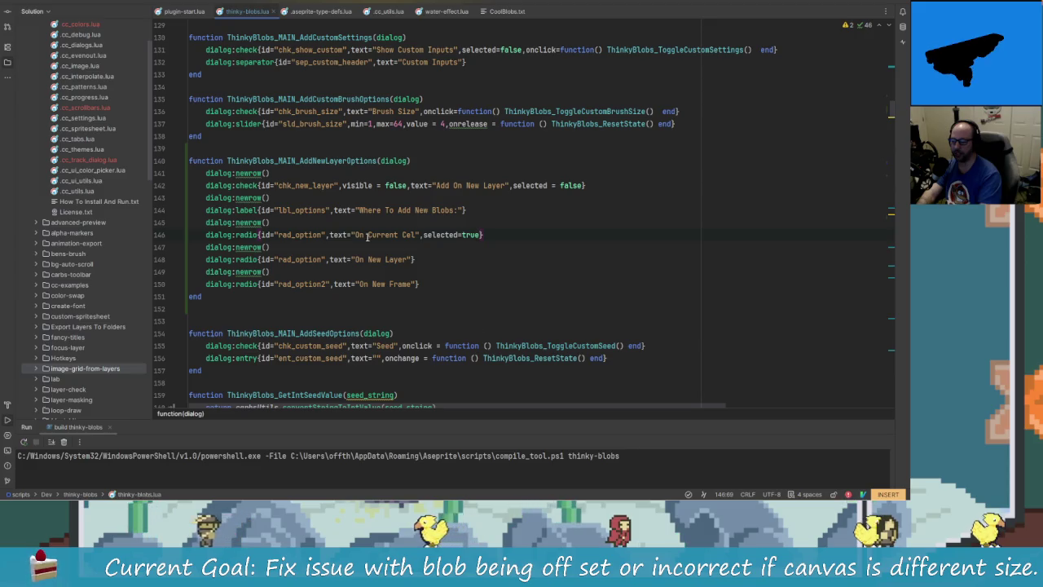
{"action": "left_click", "coordinate": [204, 296]}
{"action": "key", "text": "Return"}
{"action": "key", "text": "Return"}
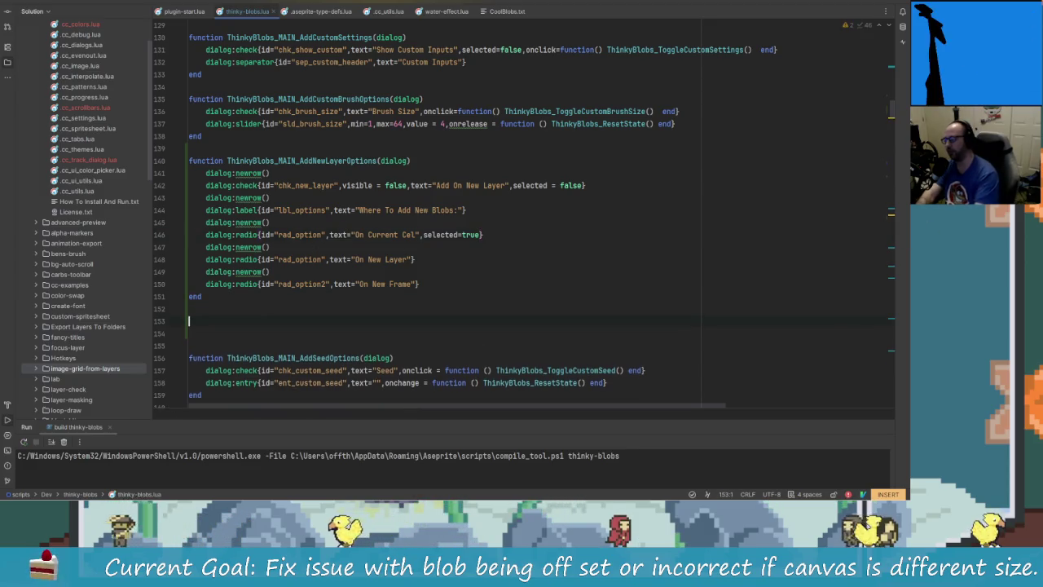
{"action": "type", "text": "function "}
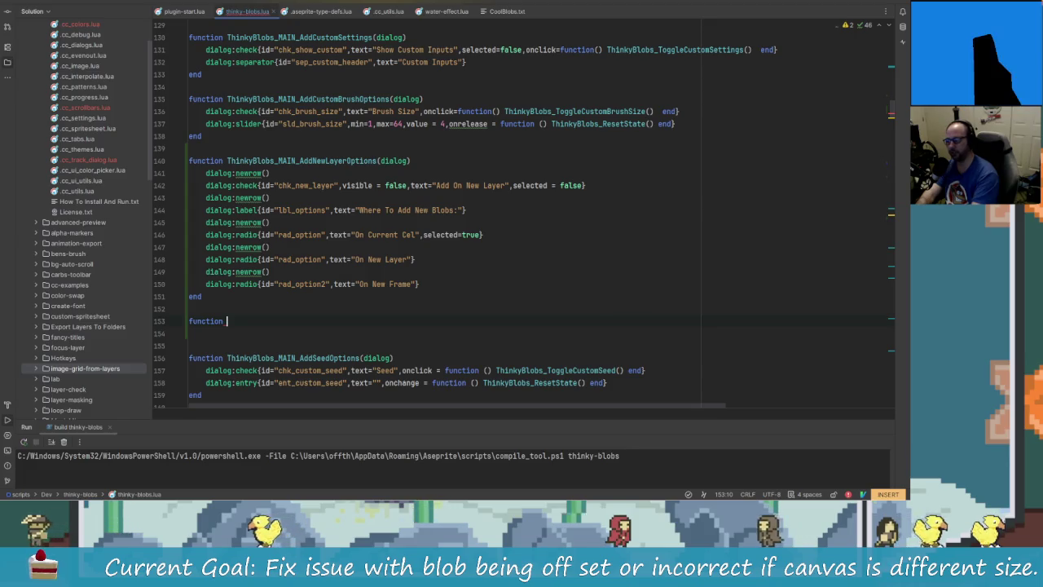
{"action": "type", "text": "ThinkyBLob"}
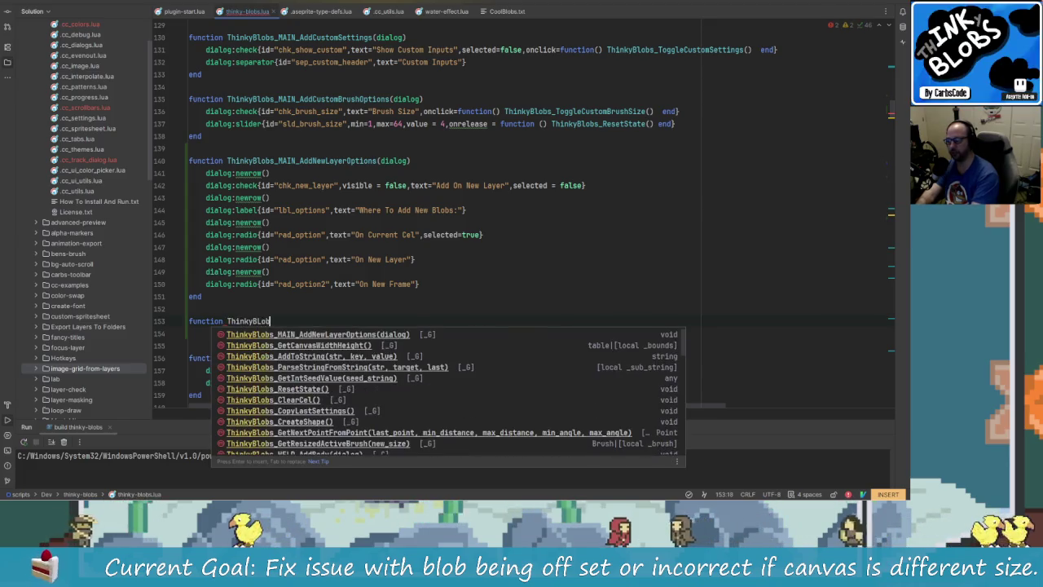
{"action": "key", "text": "BackSpace"}
{"action": "key", "text": "BackSpace"}
{"action": "key", "text": "BackSpace"}
{"action": "type", "text": "Bblo"}
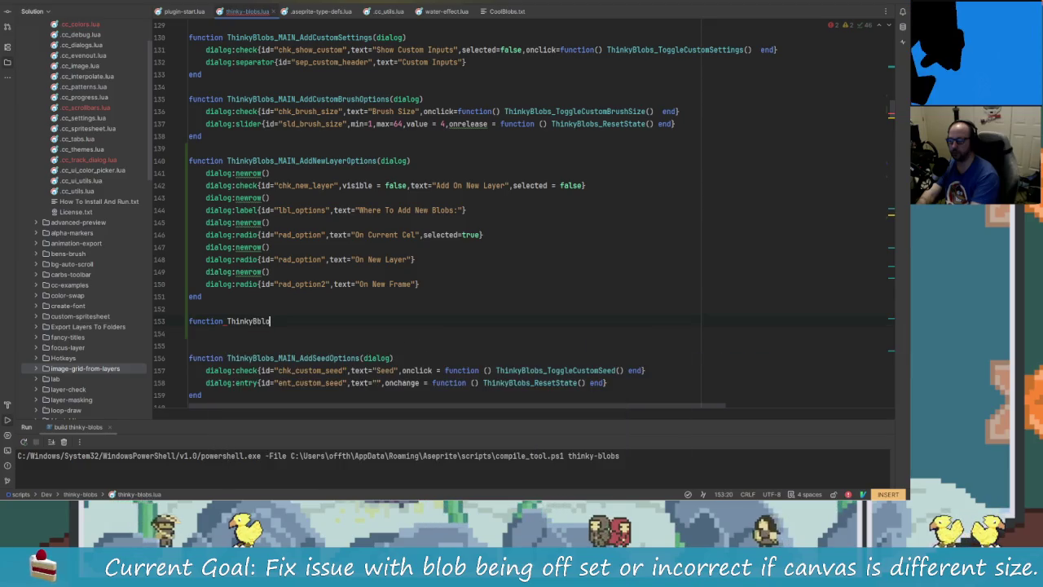
{"action": "key", "text": "BackSpace"}
{"action": "key", "text": "BackSpace"}
{"action": "key", "text": "BackSpace"}
{"action": "type", "text": "lobs_"}
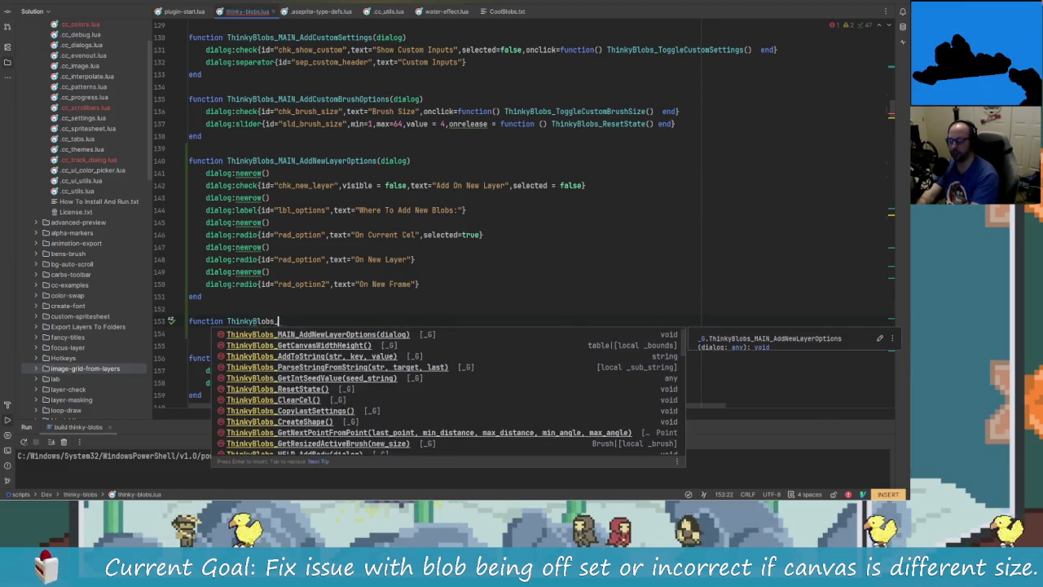
{"action": "type", "text": "Set"}
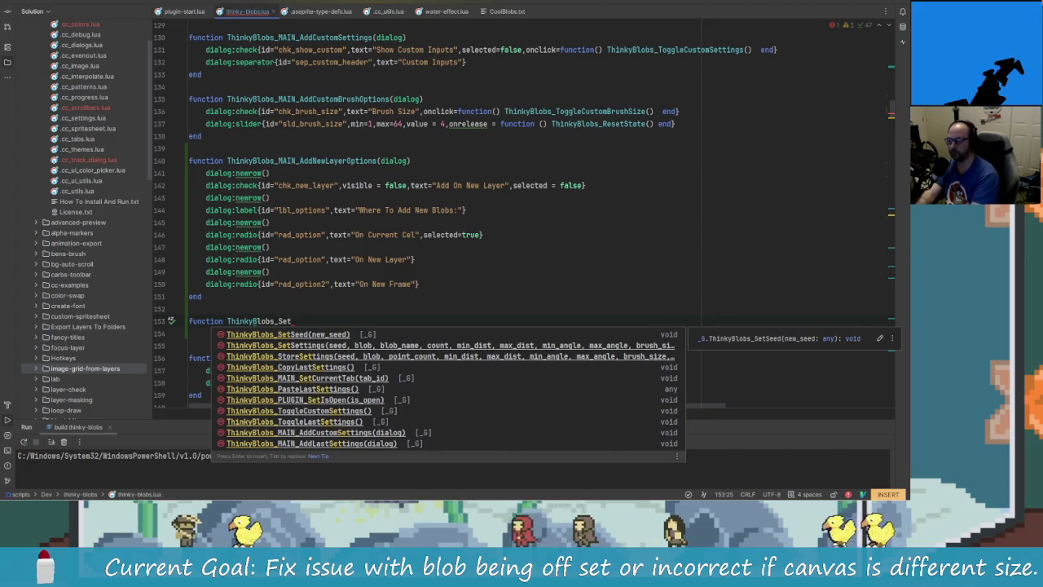
{"action": "type", "text": "D"}
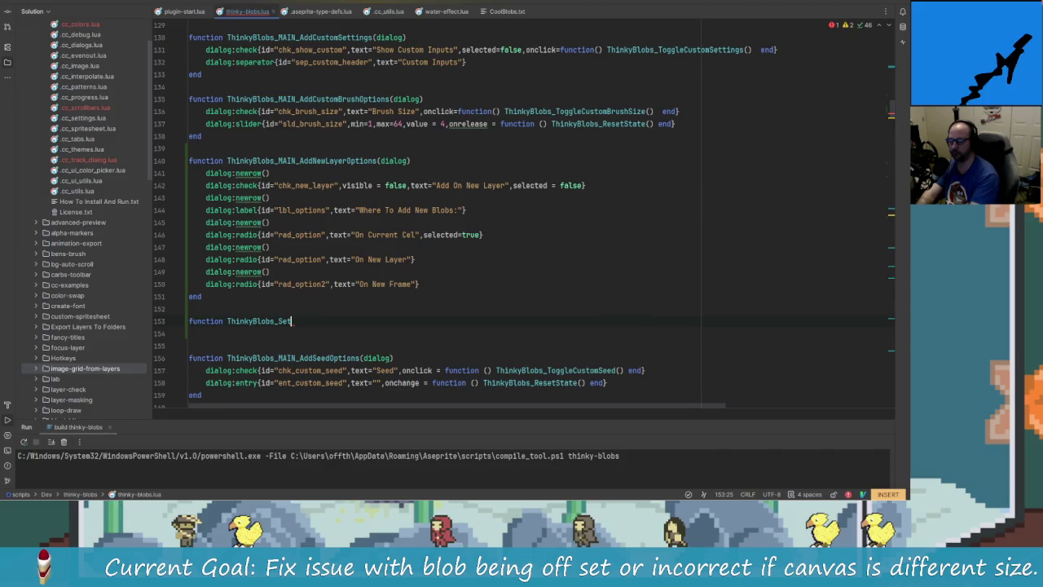
{"action": "type", "text": "Layer"}
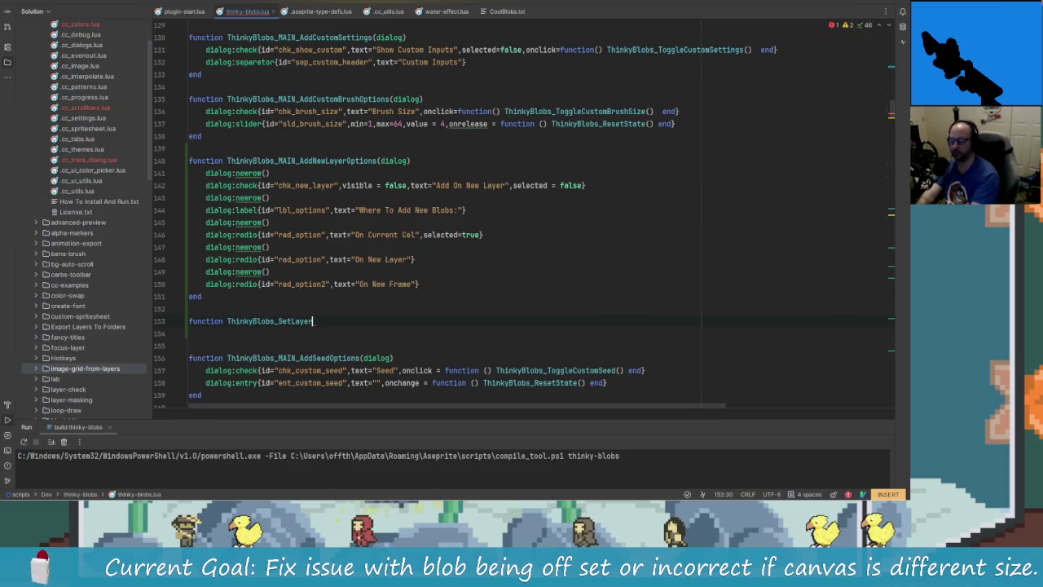
{"action": "type", "text": "Op"}
{"action": "type", "text": "tions() end"}
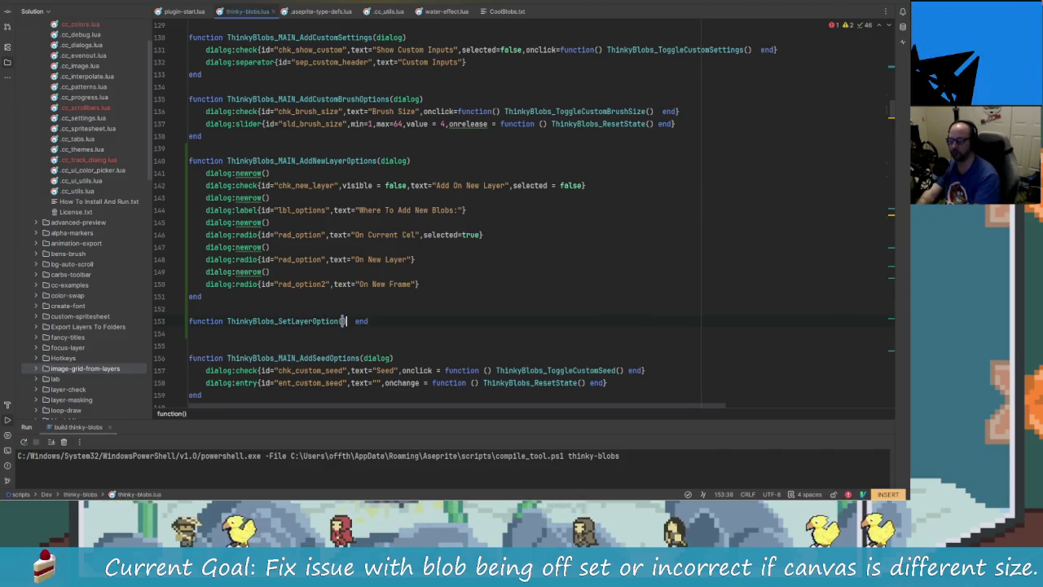
{"action": "key", "text": "Return"}
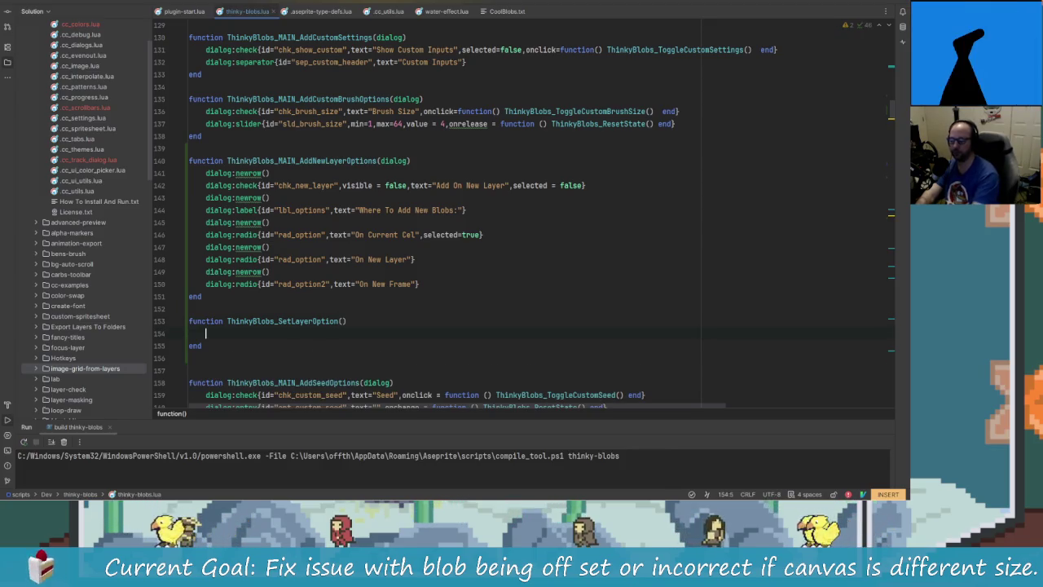
Add the option_id parameter to ThinkyBlobs_SetLayerOption
{"action": "left_click", "coordinate": [212, 321]}
{"action": "left_click", "coordinate": [342, 321]}
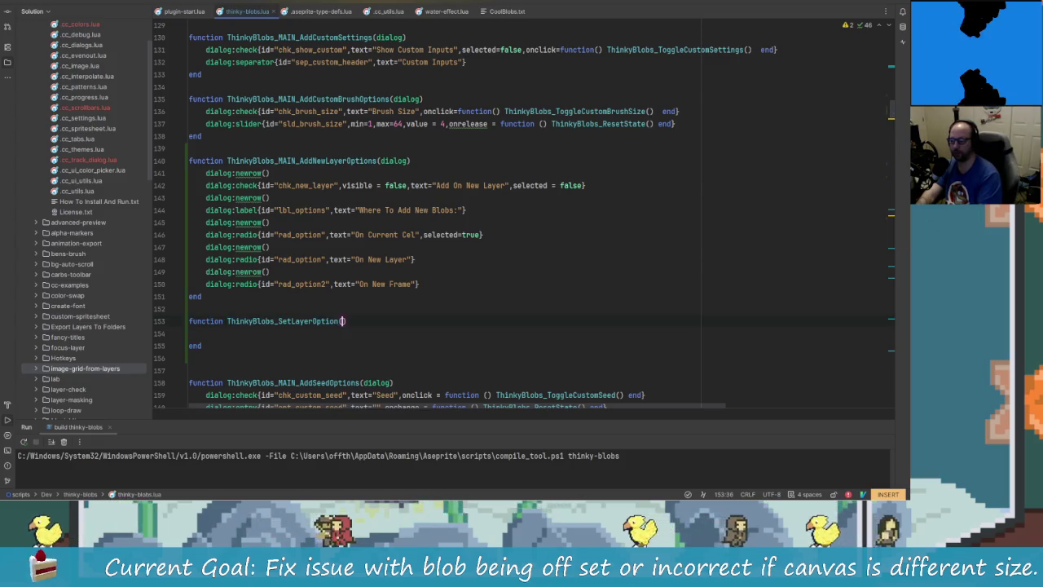
{"action": "key", "text": "Right"}
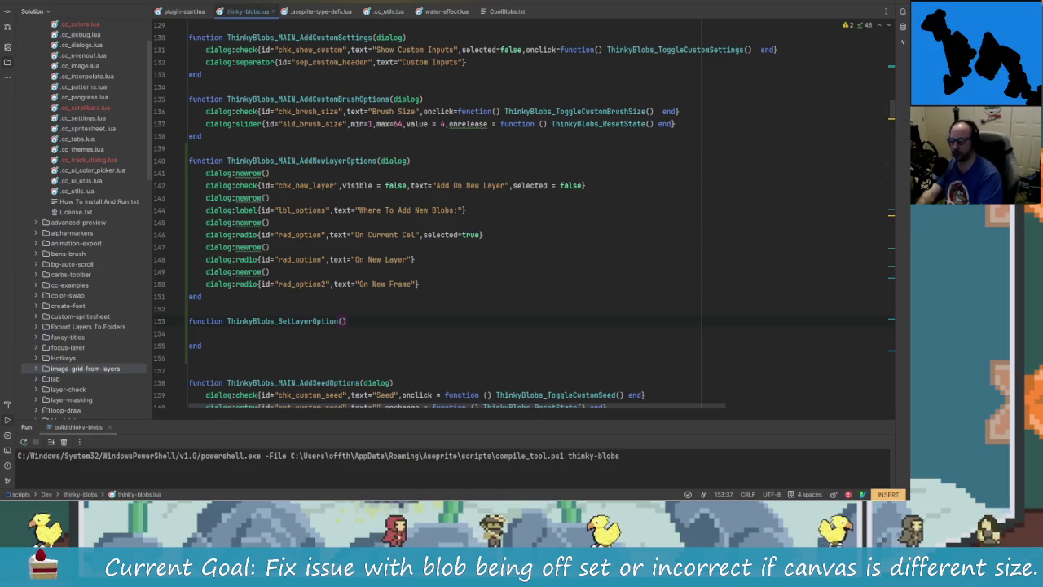
{"action": "type", "text": "opt"}
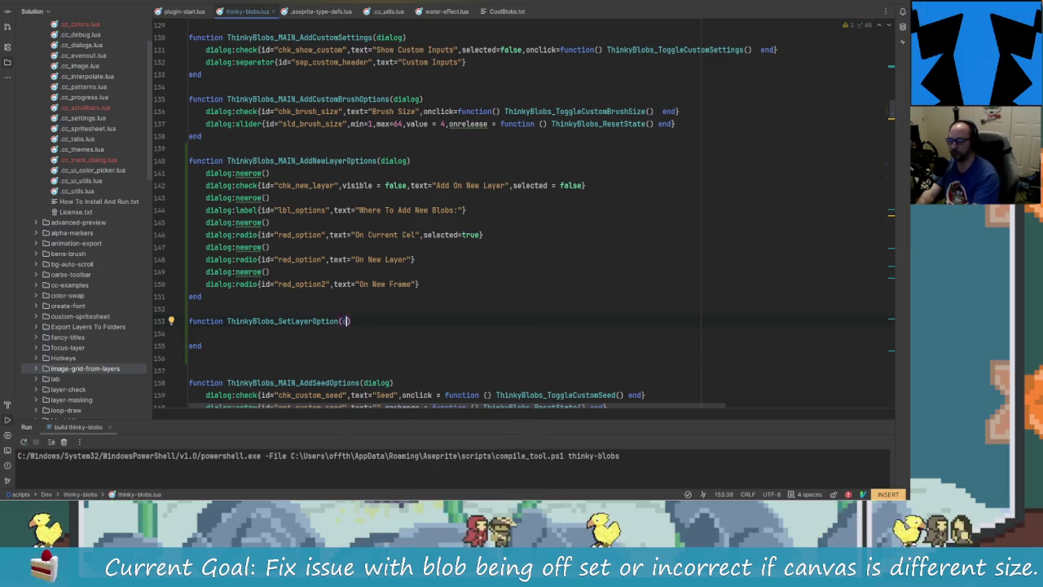
{"action": "type", "text": "tion"}
{"action": "type", "text": "_id"}
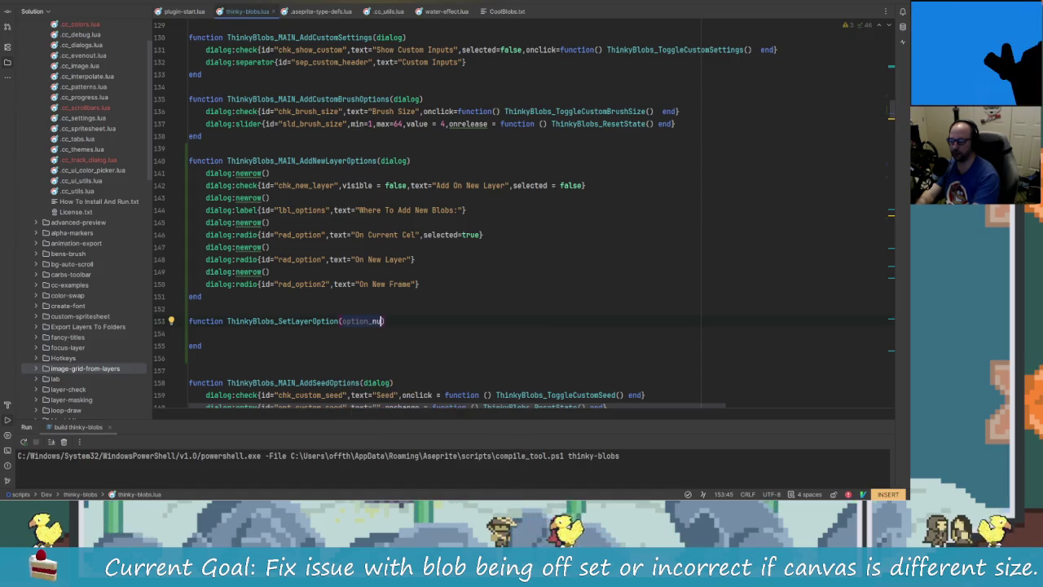
{"action": "key", "text": "Down"}
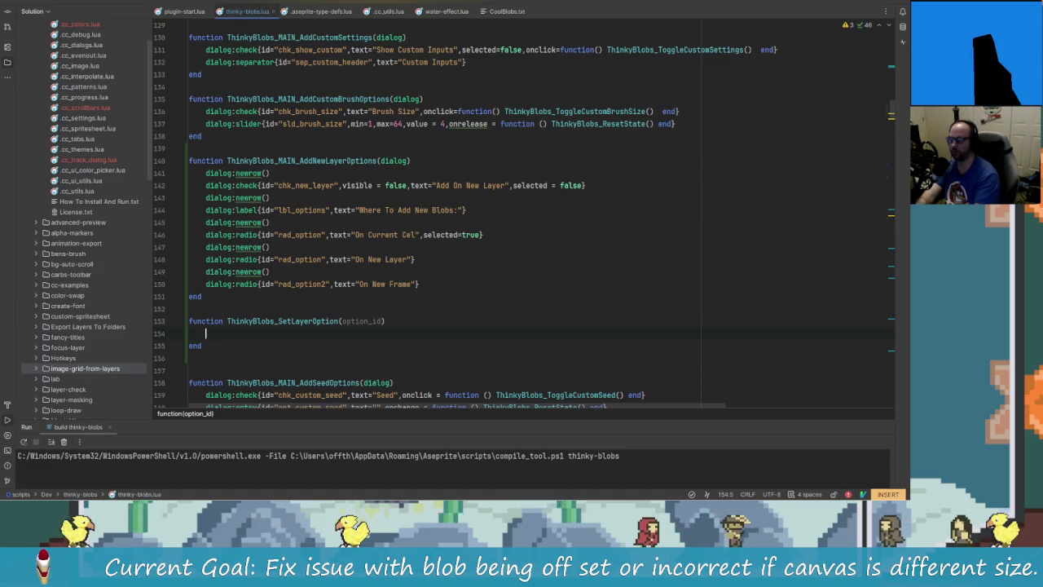
{"action": "left_click", "coordinate": [479, 234]}
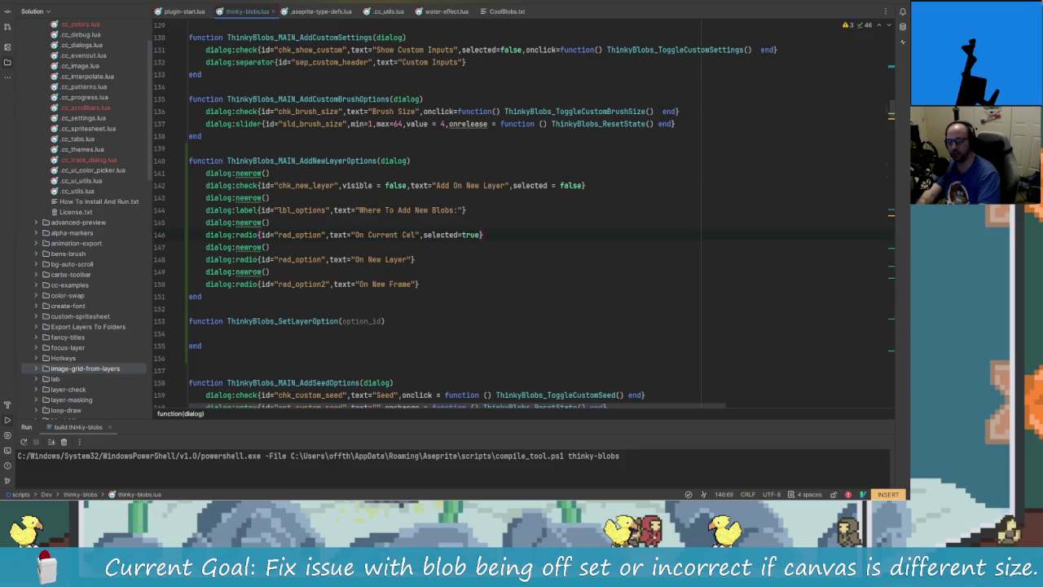
{"action": "scroll", "coordinate": [887, 150], "scroll_direction": "up", "scroll_amount": 20}
Start a module-level local layer_option_id variable below the seed variable declarations
{"action": "scroll", "coordinate": [351, 278], "scroll_direction": "down", "scroll_amount": 10}
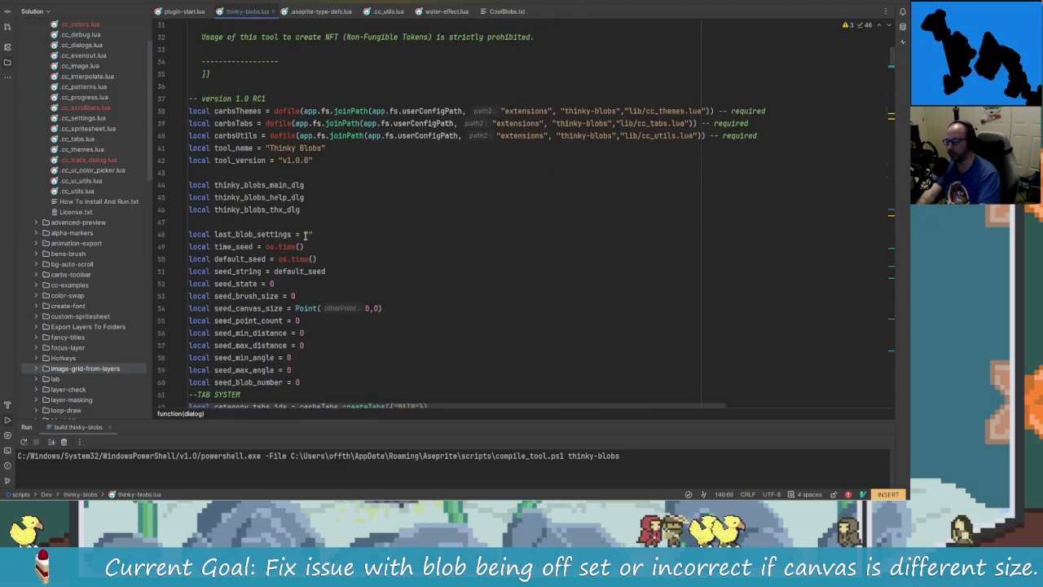
{"action": "scroll", "coordinate": [350, 278], "scroll_direction": "down", "scroll_amount": 1}
{"action": "left_click", "coordinate": [330, 274]}
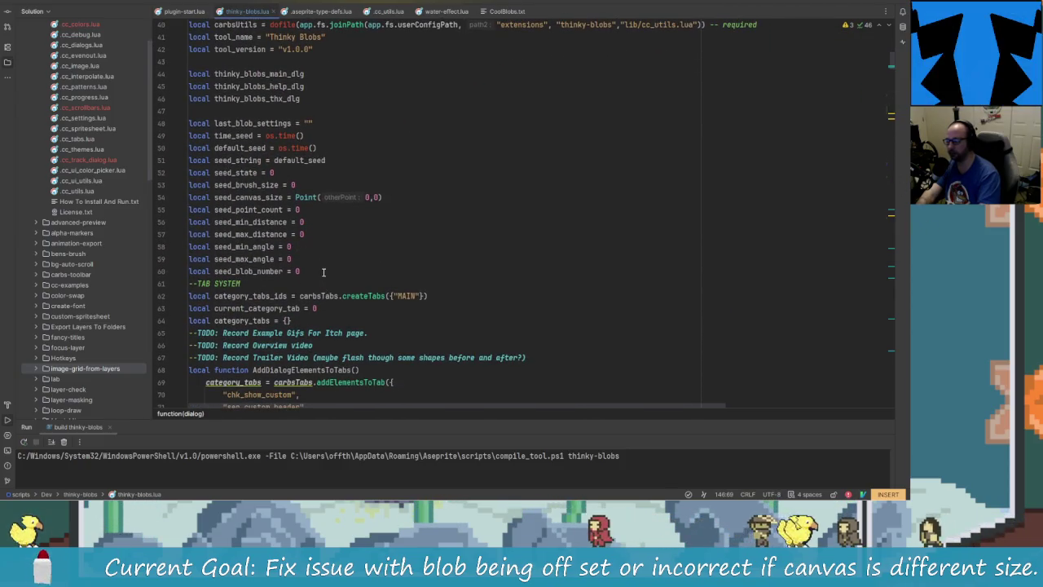
{"action": "key", "text": "Return"}
{"action": "key", "text": "Return"}
{"action": "type", "text": "local "}
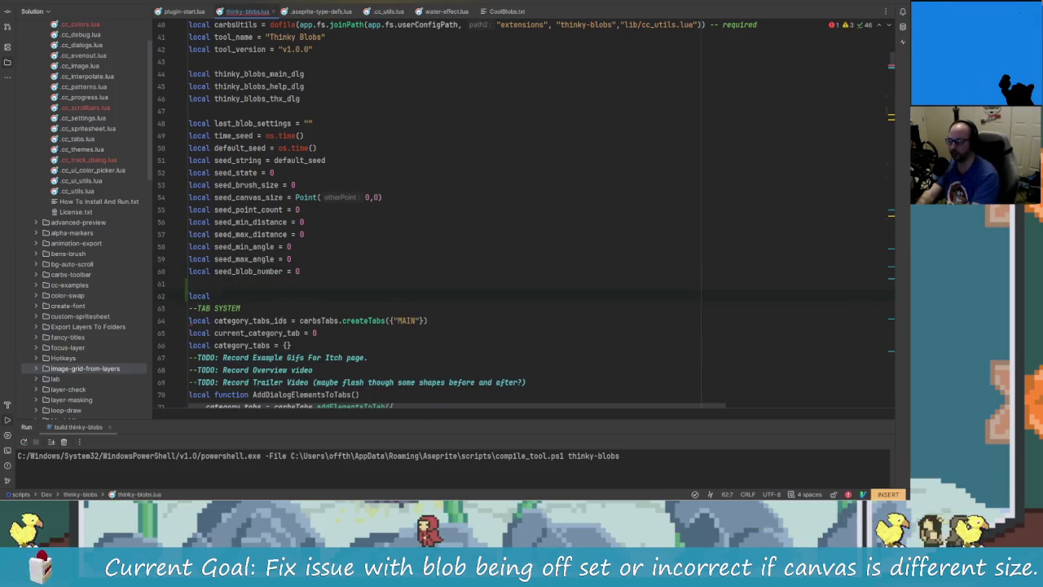
{"action": "type", "text": "layer_"}
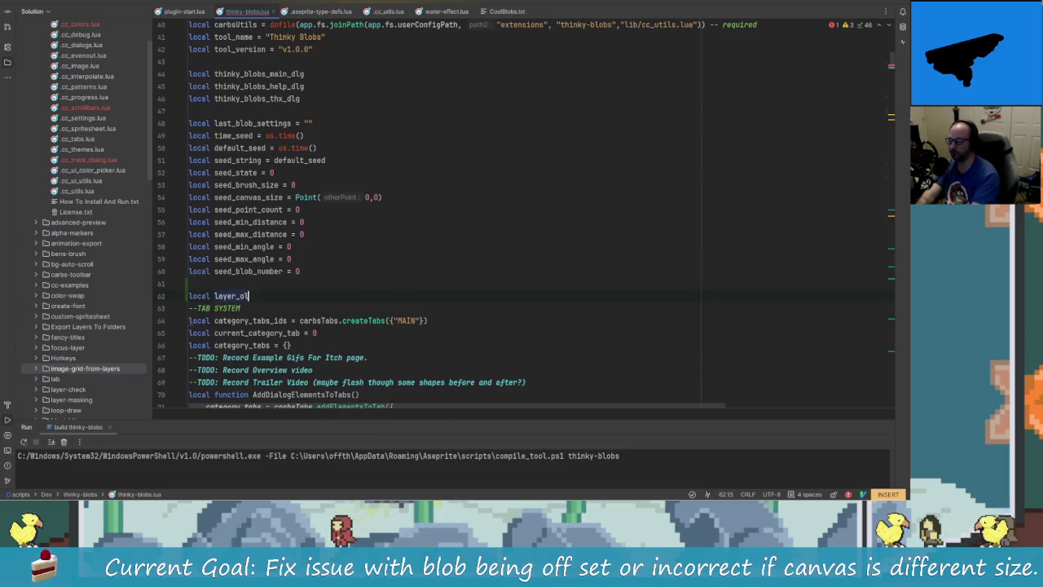
{"action": "type", "text": "option_id = 0"}
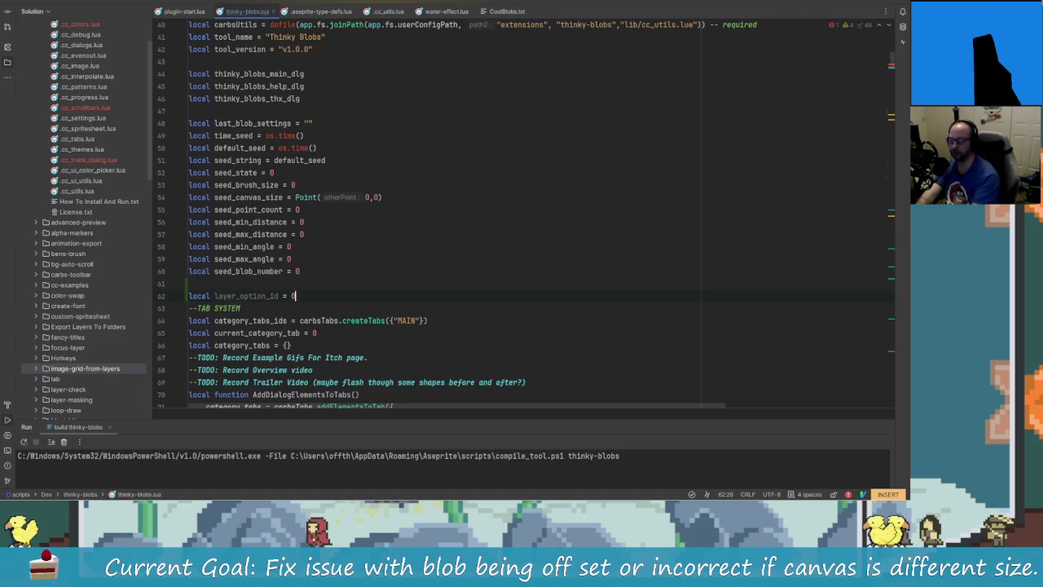
{"action": "key", "text": "Left"}
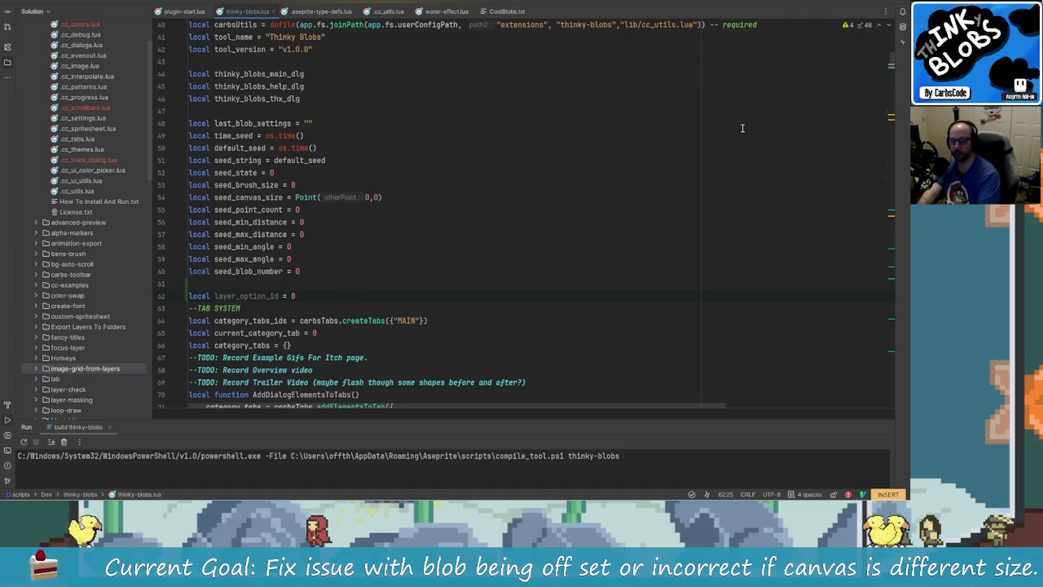
{"action": "left_click_drag", "start_coordinate": [892, 69], "coordinate": [880, 213]}
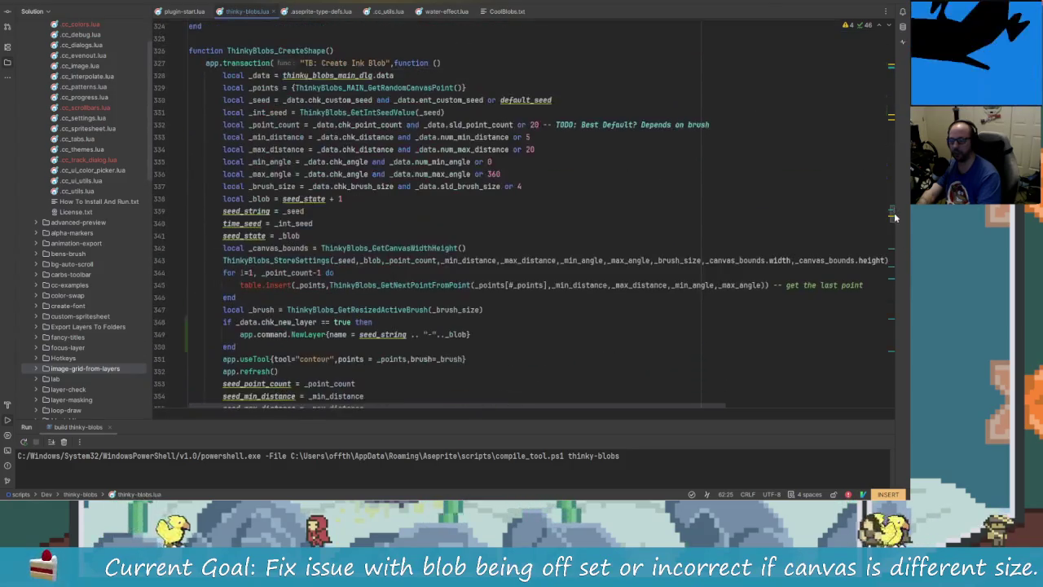
{"action": "key", "text": "ctrl+shift+BackSpace"}
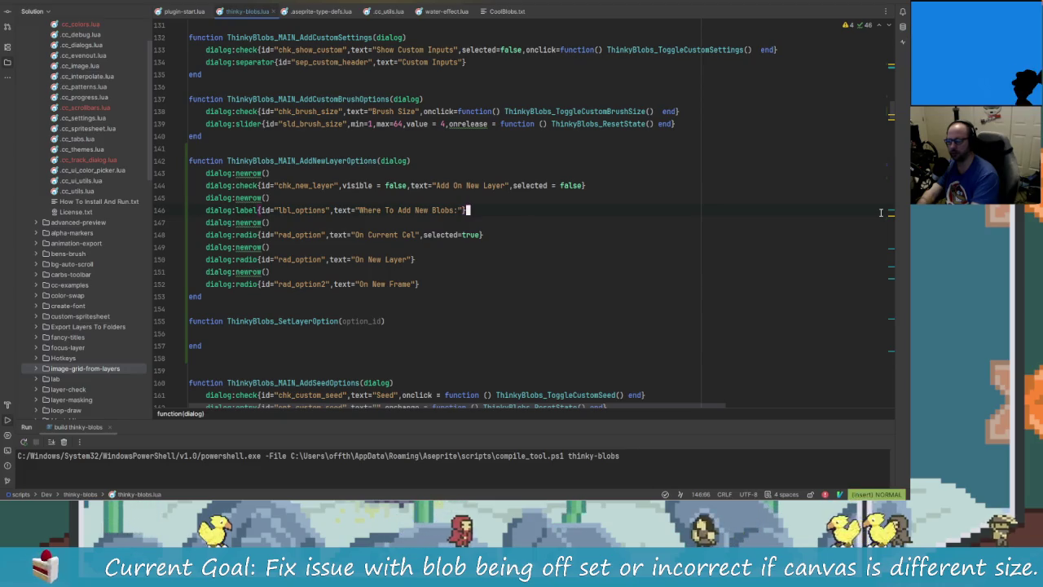
Write layer_option_id = option_id inside the ThinkyBlobs_SetLayerOption body
{"action": "left_click", "coordinate": [190, 321]}
{"action": "key", "text": "Escape"}
{"action": "key", "text": "j"}
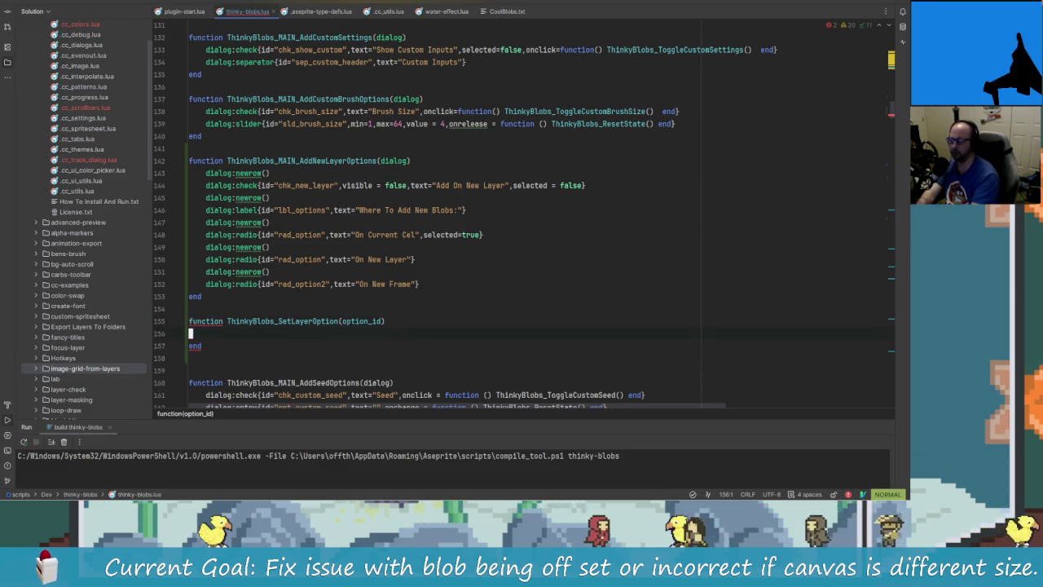
{"action": "type", "text": "Slayer_option_id = option_id"}
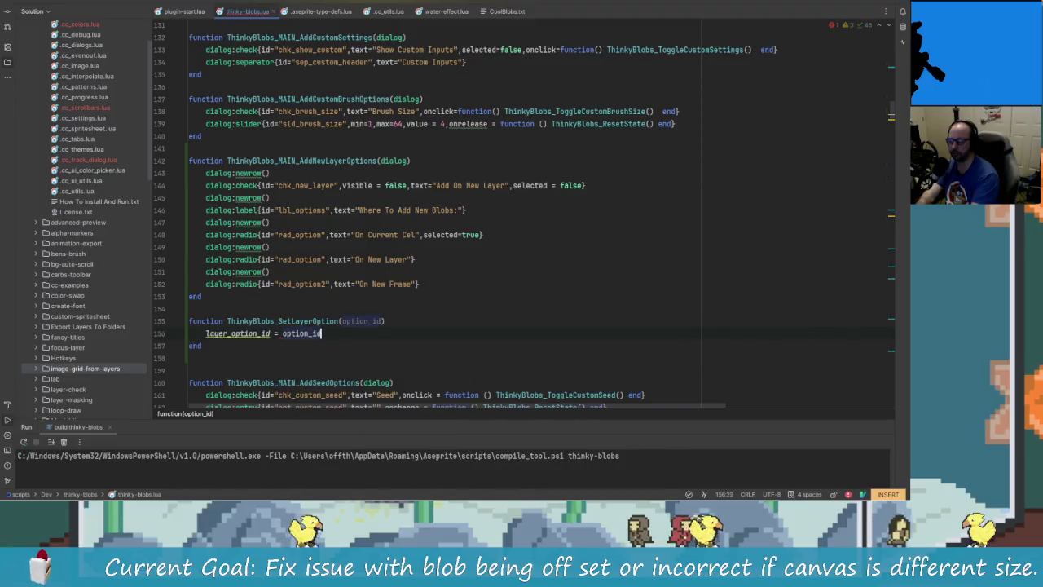
{"action": "left_click", "coordinate": [509, 233]}
Give the On Current Cel radio an onclick calling ThinkyBlobs_SetLayerOption(1)
{"action": "key", "text": "Right"}
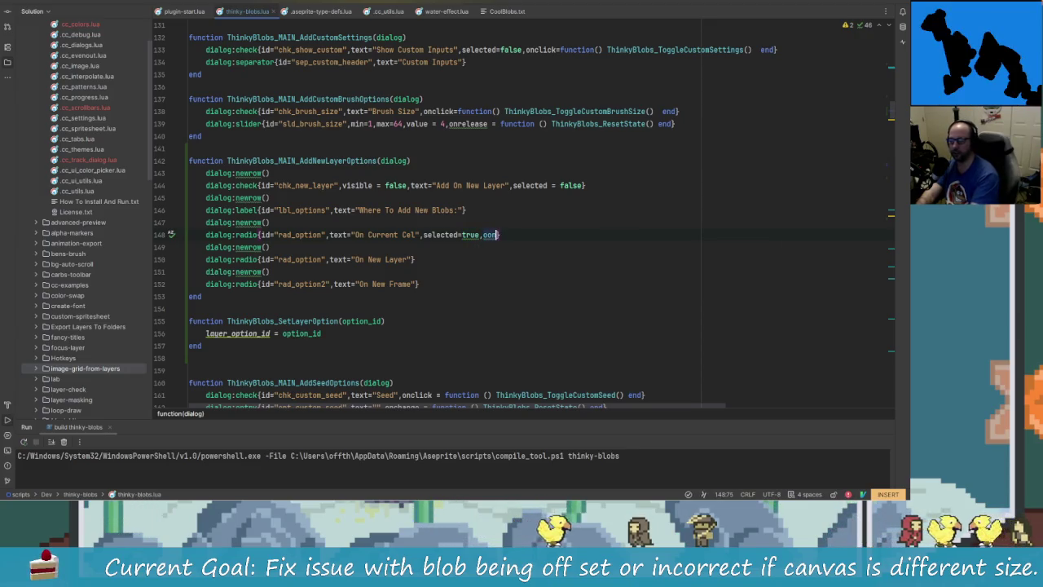
{"action": "type", "text": "onclick"}
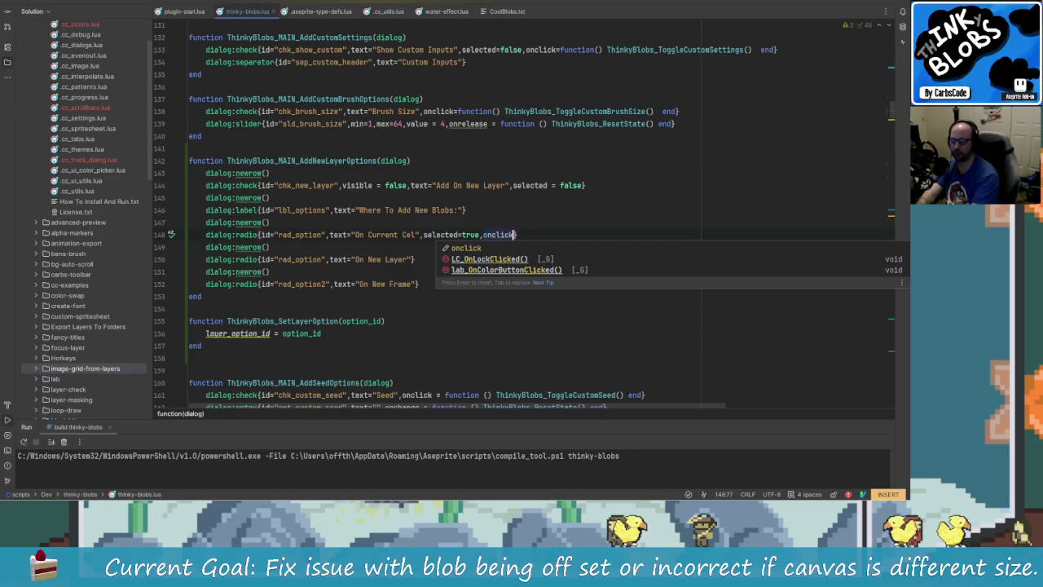
{"action": "type", "text": " = function"}
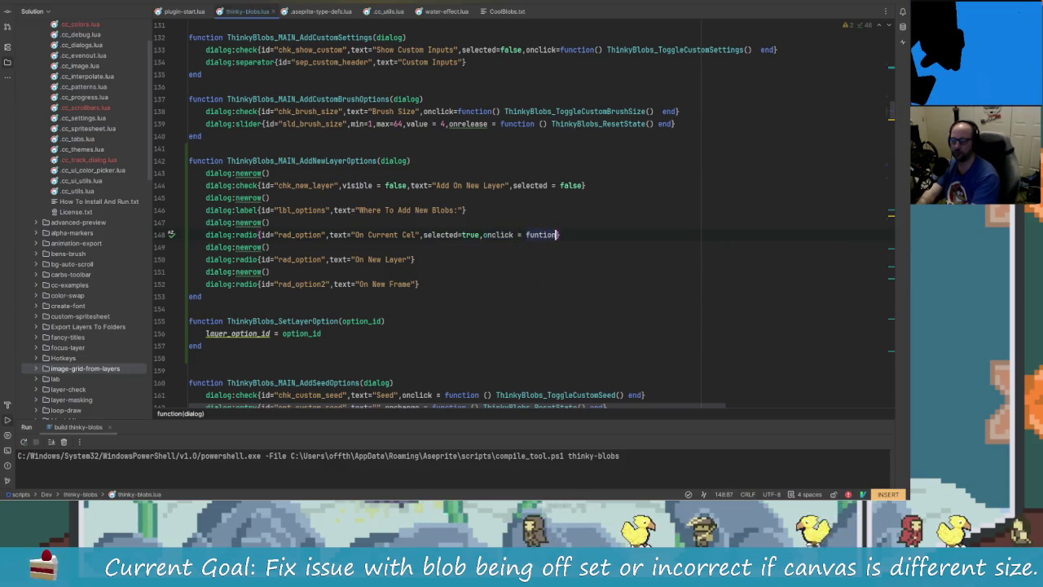
{"action": "key", "text": "BackSpace"}
{"action": "key", "text": "BackSpace"}
{"action": "key", "text": "BackSpace"}
{"action": "key", "text": "BackSpace"}
{"action": "key", "text": "BackSpace"}
{"action": "type", "text": "unction"}
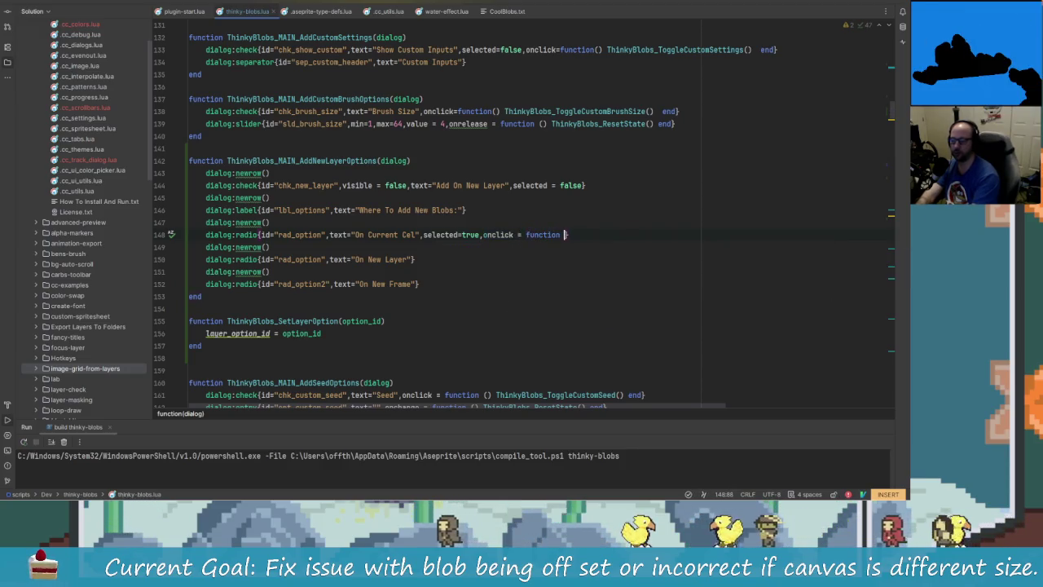
{"action": "type", "text": " () "}
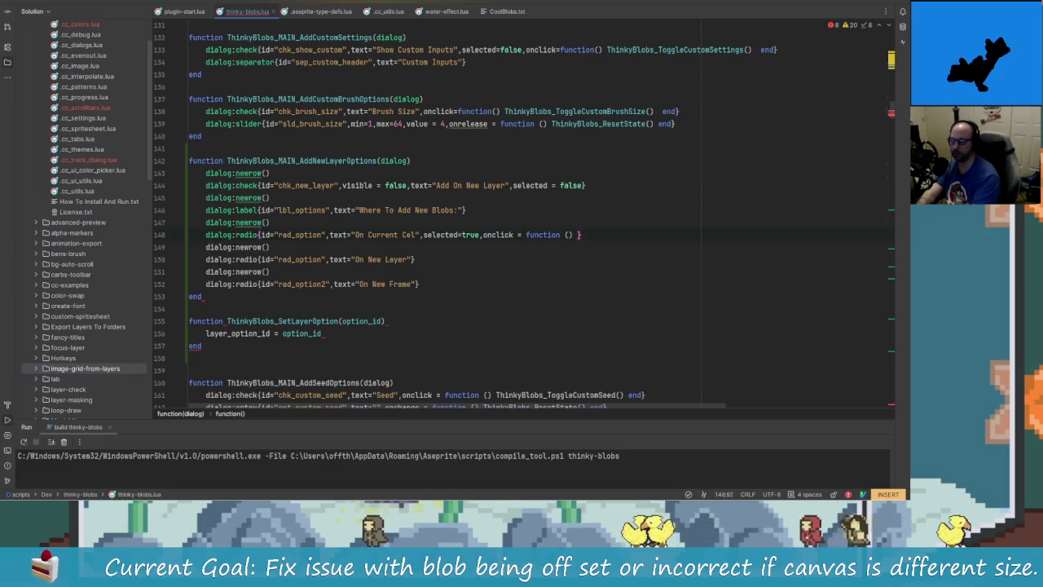
{"action": "type", "text": "Think"}
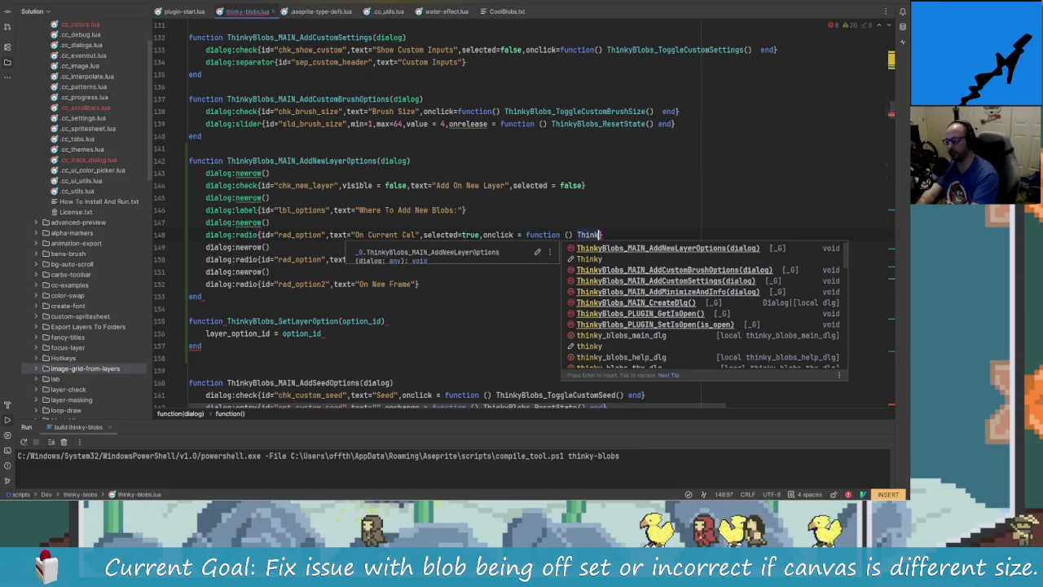
{"action": "type", "text": "yBlobs_Set"}
{"action": "key", "text": "Return"}
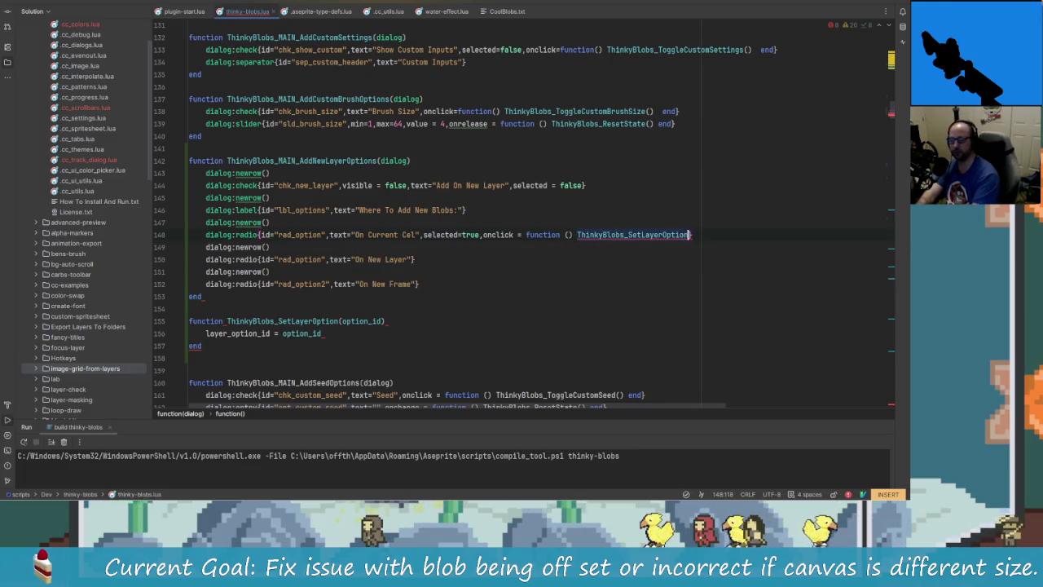
{"action": "type", "text": "(1"}
{"action": "key", "text": "Down"}
{"action": "key", "text": "Down"}
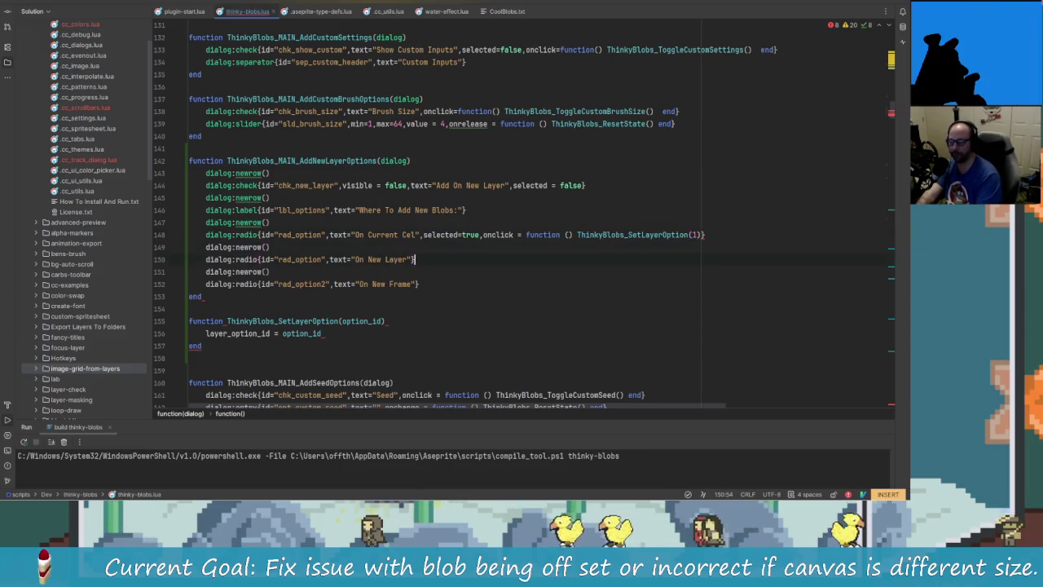
Give the On New Layer radio an onclick function calling ThinkyBlobs_SetLayerOption(2)
{"action": "key", "text": "Left"}
{"action": "key", "text": "Escape"}
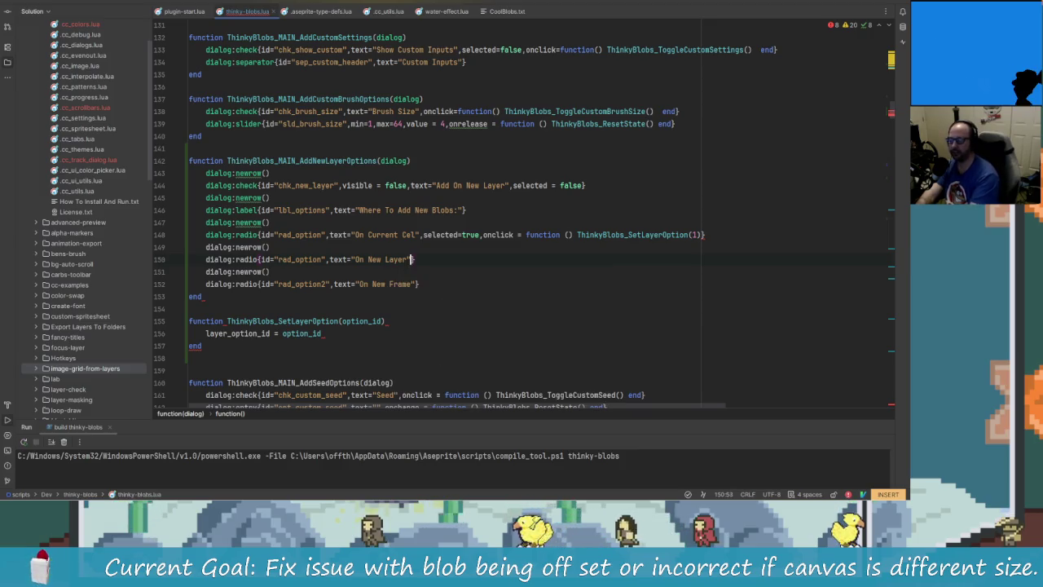
{"action": "type", "text": ",onclick"}
{"action": "key", "text": "Return"}
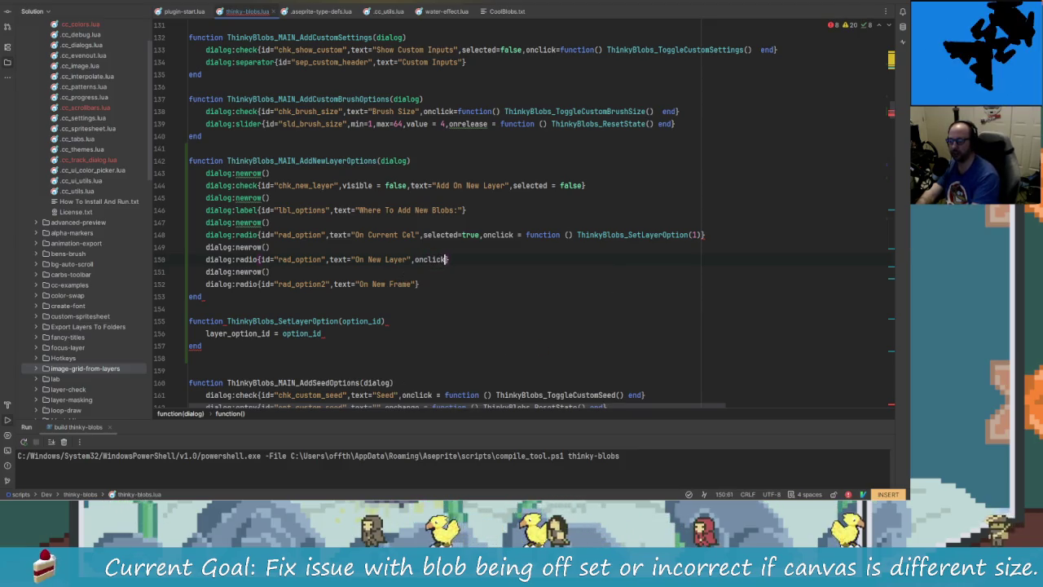
{"action": "key", "text": "ctrl+z"}
{"action": "type", "text": "= "}
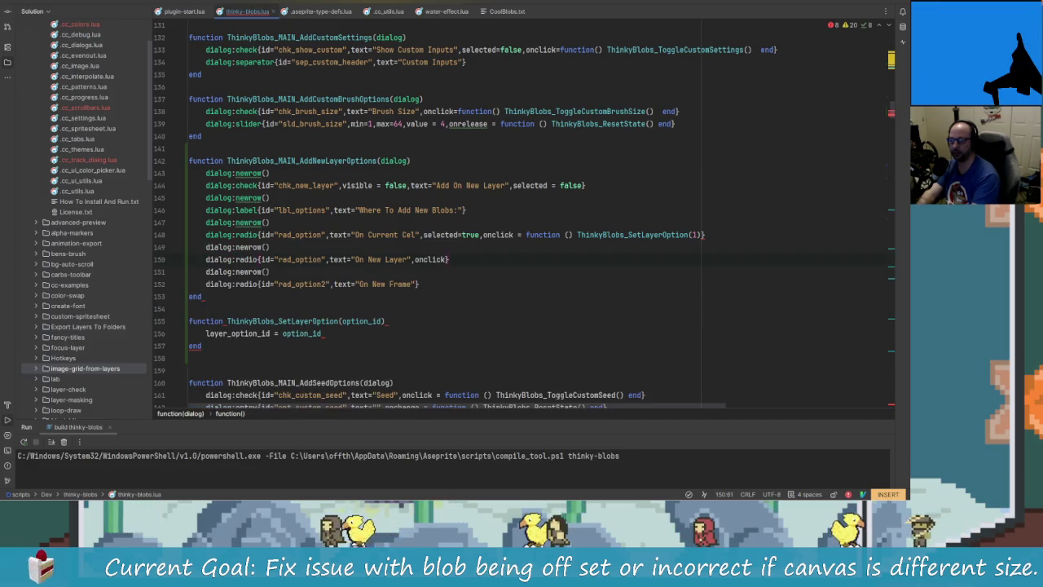
{"action": "type", "text": "function () "}
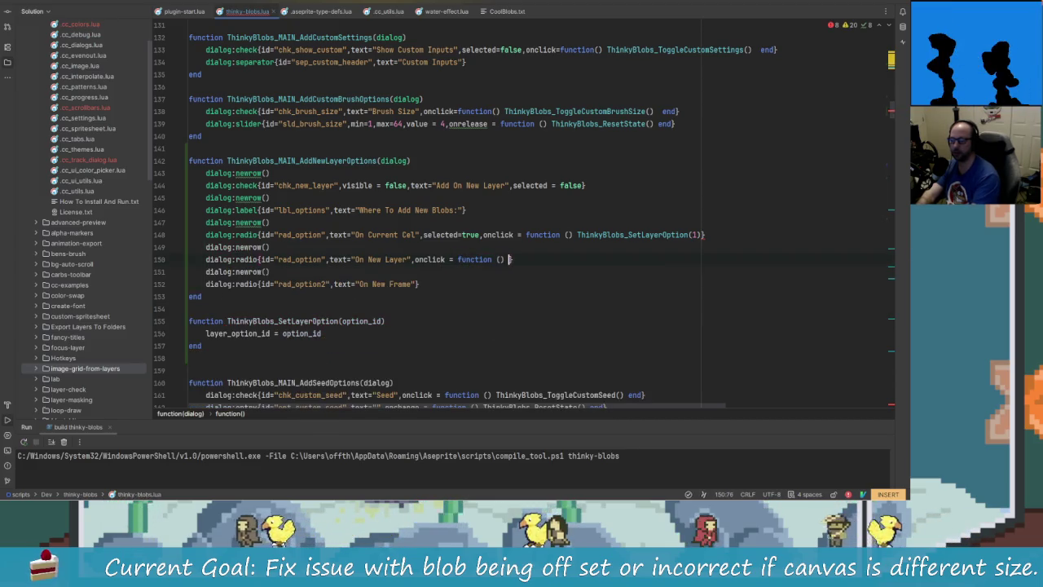
{"action": "type", "text": "THink"}
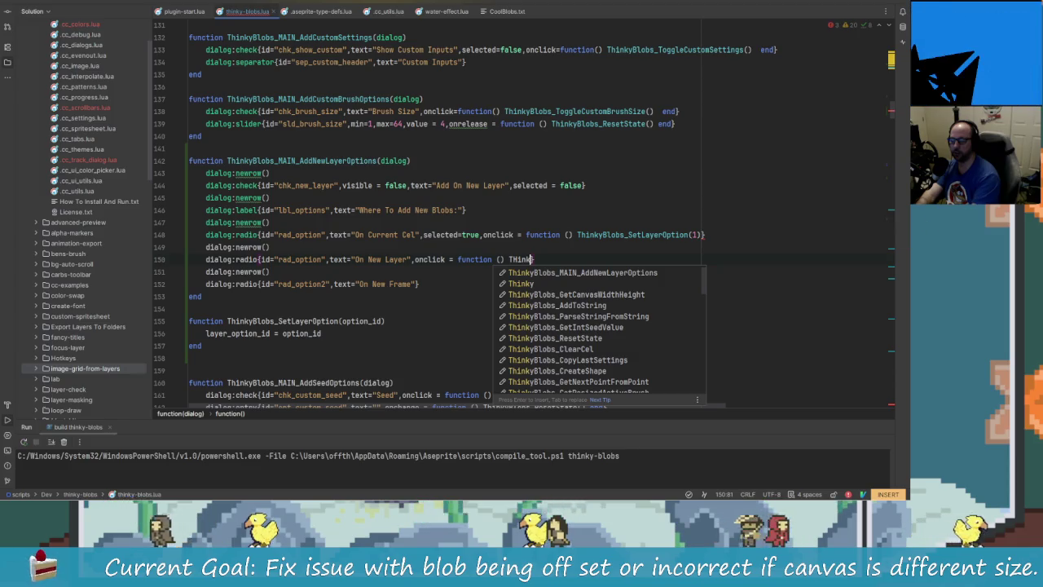
{"action": "key", "text": "BackSpace"}
{"action": "key", "text": "BackSpace"}
{"action": "key", "text": "BackSpace"}
{"action": "type", "text": "hinky"}
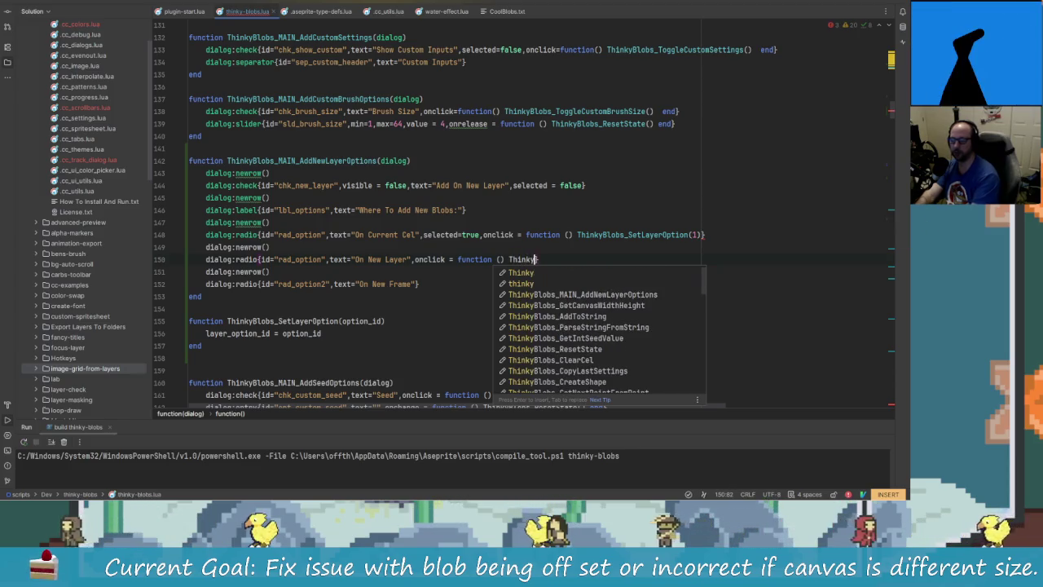
{"action": "type", "text": "Blobs_Set"}
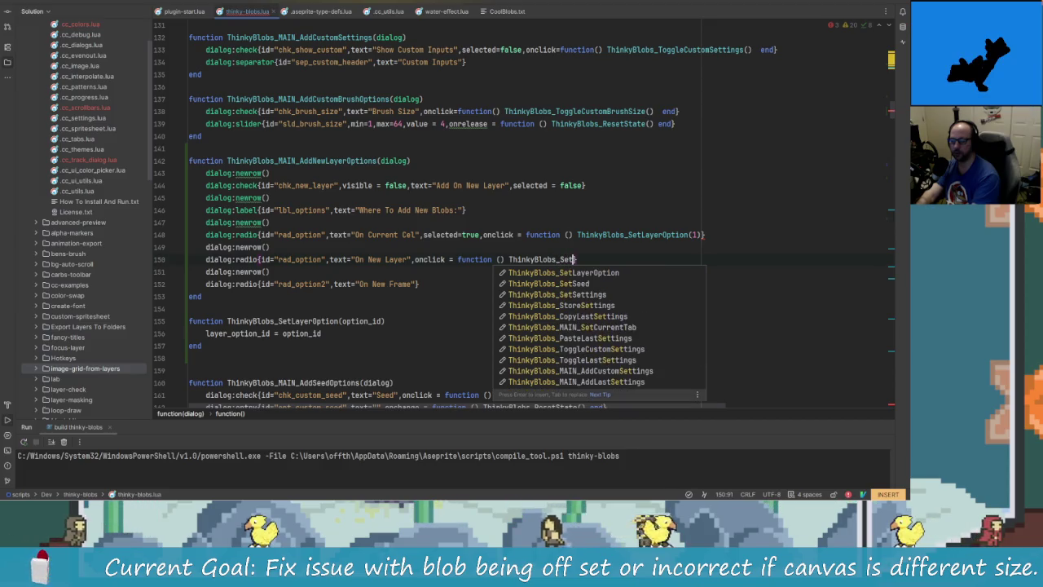
{"action": "key", "text": "Return"}
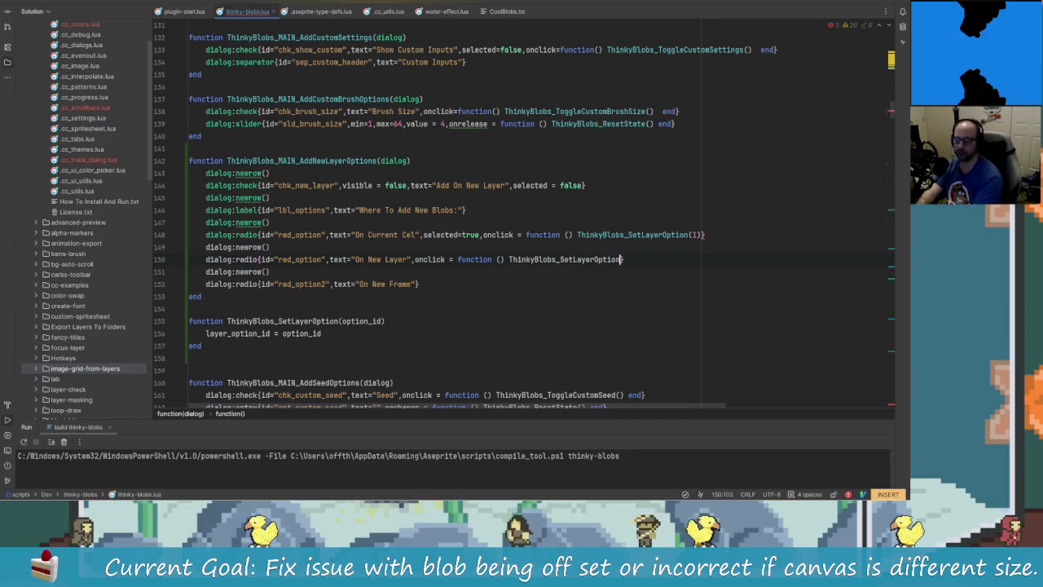
{"action": "type", "text": "()"}
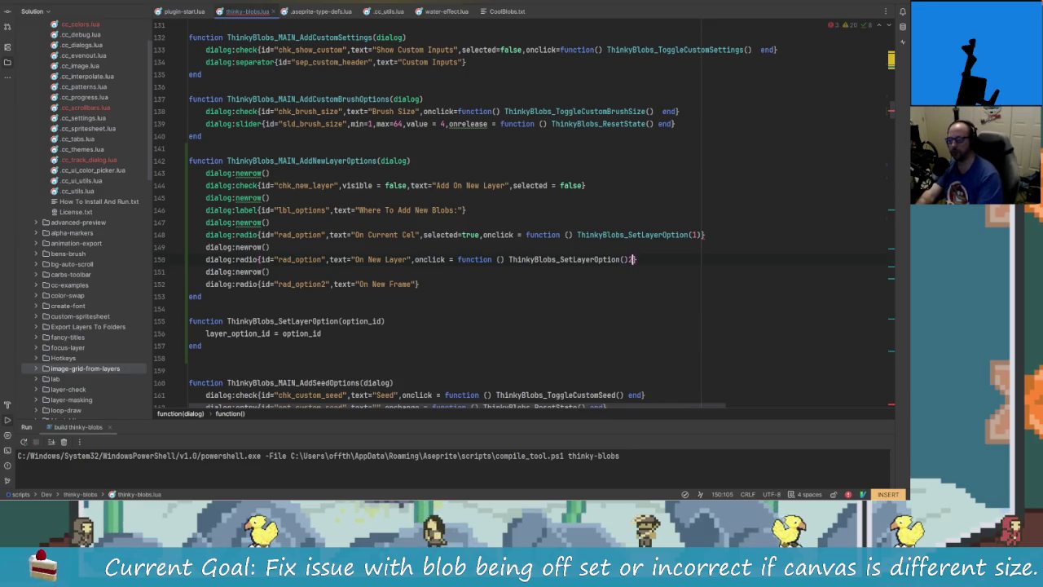
{"action": "type", "text": "2"}
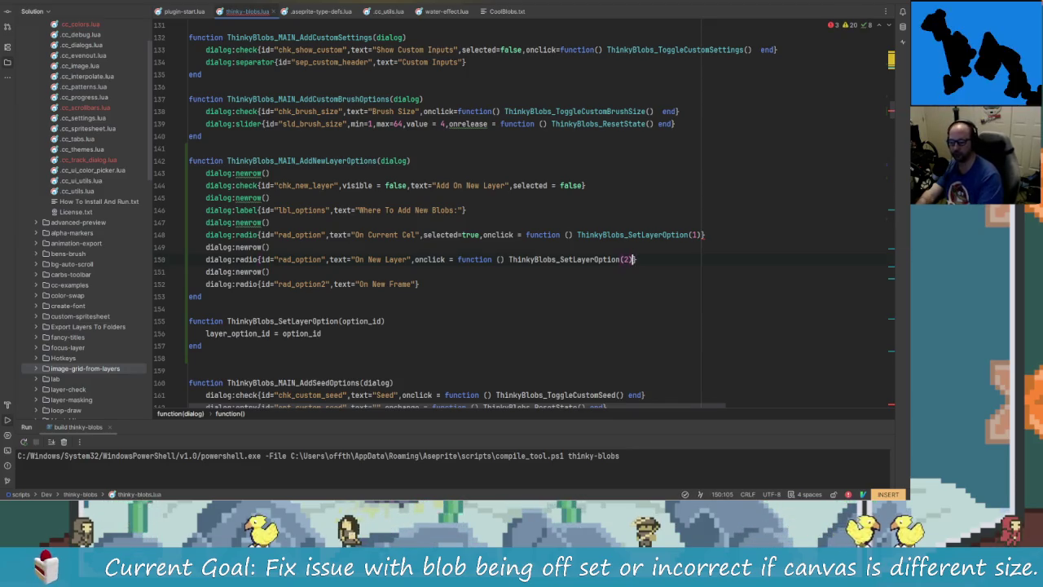
{"action": "type", "text": ") end"}
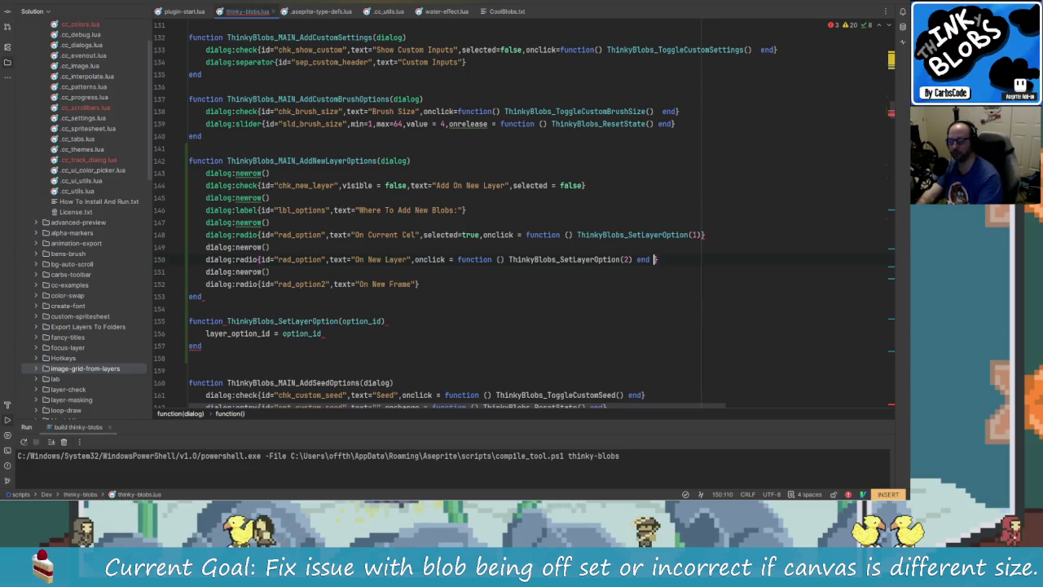
Close the On Current Cel handler with end; give On New Frame a ThinkyBlobs_SetLayerOption(3) onclick
{"action": "left_click", "coordinate": [658, 234]}
{"action": "key", "text": "Right"}
{"action": "key", "text": "Right"}
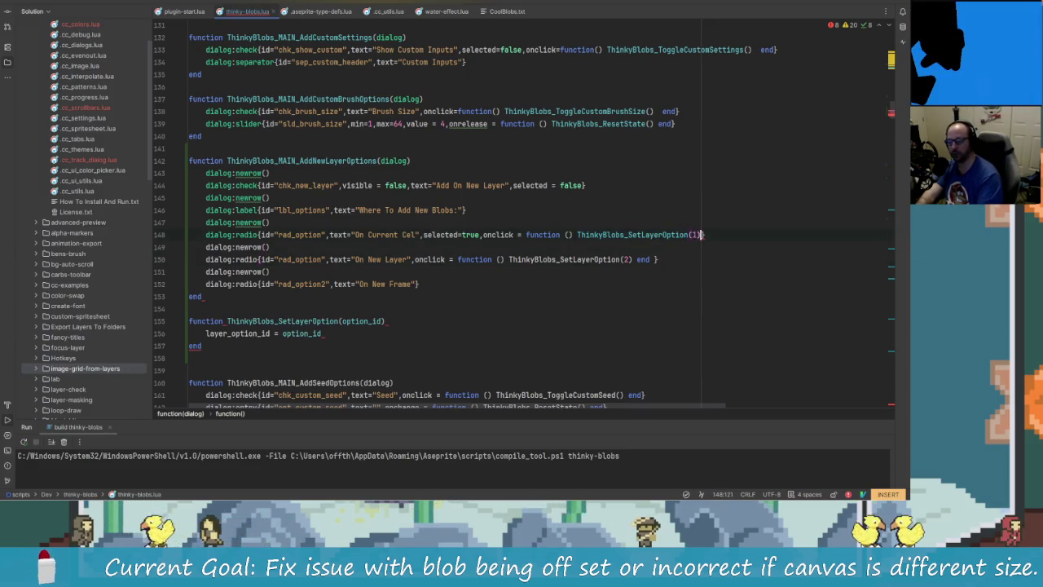
{"action": "type", "text": "end"}
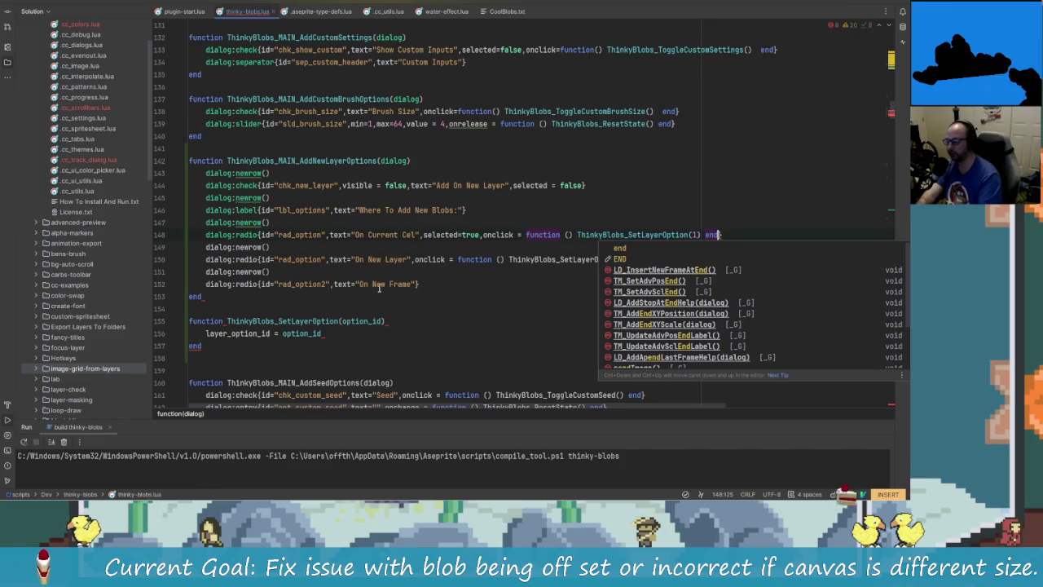
{"action": "key", "text": "Escape"}
{"action": "key", "text": "Down"}
{"action": "key", "text": "Down"}
{"action": "key", "text": "Down"}
{"action": "type", "text": "\","}
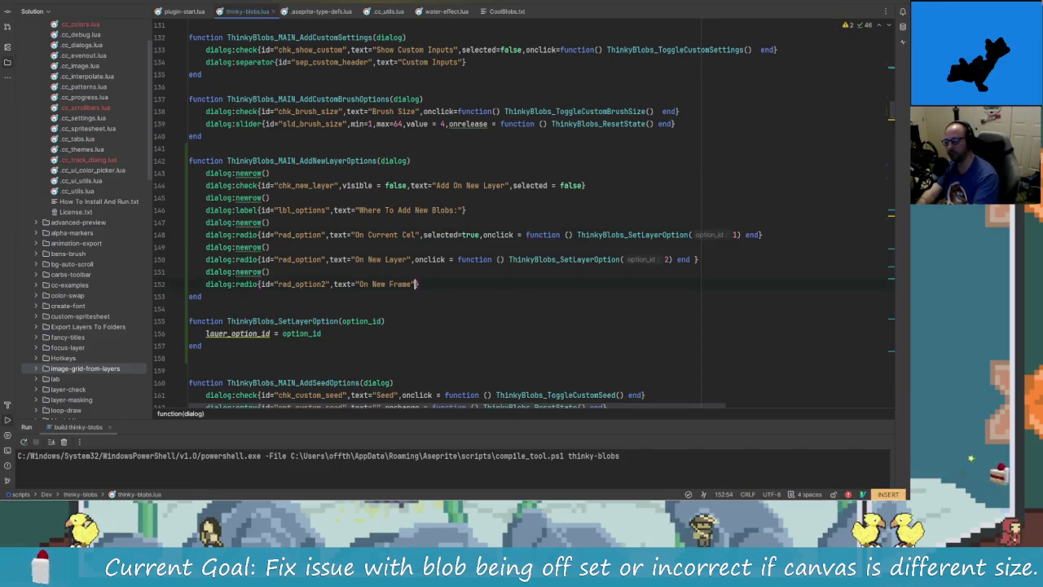
{"action": "type", "text": "onclick = function () "}
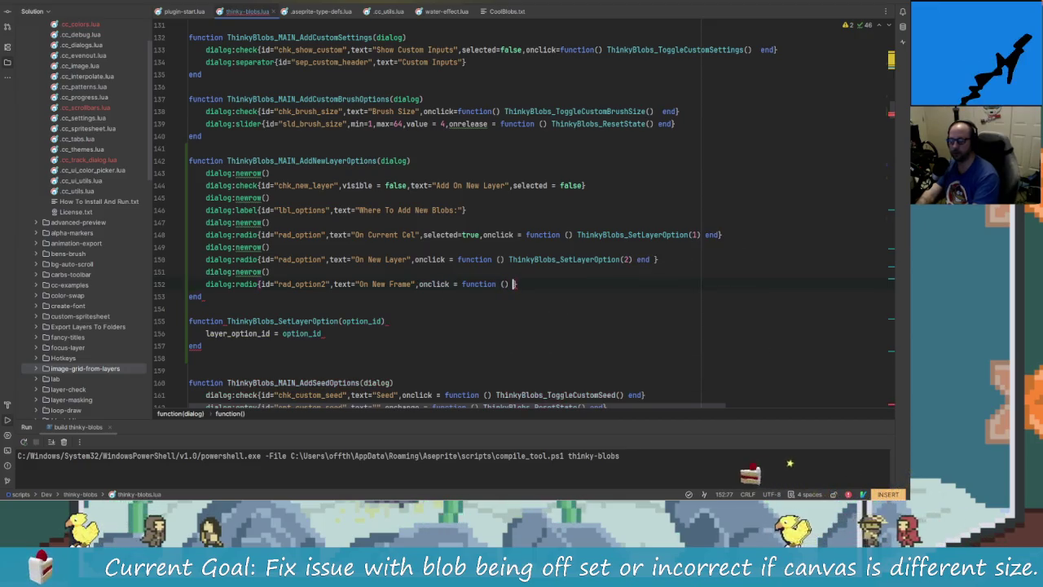
{"action": "type", "text": "ThinkyB"}
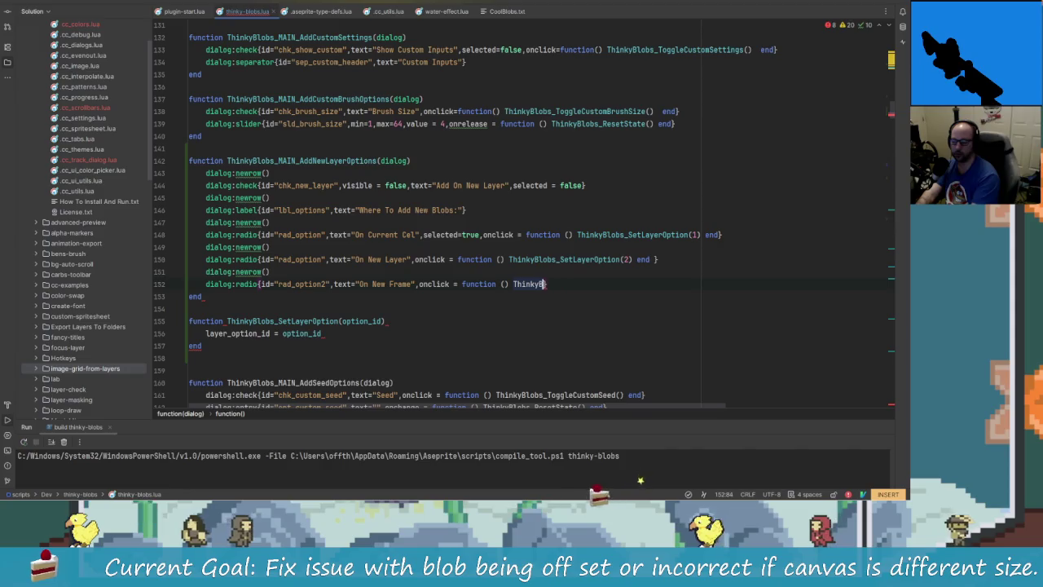
{"action": "type", "text": "lobs_SetLay"}
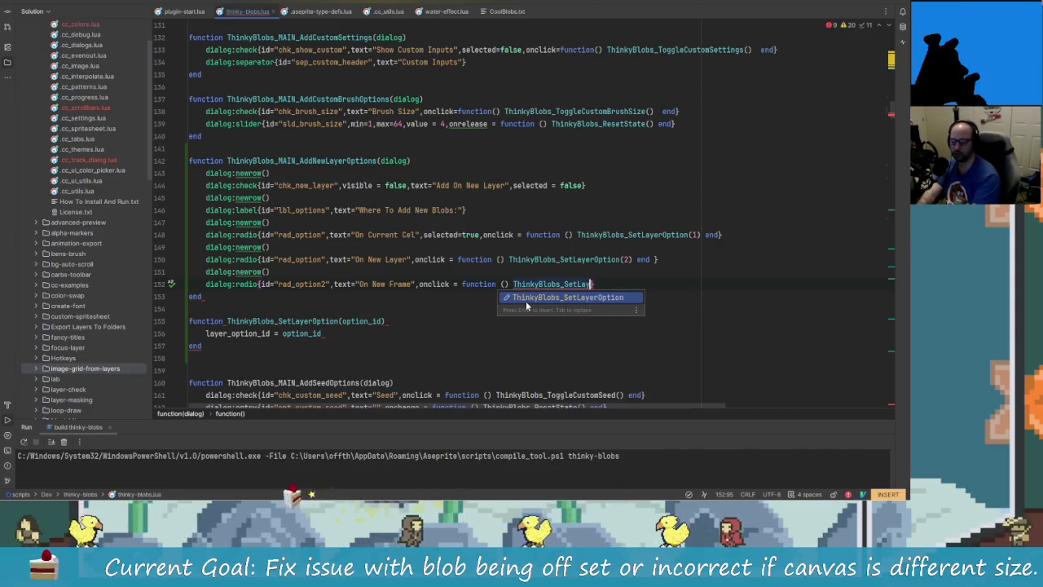
{"action": "key", "text": "Return"}
{"action": "type", "text": "(3) end}"}
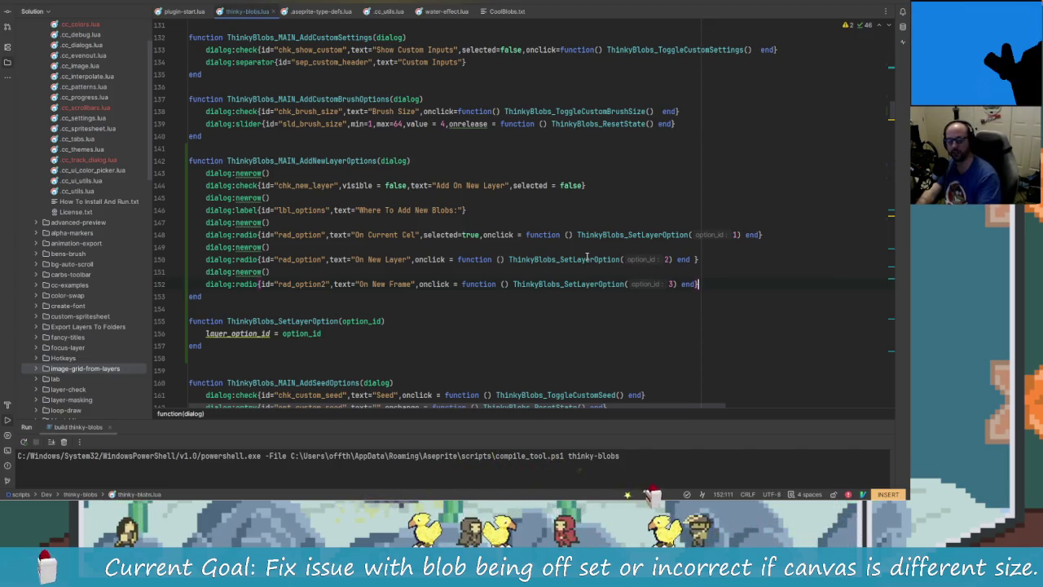
{"action": "left_click", "coordinate": [384, 259]}
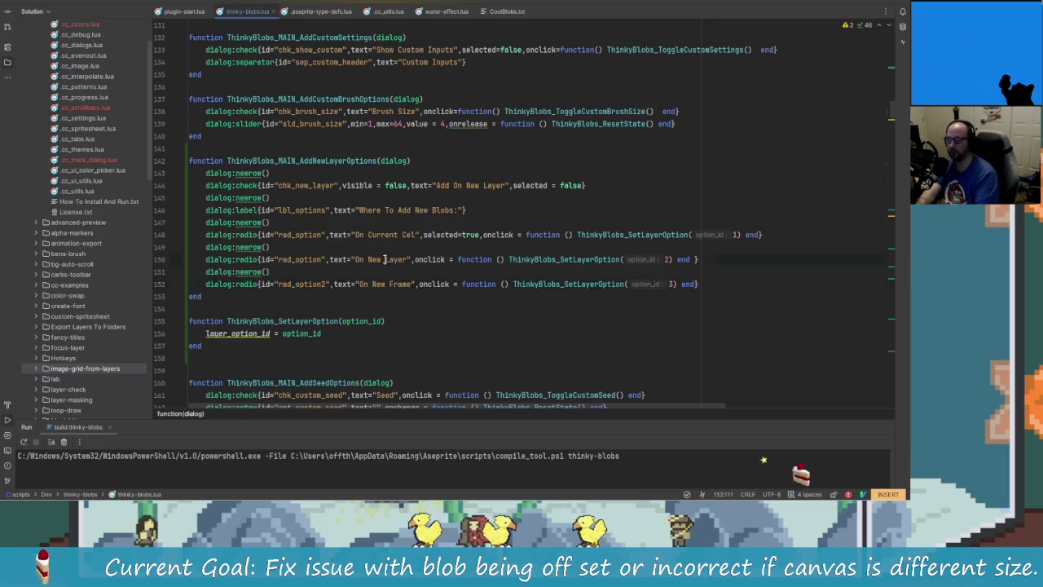
{"action": "scroll", "coordinate": [388, 260], "scroll_direction": "up", "scroll_amount": 2}
Search for chk_new_layer and delete it from the new-layer condition on line 348
{"action": "left_click", "coordinate": [334, 259]}
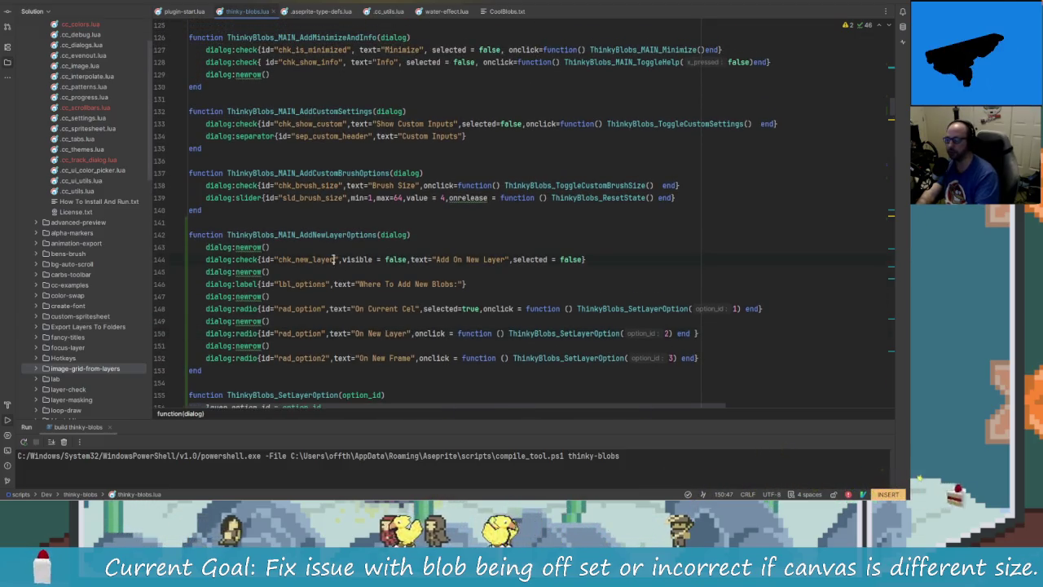
{"action": "key", "text": "Escape"}
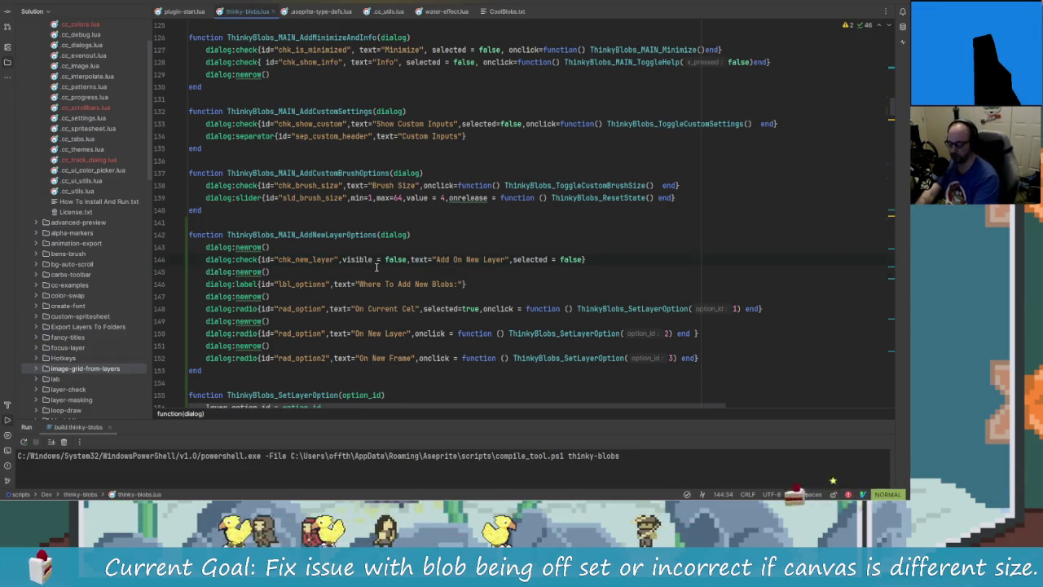
{"action": "type", "text": "/"}
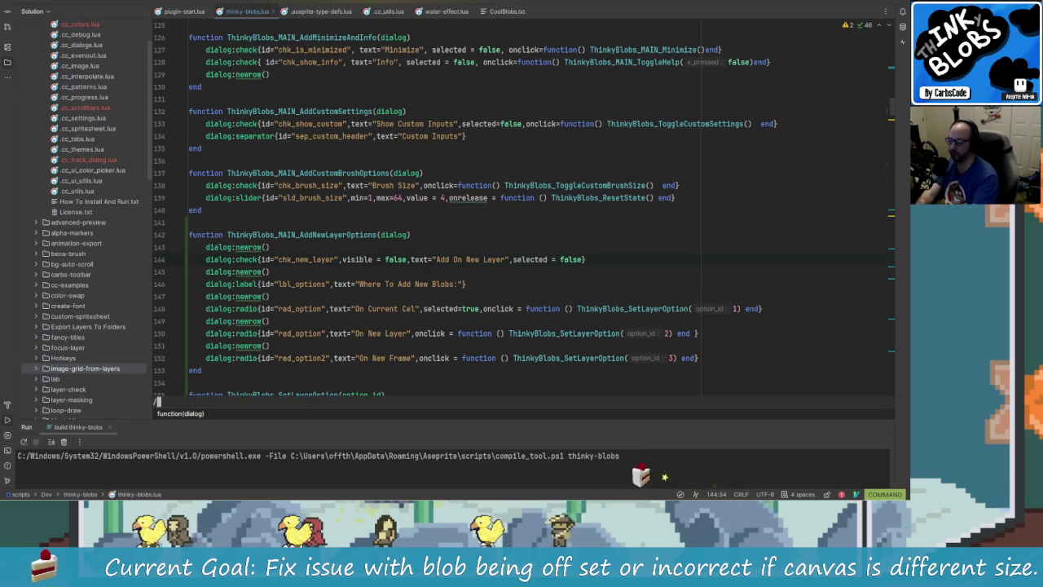
{"action": "type", "text": "chk_"}
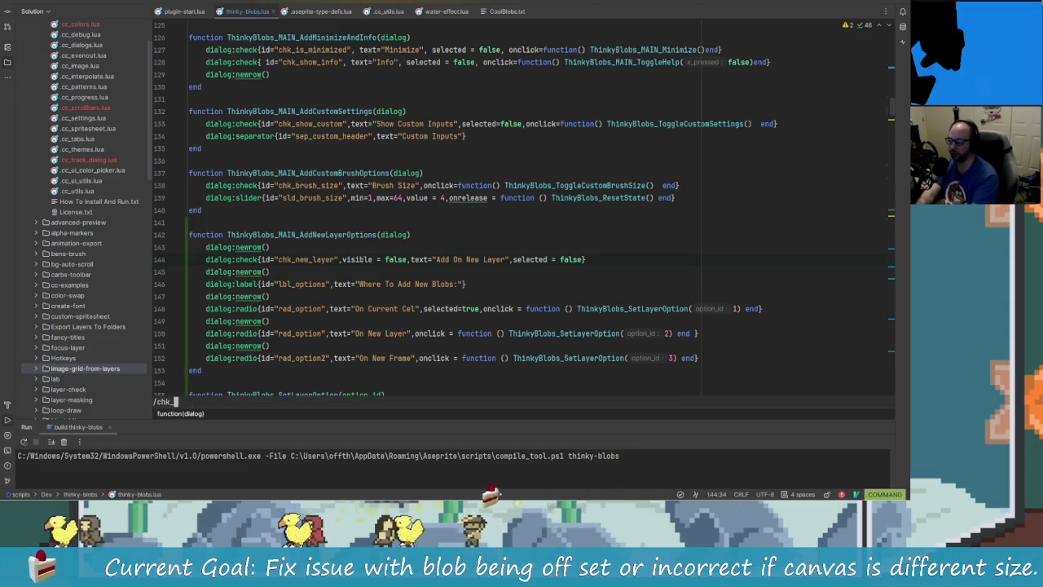
{"action": "type", "text": "new_layer"}
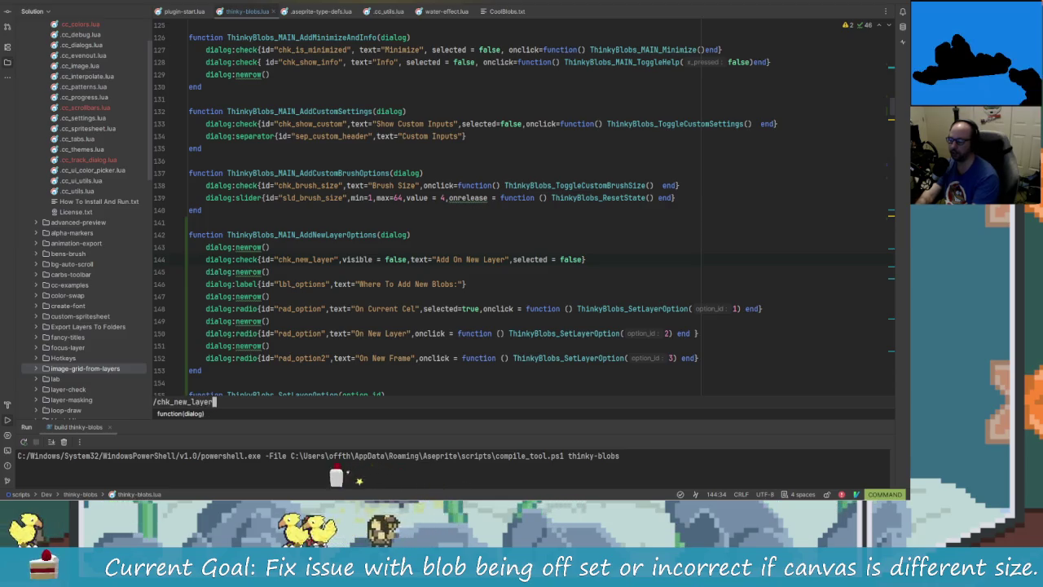
{"action": "key", "text": "Return"}
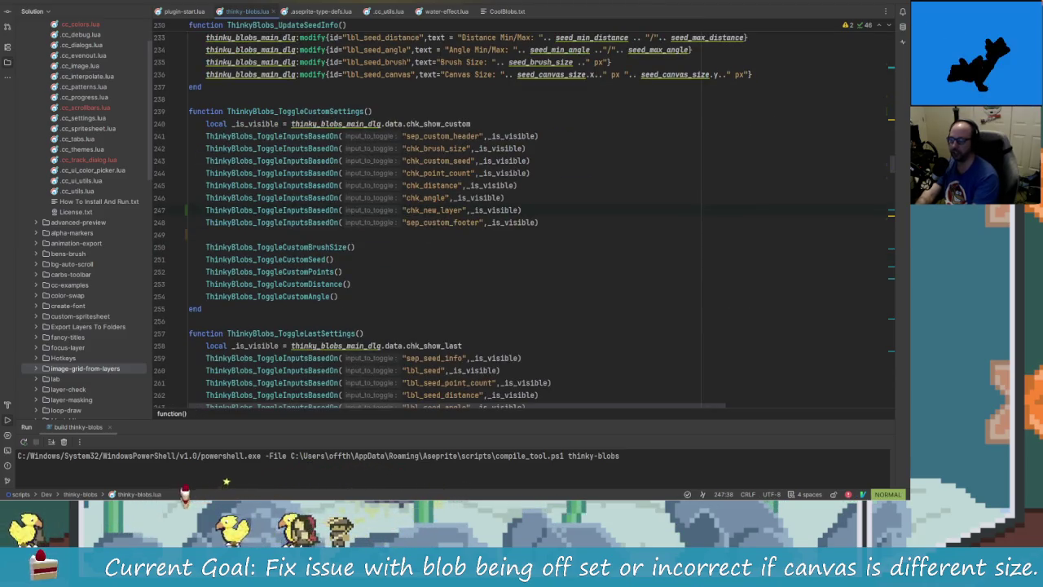
{"action": "key", "text": "n"}
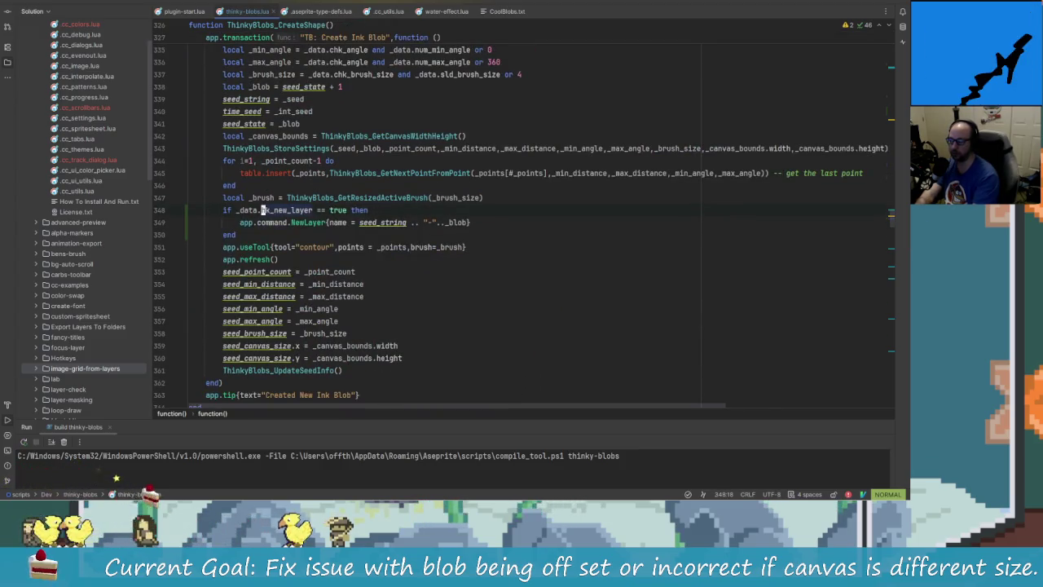
{"action": "key", "text": "d"}
{"action": "key", "text": "w"}
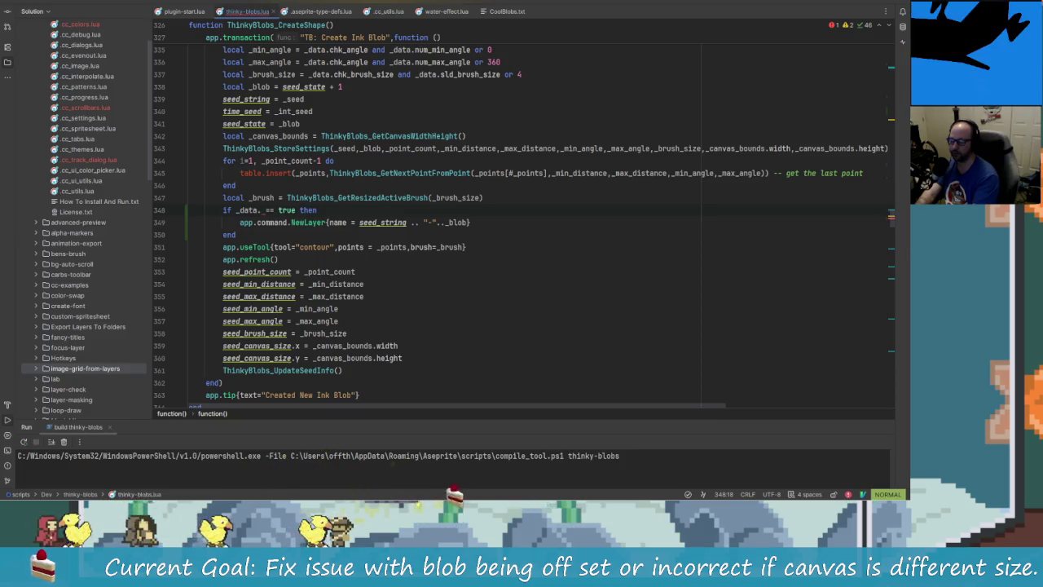
{"action": "key", "text": "i"}
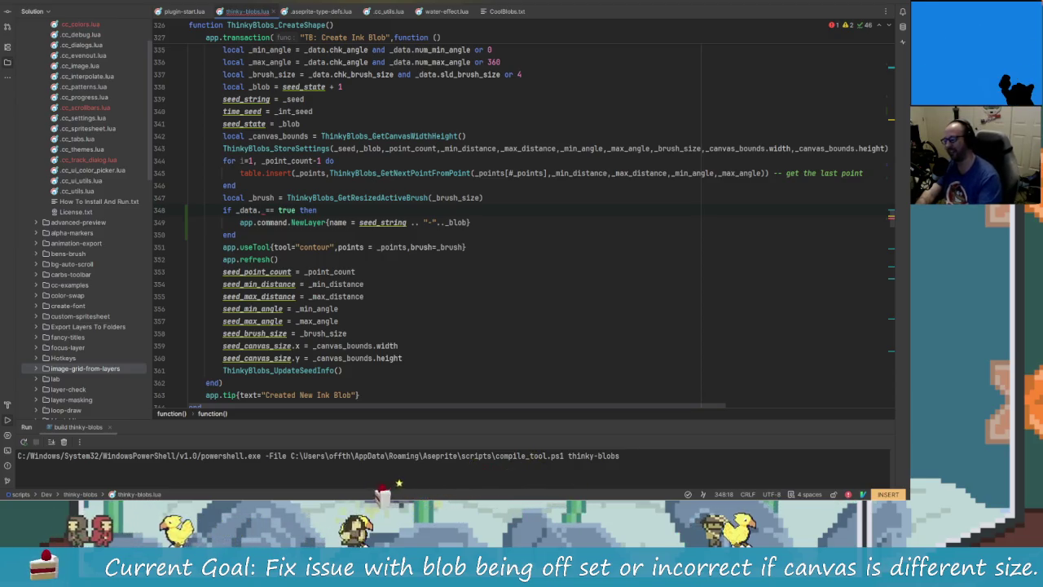
Jump back to AddNewLayerOptions and step through the radio definitions on lines 148–156
{"action": "key", "text": "ctrl+alt+Left"}
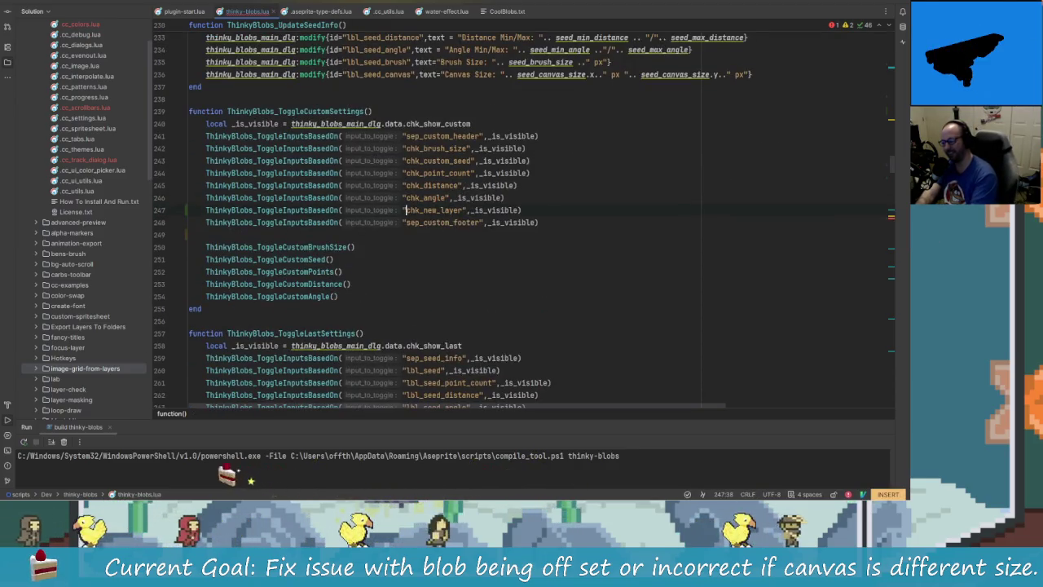
{"action": "key", "text": "ctrl+alt+Left"}
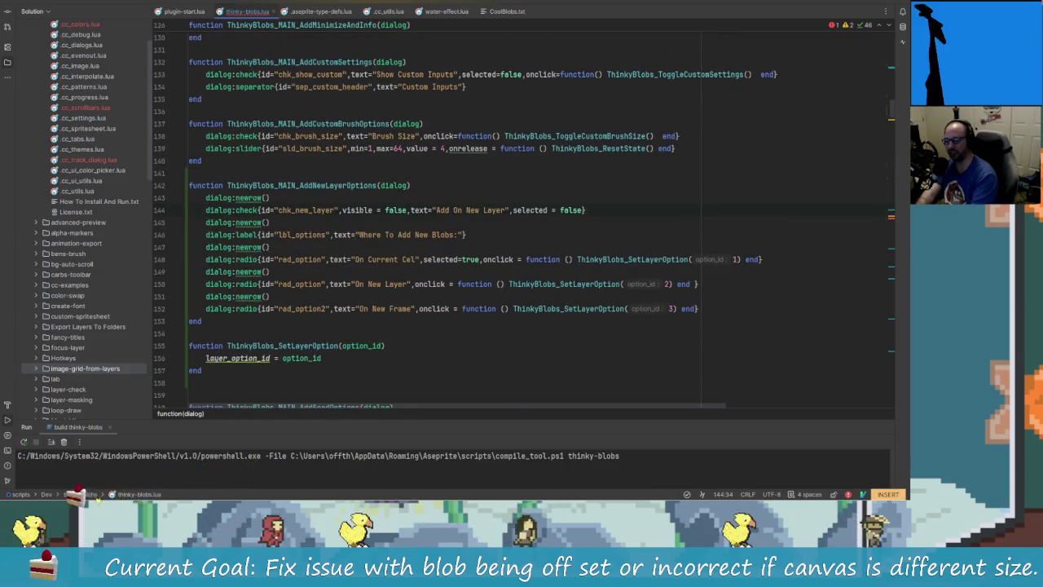
{"action": "type", "text": "rs"}
{"action": "key", "text": "Escape"}
{"action": "key", "text": "j"}
{"action": "key", "text": "j"}
{"action": "key", "text": "j"}
{"action": "key", "text": "j"}
{"action": "key", "text": "j"}
{"action": "key", "text": "j"}
{"action": "key", "text": "j"}
{"action": "key", "text": "k"}
{"action": "key", "text": "k"}
{"action": "key", "text": "k"}
{"action": "key", "text": "j"}
{"action": "key", "text": "j"}
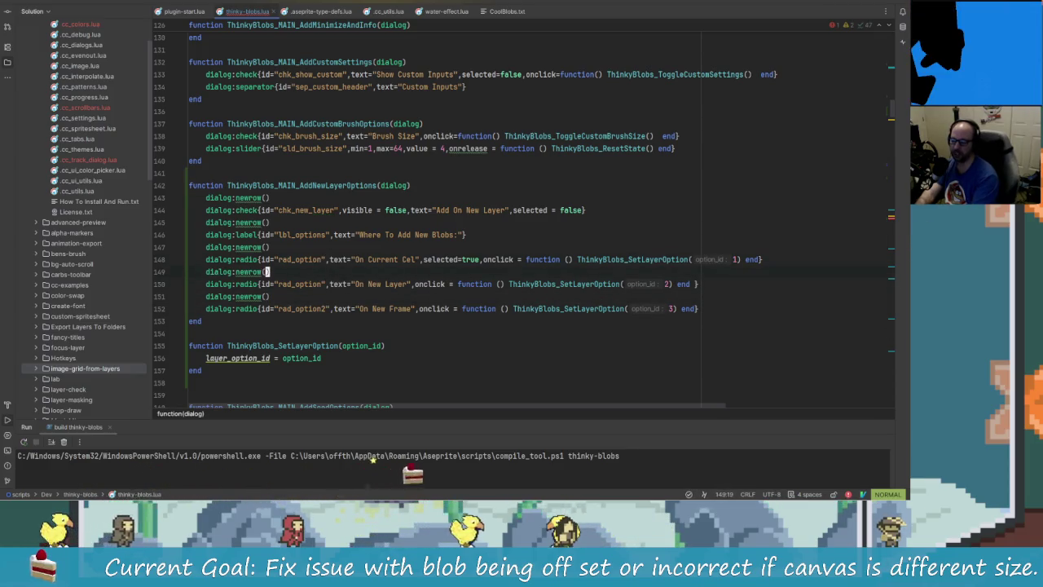
{"action": "key", "text": "k"}
{"action": "key", "text": "k"}
{"action": "key", "text": "k"}
{"action": "key", "text": "j"}
{"action": "key", "text": "j"}
{"action": "key", "text": "j"}
{"action": "key", "text": "j"}
{"action": "key", "text": "e"}
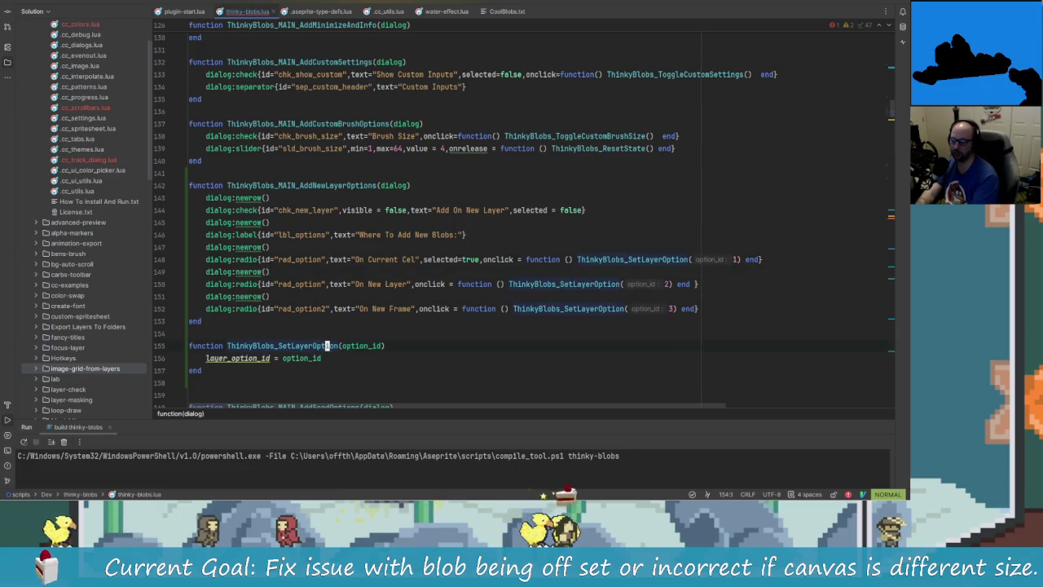
{"action": "key", "text": "j"}
{"action": "key", "text": "j"}
{"action": "key", "text": "j"}
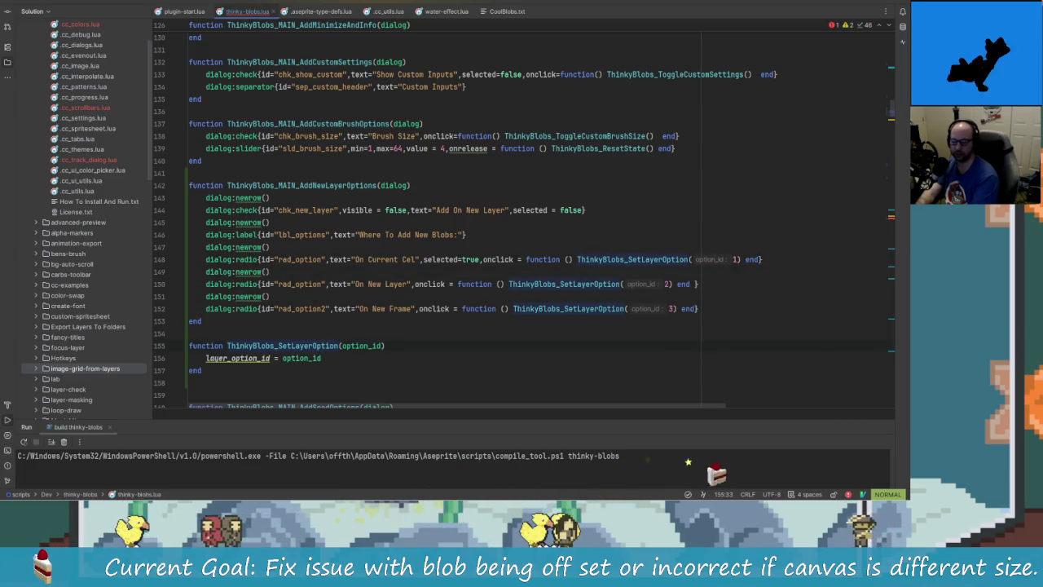
{"action": "key", "text": "j"}
{"action": "key", "text": "k"}
{"action": "key", "text": "k"}
{"action": "key", "text": "k"}
{"action": "key", "text": "k"}
{"action": "key", "text": "k"}
{"action": "key", "text": "k"}
{"action": "key", "text": "k"}
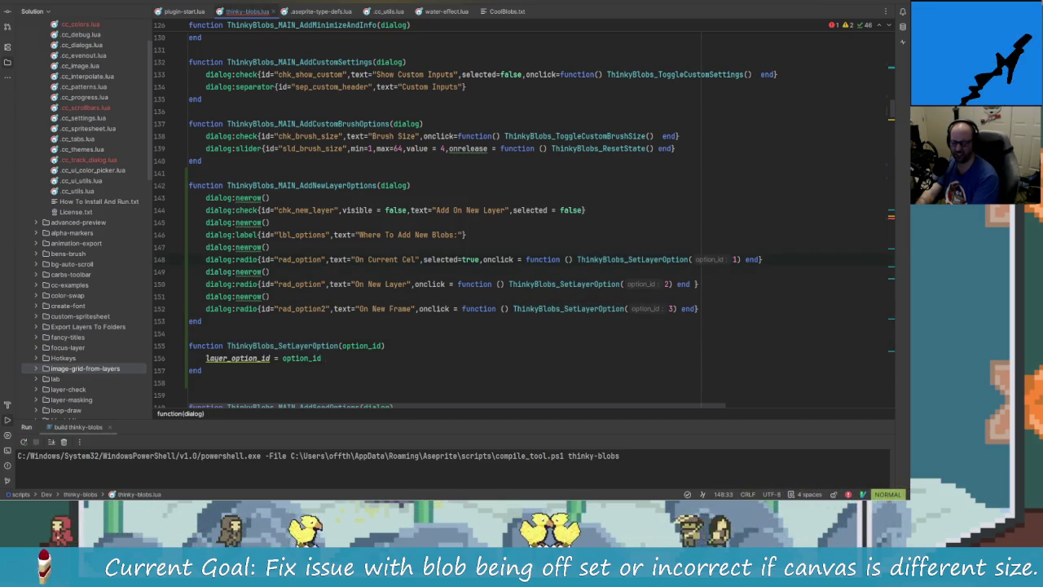
{"action": "key", "text": "j"}
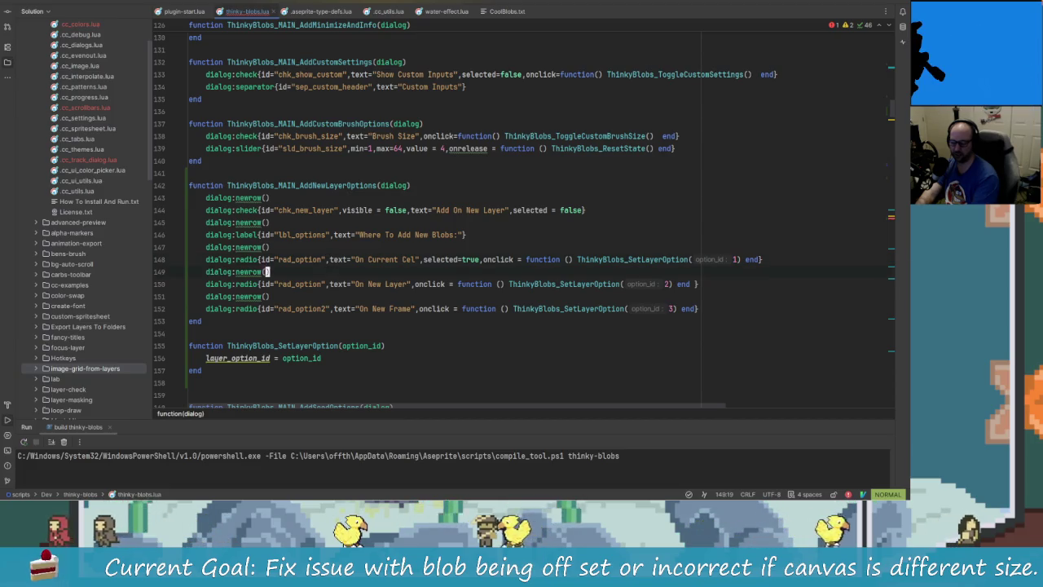
{"action": "key", "text": "k"}
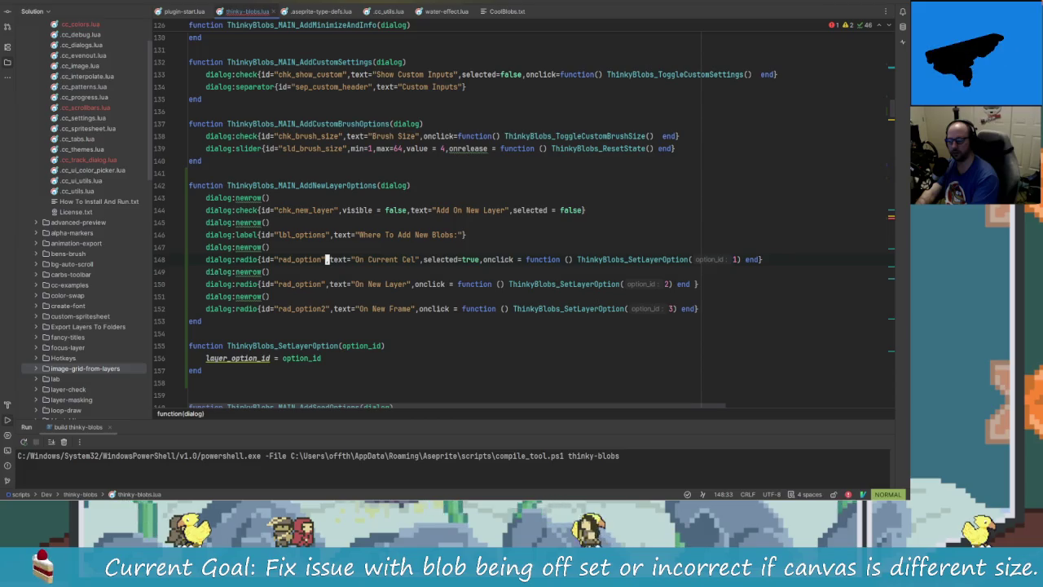
{"action": "key", "text": "j"}
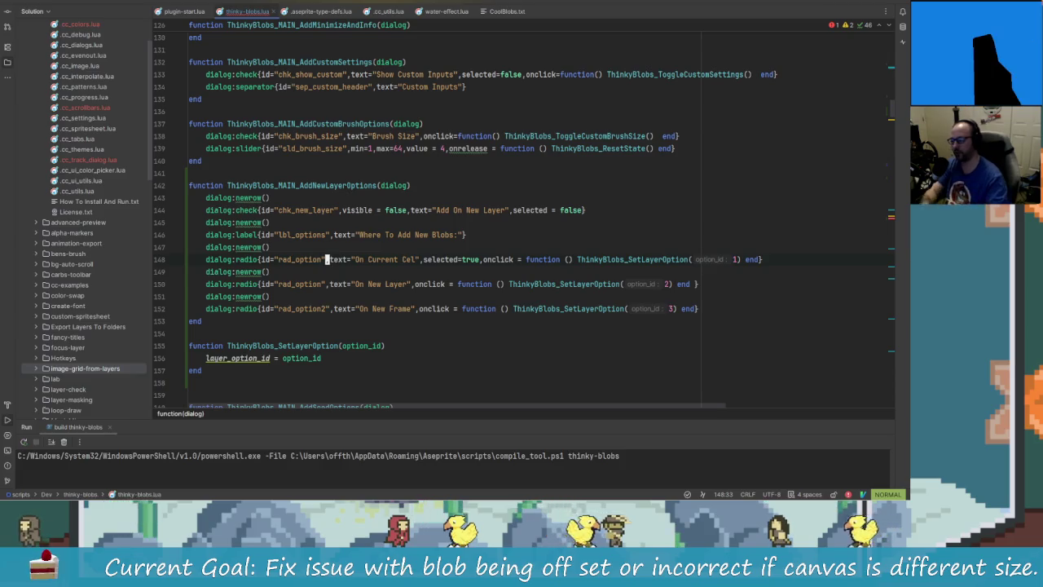
{"action": "left_click", "coordinate": [307, 259]}
Rename the first radio option's id to rad_add_to_cel
{"action": "key", "text": "T"}
{"action": "key", "text": "underscore"}
{"action": "key", "text": "c"}
{"action": "key", "text": "t"}
{"action": "key", "text": "quotedbl"}
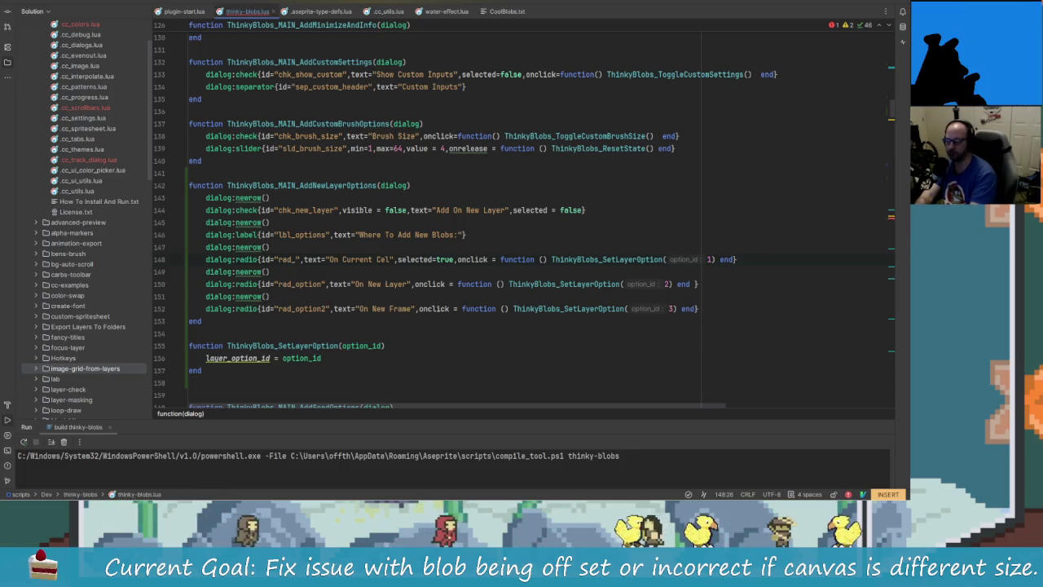
{"action": "type", "text": "add_cell"}
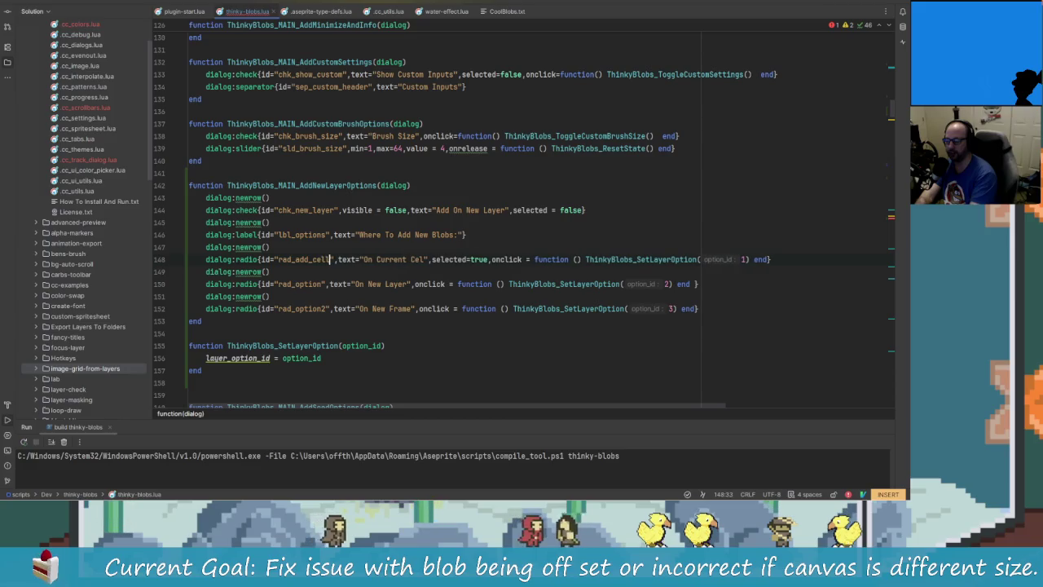
{"action": "key", "text": "BackSpace"}
{"action": "key", "text": "BackSpace"}
{"action": "key", "text": "BackSpace"}
{"action": "type", "text": "to_cel"}
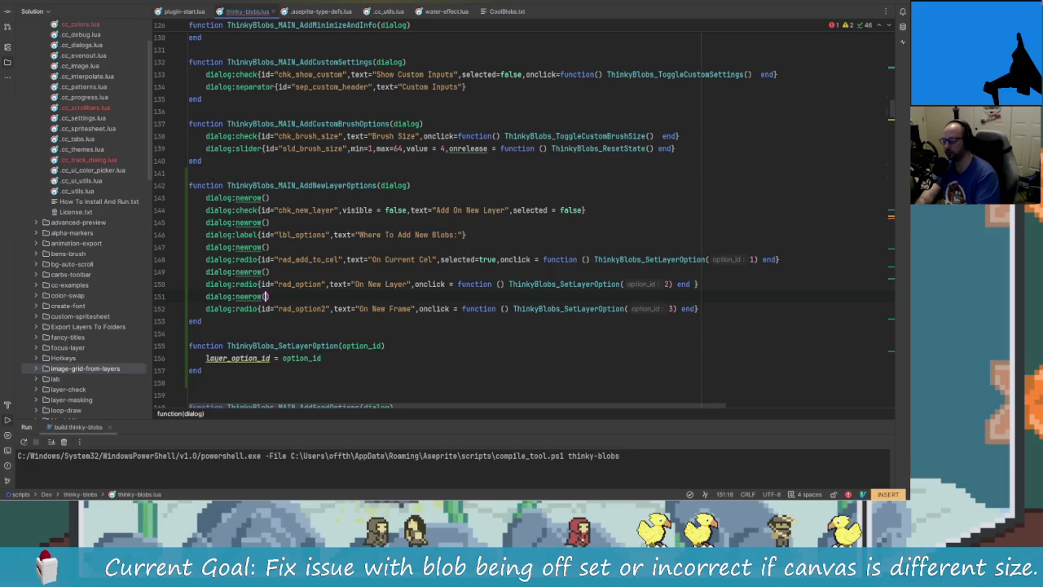
Rename the other two radio ids to rad_add_to_layer and rad_add_to_frame
{"action": "key", "text": "ctrl+Right"}
{"action": "key", "text": "ctrl+BackSpace"}
{"action": "type", "text": "add_to"}
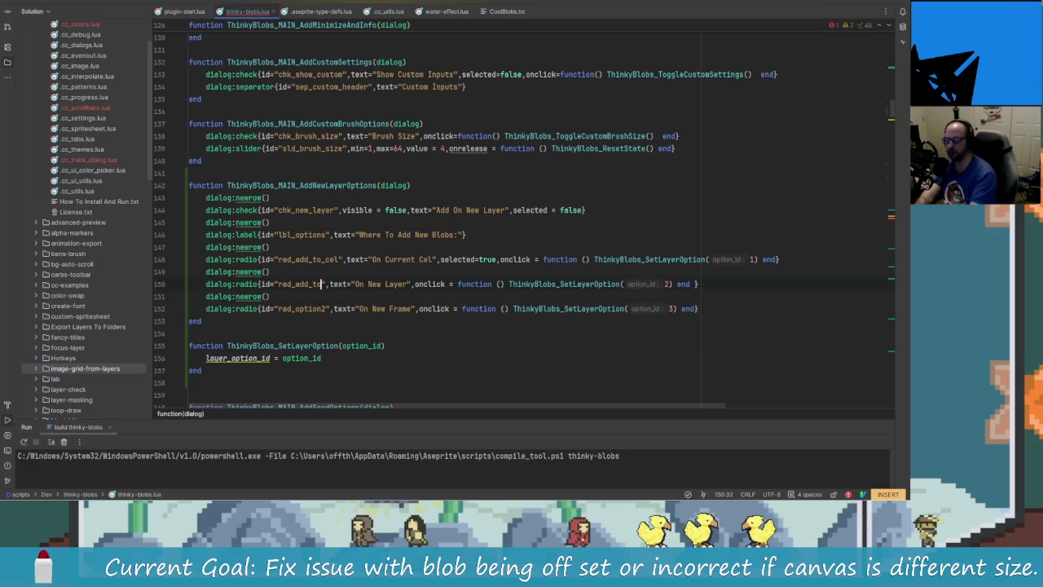
{"action": "type", "text": "_layer"}
{"action": "key", "text": "Down"}
{"action": "key", "text": "Down"}
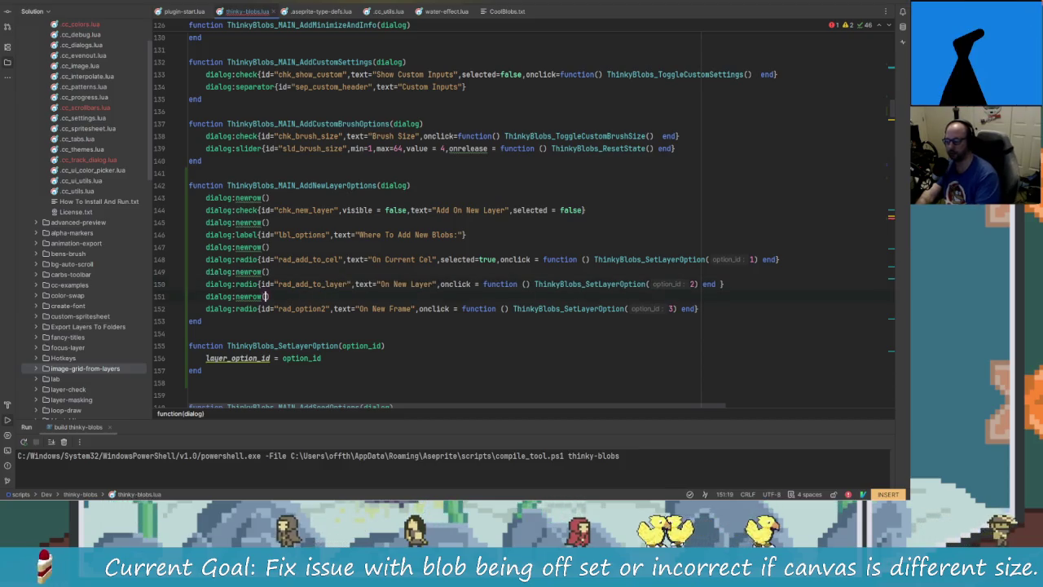
{"action": "key", "text": "ctrl+Left"}
{"action": "key", "text": "ctrl+Left"}
{"action": "key", "text": "ctrl+Left"}
{"action": "key", "text": "ctrl+Right"}
{"action": "key", "text": "ctrl+Right"}
{"action": "key", "text": "BackSpace"}
{"action": "key", "text": "BackSpace"}
{"action": "key", "text": "BackSpace"}
{"action": "type", "text": "add_t"}
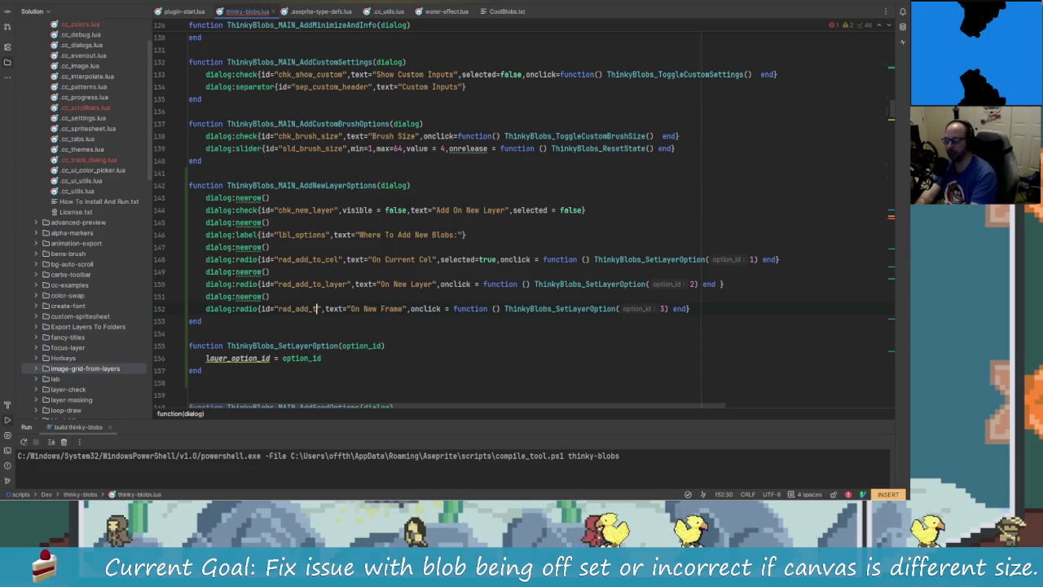
{"action": "type", "text": "o_frame"}
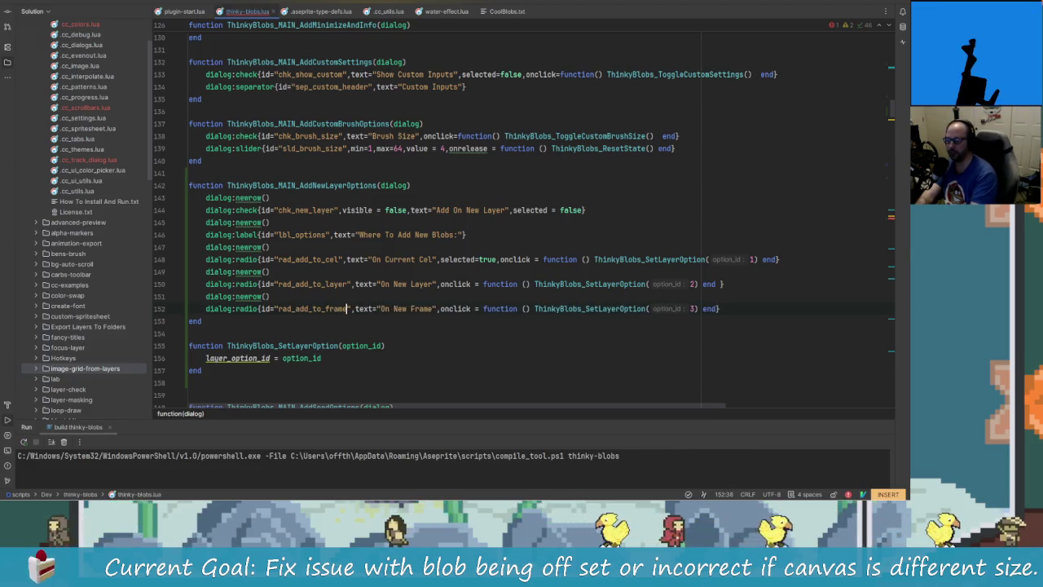
{"action": "scroll", "coordinate": [359, 293], "scroll_direction": "down", "scroll_amount": 1}
{"action": "scroll", "coordinate": [359, 293], "scroll_direction": "up", "scroll_amount": 1}
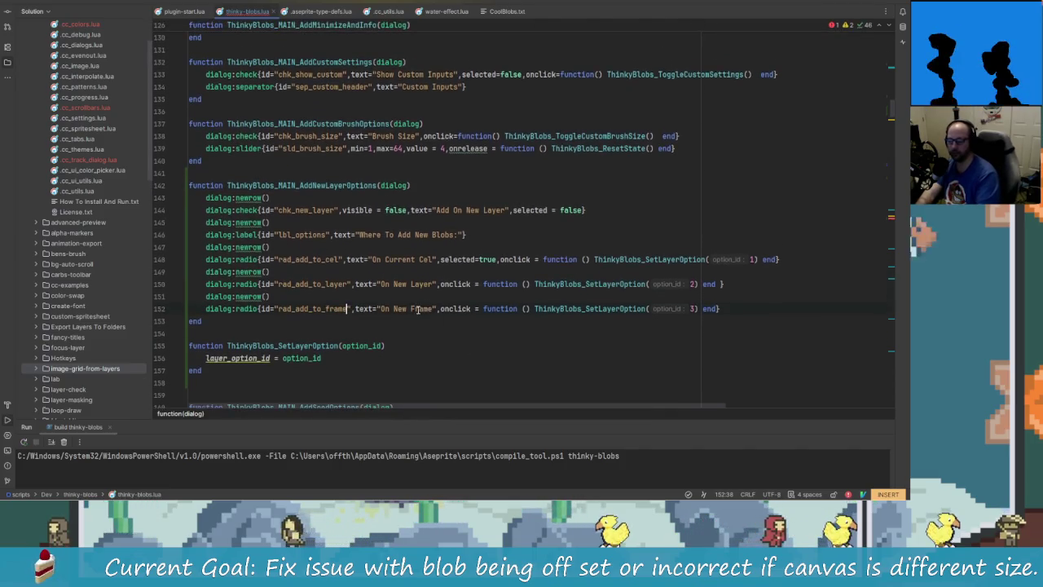
Comment out the radio options' onclick handlers, closing each option's brace before the -- marker
{"action": "left_click", "coordinate": [499, 259]}
{"action": "type", "text": "--"}
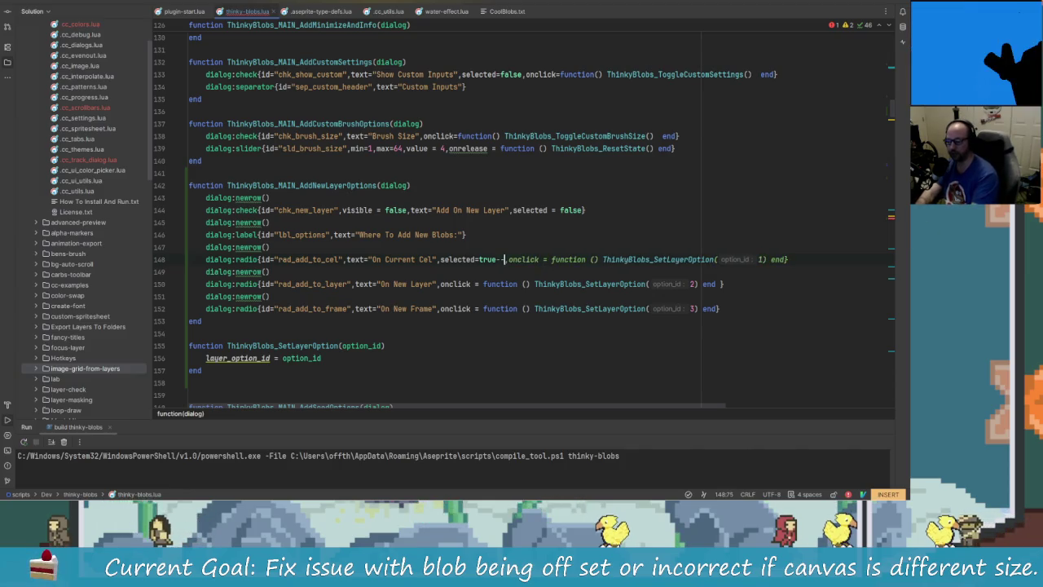
{"action": "key", "text": "Left"}
{"action": "key", "text": "Left"}
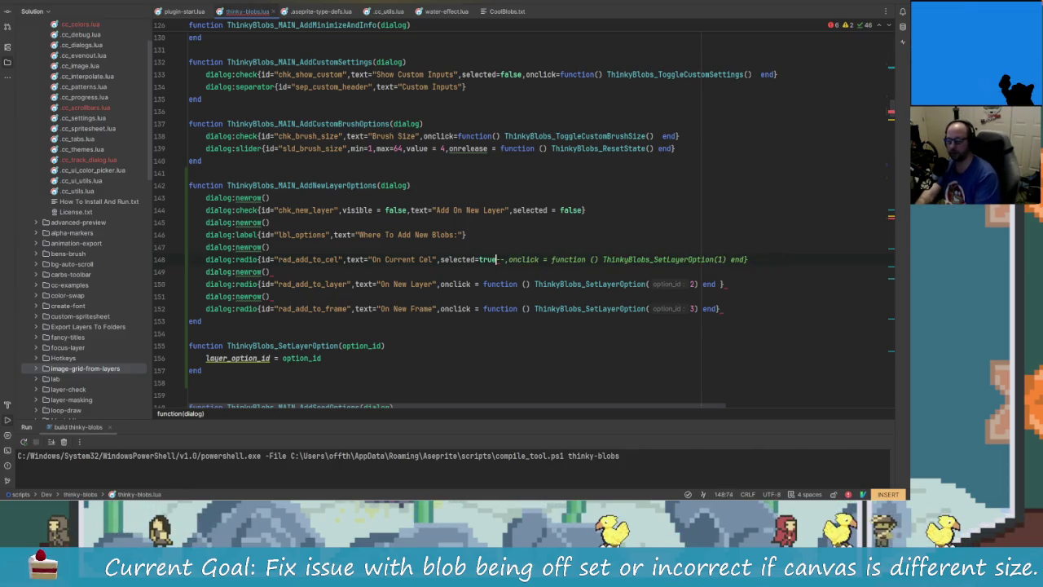
{"action": "type", "text": "}"}
{"action": "left_click", "coordinate": [268, 284]}
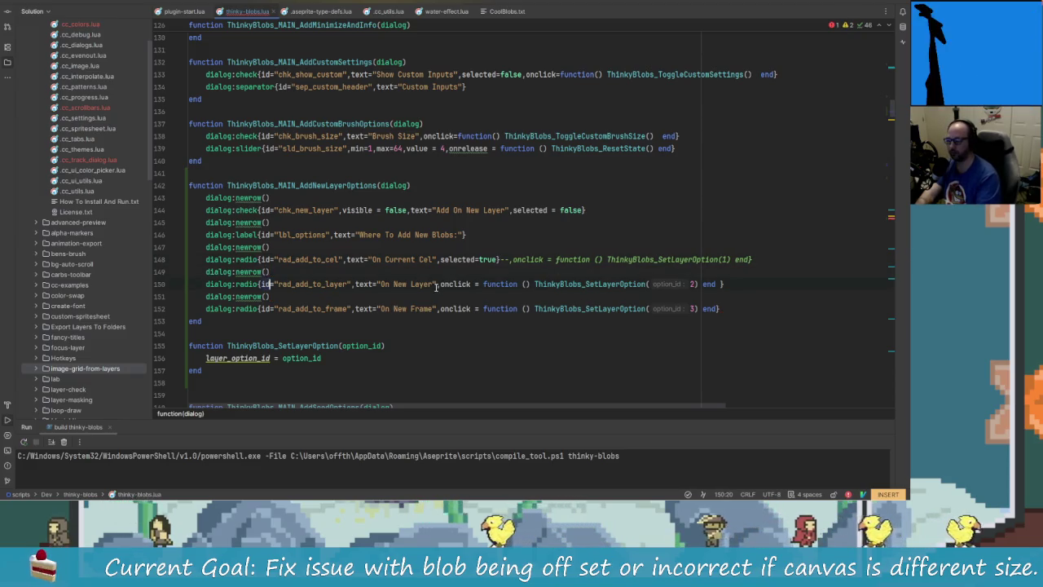
{"action": "left_click", "coordinate": [483, 290]}
{"action": "type", "text": "}--"}
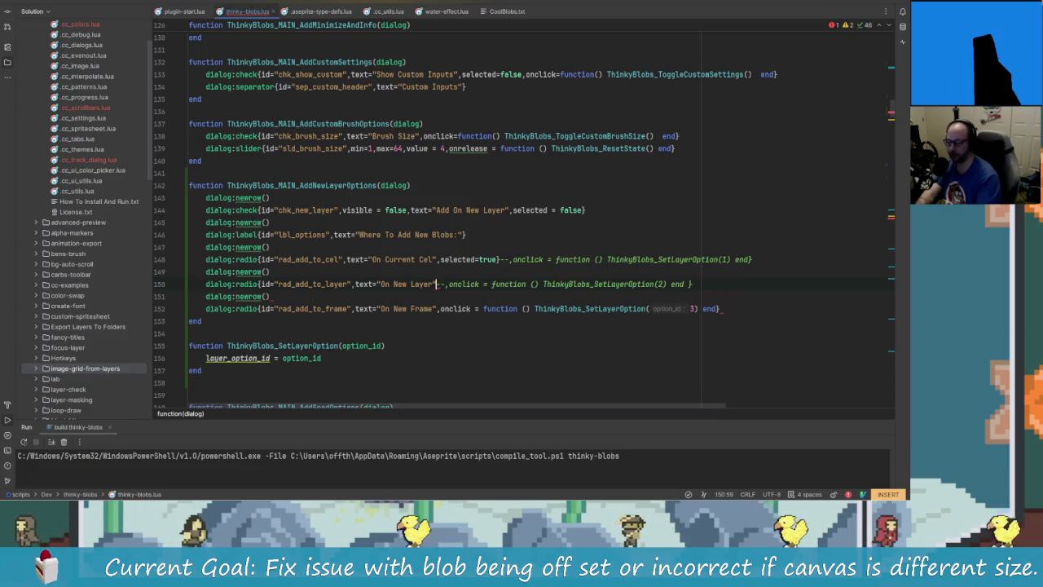
{"action": "key", "text": "Down"}
{"action": "key", "text": "Down"}
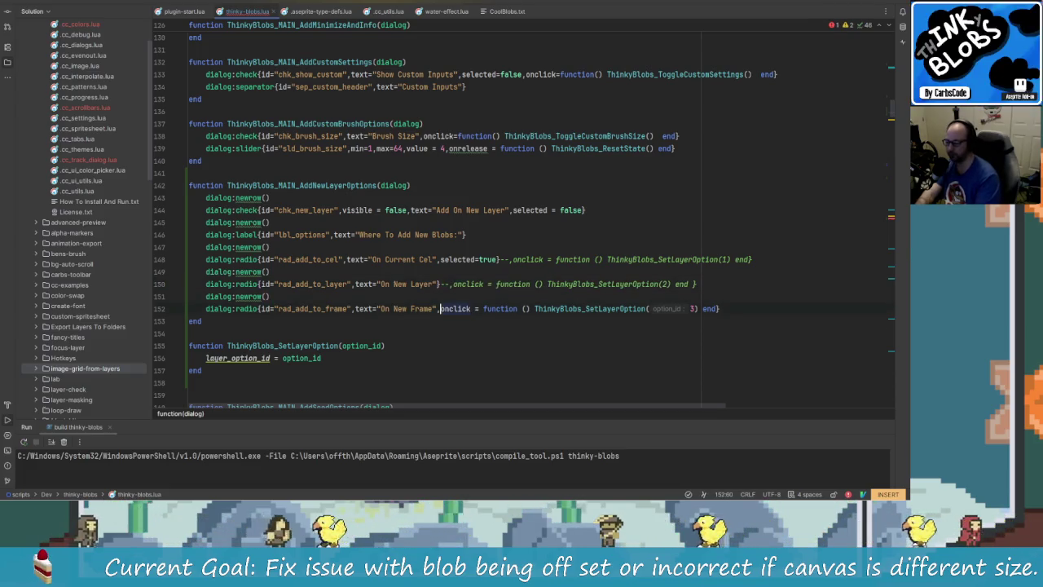
{"action": "type", "text": "}--"}
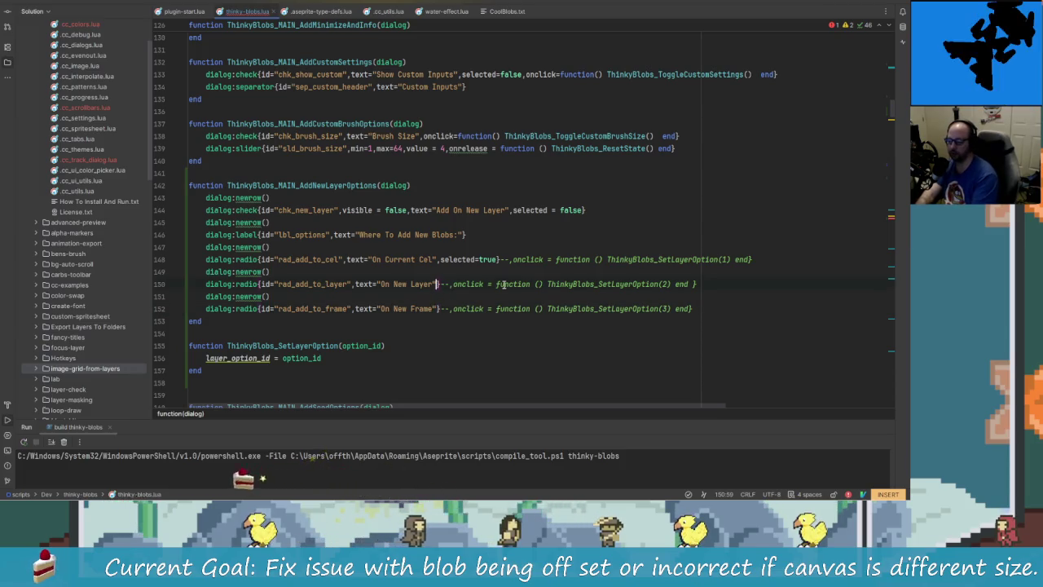
Add selected=false to the On New Layer and On New Frame radio options
{"action": "type", "text": ",selected"}
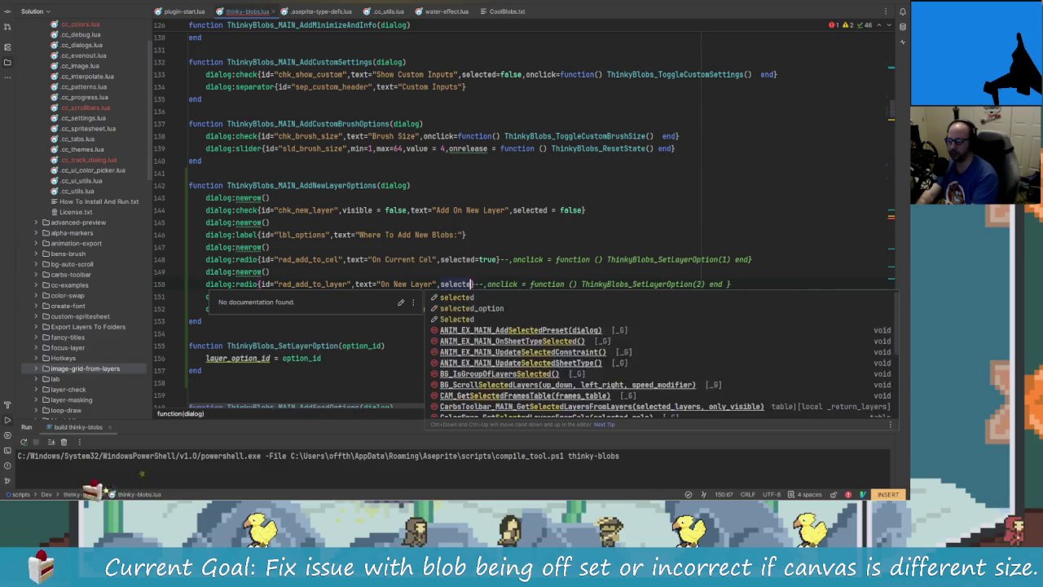
{"action": "type", "text": "=false"}
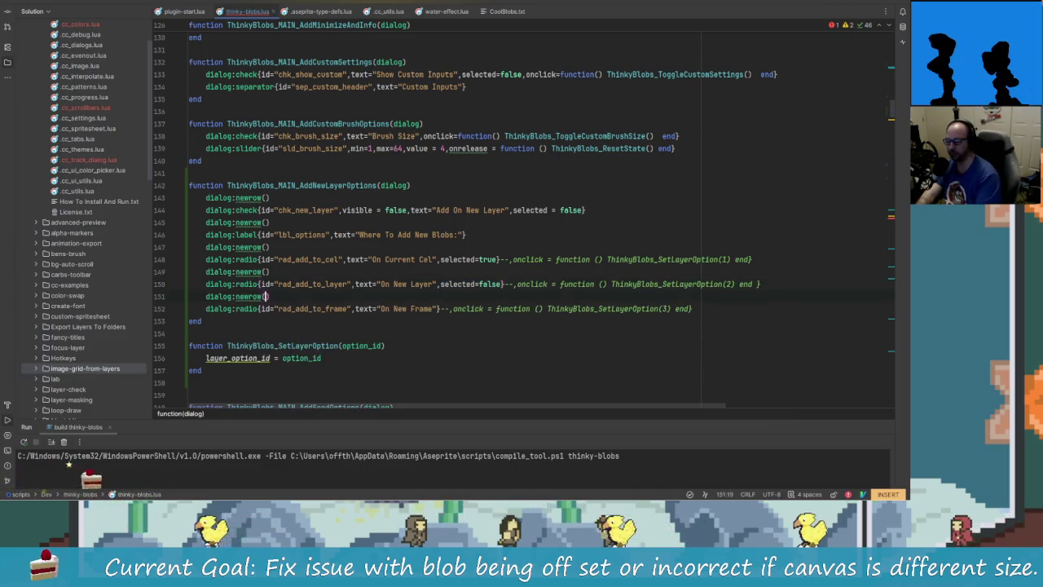
{"action": "left_click", "coordinate": [336, 308]}
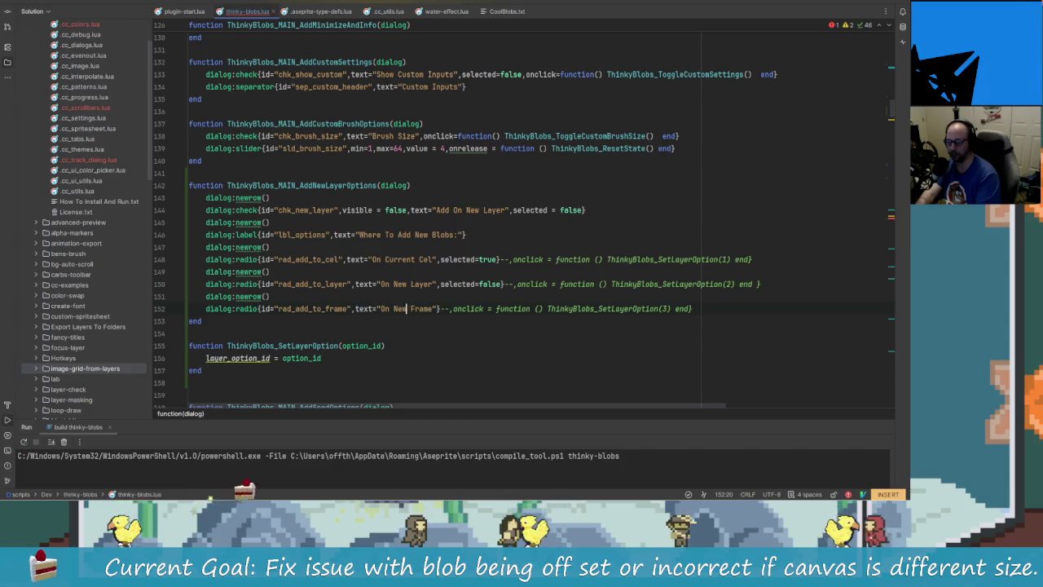
{"action": "left_click", "coordinate": [436, 308]}
{"action": "type", "text": ","}
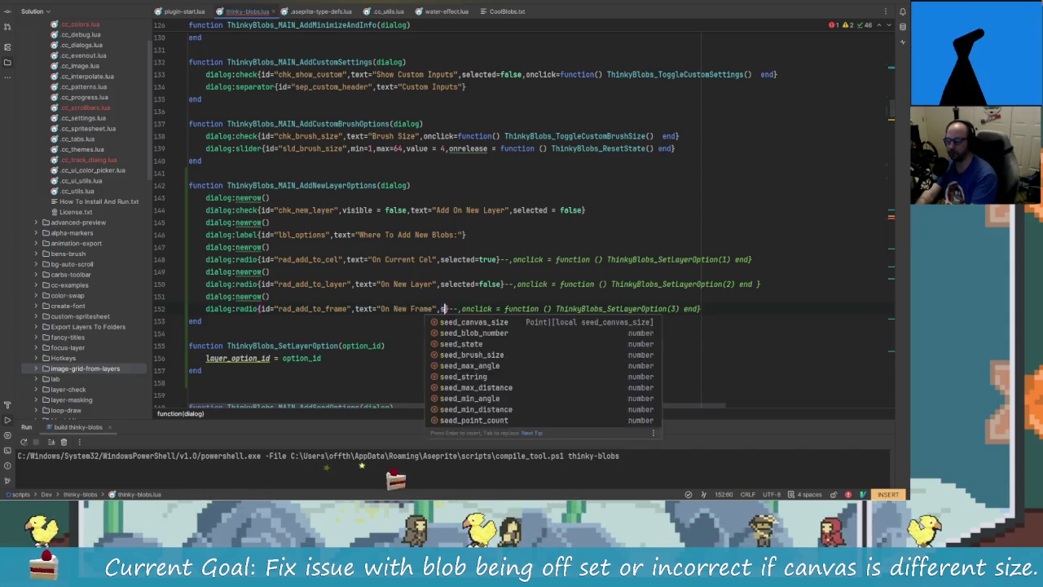
{"action": "type", "text": "selected=false"}
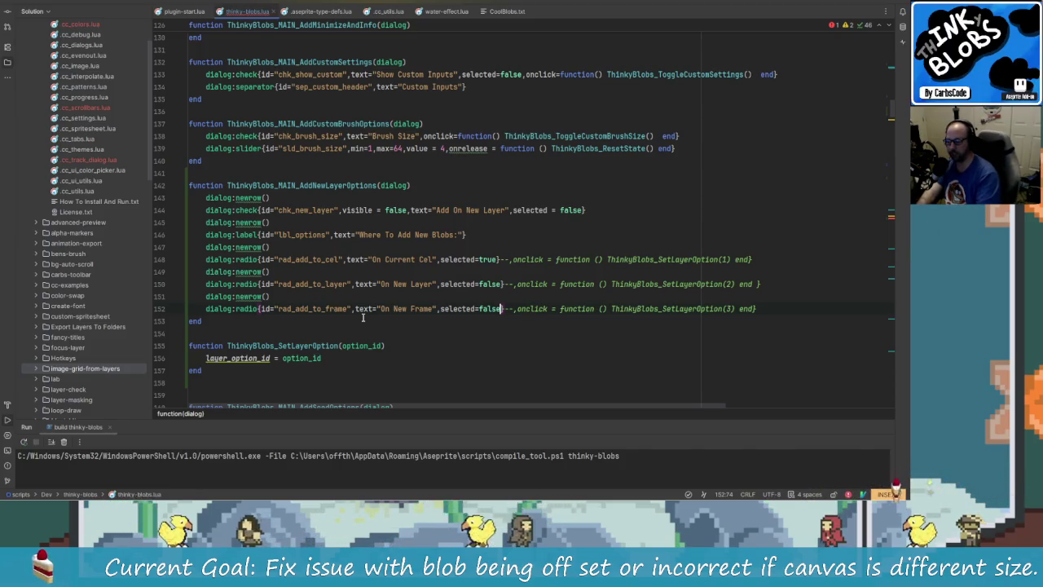
Search for chk_new_layer to bring ThinkyBlobs_CreateShape's unfinished new-layer condition back into view
{"action": "double_click", "coordinate": [314, 210]}
{"action": "type", "text": "/"}
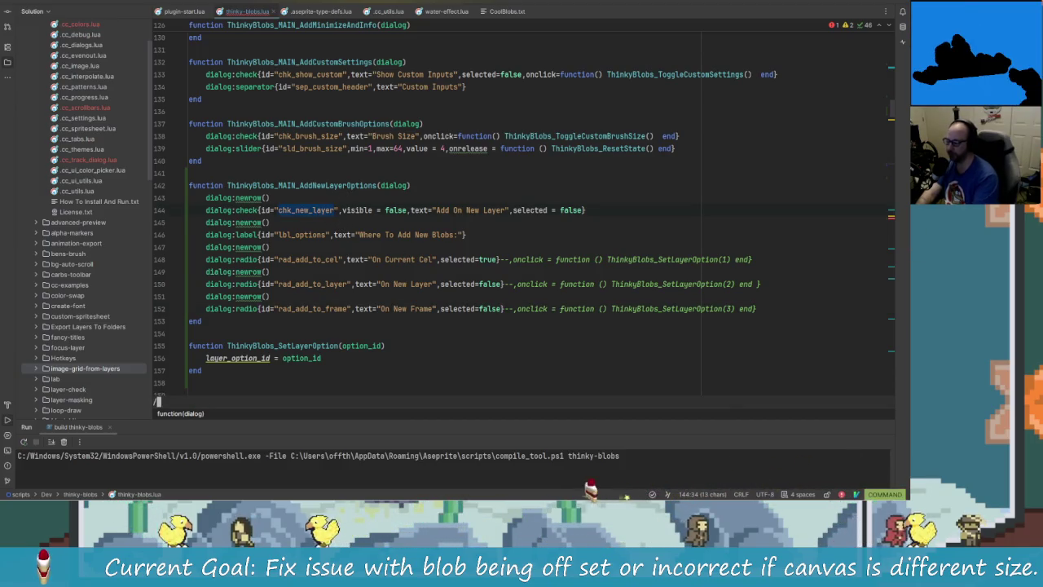
{"action": "type", "text": "chk_n"}
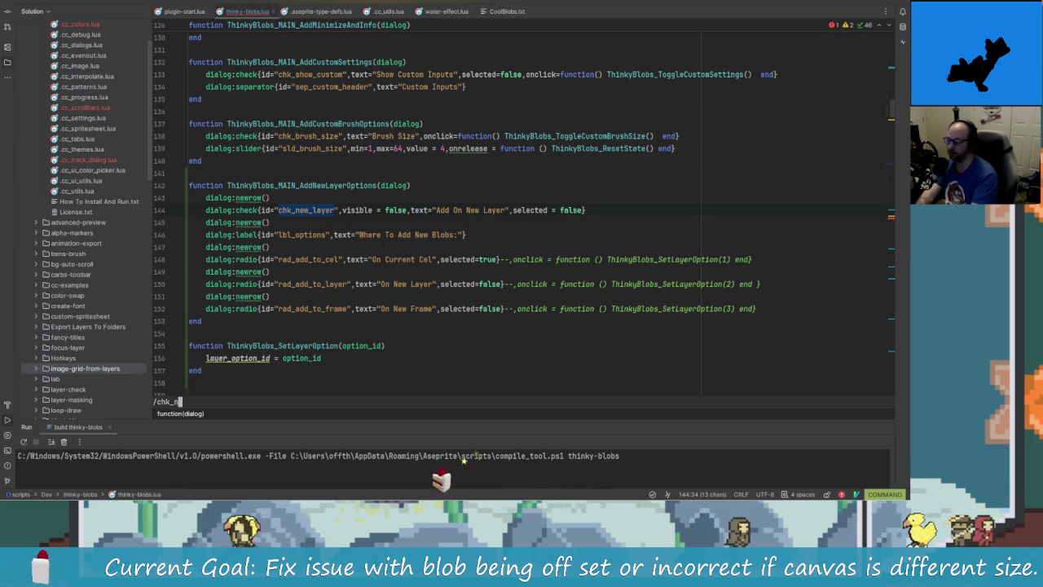
{"action": "key", "text": "Escape"}
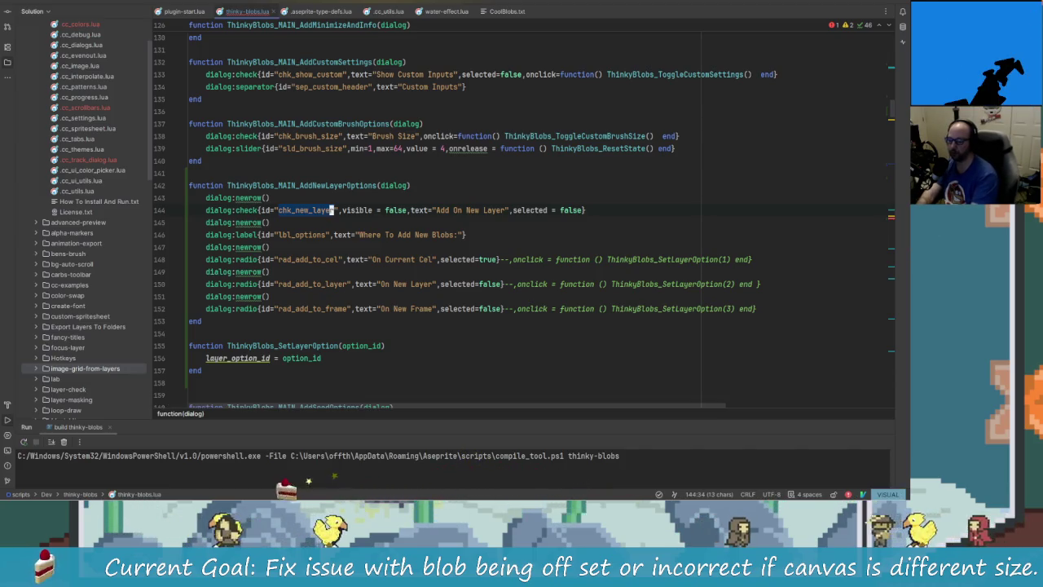
{"action": "key", "text": "Escape"}
Change the blob-creation if condition to check _data.rad_add_to_layer
{"action": "key", "text": "n"}
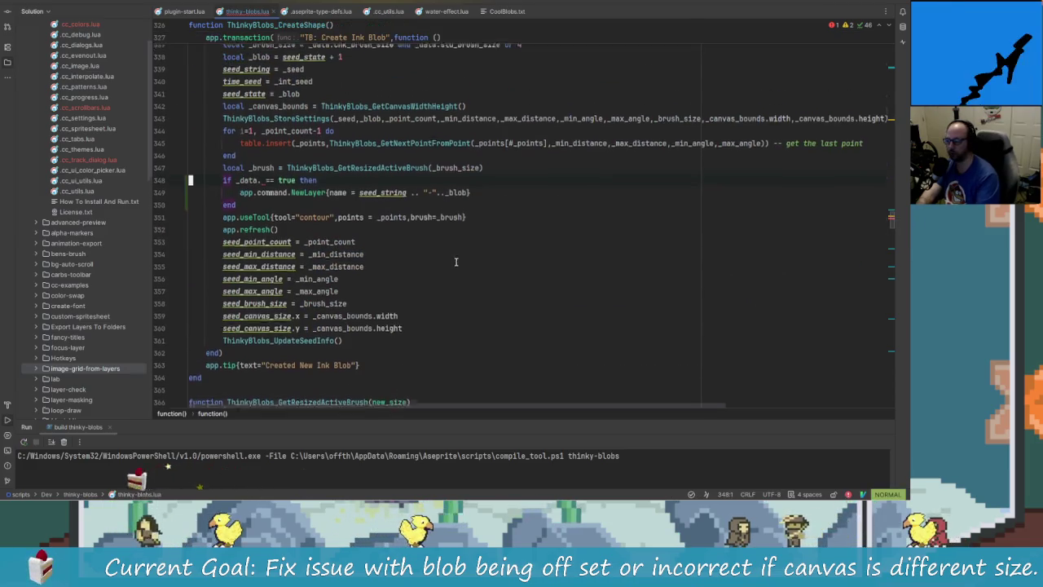
{"action": "scroll", "coordinate": [457, 262], "scroll_direction": "up", "scroll_amount": 1}
{"action": "left_click", "coordinate": [262, 191]}
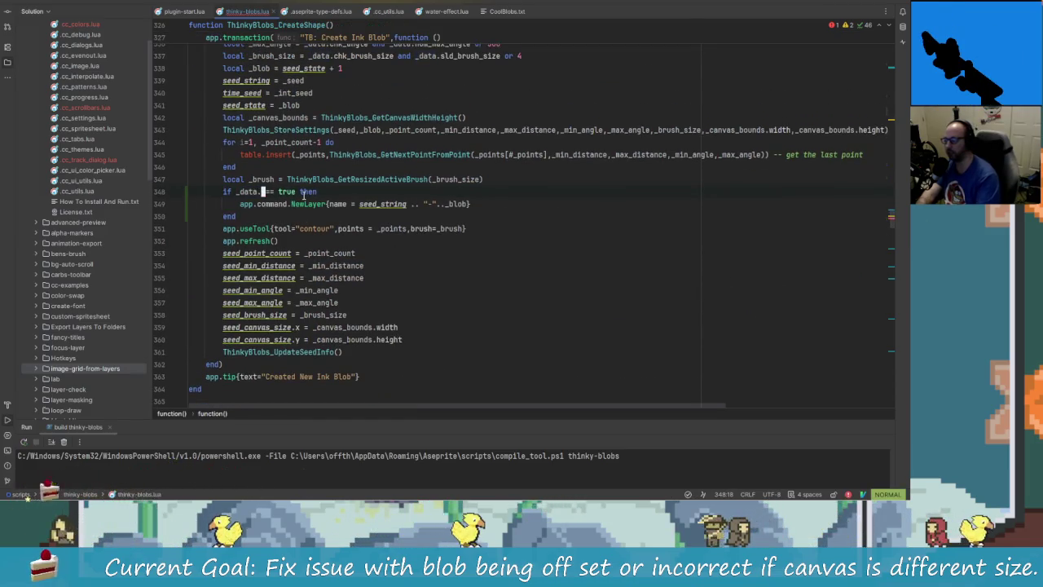
{"action": "type", "text": "irad_"}
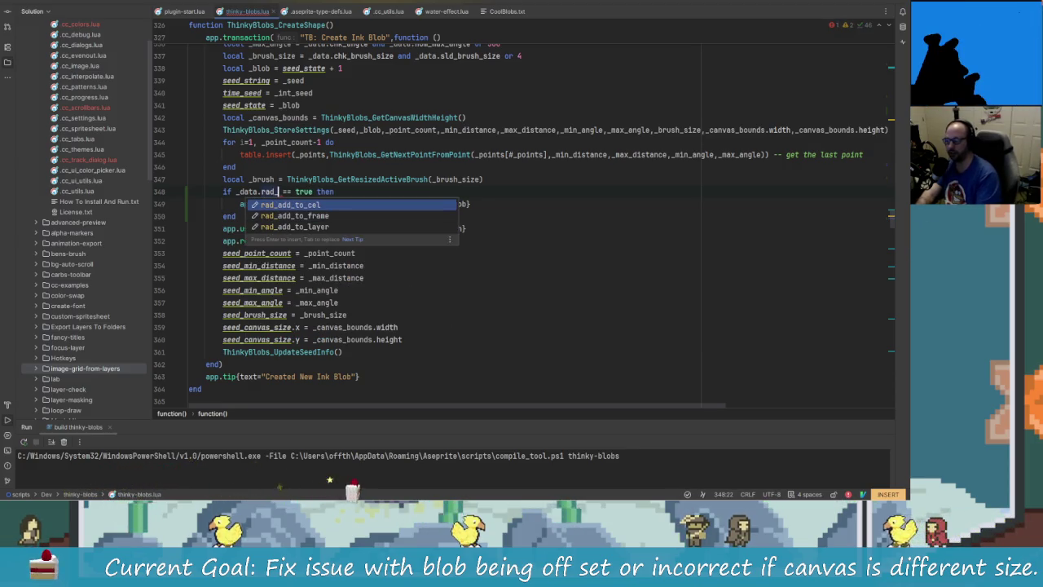
{"action": "key", "text": "Down"}
{"action": "key", "text": "Down"}
{"action": "key", "text": "Up"}
{"action": "key", "text": "Down"}
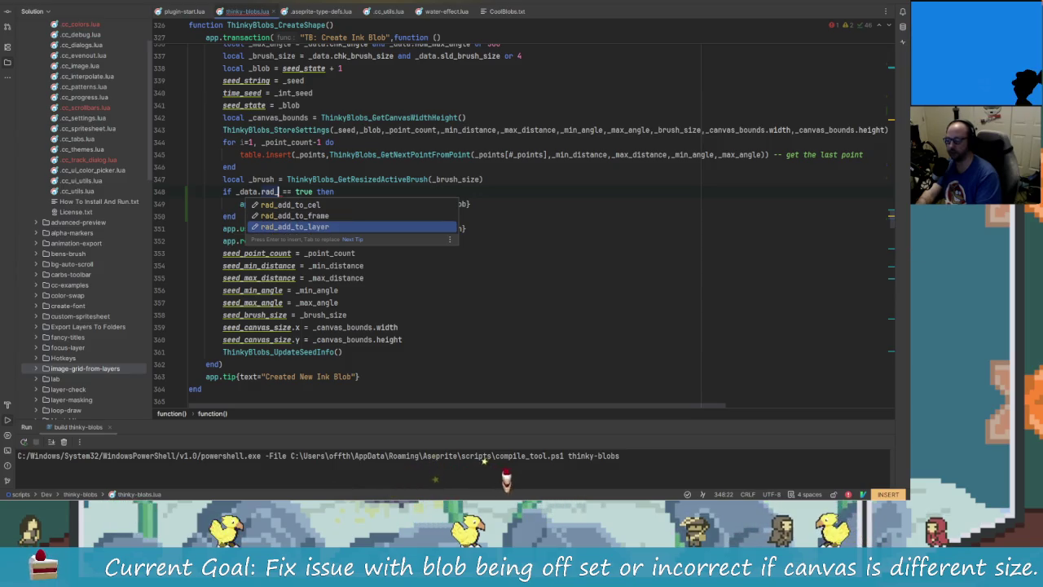
{"action": "key", "text": "Up"}
{"action": "key", "text": "Down"}
{"action": "key", "text": "Return"}
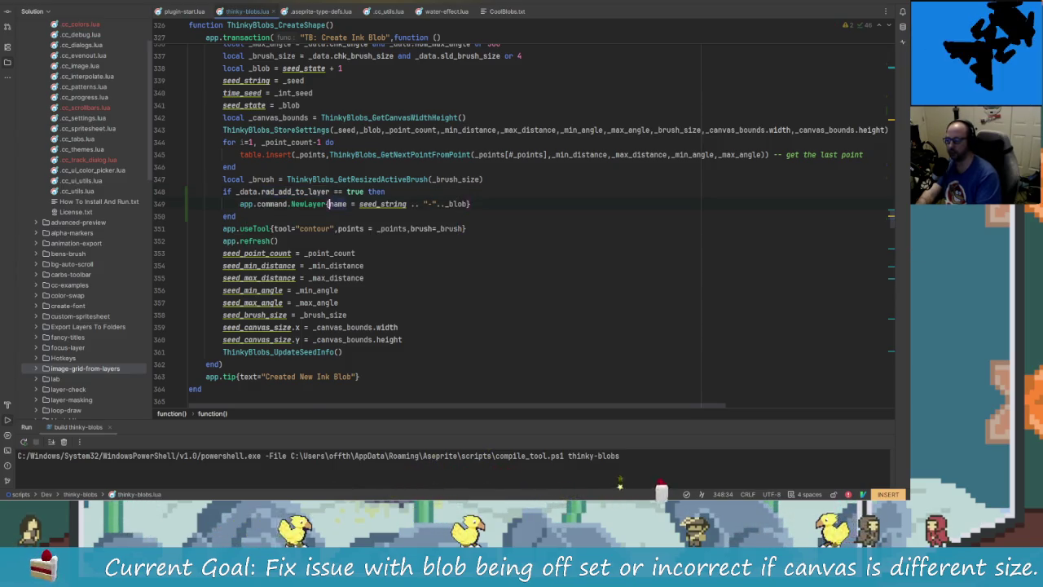
{"action": "key", "text": "Down"}
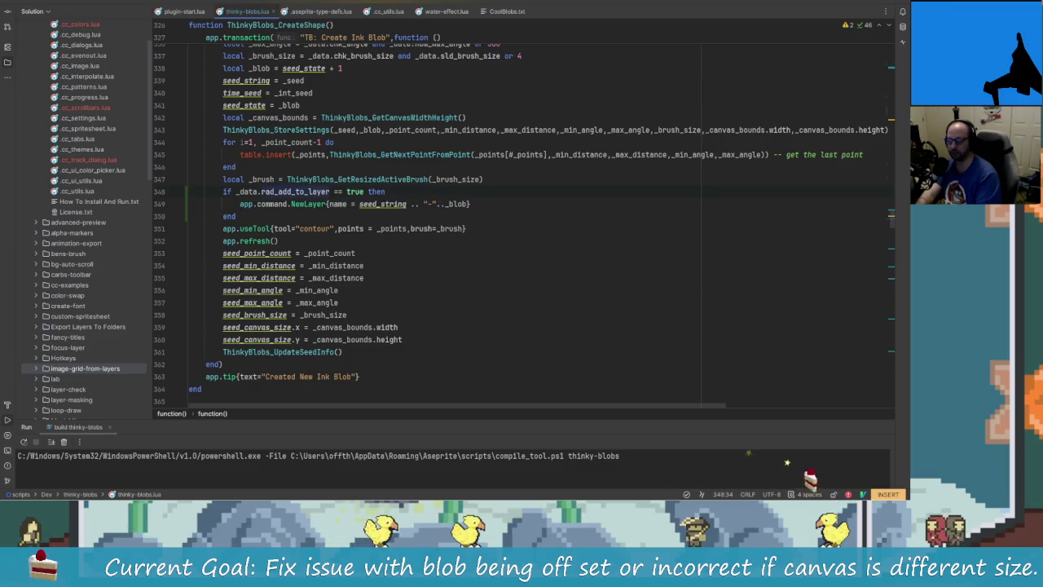
{"action": "key", "text": "Down"}
Add an elseif _data.rad_add_to_frame == true branch calling app.command.NewFrame(), then search newFrame
{"action": "key", "text": "BackSpace"}
{"action": "key", "text": "BackSpace"}
{"action": "key", "text": "BackSpace"}
{"action": "type", "text": "elseif "}
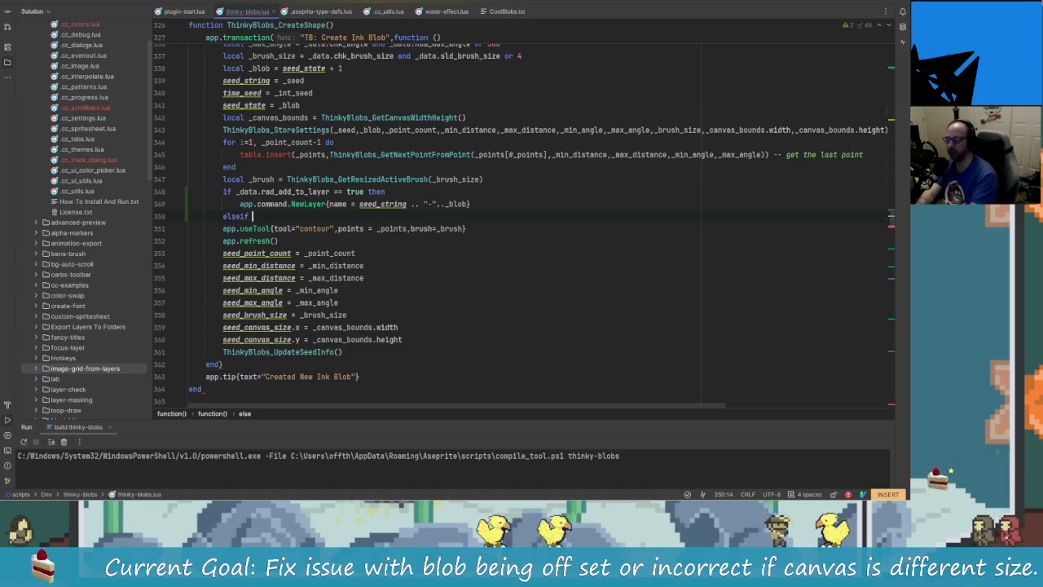
{"action": "type", "text": "_da"}
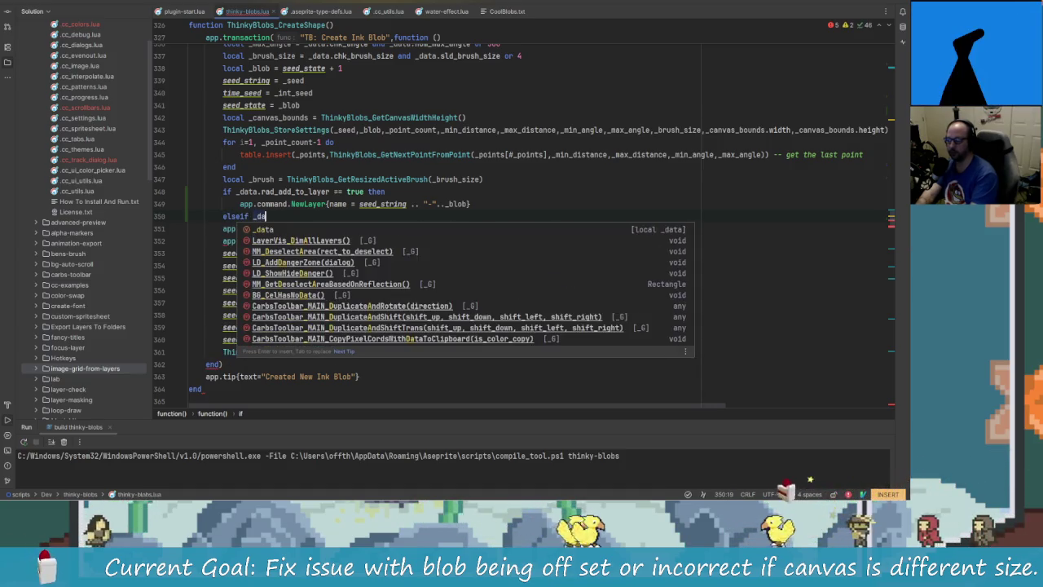
{"action": "type", "text": "ta.r"}
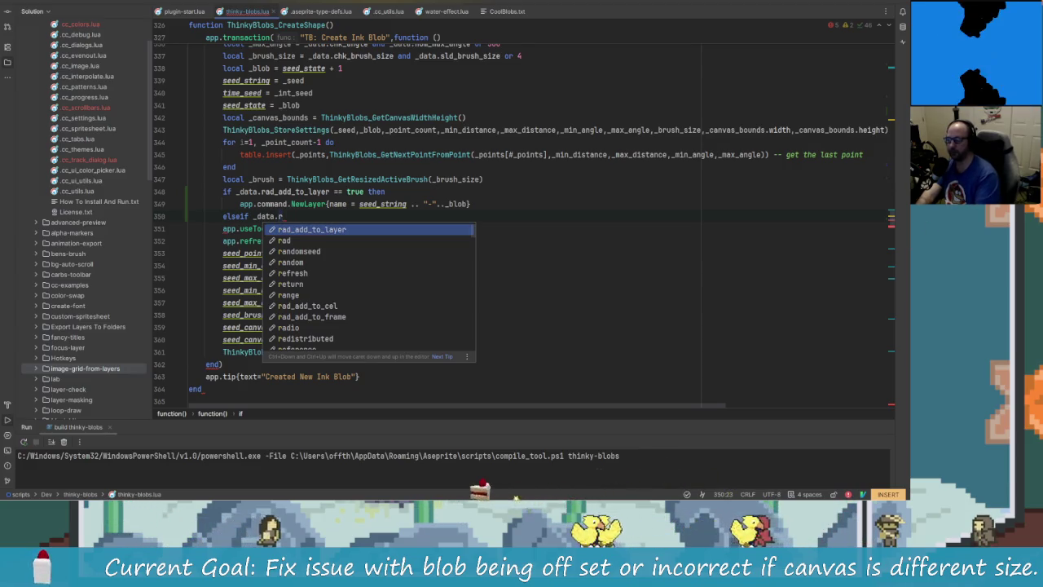
{"action": "type", "text": "ad"}
{"action": "key", "text": "Down"}
{"action": "key", "text": "Down"}
{"action": "key", "text": "Return"}
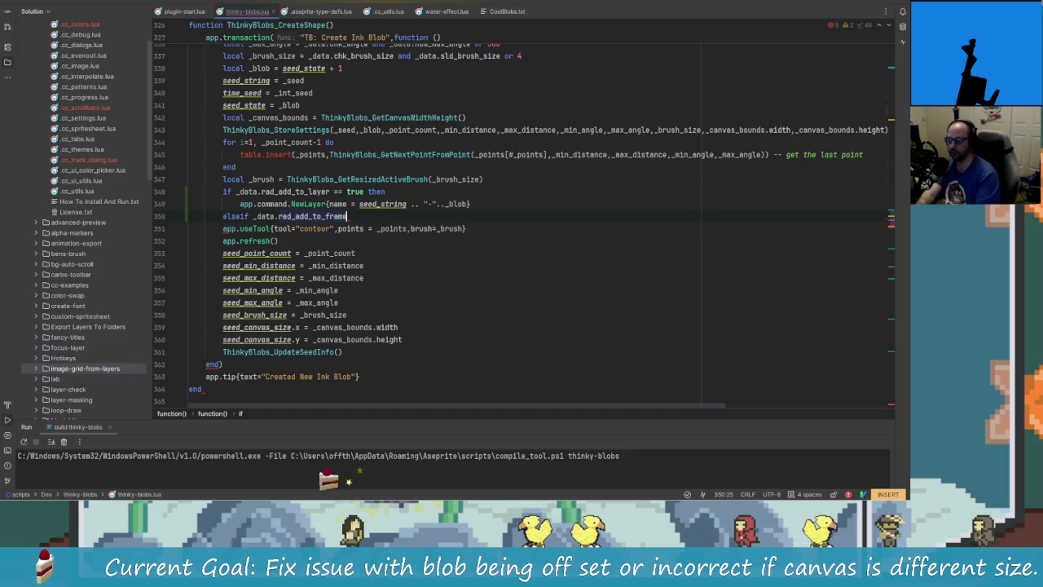
{"action": "type", "text": " == t"}
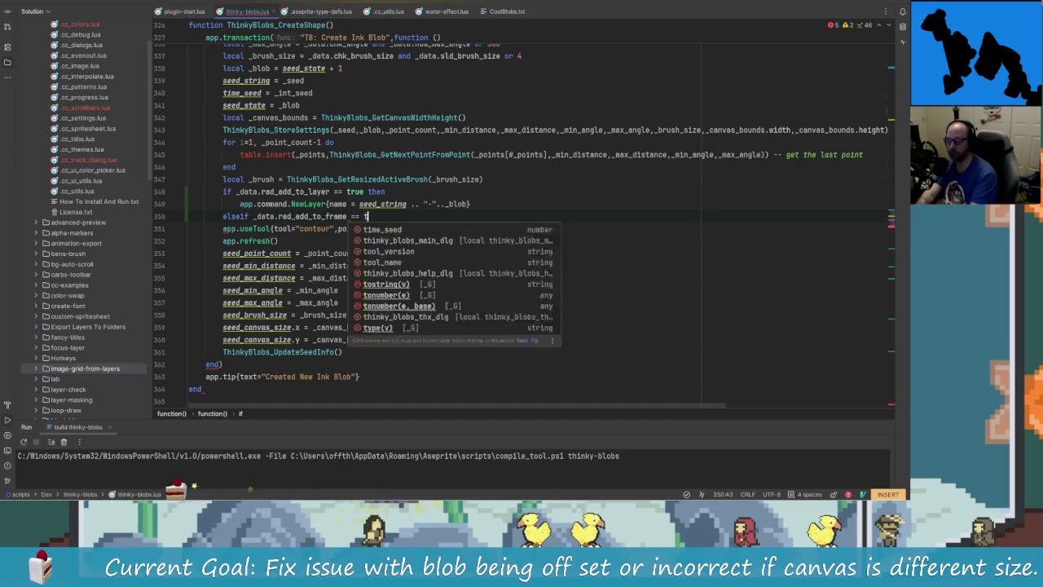
{"action": "type", "text": "rue then"}
{"action": "key", "text": "Return"}
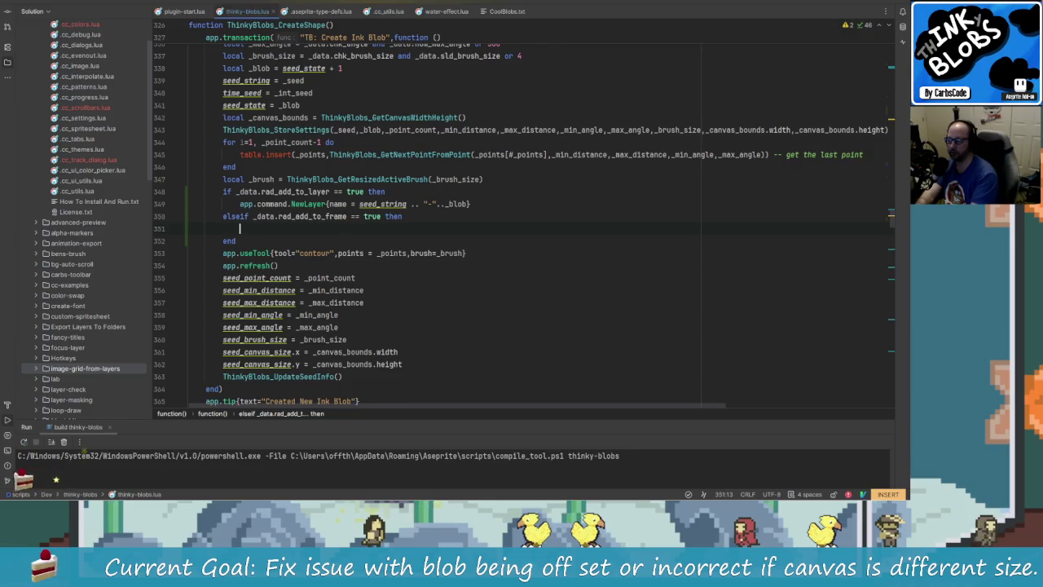
{"action": "type", "text": "app."}
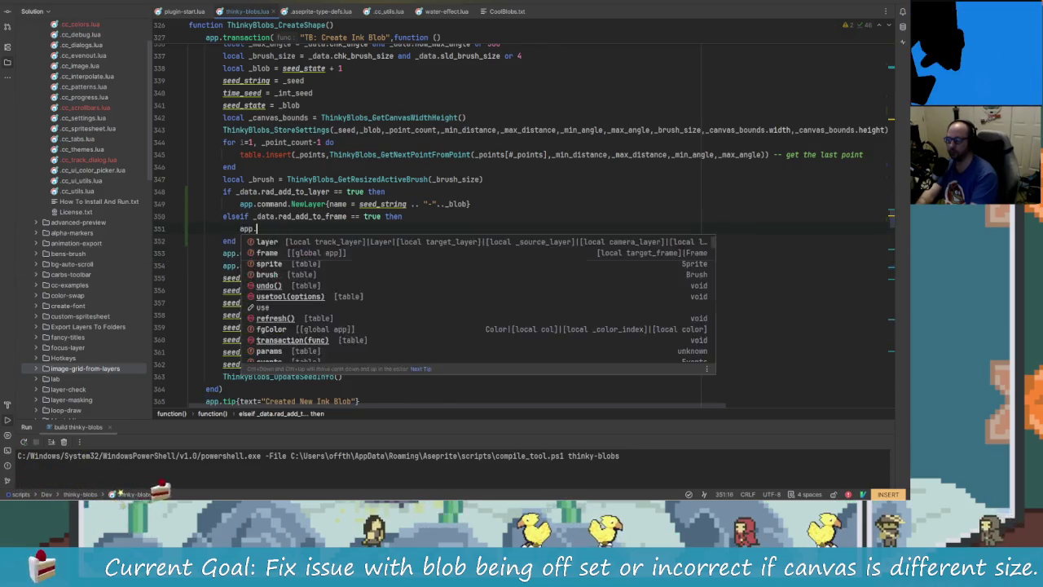
{"action": "type", "text": "command.N"}
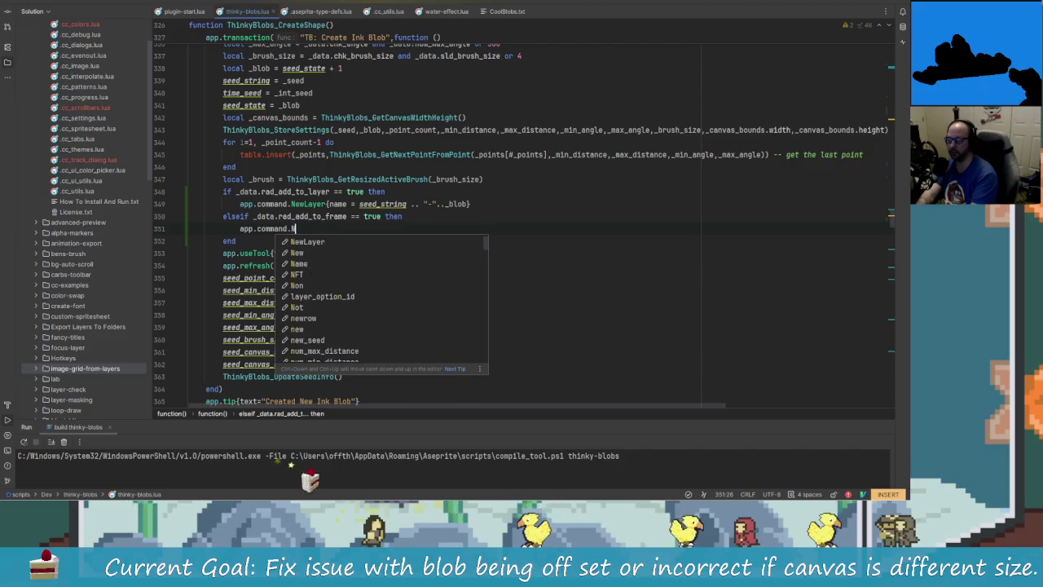
{"action": "type", "text": "ewFrame"}
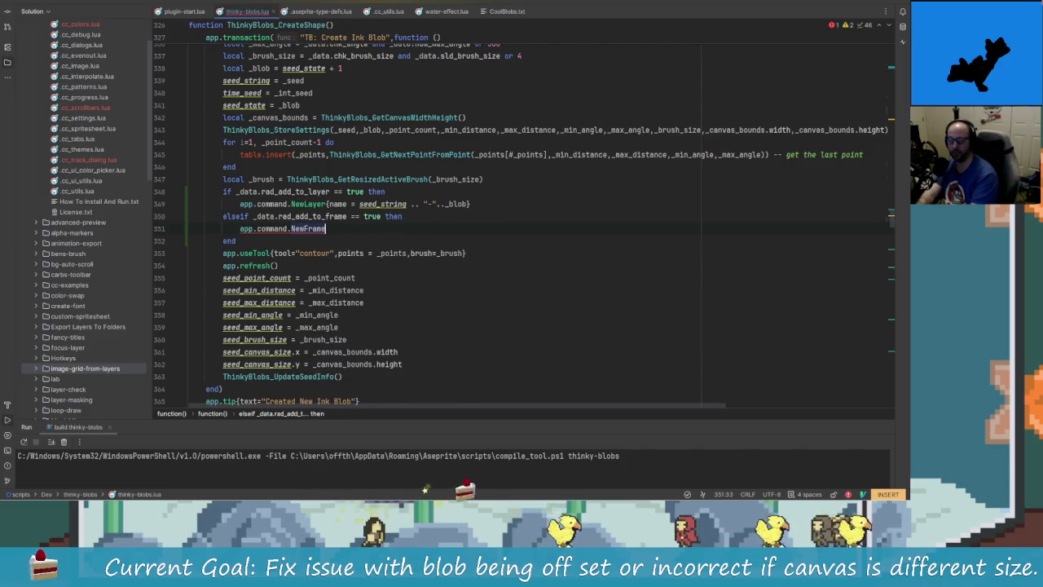
{"action": "type", "text": "()"}
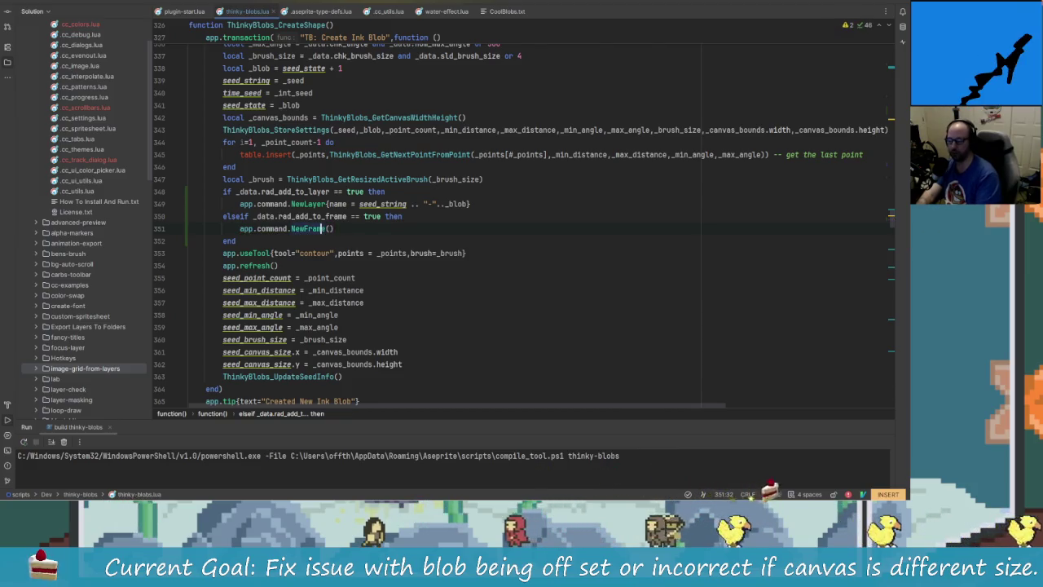
{"action": "key", "text": "shift"}
{"action": "key", "text": "shift"}
{"action": "type", "text": "newFrame"}
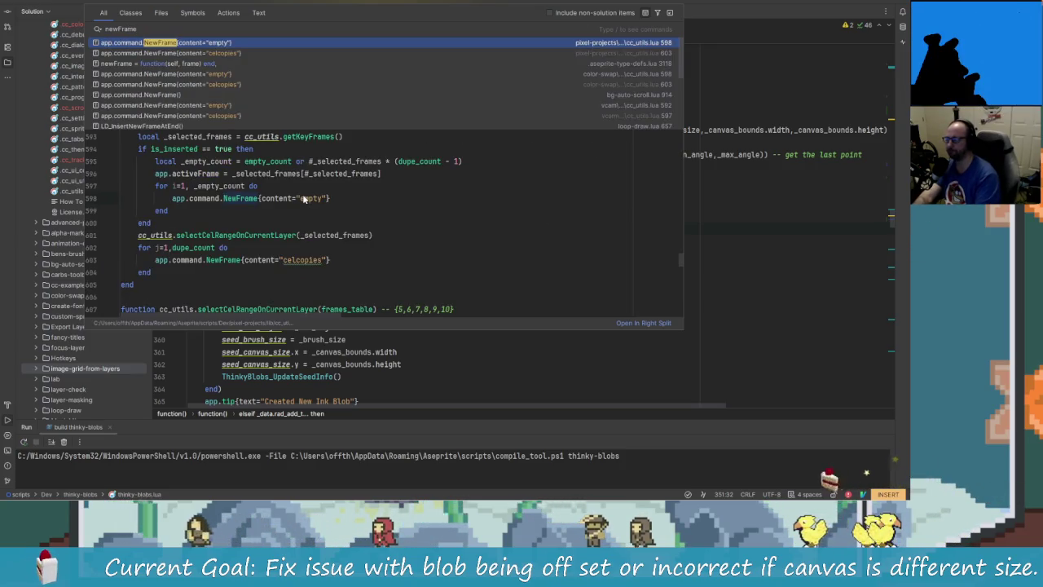
Review the newFrame search results, then pass content="empty" to NewFrame
{"action": "key", "text": "Down"}
{"action": "key", "text": "Up"}
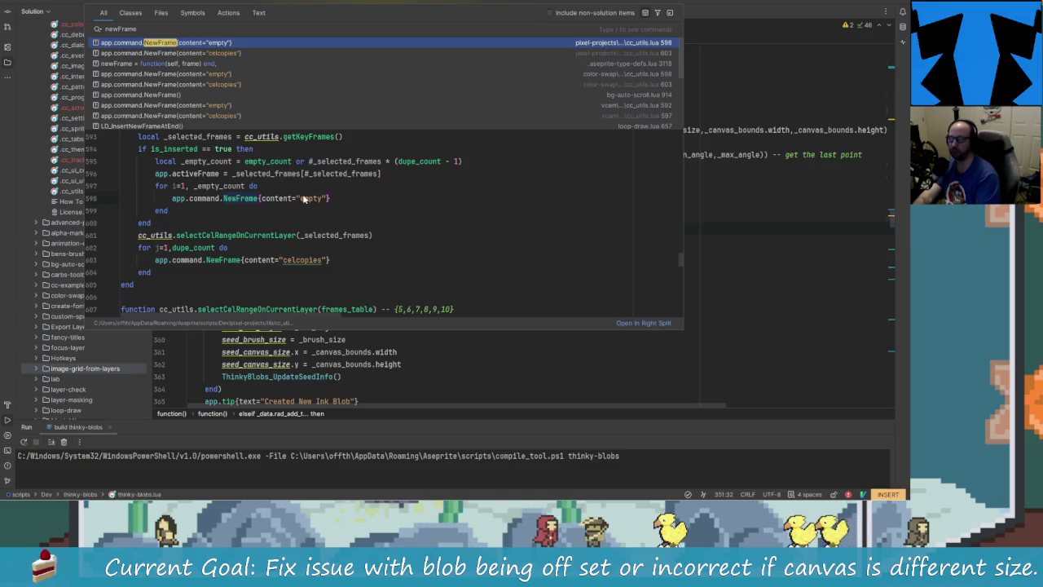
{"action": "key", "text": "Escape"}
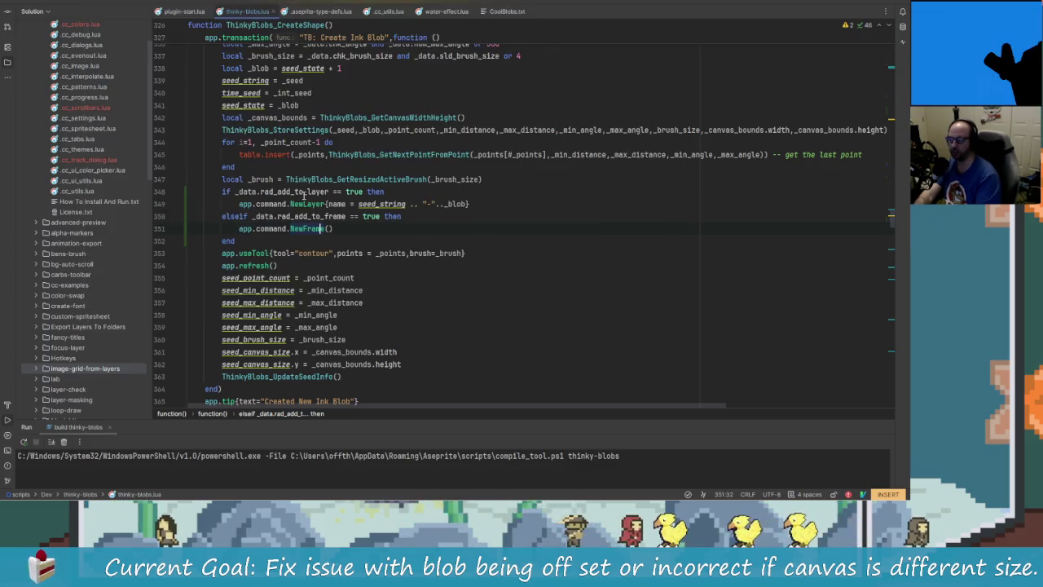
{"action": "key", "text": "End"}
{"action": "key", "text": "BackSpace"}
{"action": "key", "text": "BackSpace"}
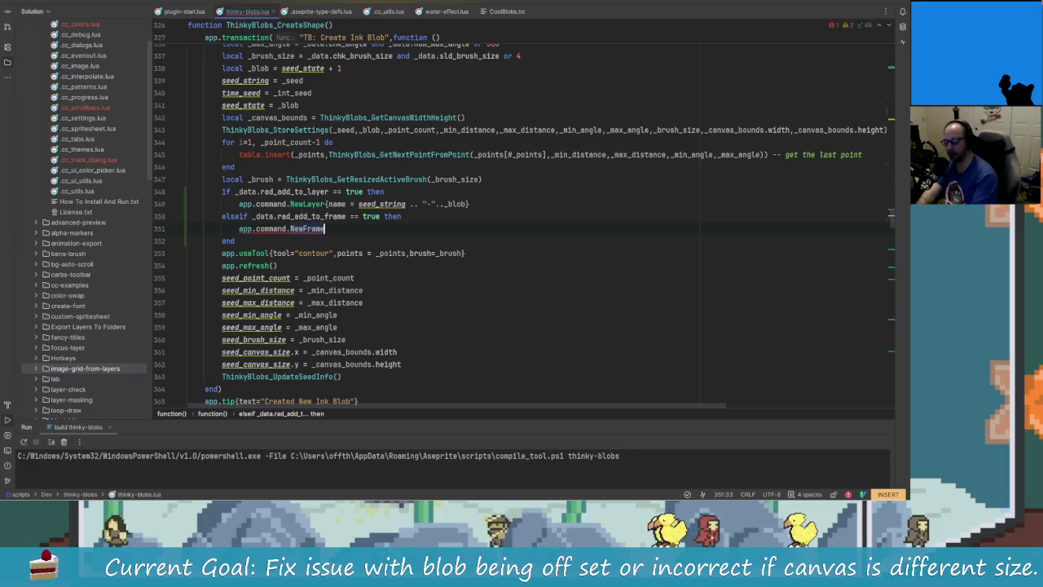
{"action": "type", "text": "{con"}
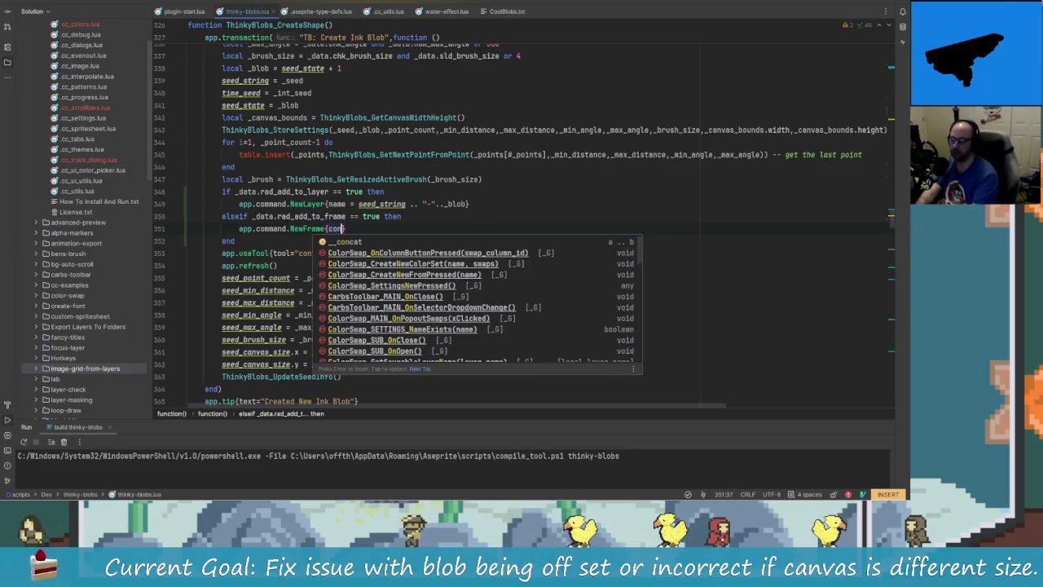
{"action": "type", "text": "tent"}
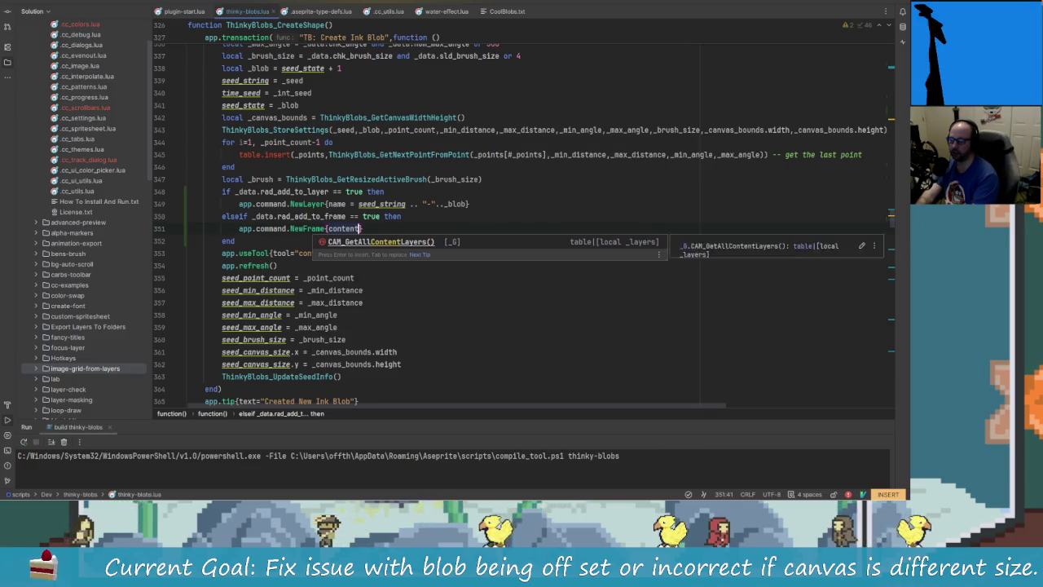
{"action": "type", "text": "=\"empty"}
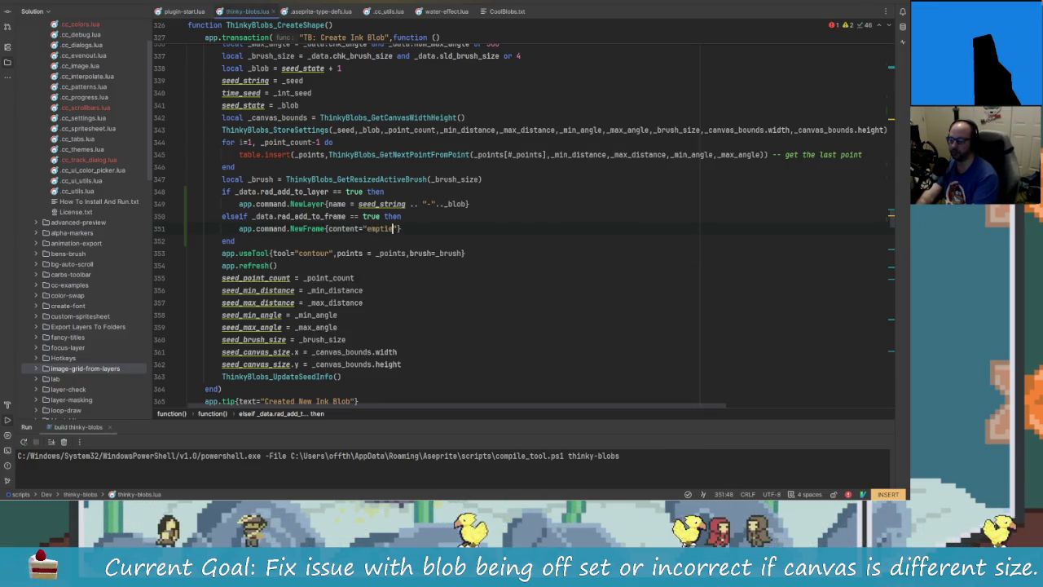
Look up other newFrame usages again and return to the end of the branch
{"action": "key", "text": "Escape"}
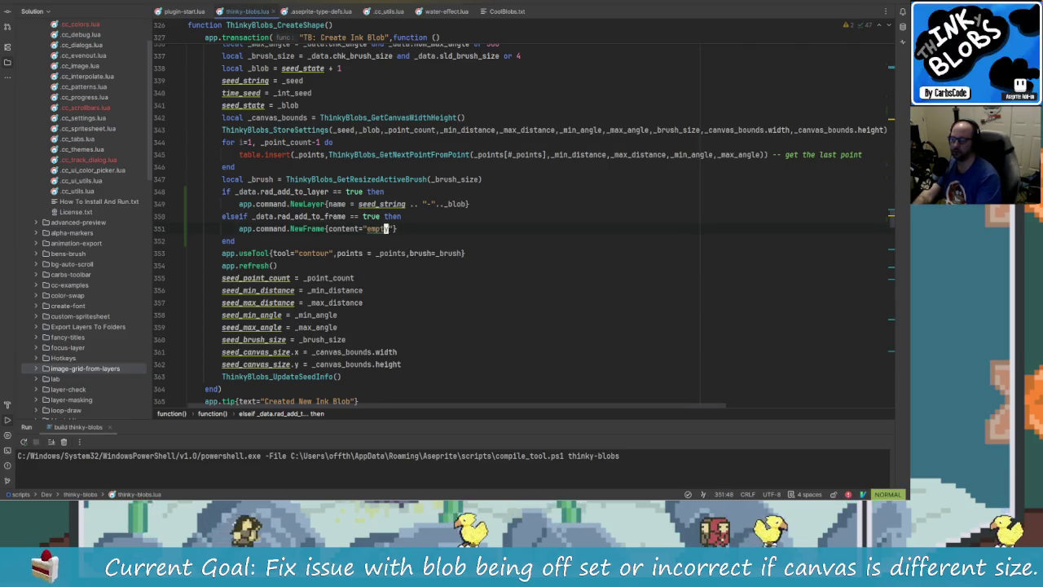
{"action": "key", "text": "shift"}
{"action": "key", "text": "shift"}
{"action": "type", "text": "newFrame"}
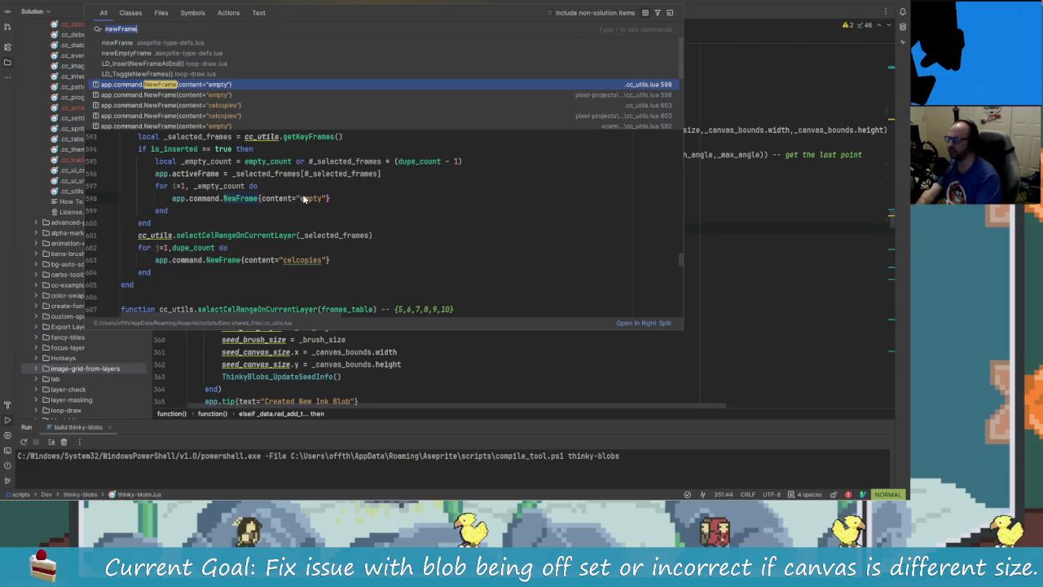
{"action": "key", "text": "Escape"}
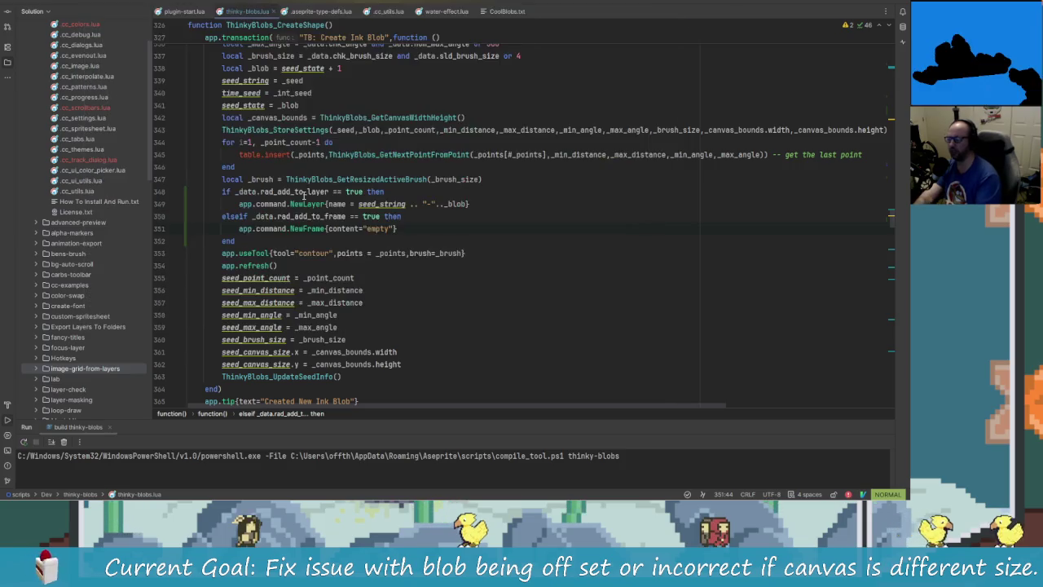
{"action": "key", "text": "j"}
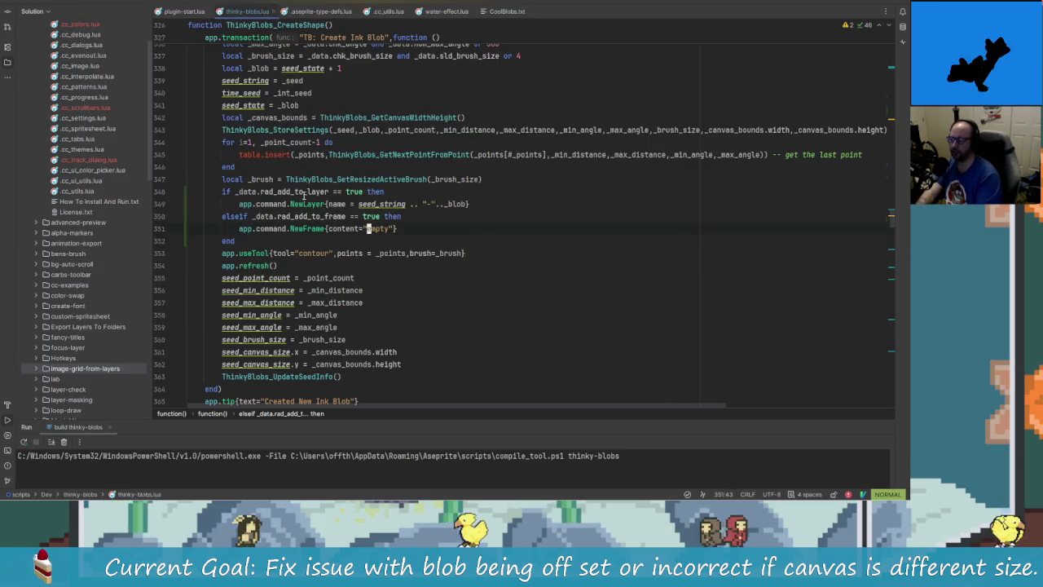
{"action": "key", "text": "j"}
{"action": "key", "text": "i"}
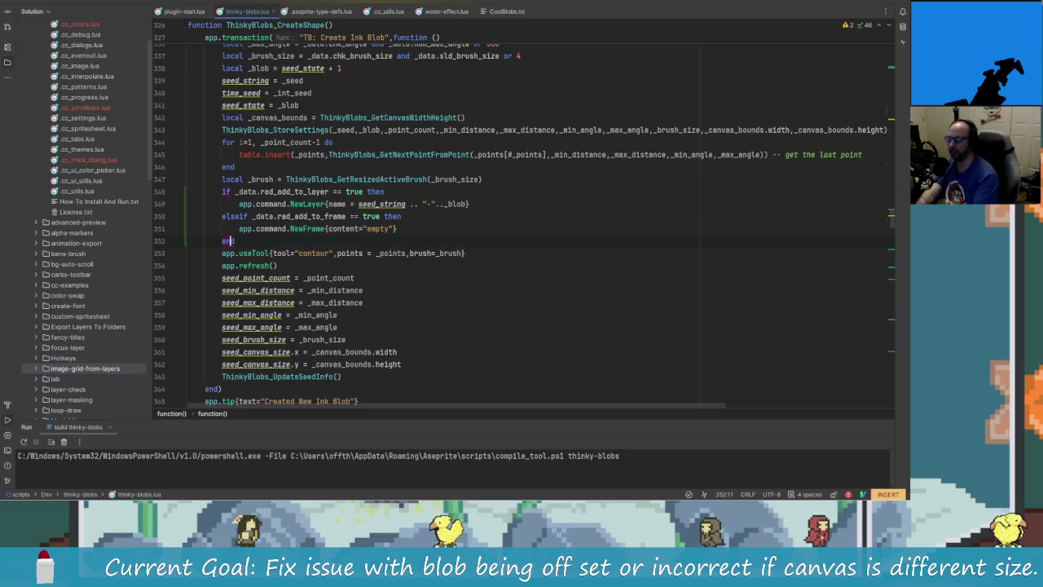
Drop the unneeded else line and close the NewFrame call with a brace
{"action": "type", "text": "lse"}
{"action": "key", "text": "Return"}
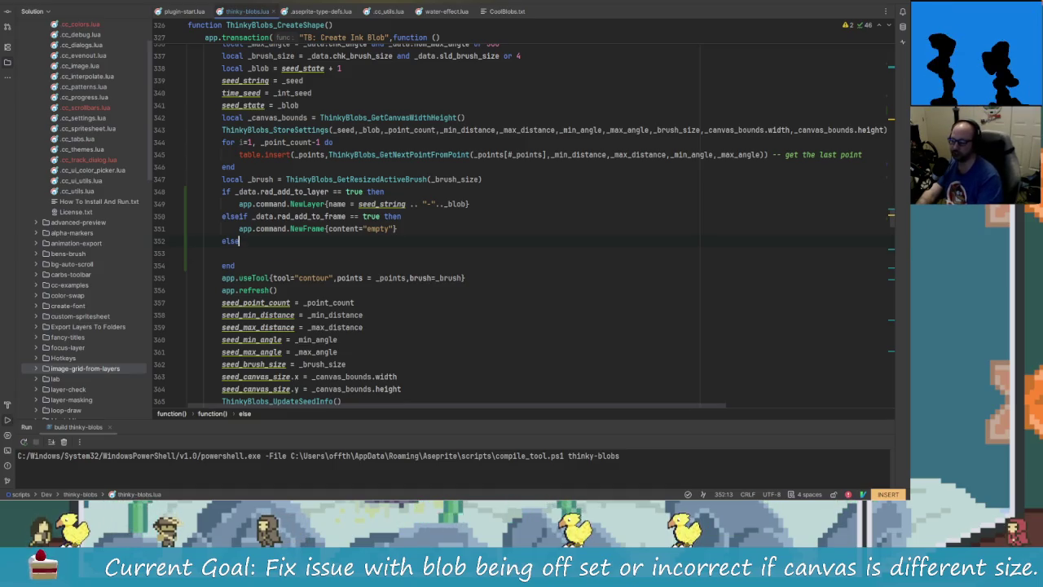
{"action": "key", "text": "Up"}
{"action": "key", "text": "ctrl+y"}
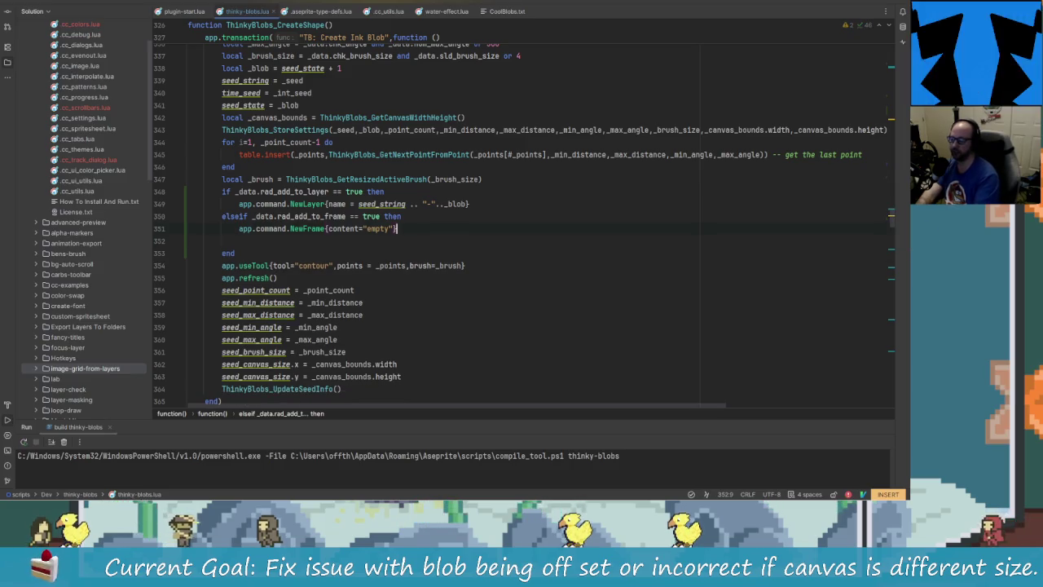
{"action": "key", "text": "BackSpace"}
{"action": "type", "text": "}"}
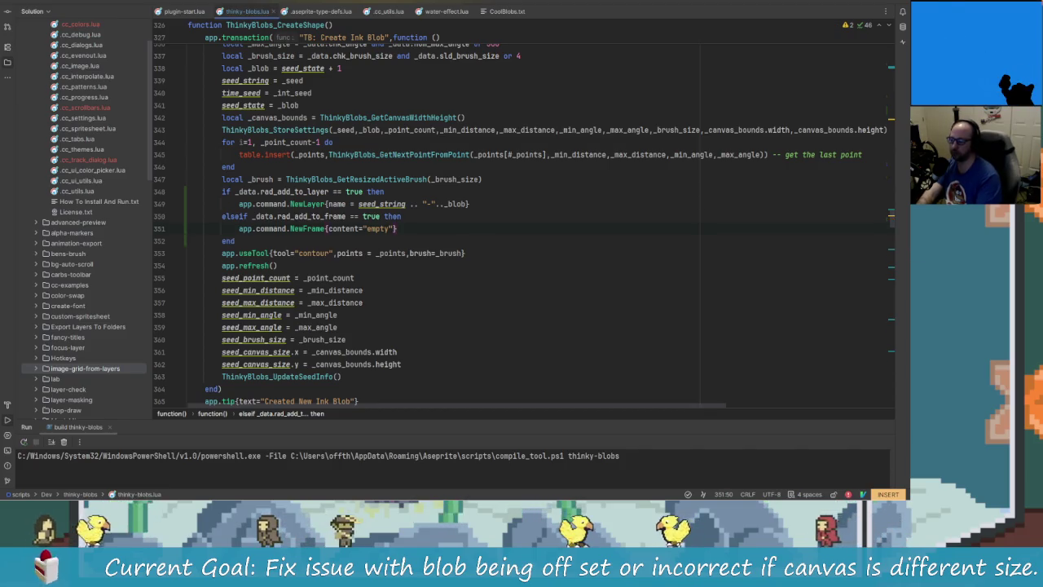
Rebuild the Thinky Blobs extension and reinstall it in Aseprite
{"action": "left_click", "coordinate": [392, 204]}
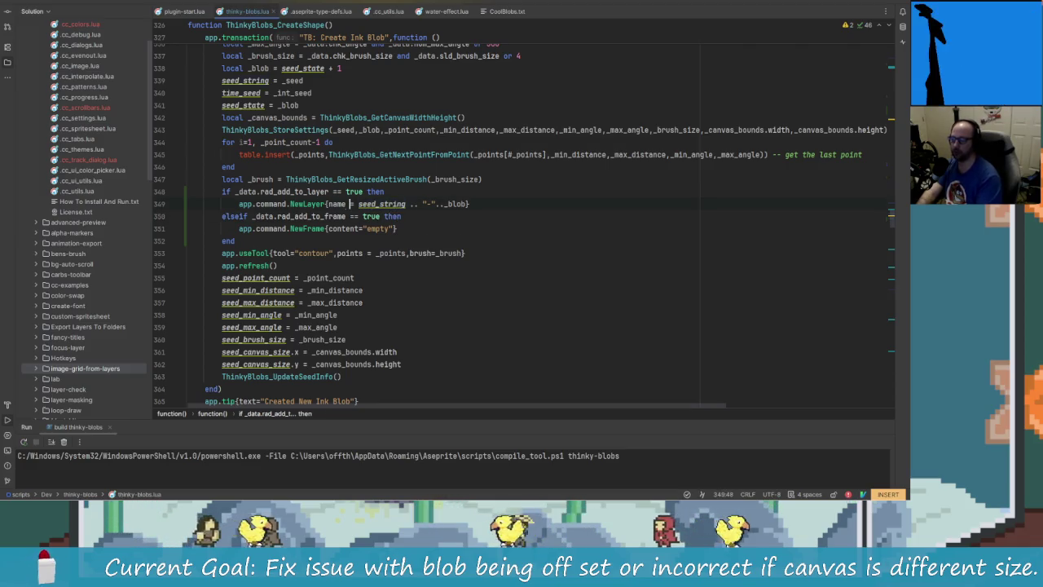
{"action": "left_click", "coordinate": [322, 204]}
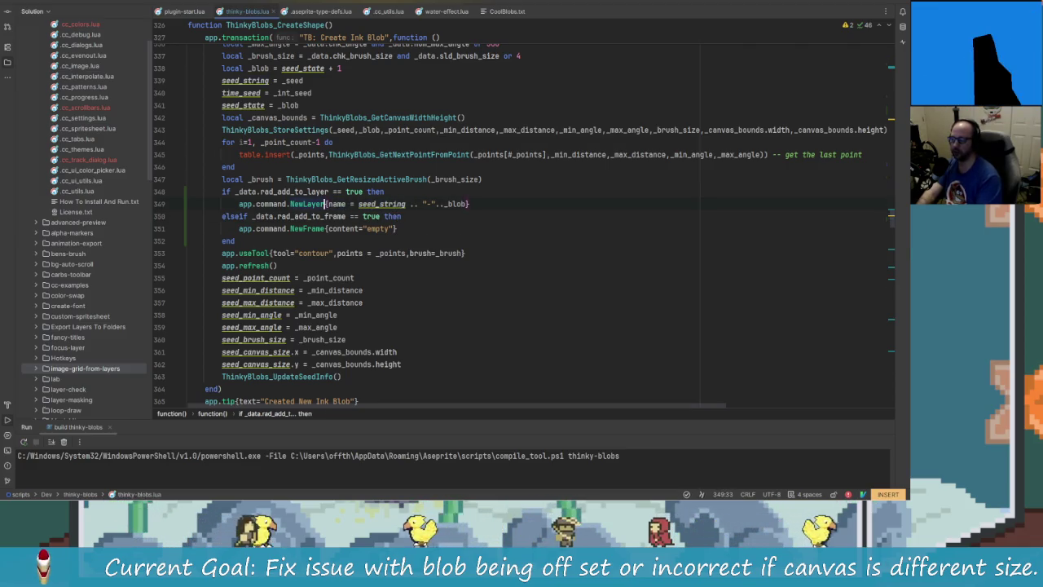
{"action": "left_click", "coordinate": [307, 204]}
{"action": "left_click", "coordinate": [312, 204]}
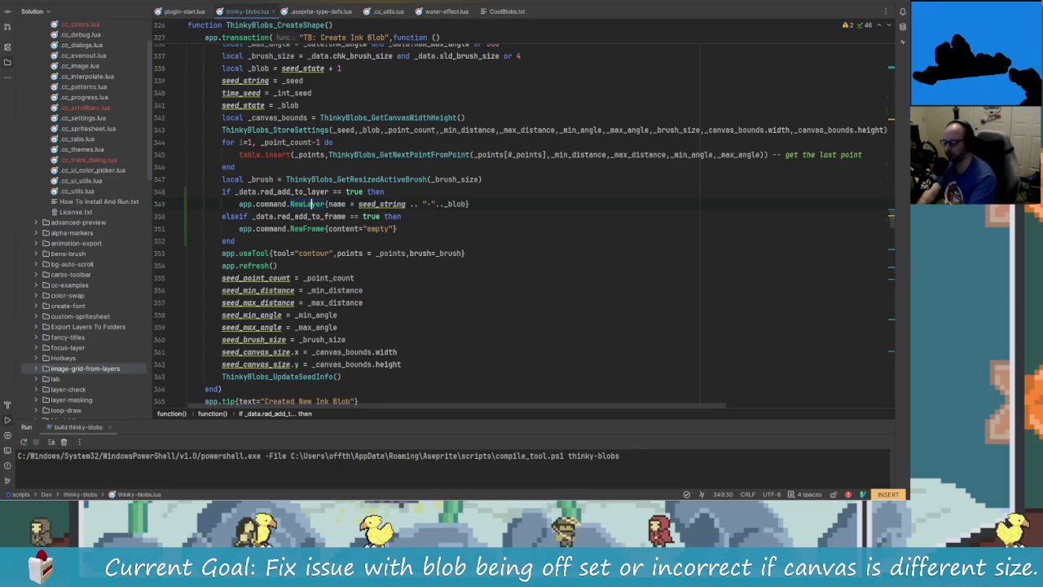
{"action": "key", "text": "Return"}
{"action": "key", "text": "Return"}
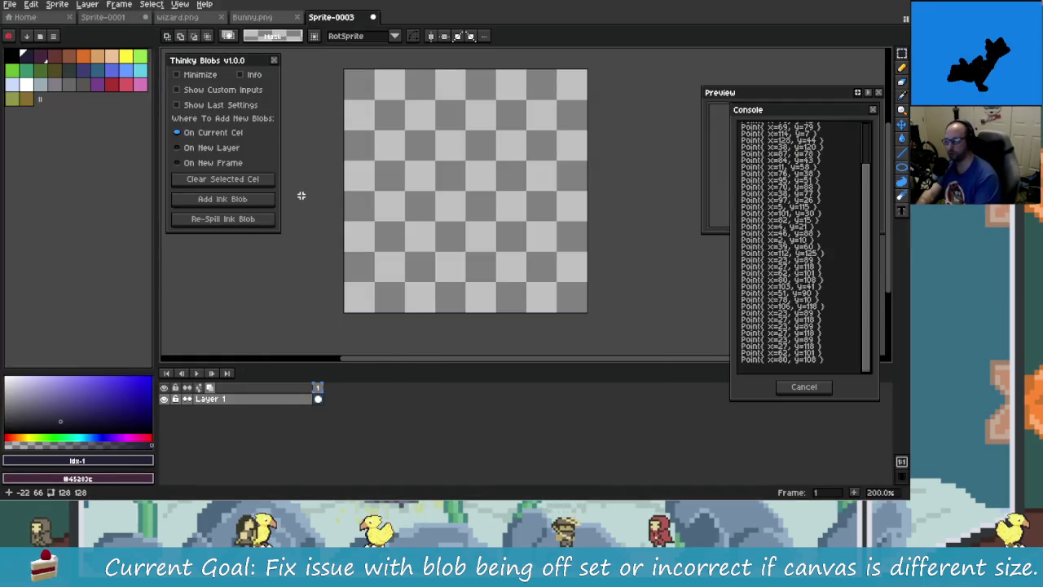
Add an ink blob on the current cel and re-spill it three times
{"action": "left_click", "coordinate": [273, 60]}
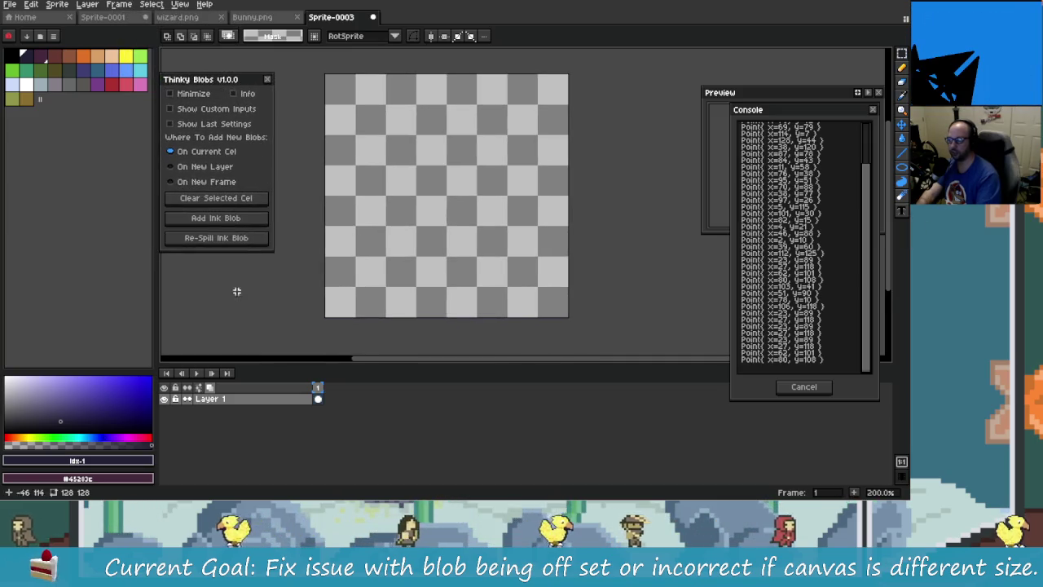
{"action": "left_click", "coordinate": [218, 217]}
{"action": "left_click", "coordinate": [217, 238]}
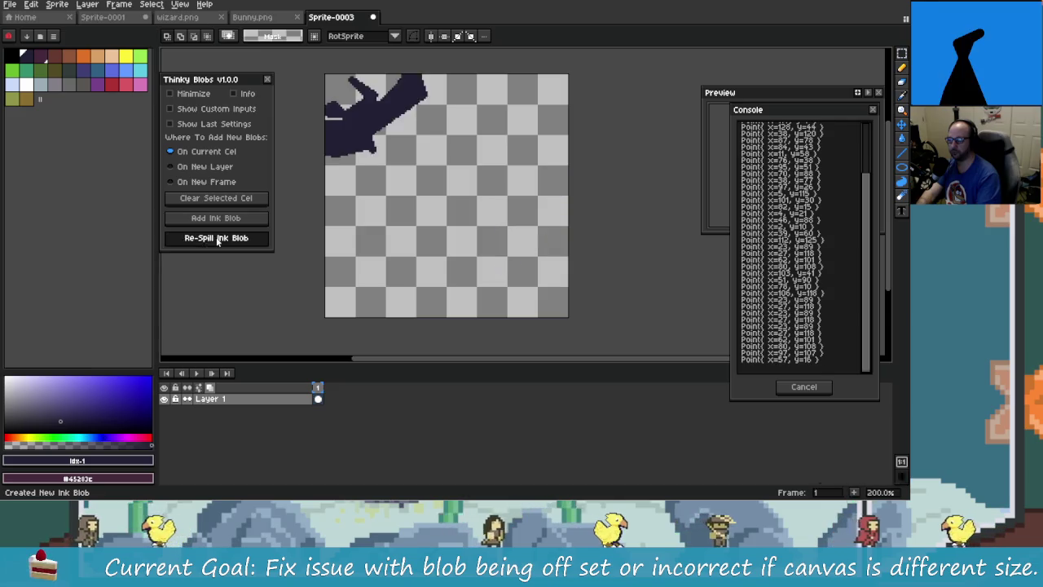
{"action": "left_click", "coordinate": [217, 238]}
{"action": "left_click", "coordinate": [217, 239]}
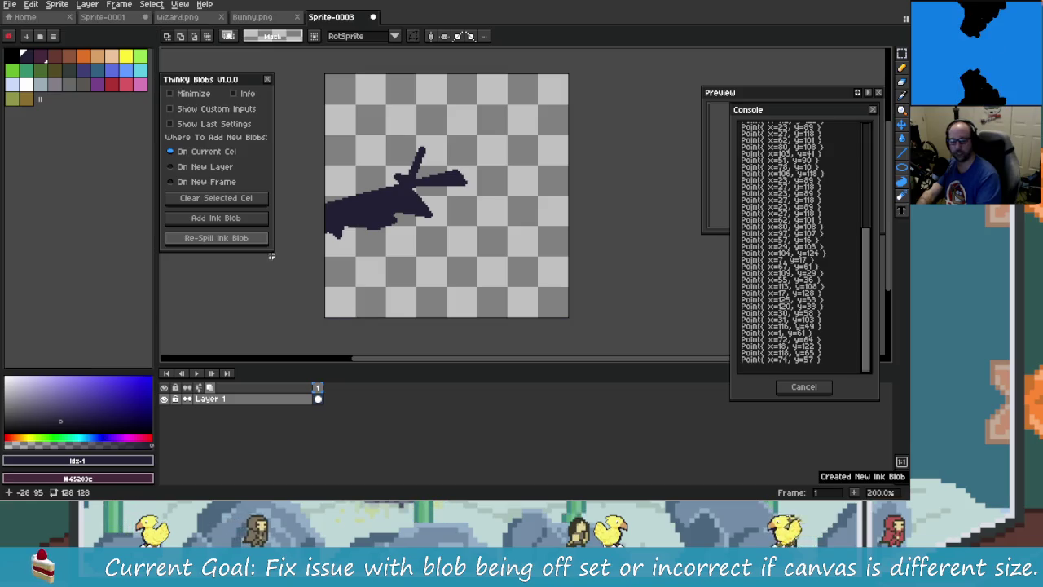
Add an ink blob On New Layer, clear its selection, and return to Rider
{"action": "left_click", "coordinate": [206, 166]}
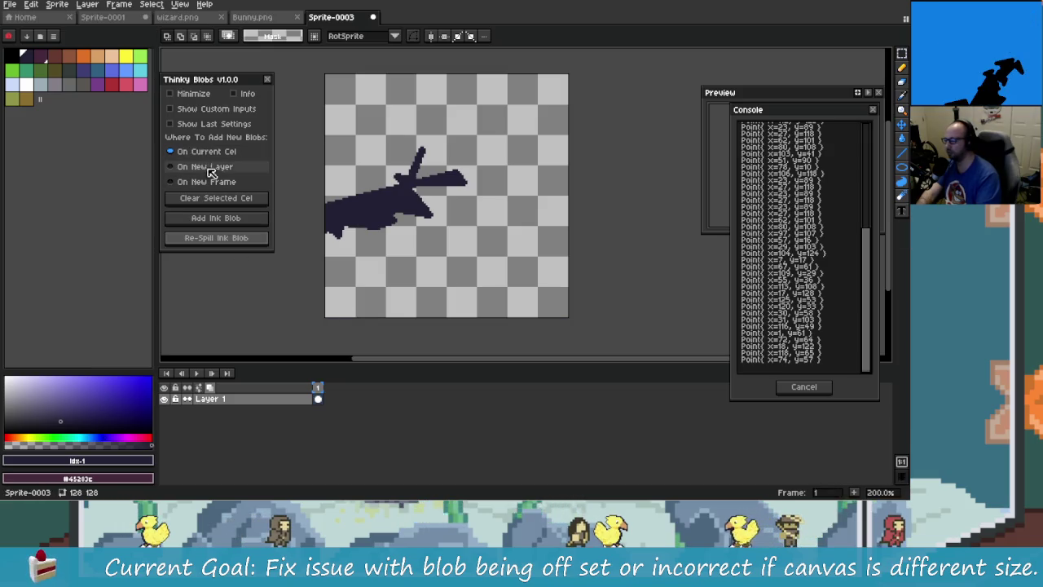
{"action": "left_click", "coordinate": [245, 222]}
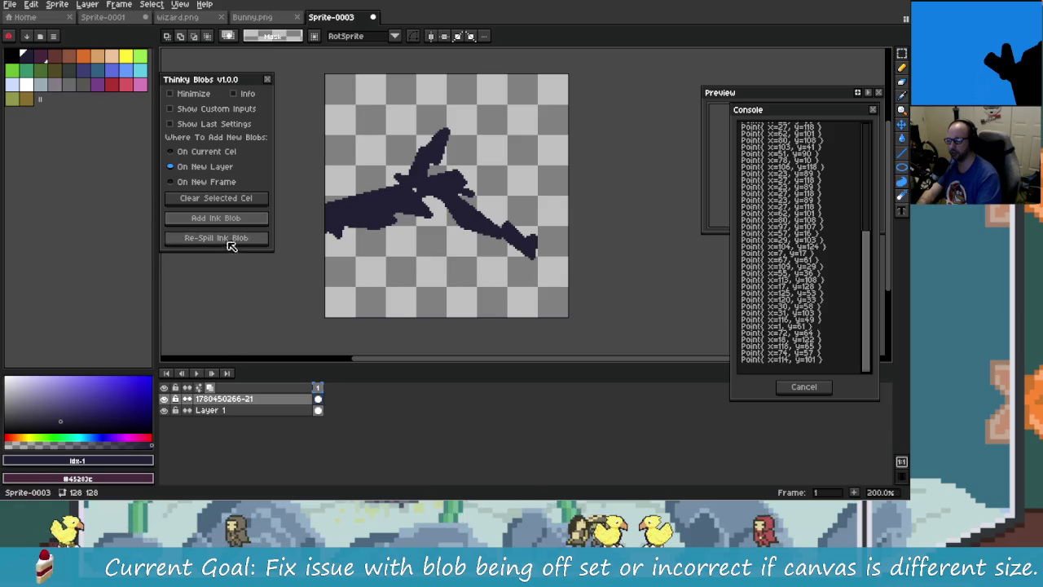
{"action": "left_click", "coordinate": [348, 405]}
{"action": "key", "text": "alt+Tab"}
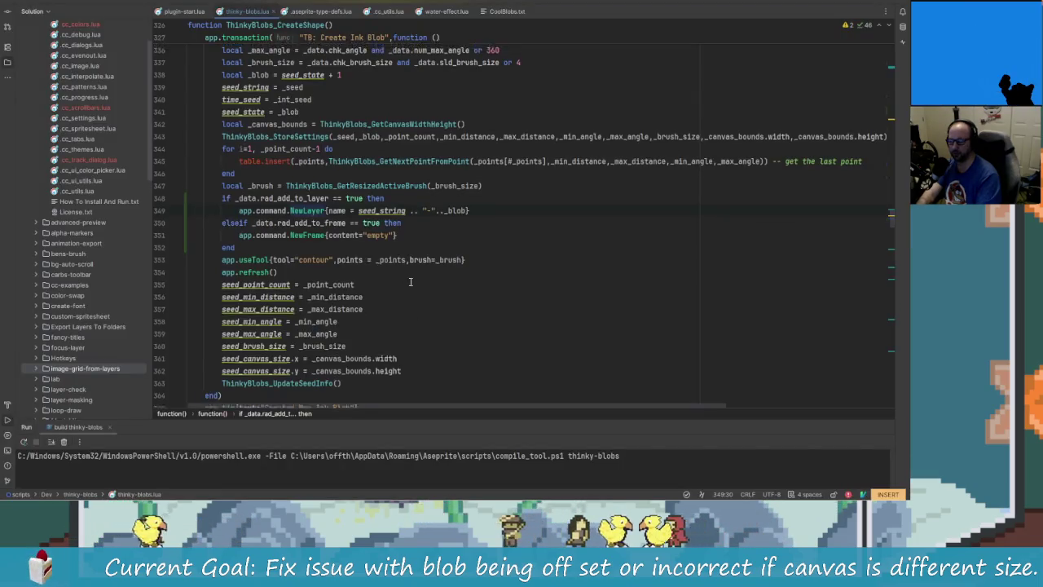
{"action": "scroll", "coordinate": [416, 289], "scroll_direction": "down", "scroll_amount": 2}
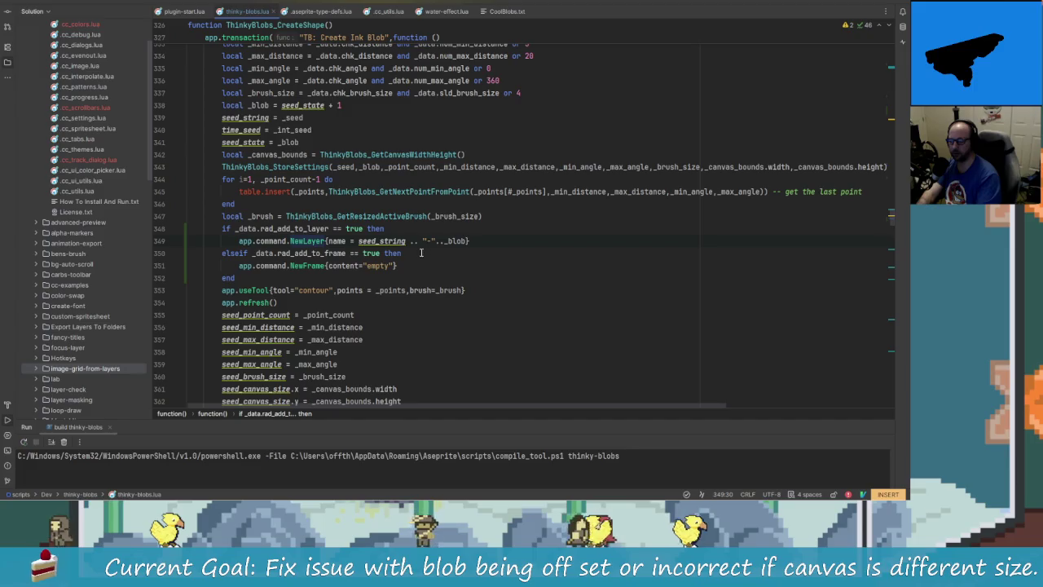
Rewrite the NewLayer name on line 349 to start with "Layer"
{"action": "key", "text": "BackSpace"}
{"action": "key", "text": "BackSpace"}
{"action": "key", "text": "BackSpace"}
{"action": "key", "text": "BackSpace"}
{"action": "key", "text": "BackSpace"}
{"action": "key", "text": "BackSpace"}
{"action": "key", "text": "BackSpace"}
{"action": "key", "text": "BackSpace"}
{"action": "key", "text": "BackSpace"}
{"action": "type", "text": "New"}
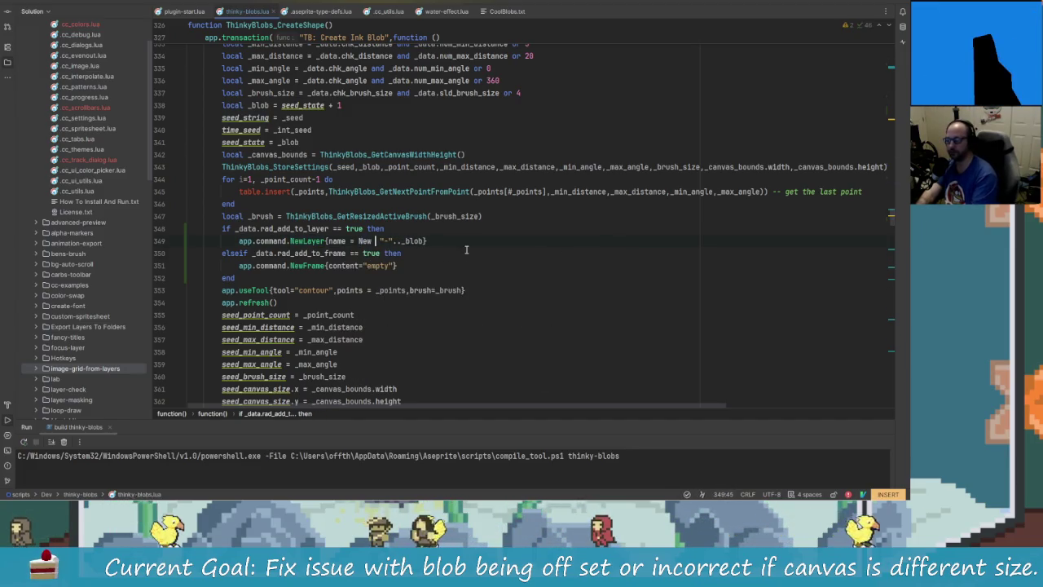
{"action": "key", "text": "BackSpace"}
{"action": "key", "text": "BackSpace"}
{"action": "key", "text": "BackSpace"}
{"action": "key", "text": "BackSpace"}
{"action": "type", "text": "\"New\""}
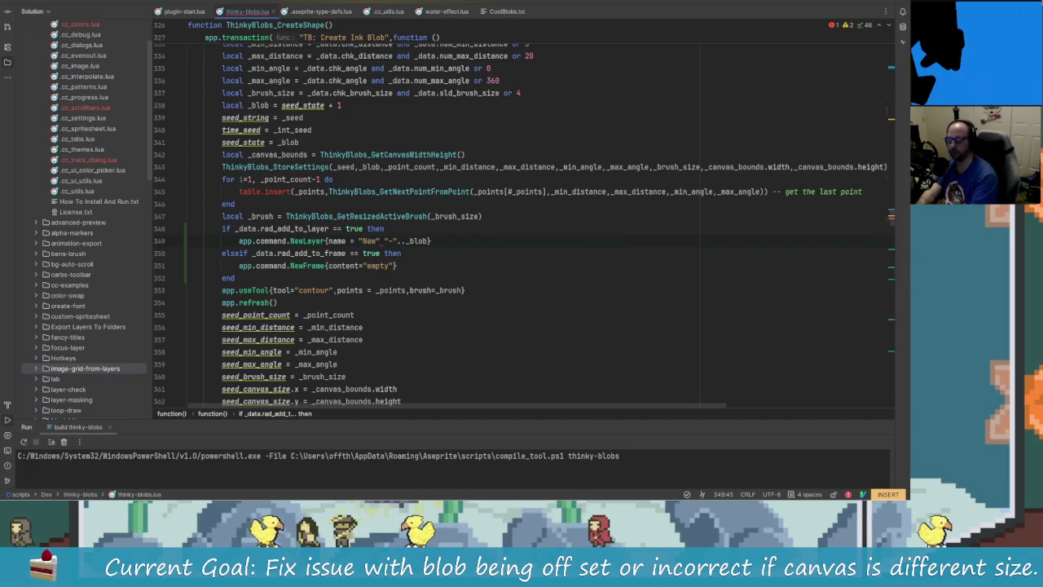
{"action": "type", "text": " Na"}
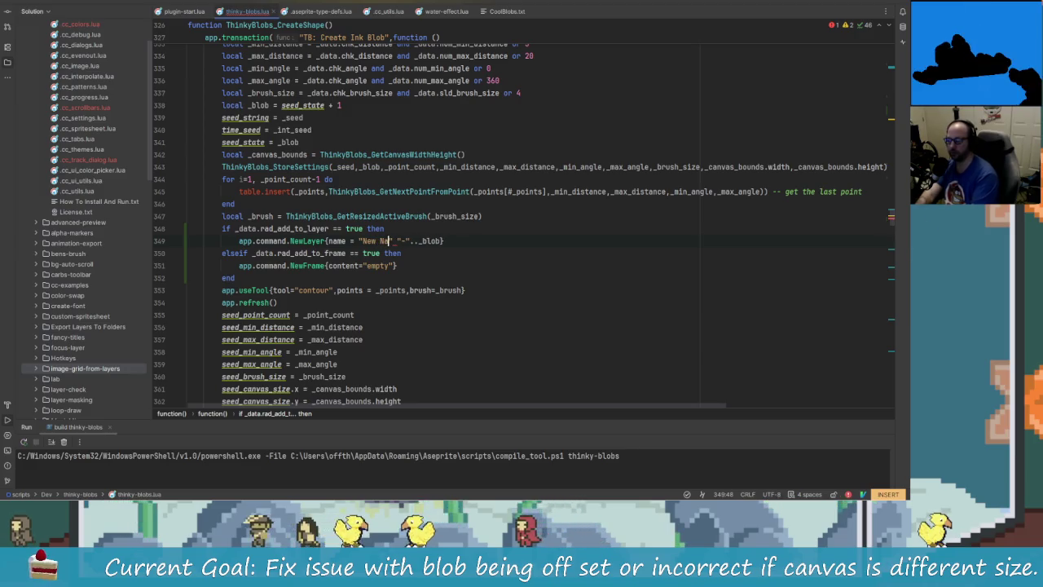
{"action": "type", "text": "y"}
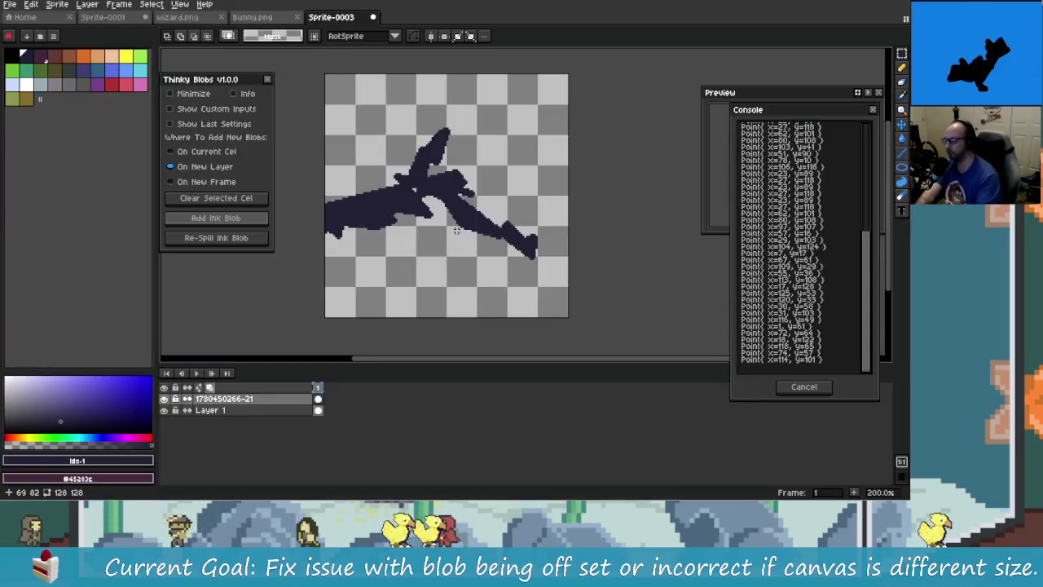
{"action": "key", "text": "alt+Tab"}
{"action": "key", "text": "BackSpace"}
{"action": "key", "text": "BackSpace"}
{"action": "key", "text": "BackSpace"}
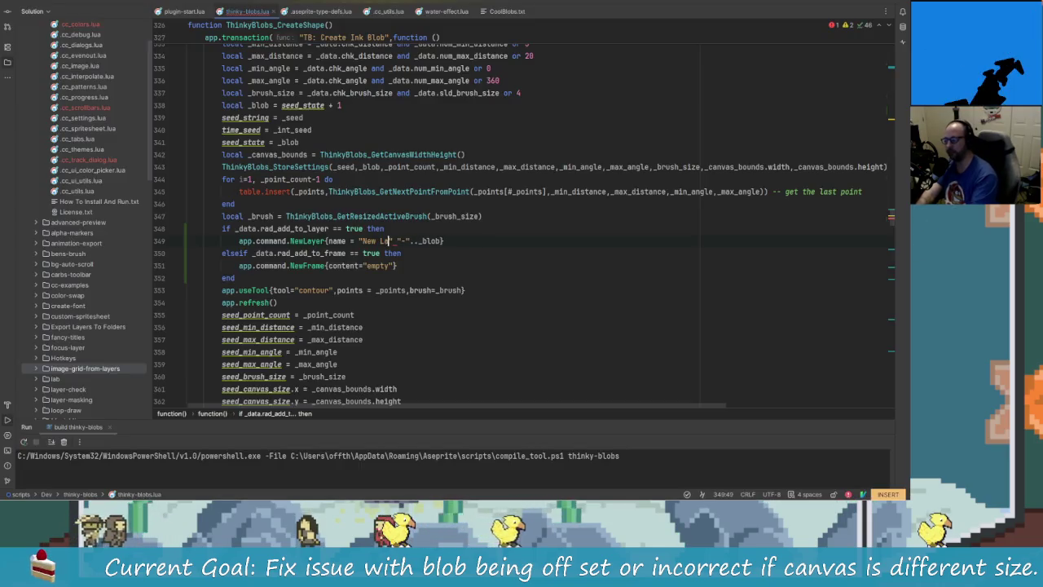
{"action": "key", "text": "BackSpace"}
{"action": "key", "text": "BackSpace"}
{"action": "type", "text": "Layer"}
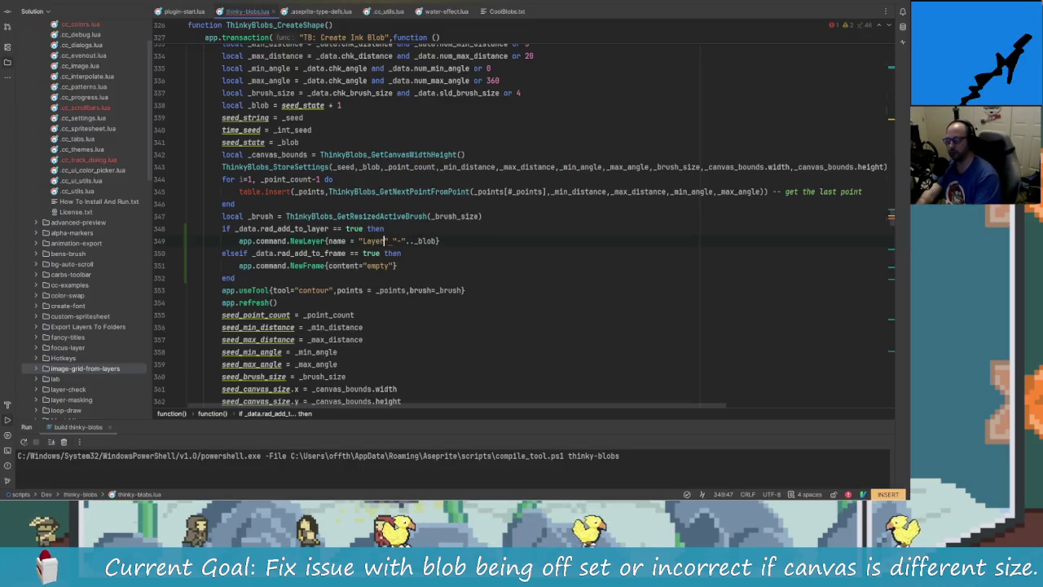
Replace the dash after "Layer" with a .. concatenation
{"action": "key", "text": "Right"}
{"action": "key", "text": "Right"}
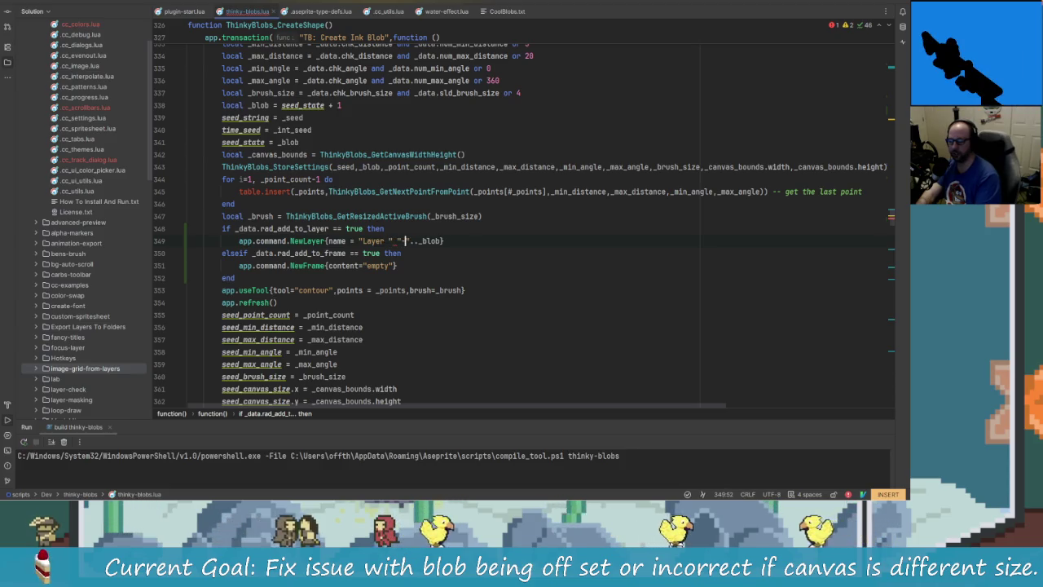
{"action": "key", "text": "BackSpace"}
{"action": "key", "text": "BackSpace"}
{"action": "key", "text": "BackSpace"}
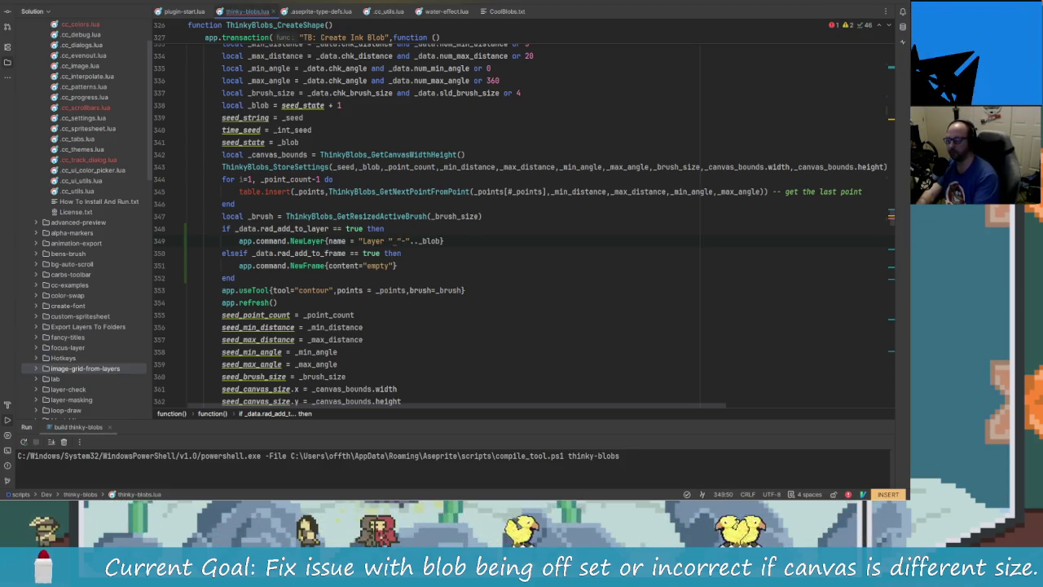
{"action": "key", "text": "Left"}
{"action": "key", "text": "Left"}
{"action": "key", "text": "Right"}
{"action": "key", "text": "Right"}
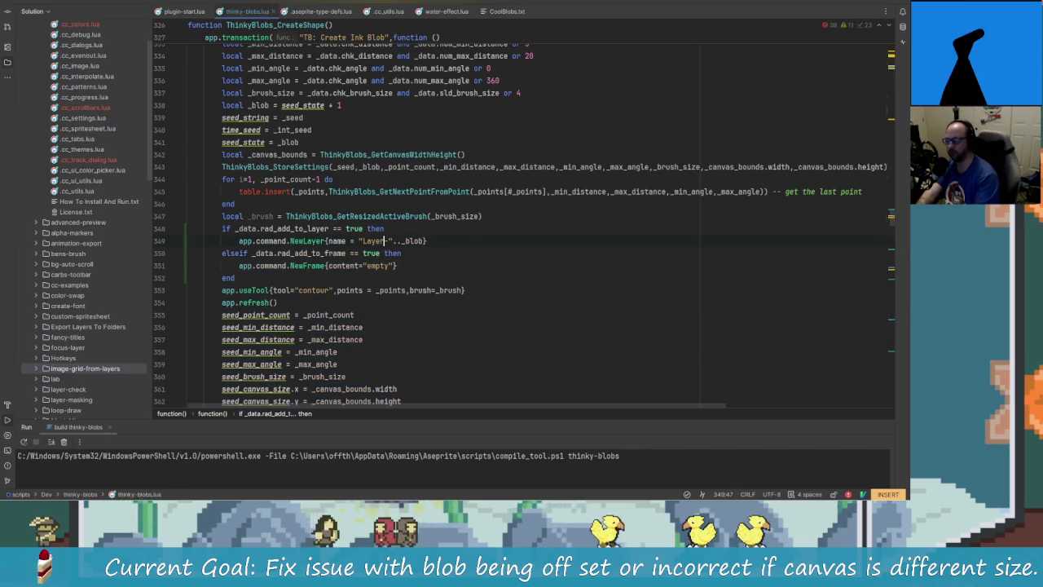
{"action": "key", "text": "BackSpace"}
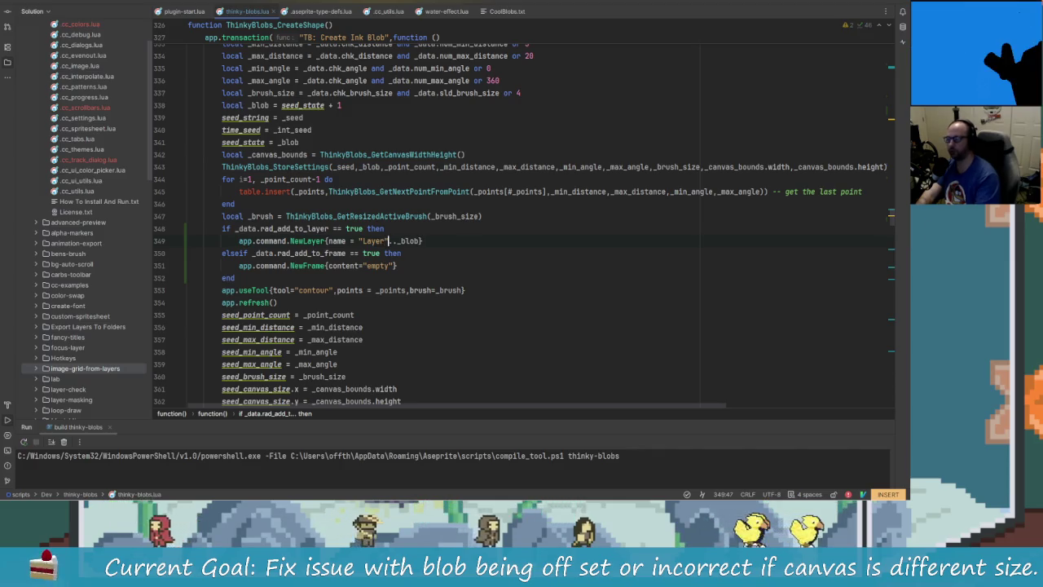
{"action": "key", "text": "alt+Tab"}
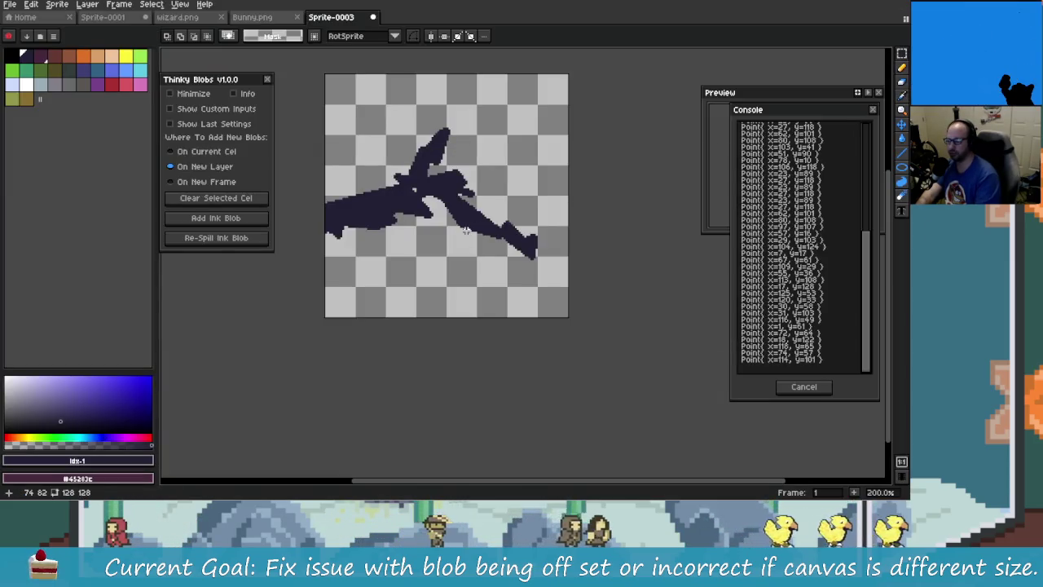
{"action": "key", "text": "alt+Tab"}
{"action": "type", "text": ".."}
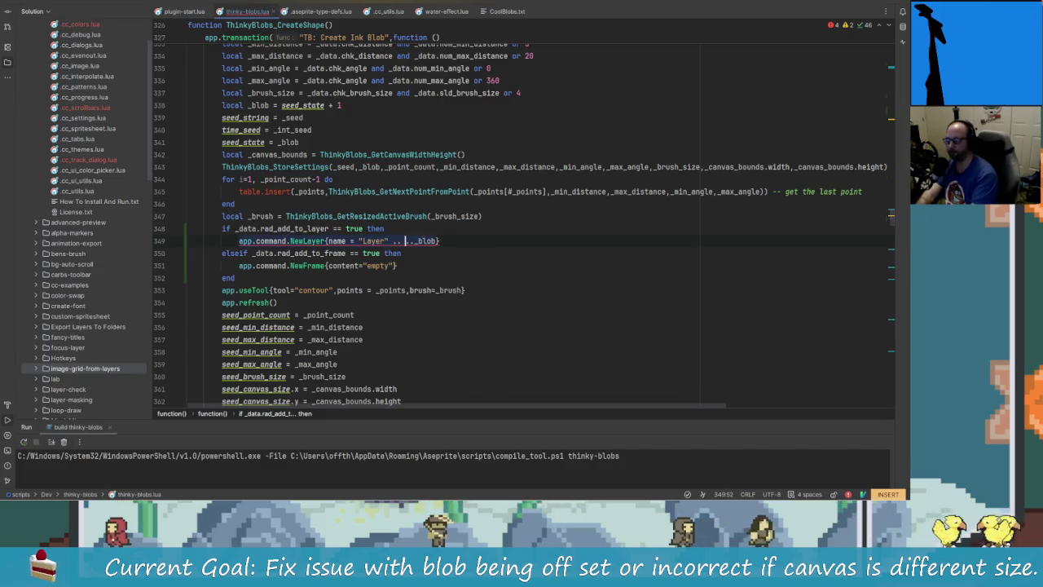
{"action": "key", "text": "ctrl+space"}
{"action": "key", "text": "Escape"}
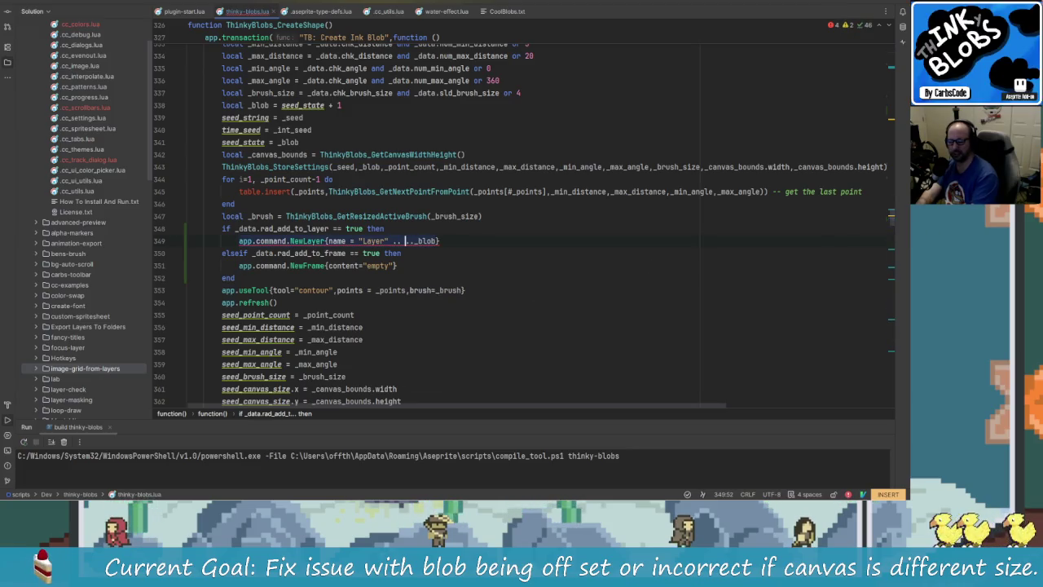
Insert #app.layers and a " Blob" string into the NewLayer name on line 349
{"action": "type", "text": "app"}
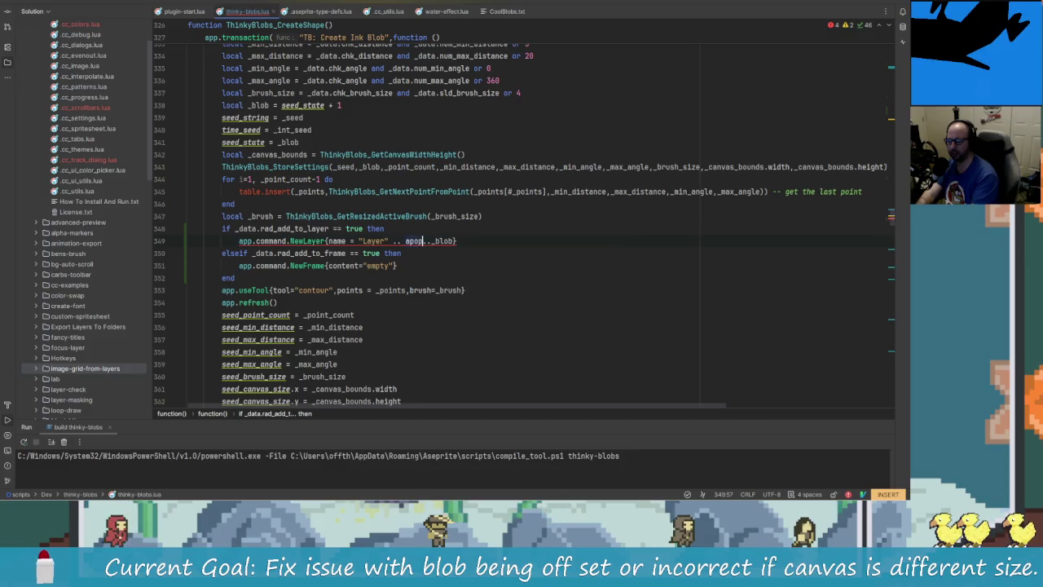
{"action": "type", "text": ".la"}
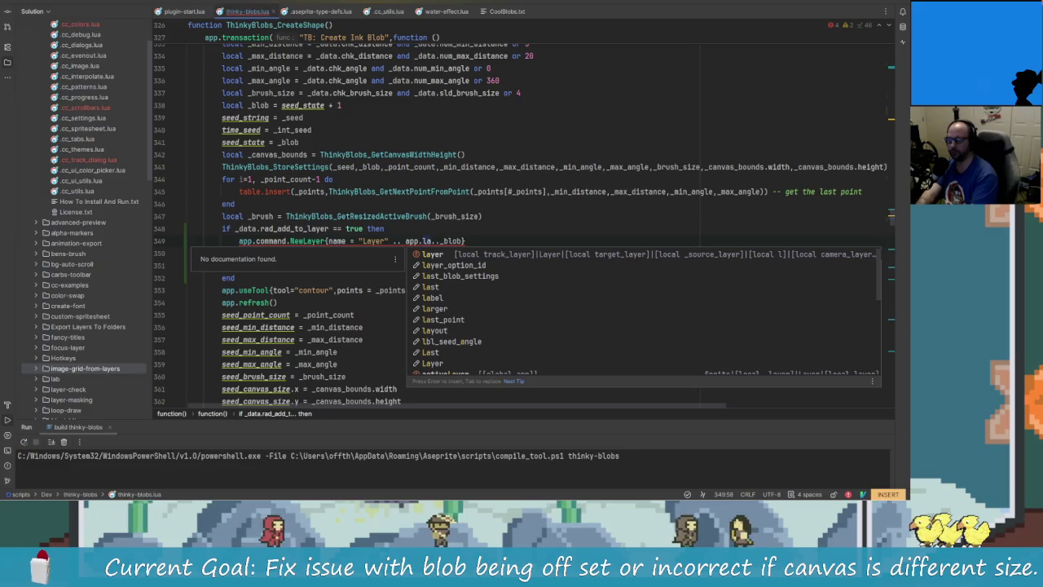
{"action": "type", "text": "yer"}
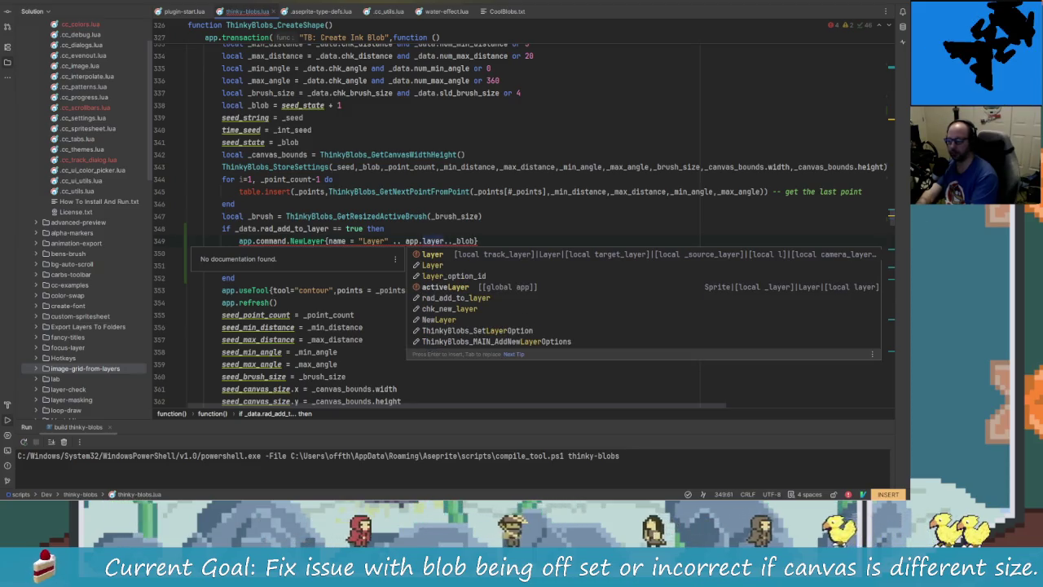
{"action": "type", "text": "s"}
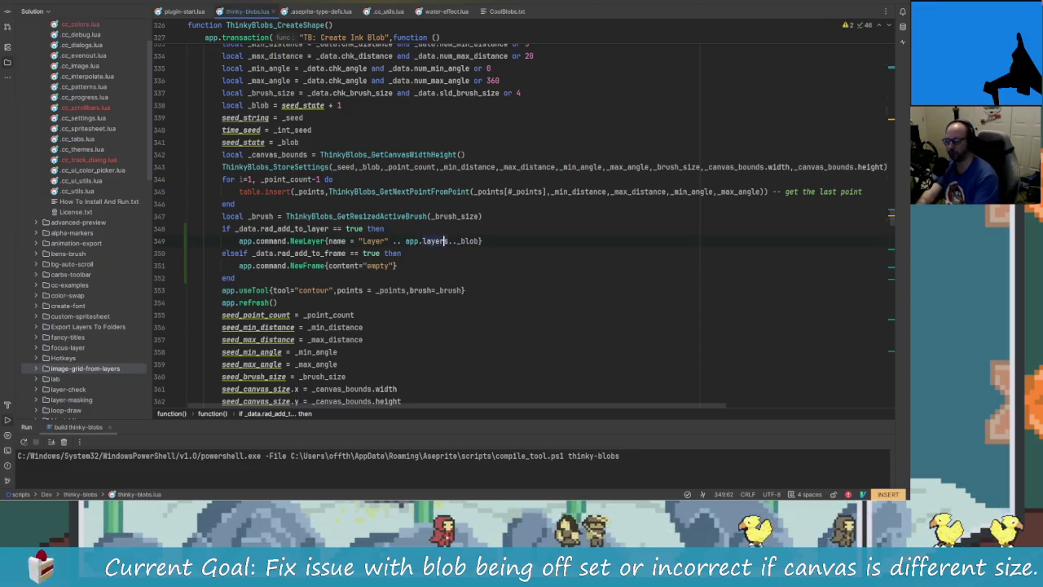
{"action": "key", "text": "ctrl+Left"}
{"action": "key", "text": "ctrl+Left"}
{"action": "type", "text": "#"}
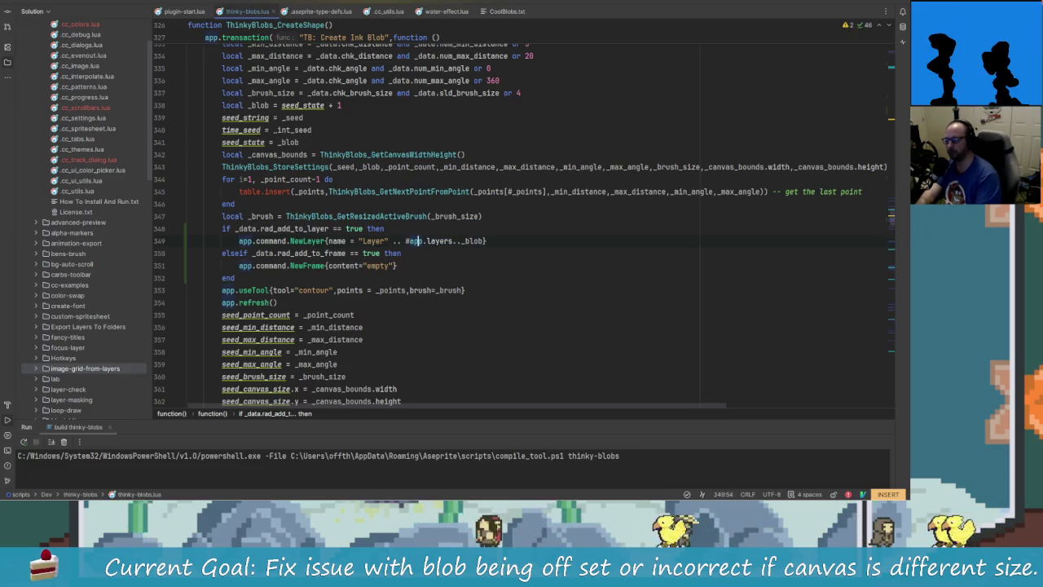
{"action": "left_click", "coordinate": [434, 240]}
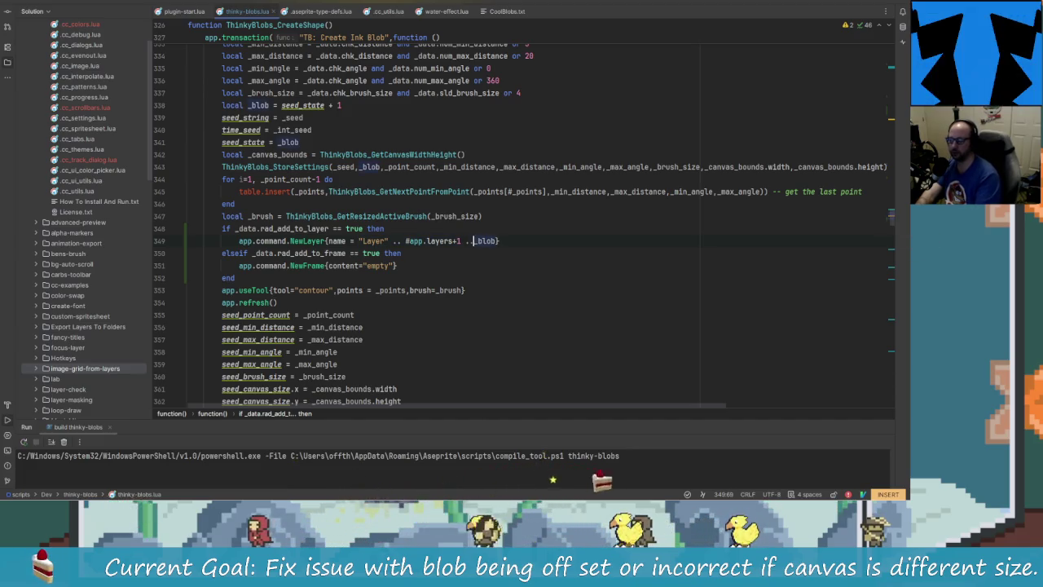
{"action": "type", "text": "\""}
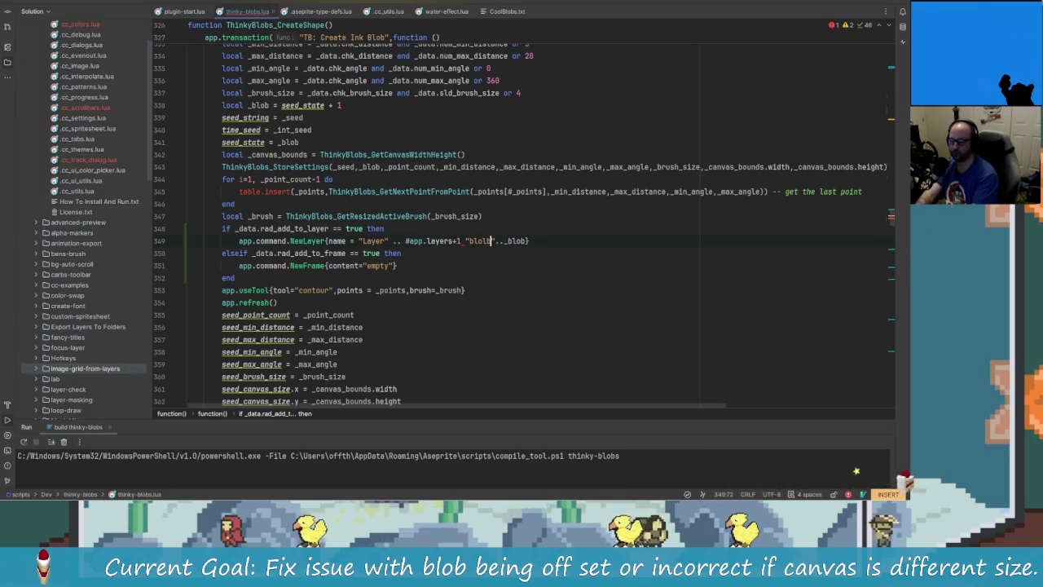
{"action": "type", "text": " Blob"}
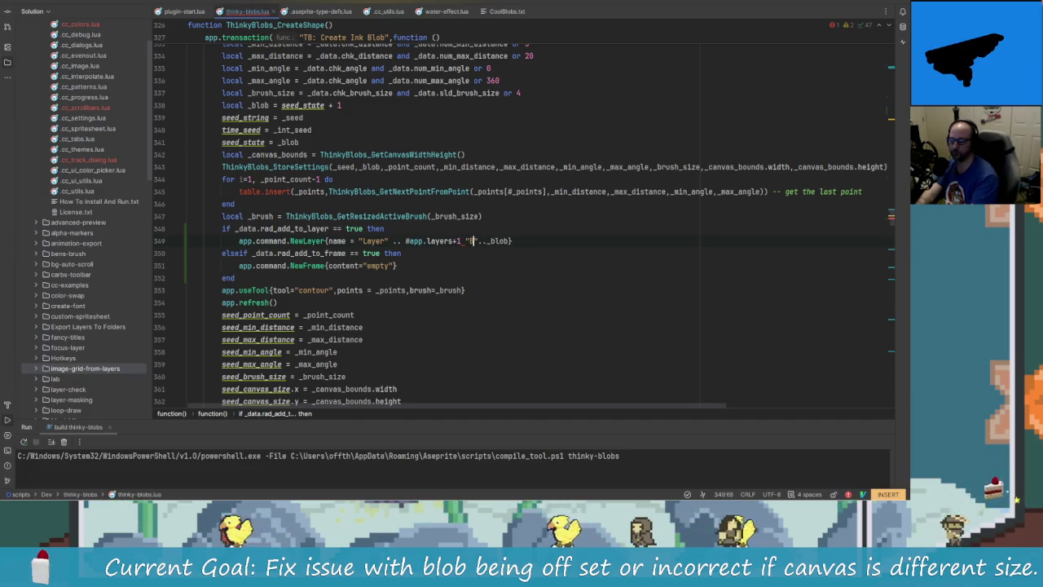
{"action": "type", "text": "Blob"}
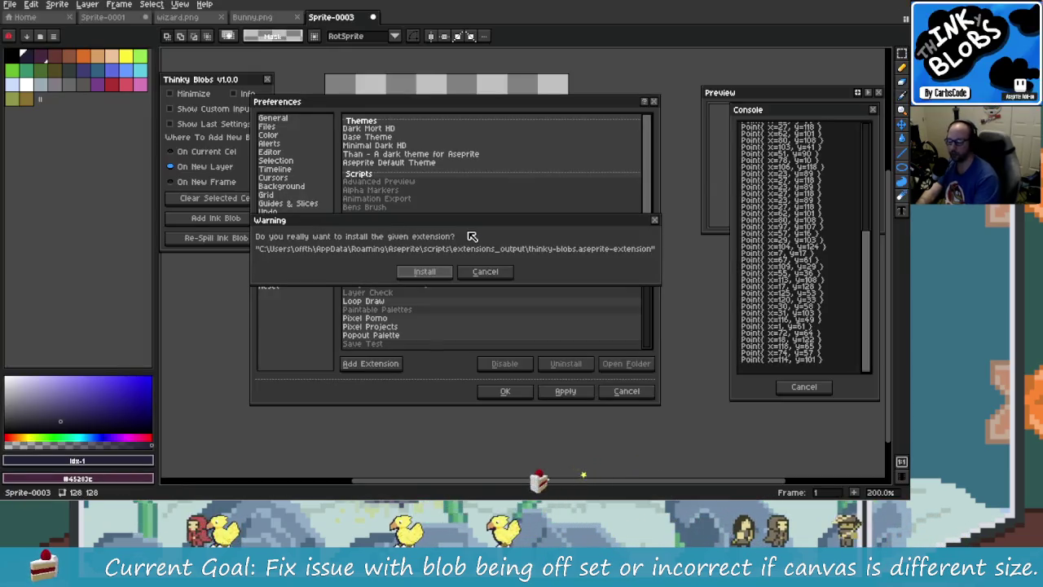
Add the missing .. concatenation and confirm the extension update in Aseprite
{"action": "key", "text": "alt+Tab"}
{"action": "type", "text": ".."}
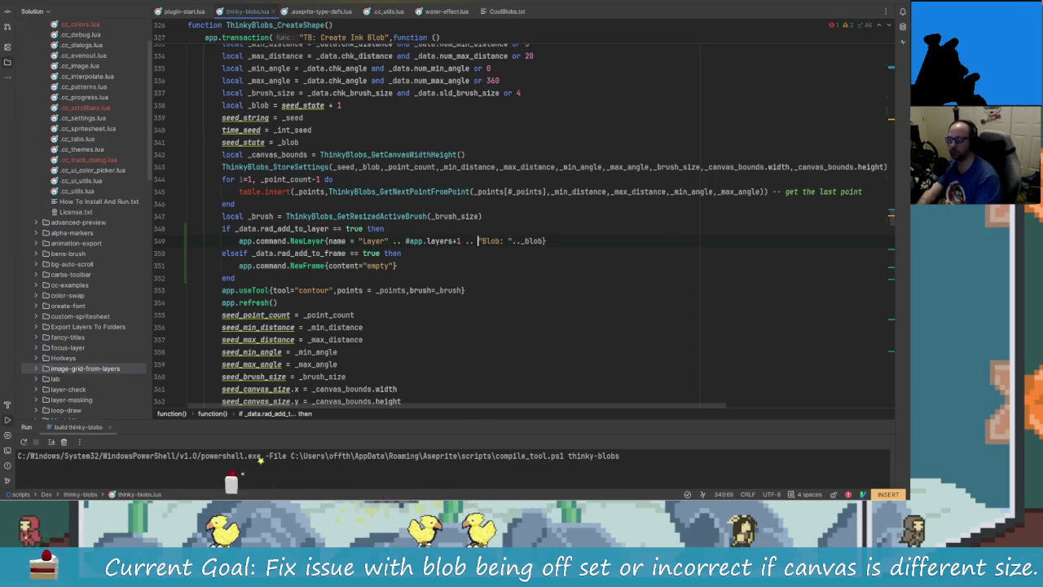
{"action": "key", "text": "alt+Tab"}
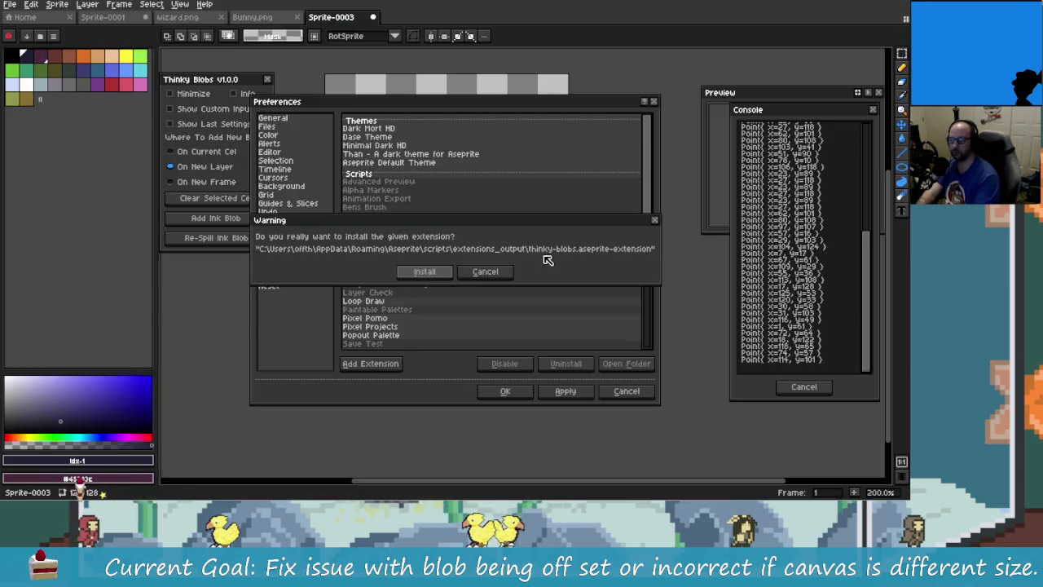
{"action": "key", "text": "Return"}
{"action": "key", "text": "Return"}
{"action": "key", "text": "Return"}
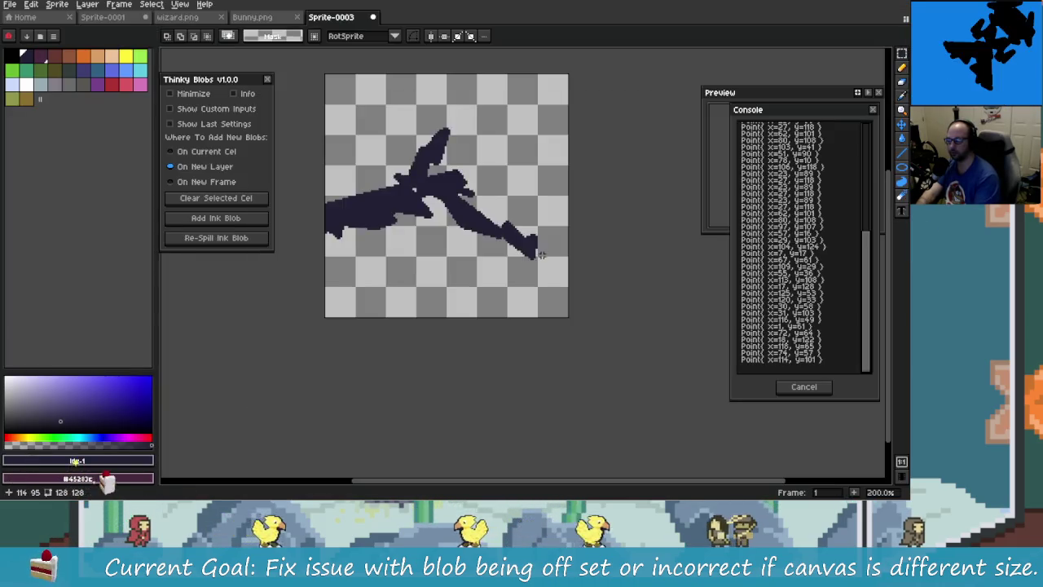
{"action": "key", "text": "alt+Tab"}
{"action": "key", "text": "alt+Tab"}
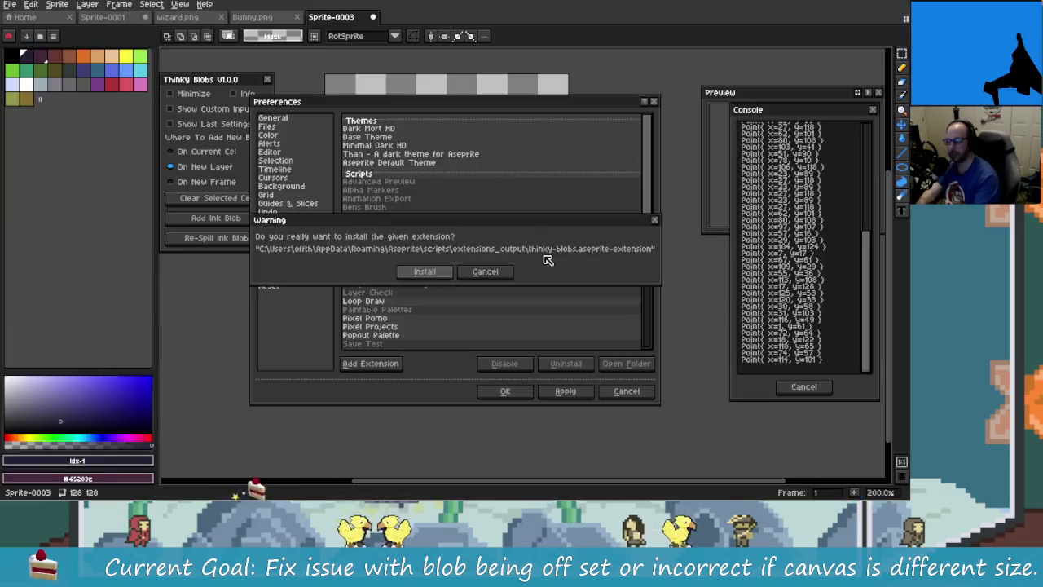
{"action": "key", "text": "Return"}
{"action": "key", "text": "Return"}
{"action": "left_click", "coordinate": [269, 81]}
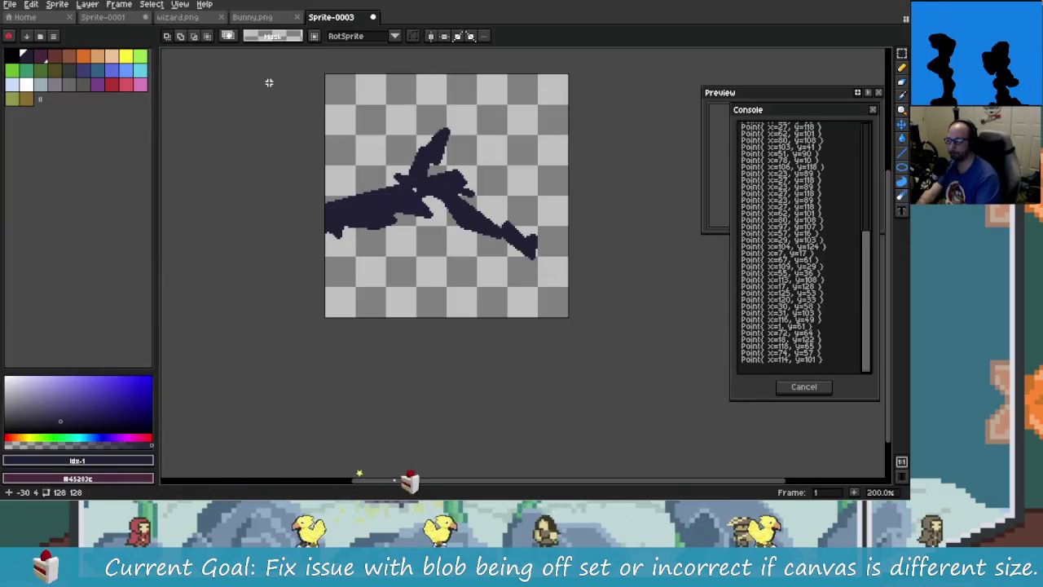
{"action": "left_click_drag", "start_coordinate": [208, 5], "coordinate": [277, 79]}
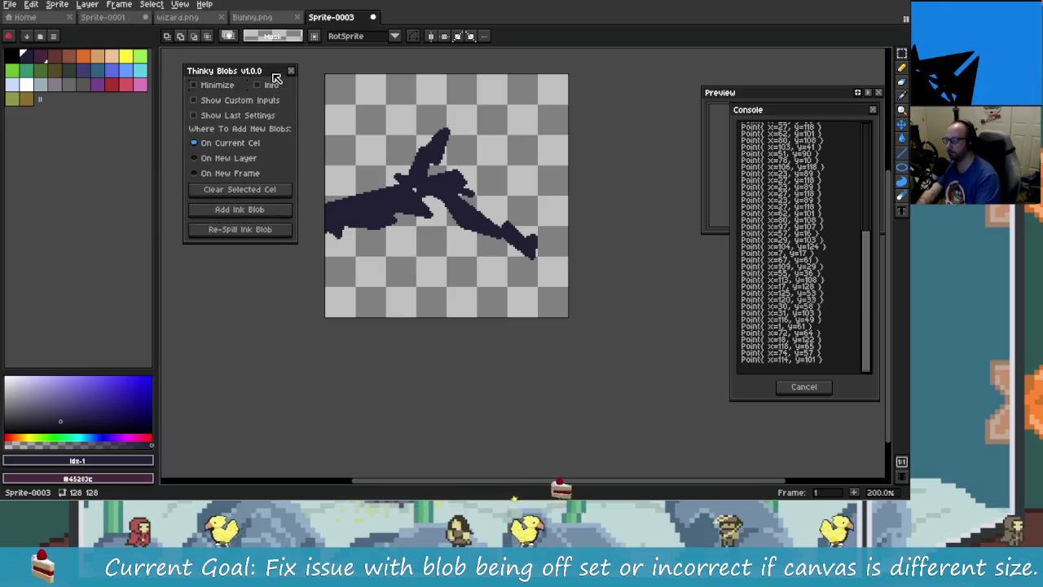
{"action": "key", "text": "Tab"}
{"action": "left_click", "coordinate": [277, 397]}
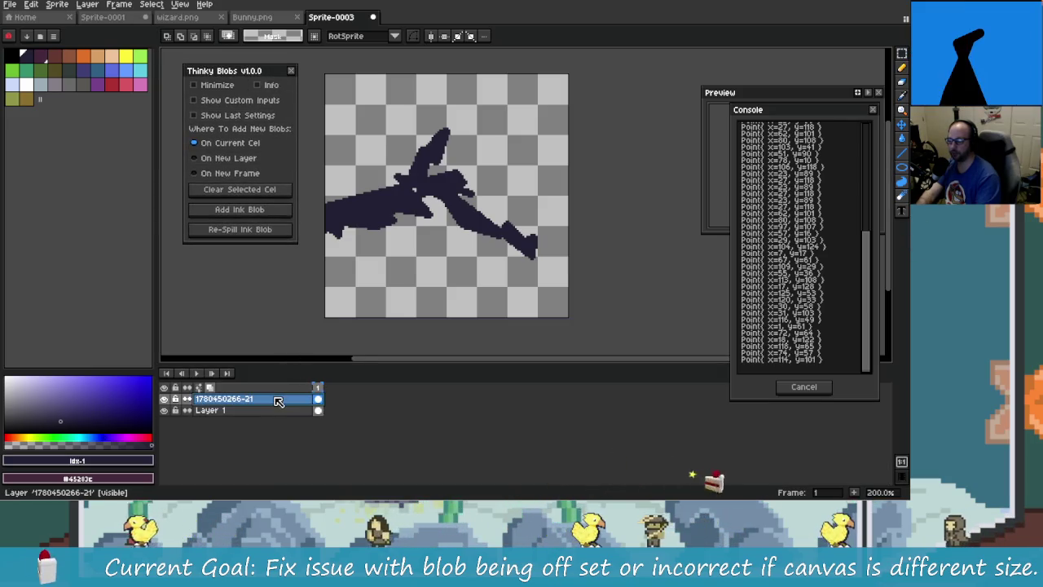
{"action": "key", "text": "Delete"}
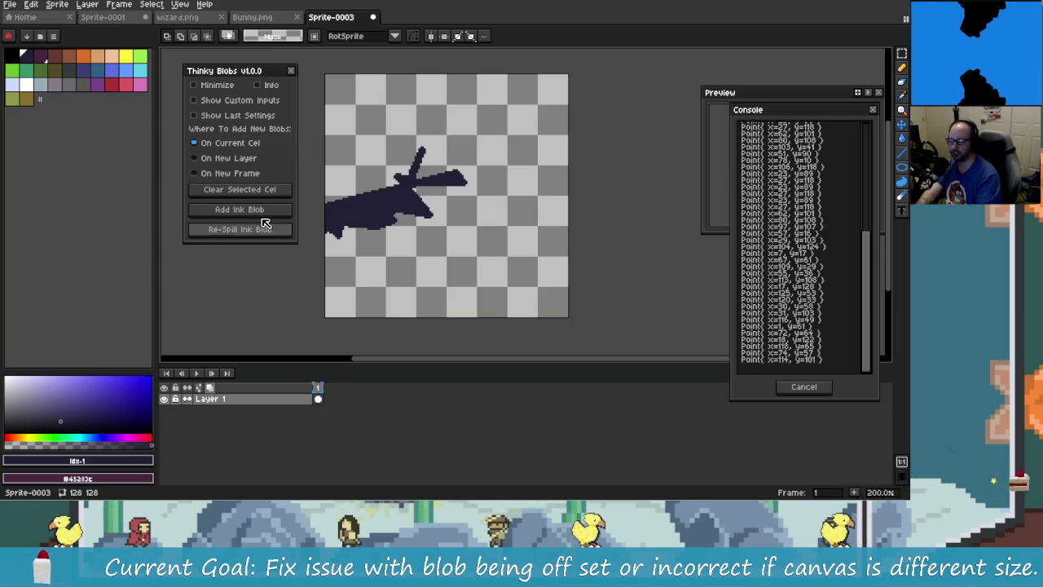
Test Add Ink Blob On New Layer and widen the Console to read the nil 'layers' error
{"action": "left_click", "coordinate": [238, 160]}
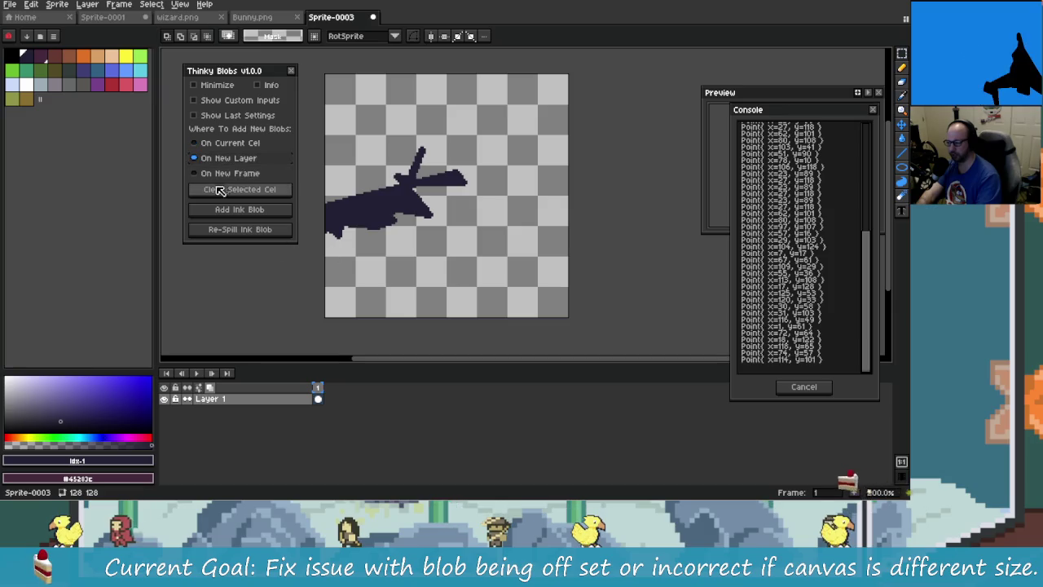
{"action": "left_click", "coordinate": [263, 213]}
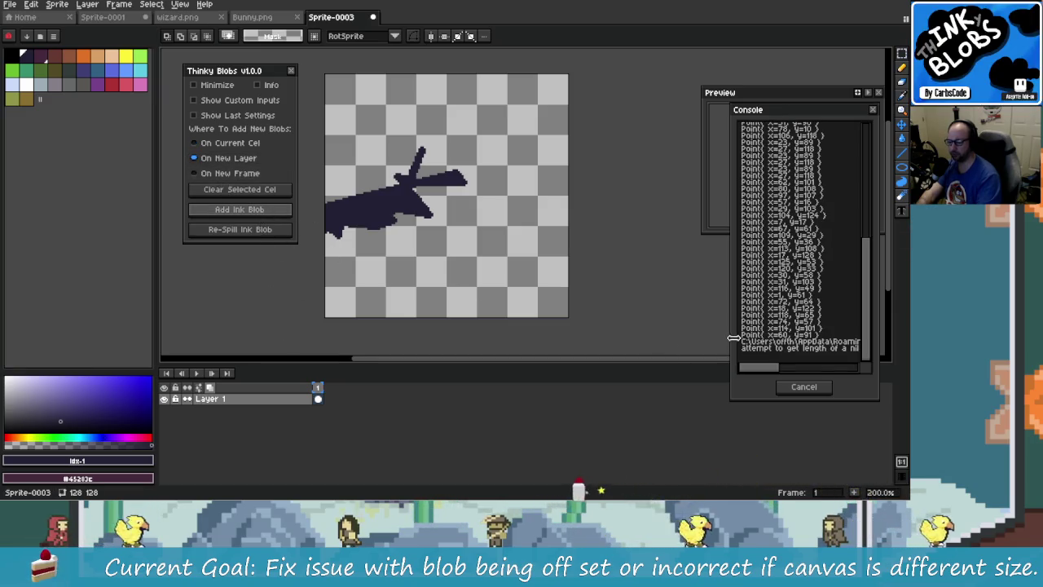
{"action": "left_click_drag", "start_coordinate": [734, 337], "coordinate": [568, 337]}
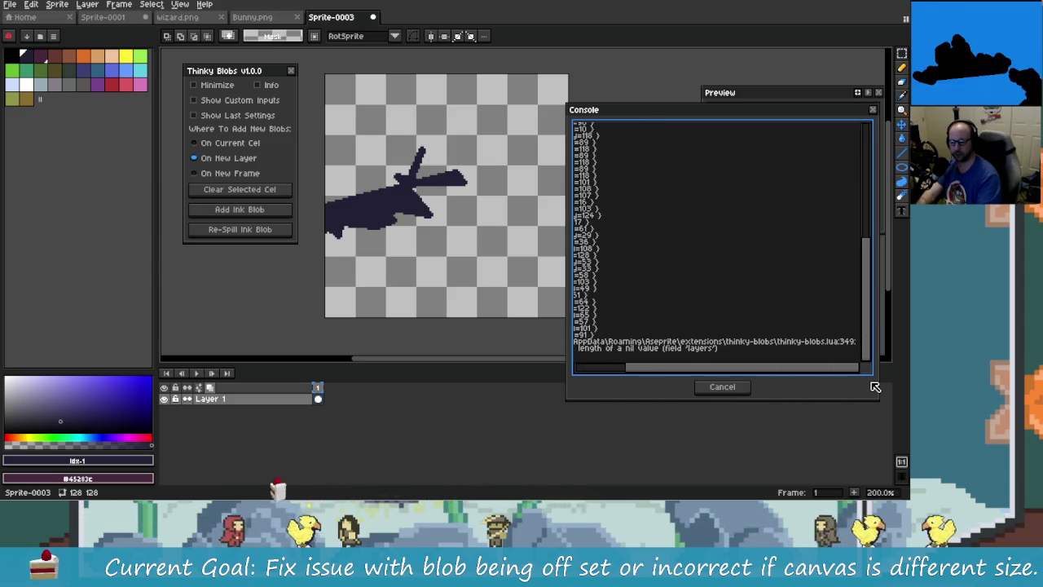
{"action": "key", "text": "alt+Tab"}
Change #app.layers to #app.sprite.layers on line 349 and rebuild the extension
{"action": "key", "text": "Left"}
{"action": "key", "text": "Left"}
{"action": "key", "text": "Left"}
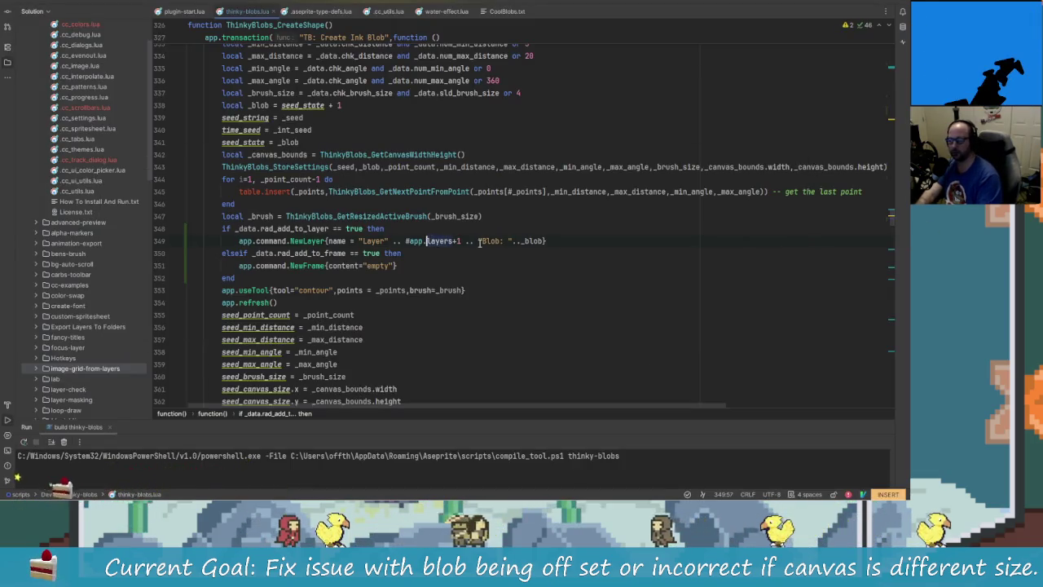
{"action": "type", "text": "sprite"}
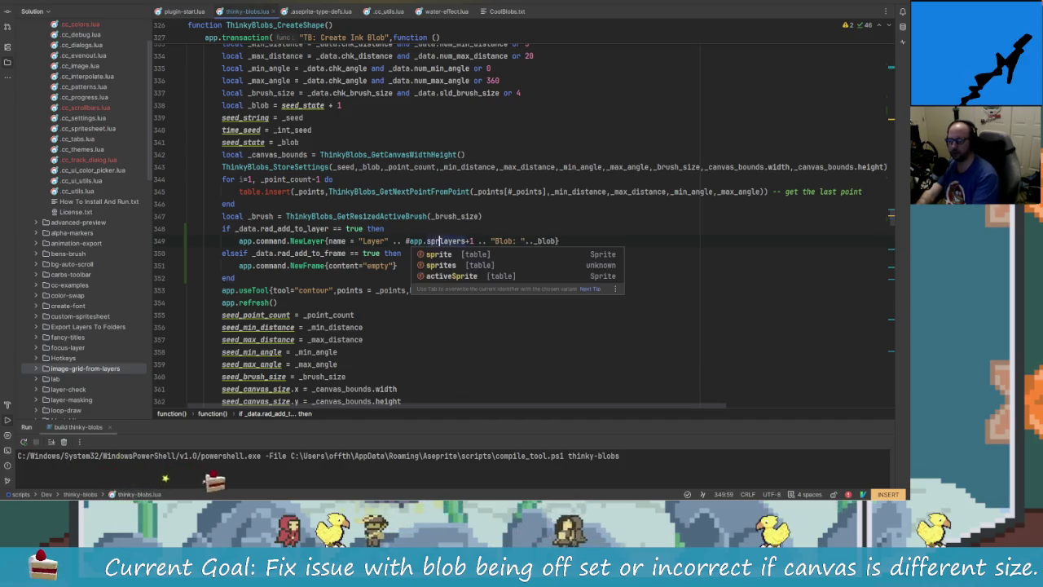
{"action": "type", "text": "."}
{"action": "key", "text": "Right"}
{"action": "key", "text": "Right"}
{"action": "key", "text": "Right"}
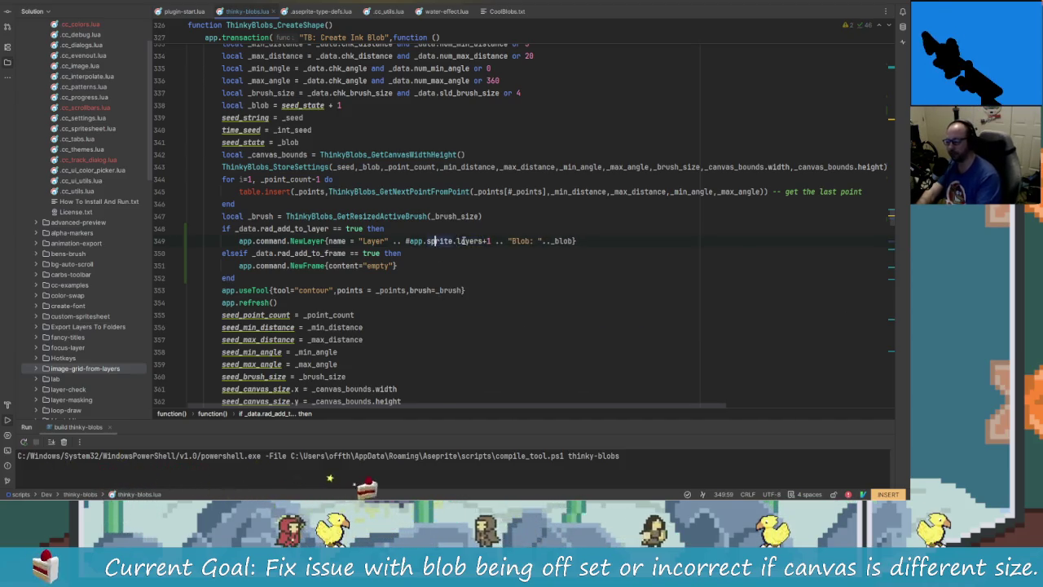
{"action": "key", "text": "Right"}
{"action": "key", "text": "Right"}
{"action": "key", "text": "Right"}
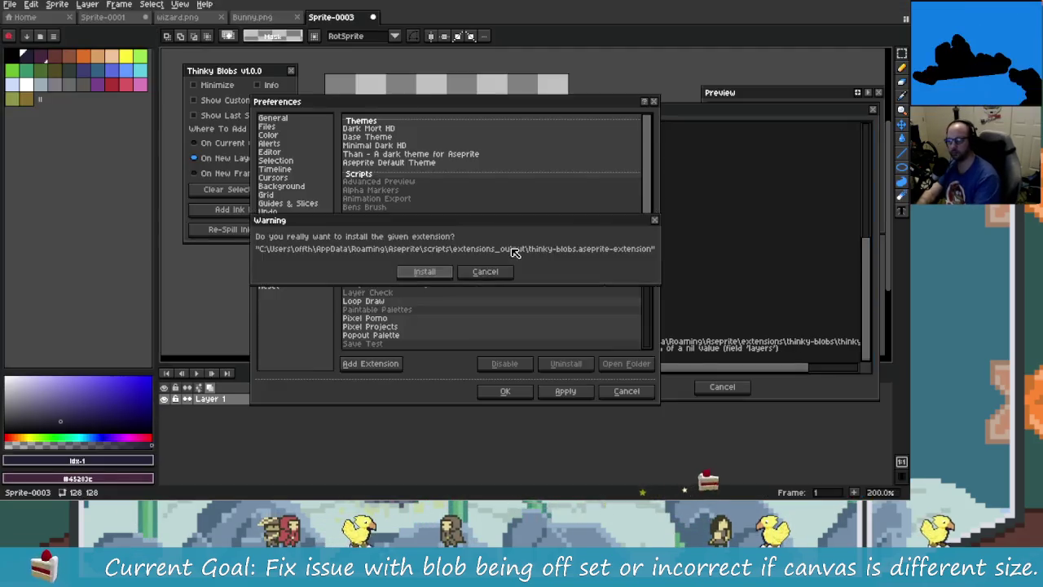
{"action": "left_click", "coordinate": [424, 271]}
Add an ink blob On New Layer, producing layer "Layer2Blob: 1" above Layer 1
{"action": "left_click", "coordinate": [717, 386]}
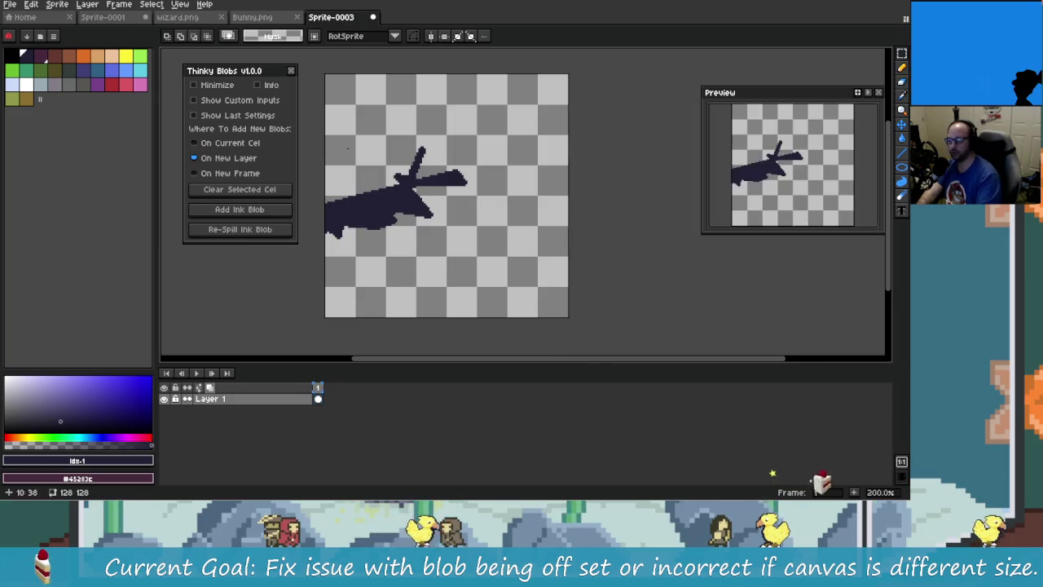
{"action": "left_click", "coordinate": [290, 70]}
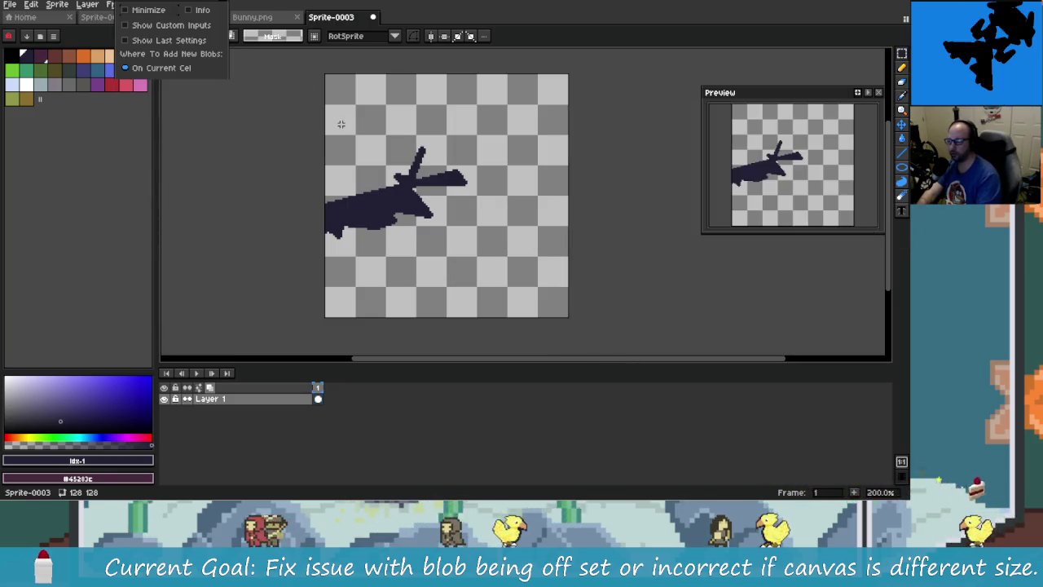
{"action": "left_click_drag", "start_coordinate": [168, 10], "coordinate": [201, 56]}
{"action": "left_click", "coordinate": [193, 129]}
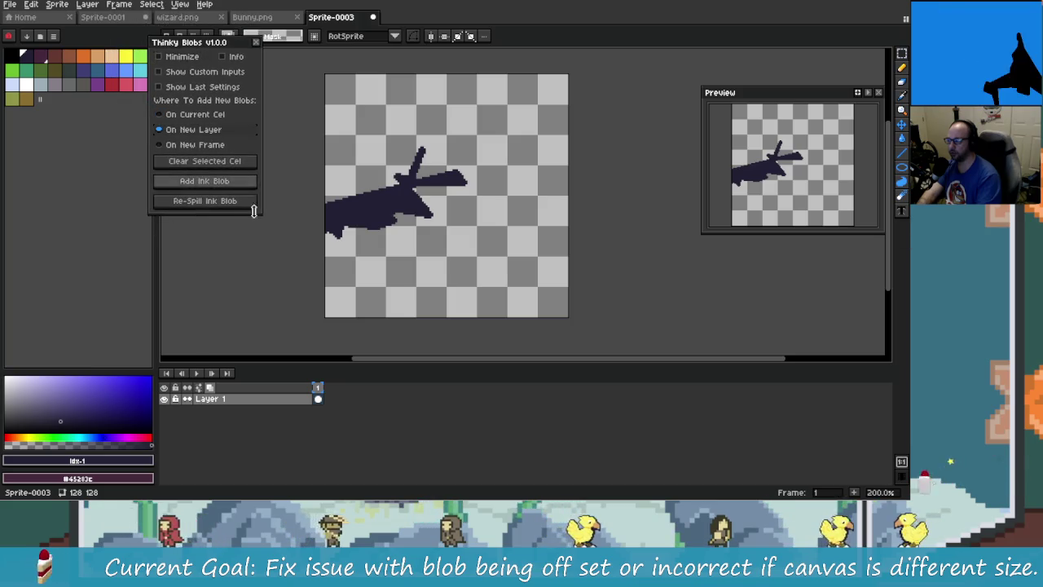
{"action": "left_click", "coordinate": [243, 181]}
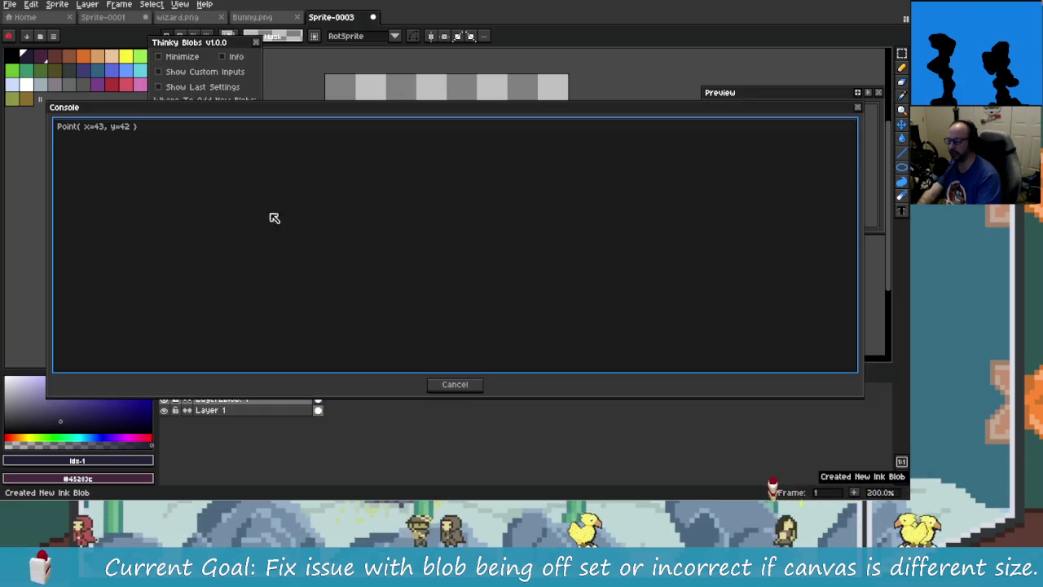
{"action": "mouse_move", "coordinate": [48, 244]}
{"action": "left_mouse_down"}
{"action": "mouse_move", "coordinate": [589, 324]}
{"action": "mouse_move", "coordinate": [726, 302]}
{"action": "left_mouse_up"}
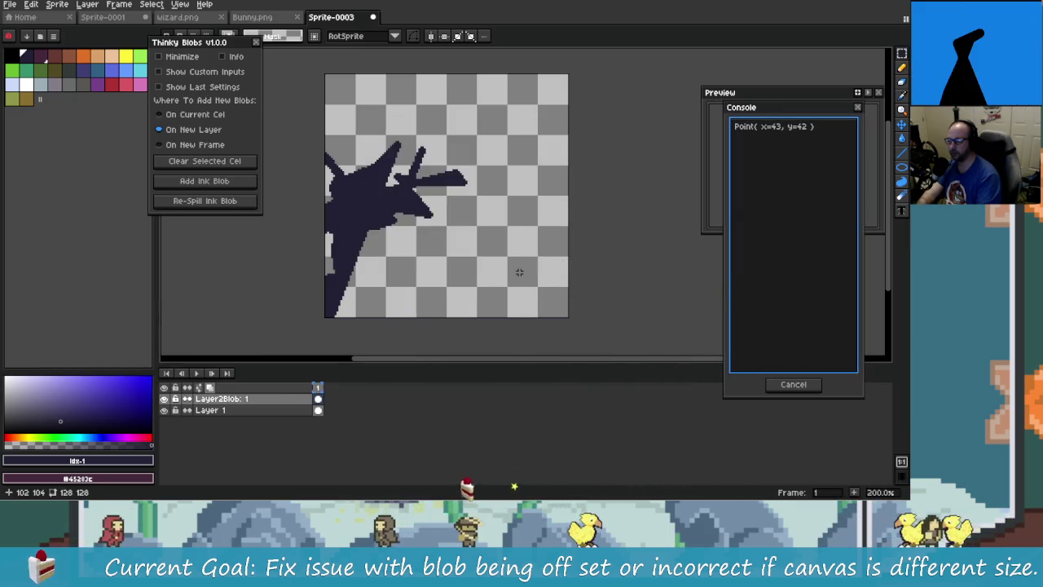
{"action": "key", "text": "alt+Tab"}
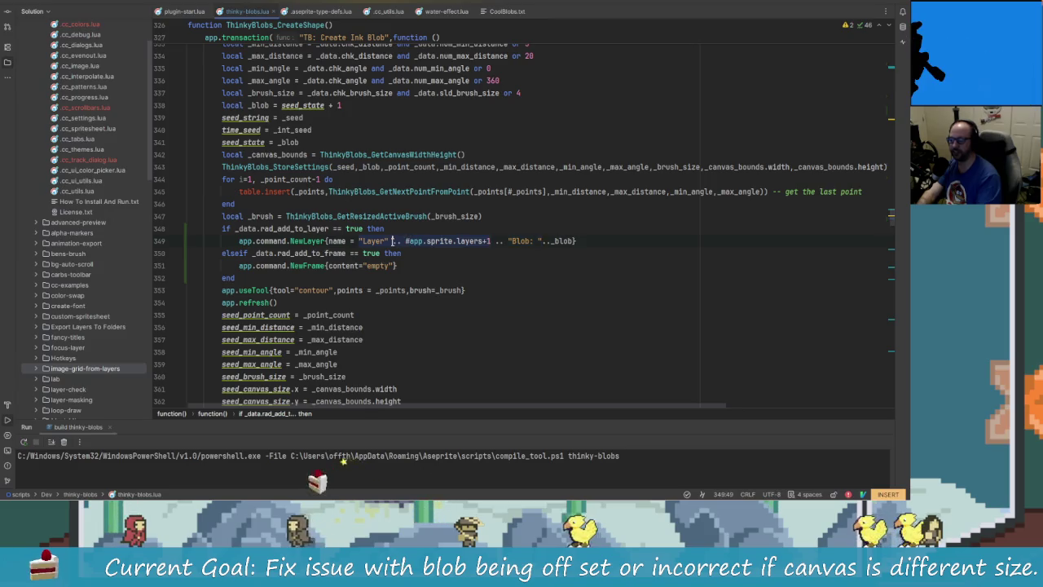
Add spaces around the layer number in the NewLayer name string
{"action": "key", "text": "alt+Tab"}
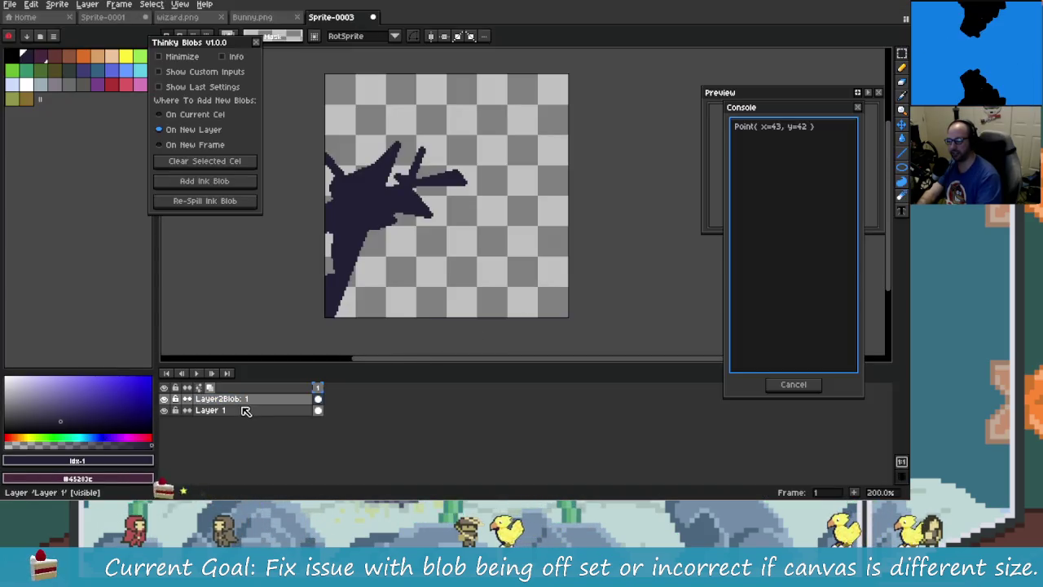
{"action": "key", "text": "alt+Tab"}
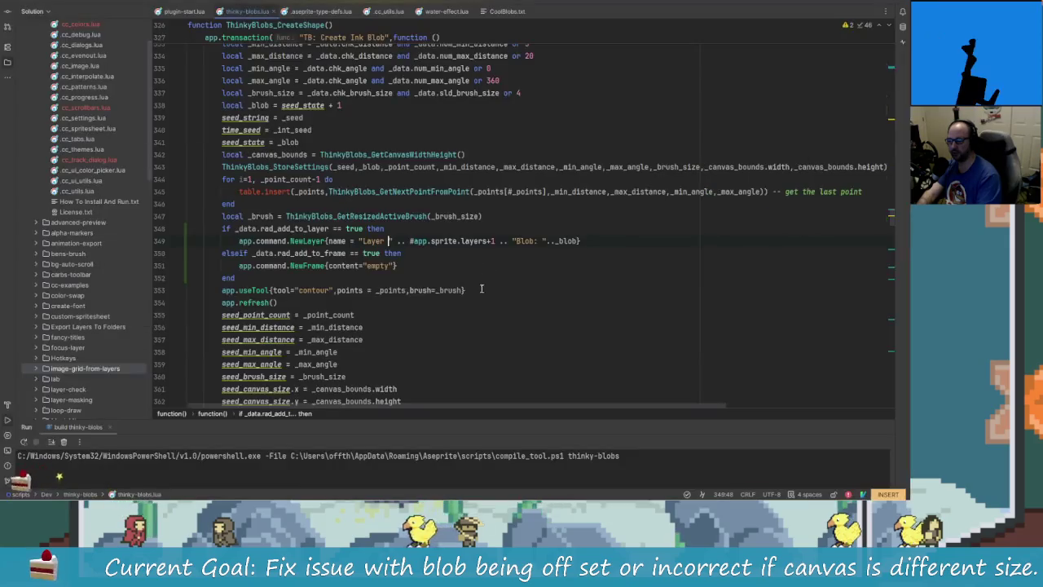
{"action": "left_click", "coordinate": [516, 240]}
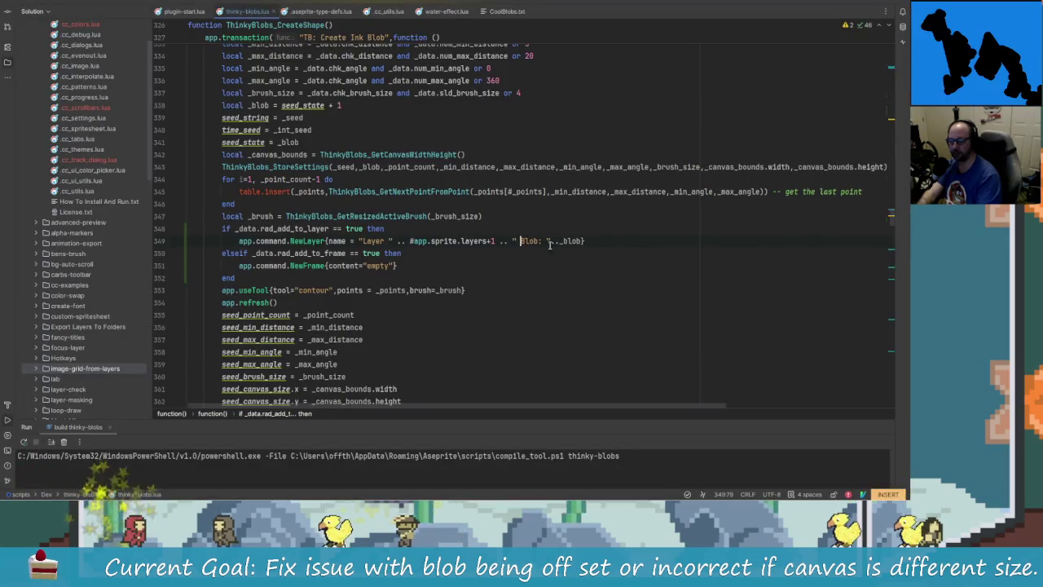
{"action": "key", "text": "alt+Tab"}
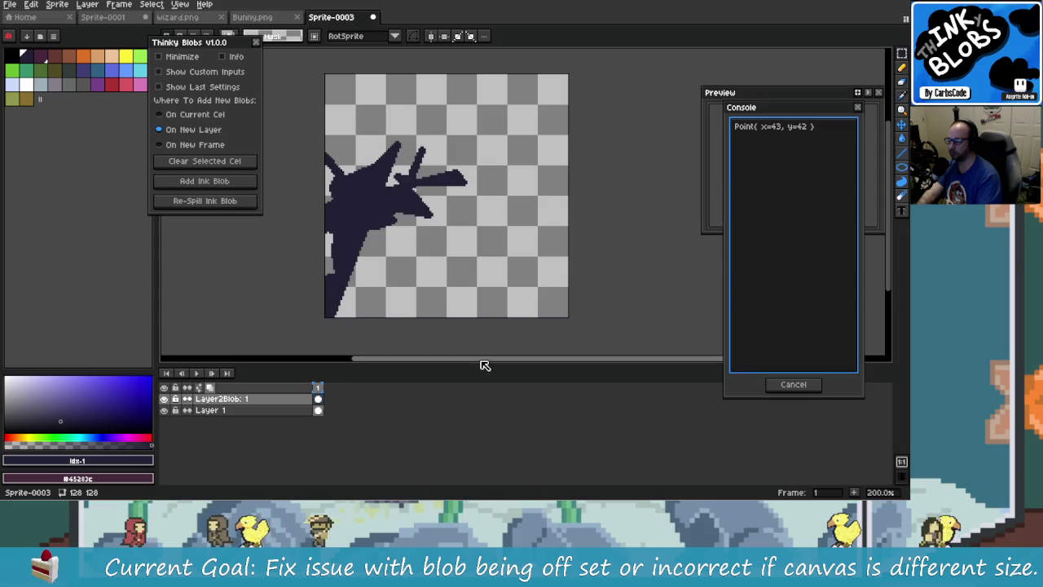
{"action": "key", "text": "alt+Tab"}
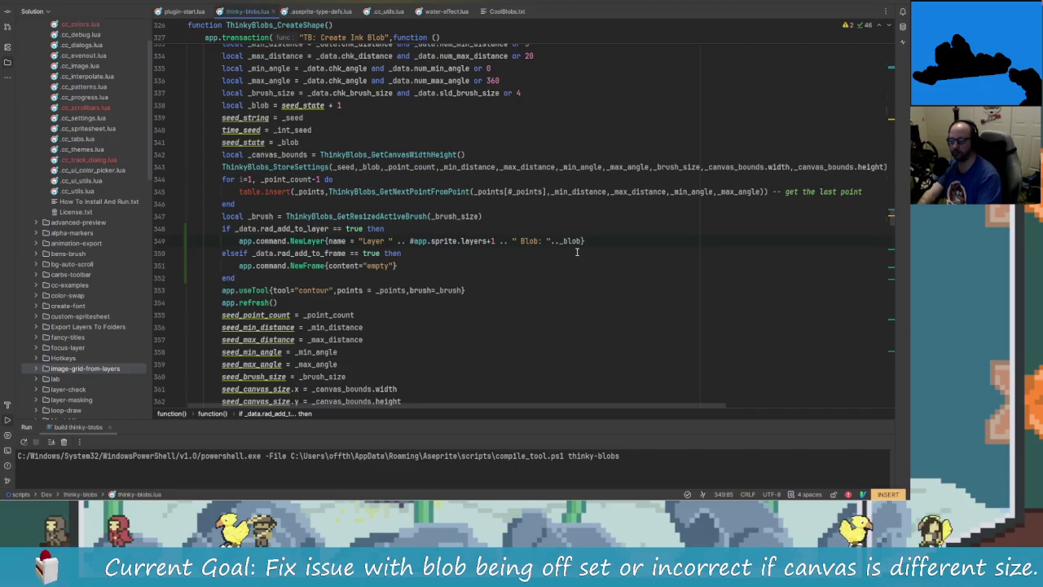
Delete the Layer2Blob: 1 test layer, rebuild and reinstall Thinky Blobs, and reopen its panel
{"action": "key", "text": "alt+Tab"}
{"action": "left_click", "coordinate": [274, 398]}
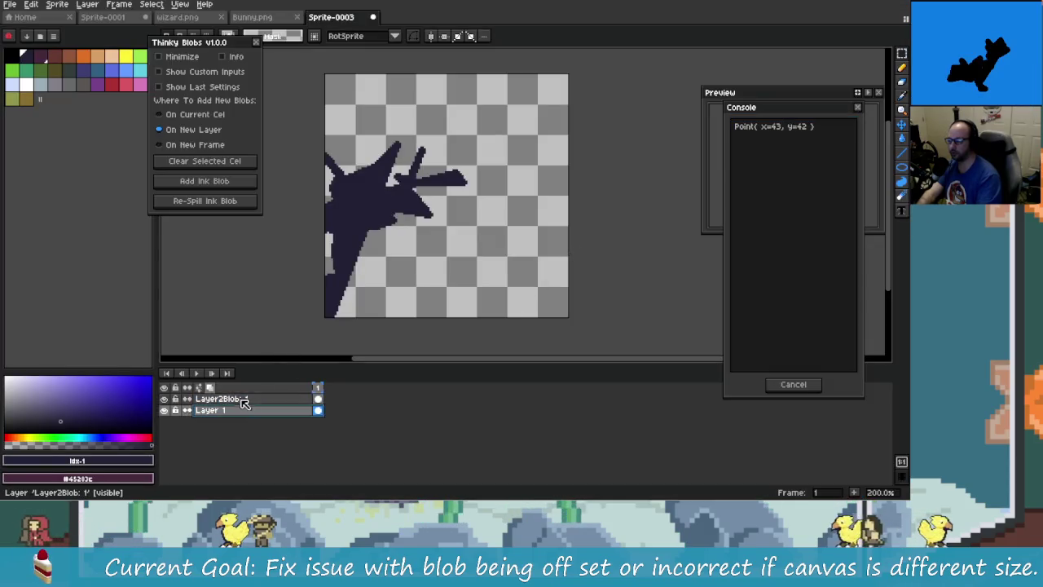
{"action": "key", "text": "Delete"}
{"action": "key", "text": "alt+Tab"}
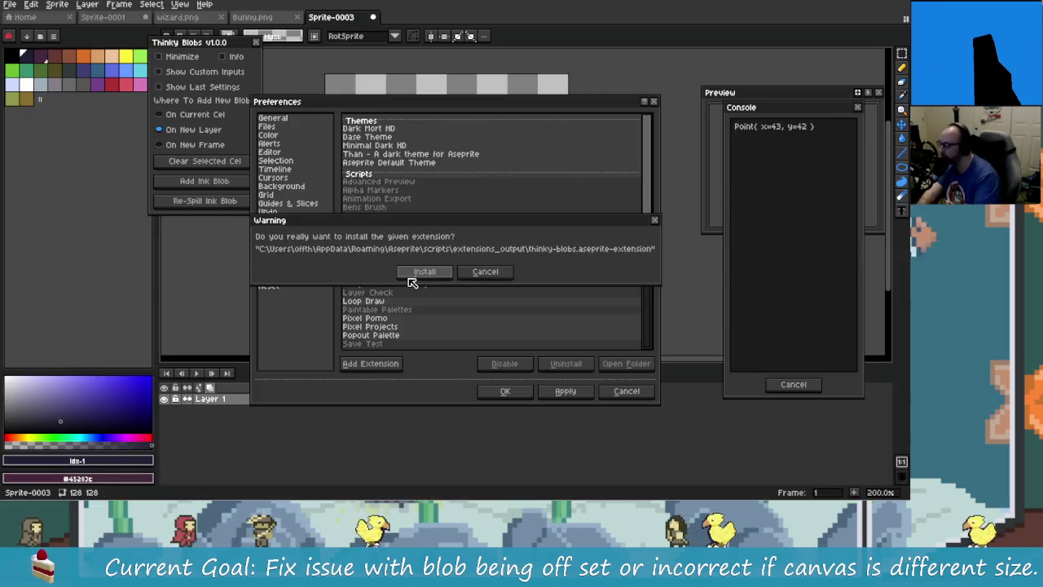
{"action": "left_click", "coordinate": [407, 278]}
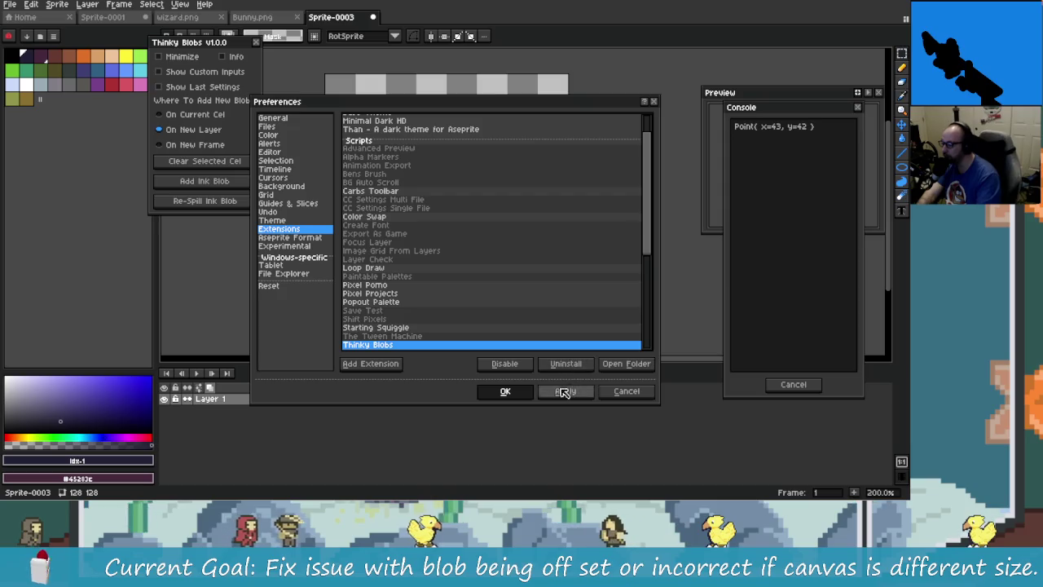
{"action": "left_click", "coordinate": [514, 392]}
{"action": "left_click", "coordinate": [256, 41]}
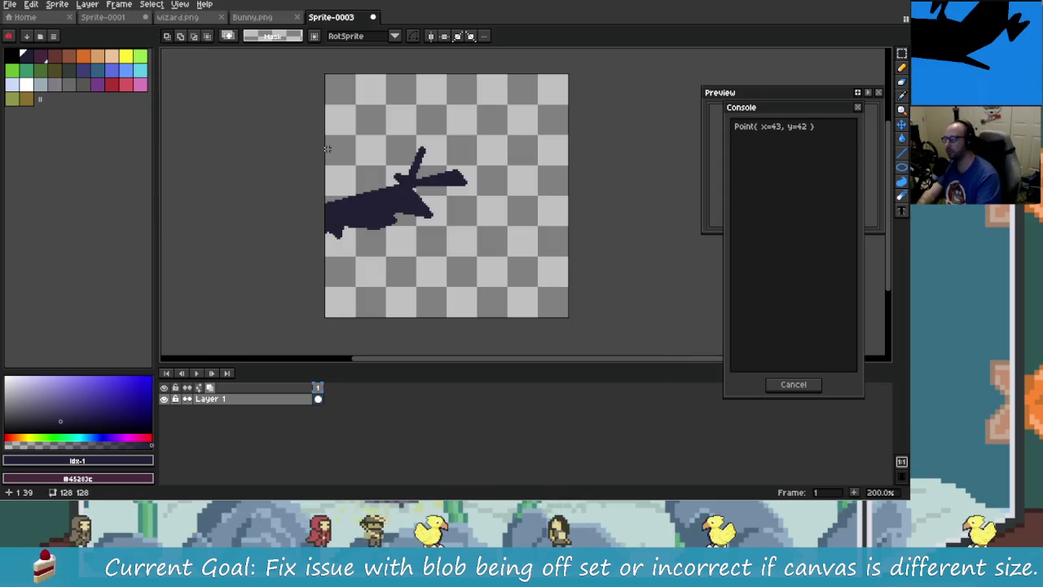
Add two ink blobs on new layers, Layer 2 Blob: 1 and Layer 3 Blob: 19
{"action": "left_click_drag", "start_coordinate": [178, 1], "coordinate": [227, 65]}
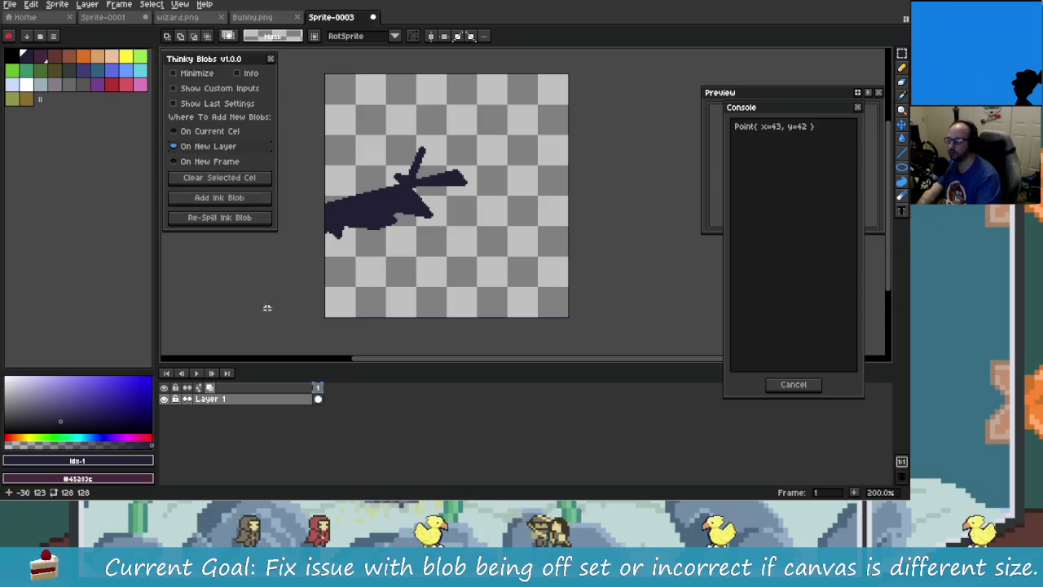
{"action": "left_click", "coordinate": [220, 200]}
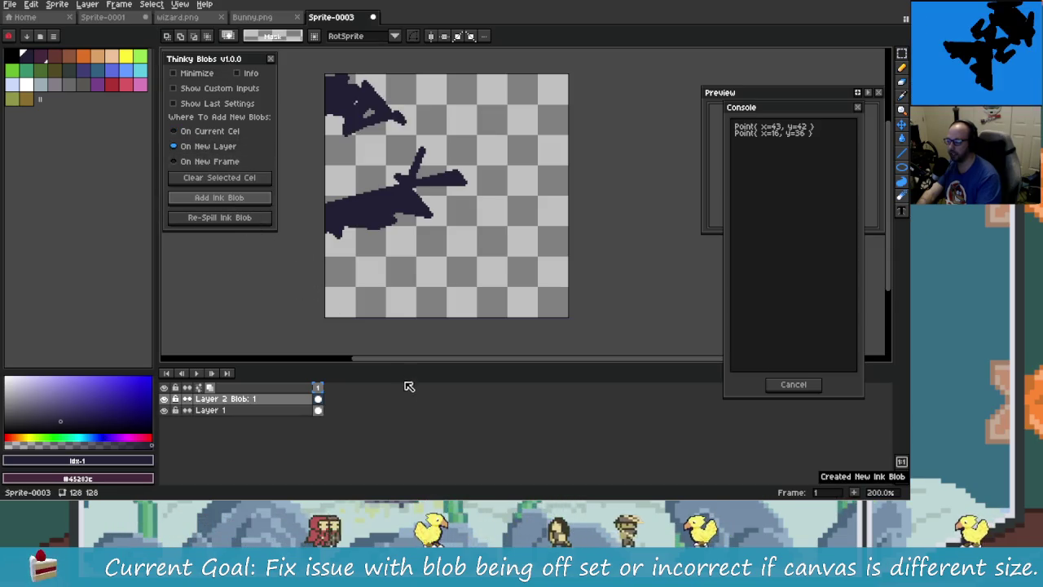
{"action": "left_click", "coordinate": [236, 200]}
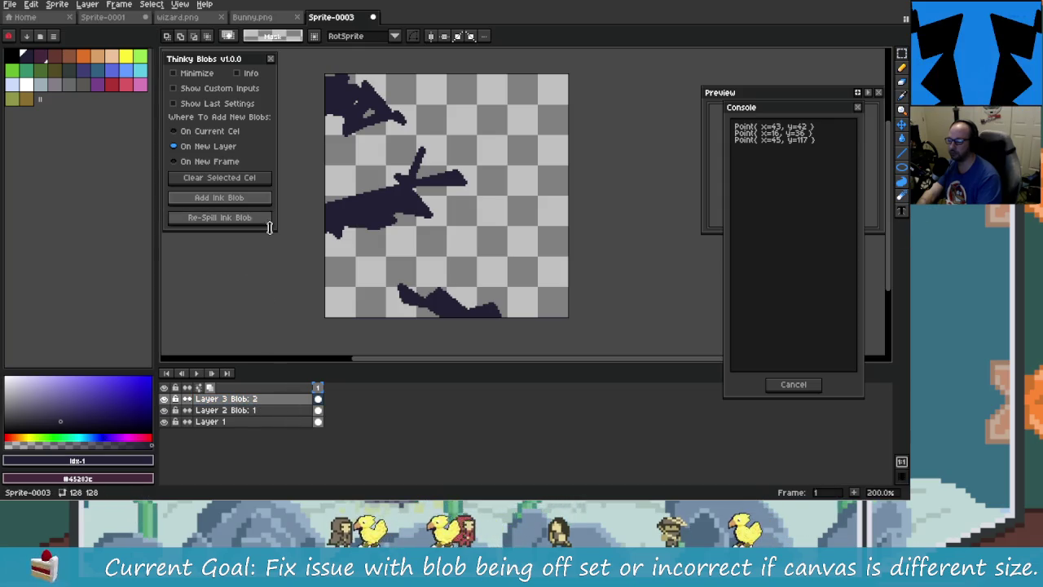
Re-spill the Layer 3 blob repeatedly, glancing at the script code in between
{"action": "left_click", "coordinate": [245, 218]}
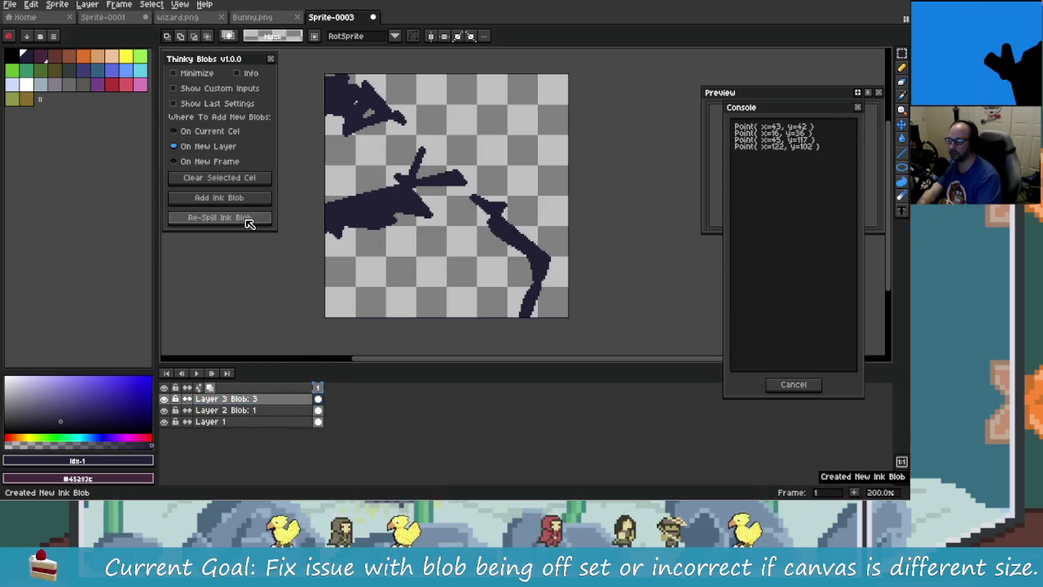
{"action": "left_click", "coordinate": [245, 220]}
{"action": "left_click", "coordinate": [246, 221]}
{"action": "left_click", "coordinate": [248, 222]}
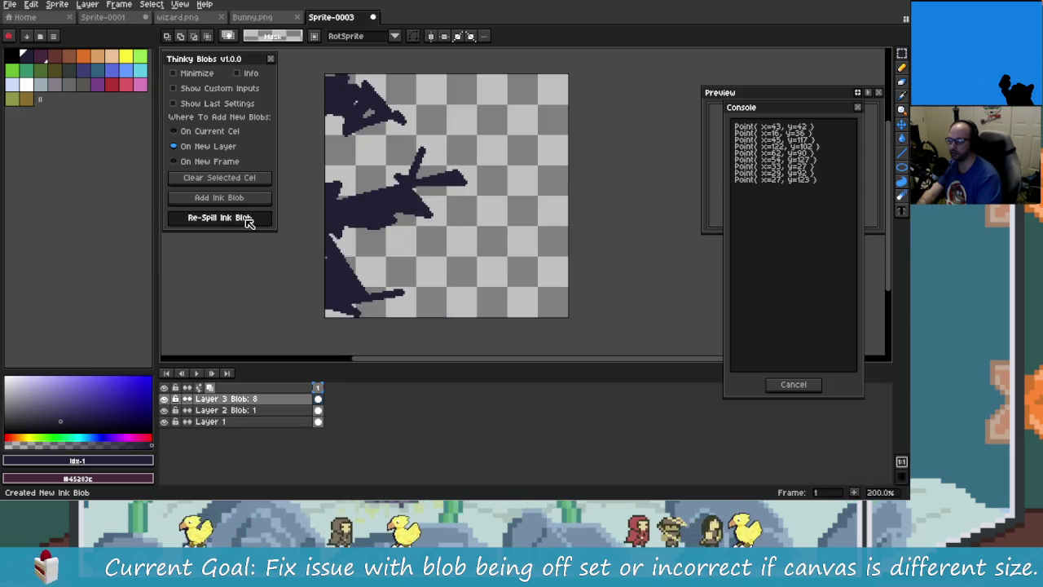
{"action": "left_click", "coordinate": [249, 222]}
{"action": "left_click", "coordinate": [248, 223]}
{"action": "left_click", "coordinate": [248, 222]}
{"action": "left_click", "coordinate": [249, 223]}
{"action": "left_click", "coordinate": [249, 223]}
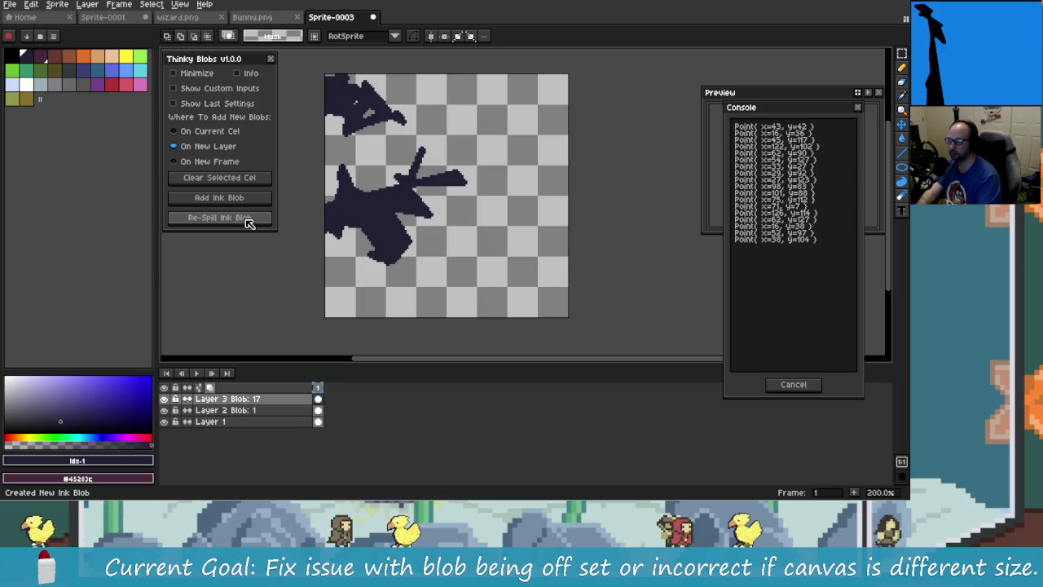
{"action": "left_click", "coordinate": [246, 220]}
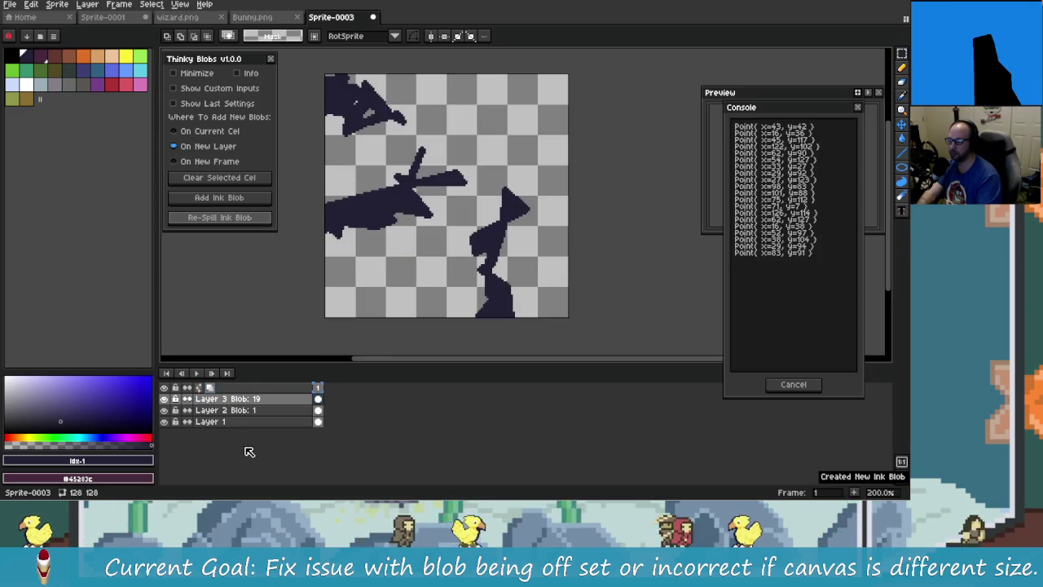
{"action": "key", "text": "alt+Tab"}
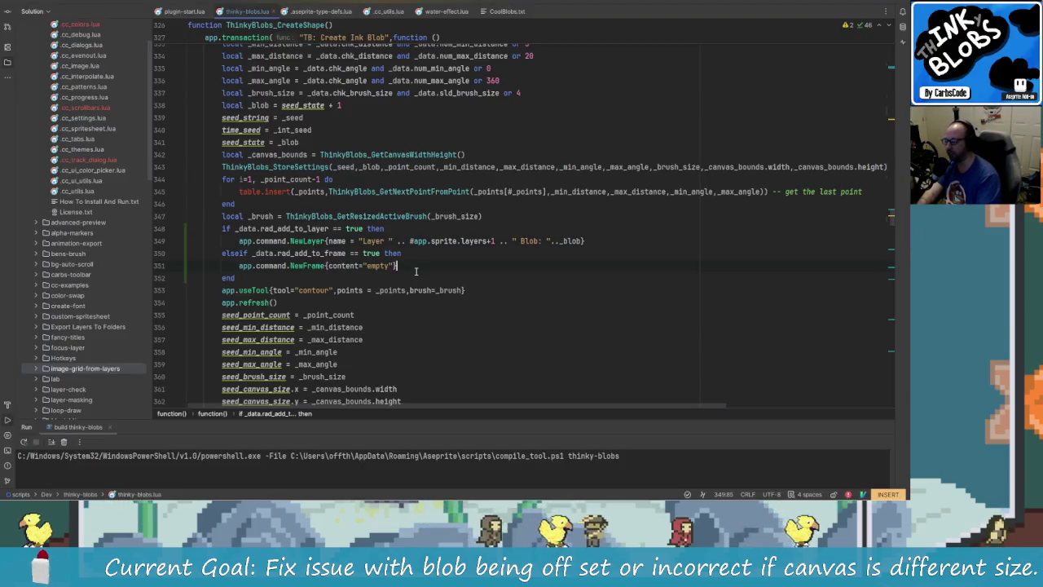
{"action": "key", "text": "alt+Tab"}
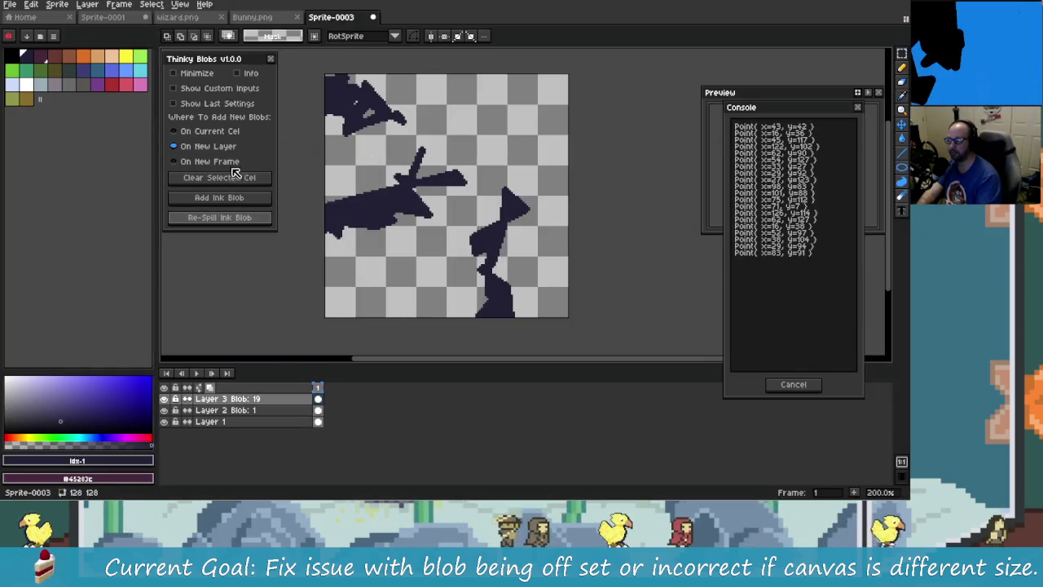
With On New Frame chosen, add an ink blob on frame 2 and turn off onion skinning
{"action": "left_click", "coordinate": [229, 162]}
{"action": "left_click", "coordinate": [234, 203]}
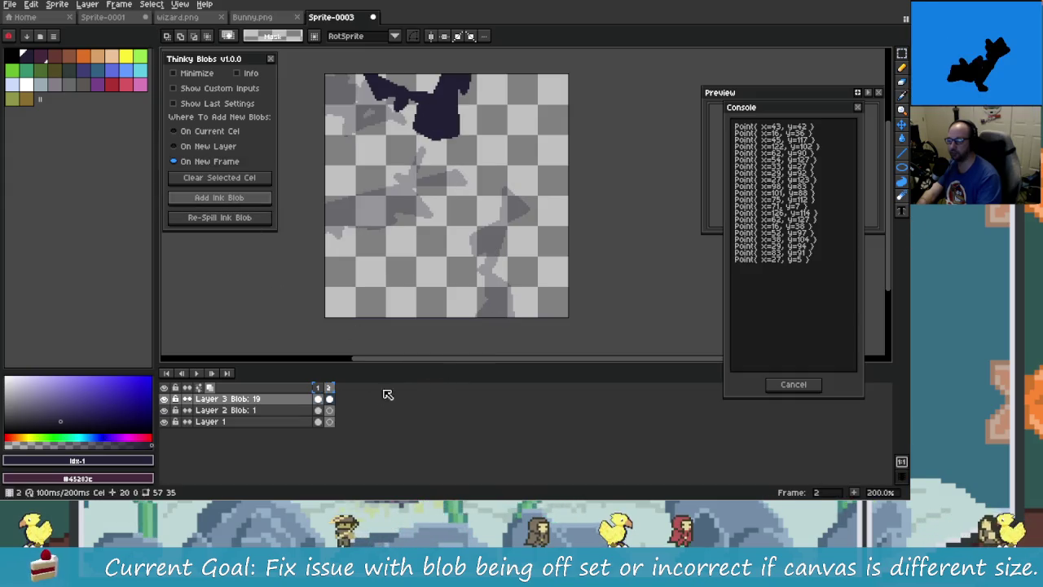
{"action": "key", "text": "F3"}
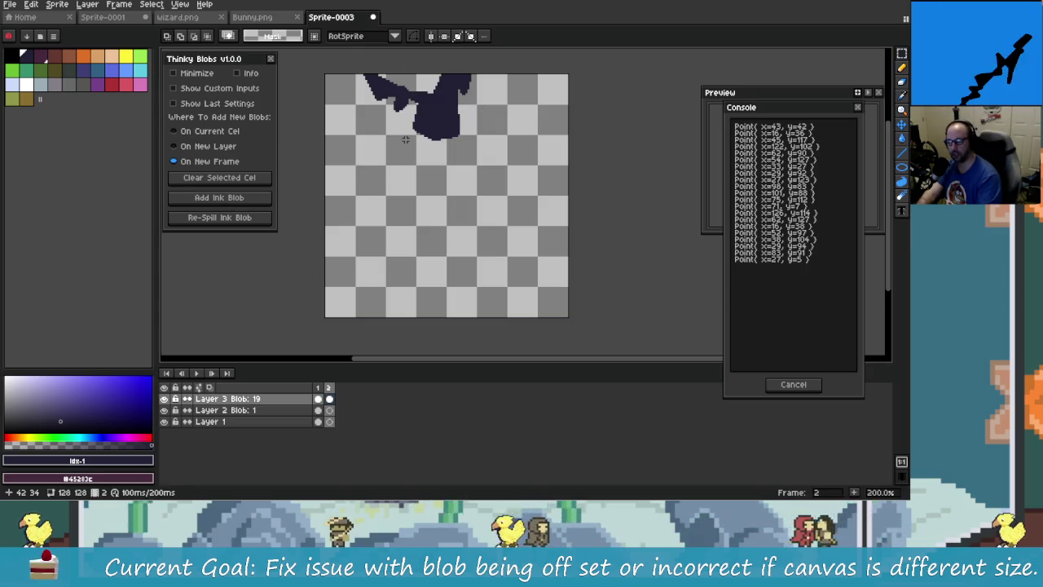
{"action": "left_click", "coordinate": [254, 220]}
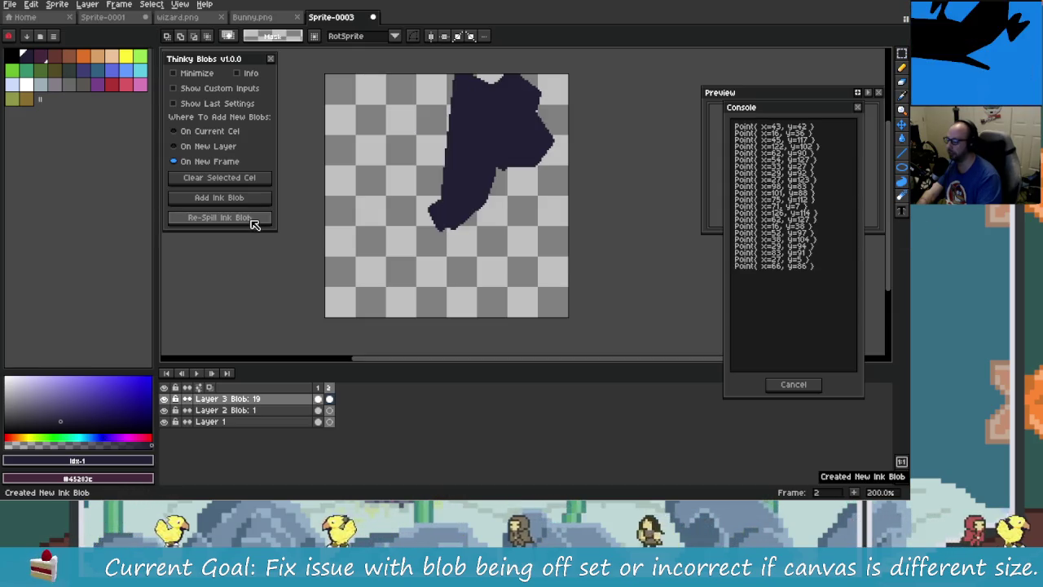
{"action": "left_click", "coordinate": [254, 220]}
{"action": "left_click", "coordinate": [254, 220]}
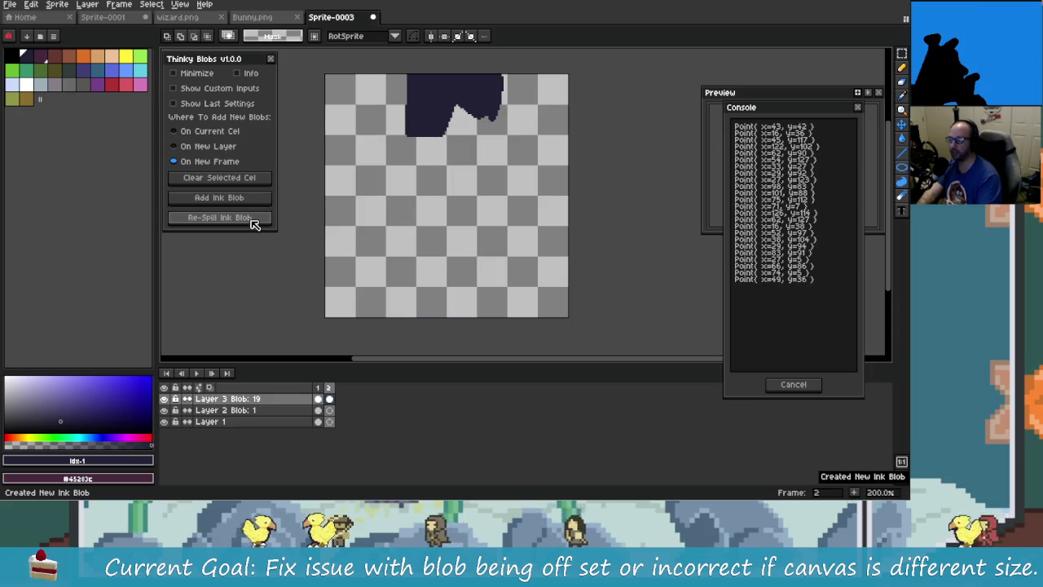
Re-spill frame 2's ink blob into new shapes several times
{"action": "left_click", "coordinate": [253, 222]}
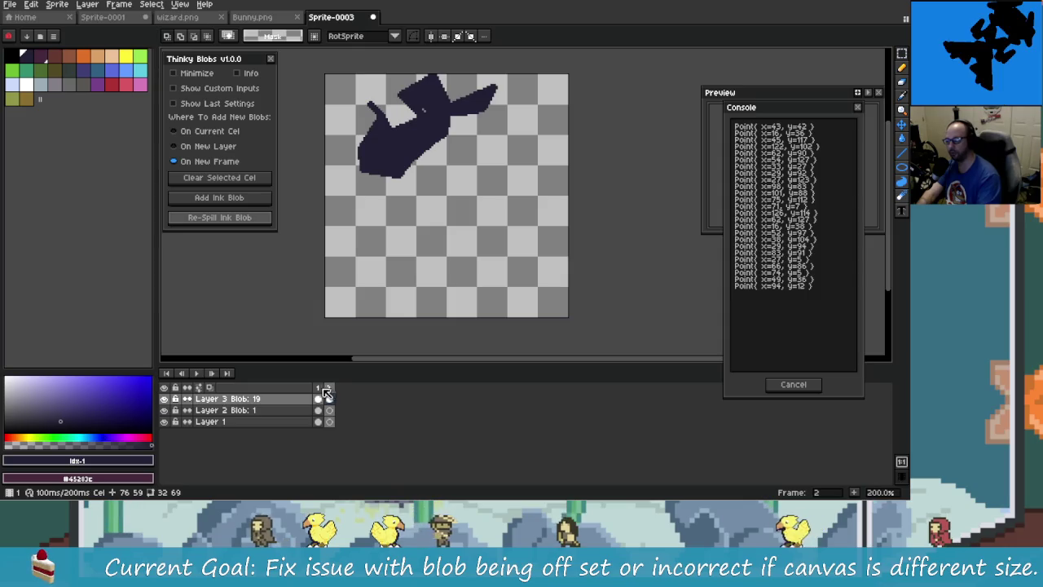
{"action": "left_click", "coordinate": [245, 218]}
{"action": "left_click", "coordinate": [253, 220]}
{"action": "left_click", "coordinate": [254, 221]}
{"action": "left_click", "coordinate": [254, 222]}
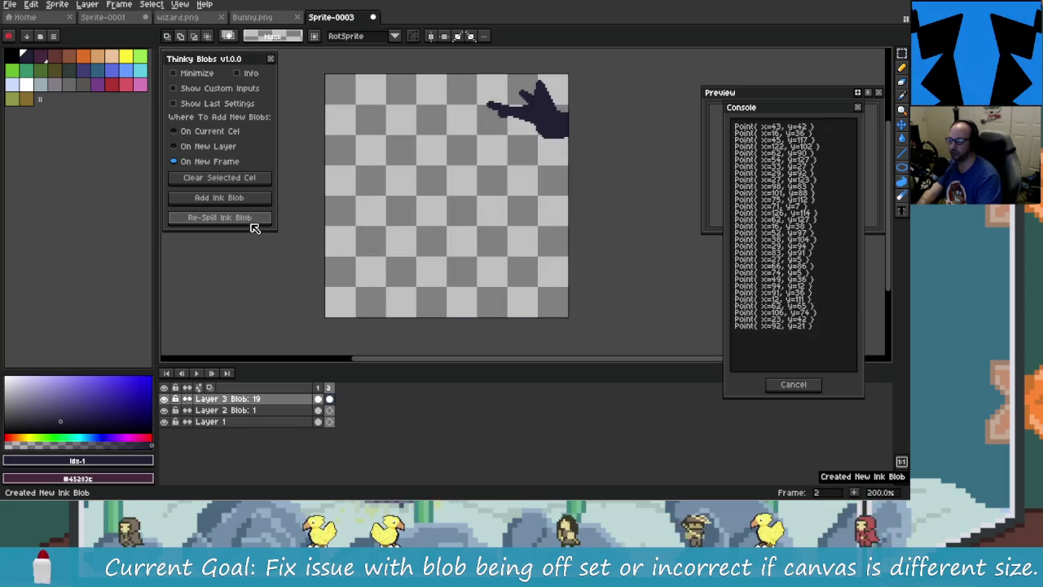
{"action": "left_click", "coordinate": [263, 221]}
{"action": "left_click", "coordinate": [260, 222]}
{"action": "left_click", "coordinate": [257, 221]}
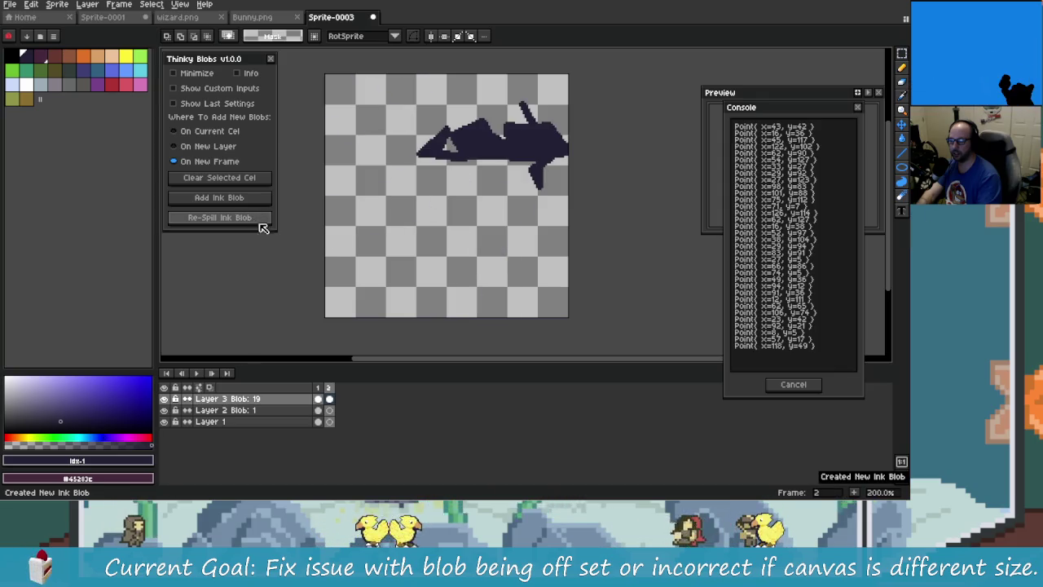
Re-spill the frame 2 blob once more and return to the ThinkyBlobs Lua script
{"action": "key", "text": "alt+Tab"}
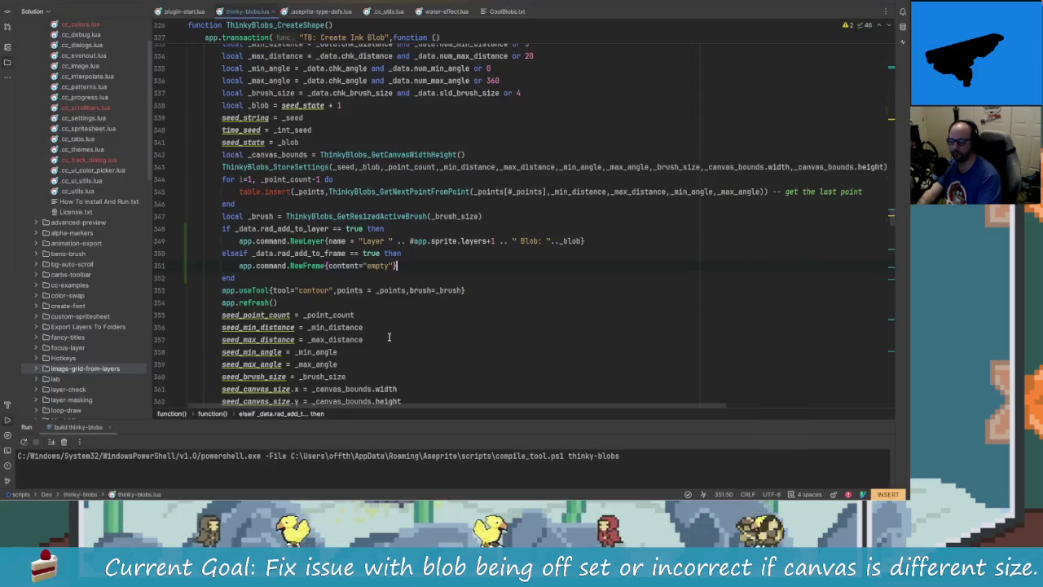
{"action": "key", "text": "alt+Tab"}
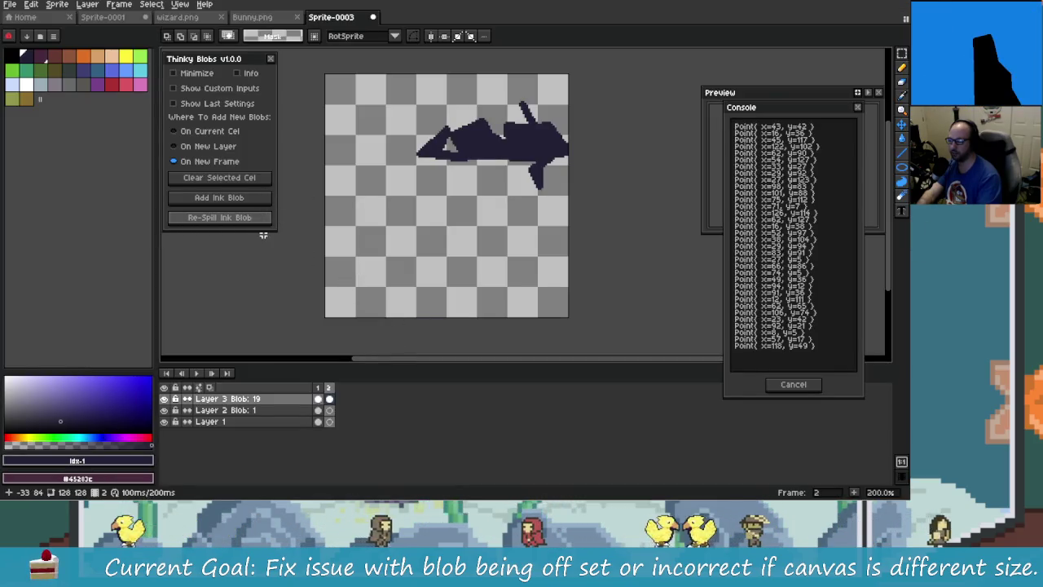
{"action": "left_click", "coordinate": [251, 220]}
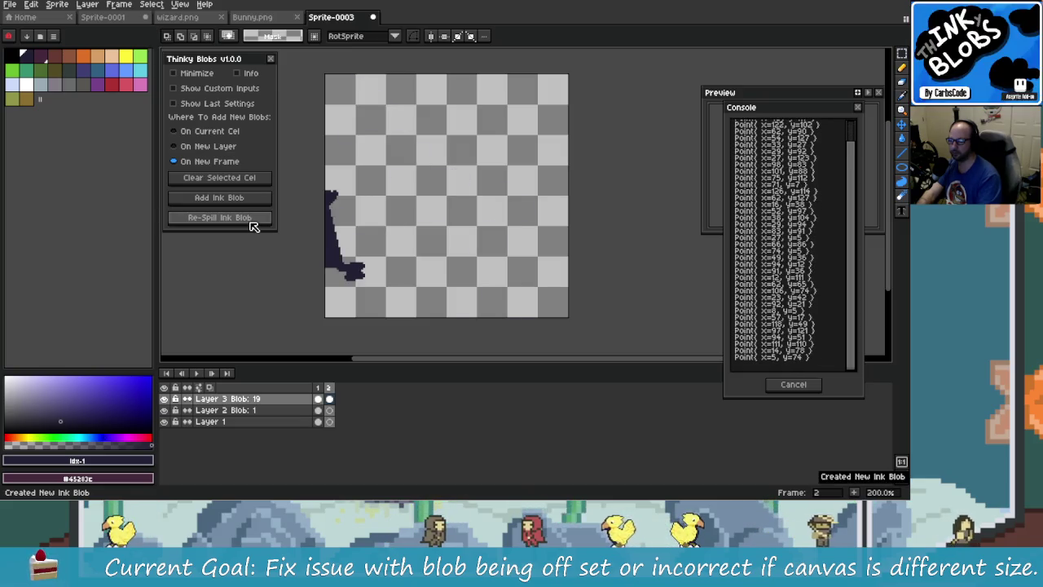
{"action": "key", "text": "alt+Tab"}
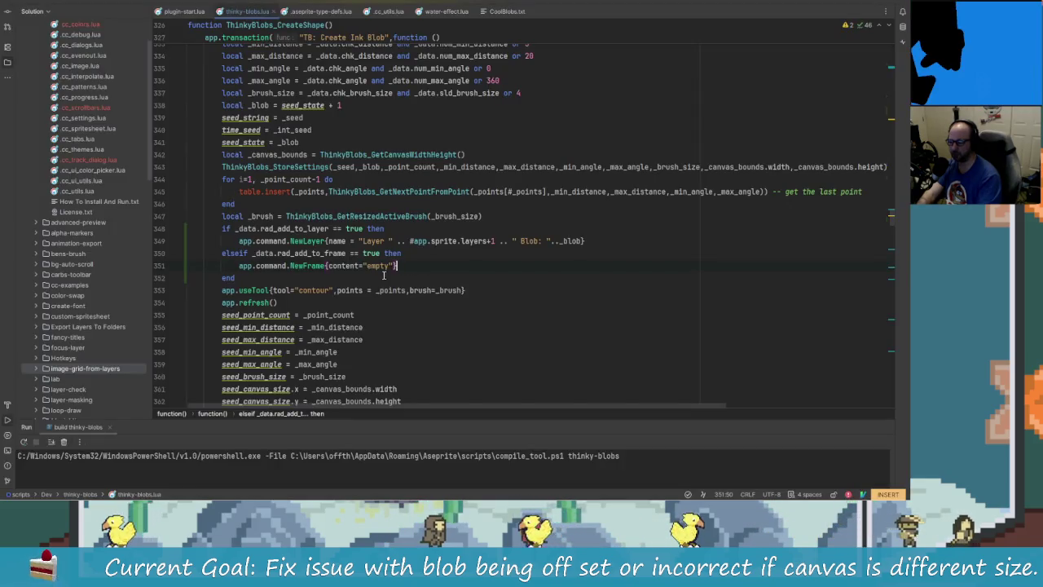
Append the comment 'TODO: Can we avoid the flashing?' to the NewFrame call on line 351
{"action": "type", "text": " -- TO"}
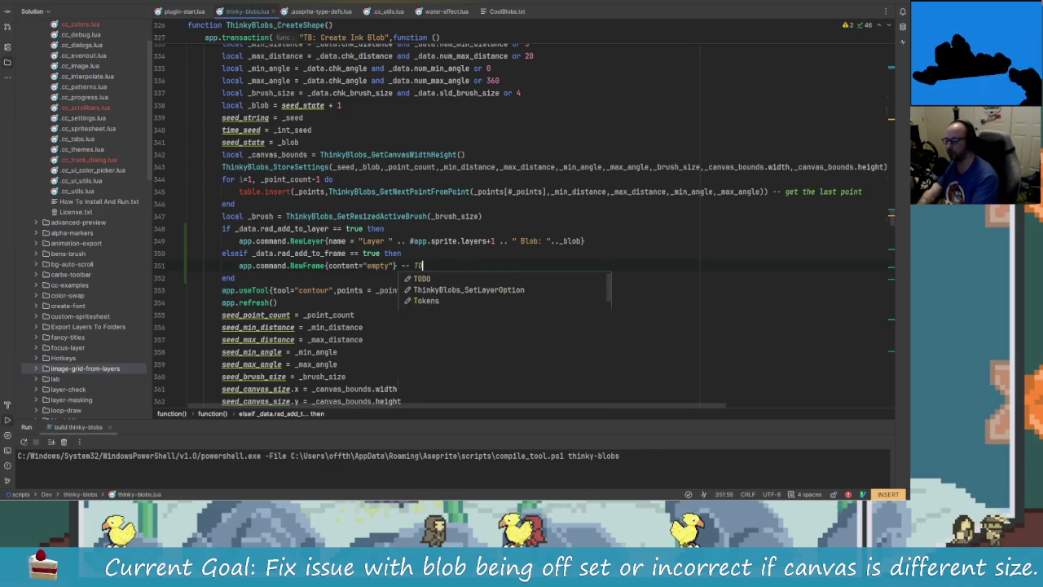
{"action": "type", "text": "DO: Can we avoid the fla"}
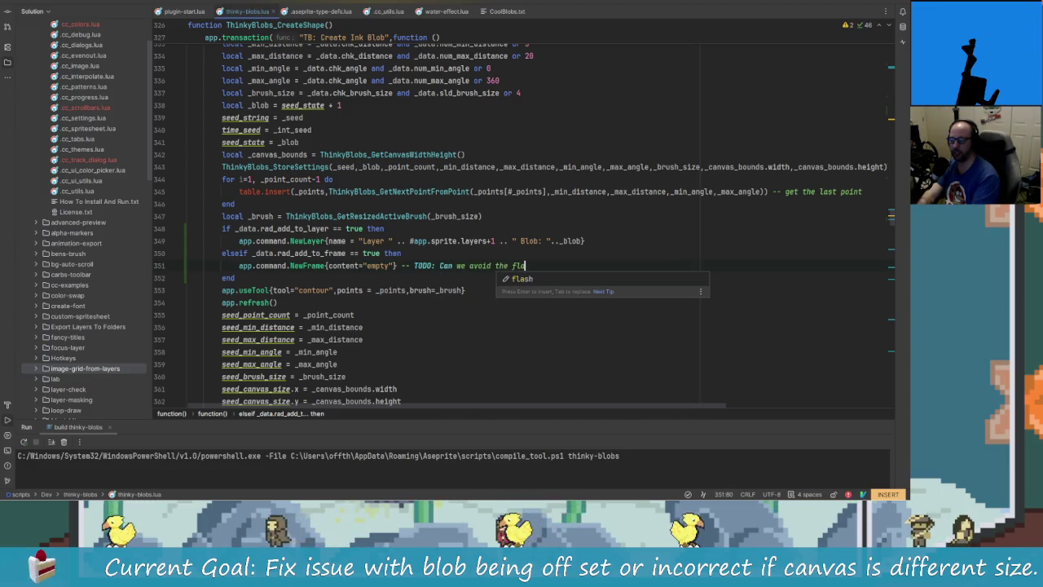
{"action": "key", "text": "BackSpace"}
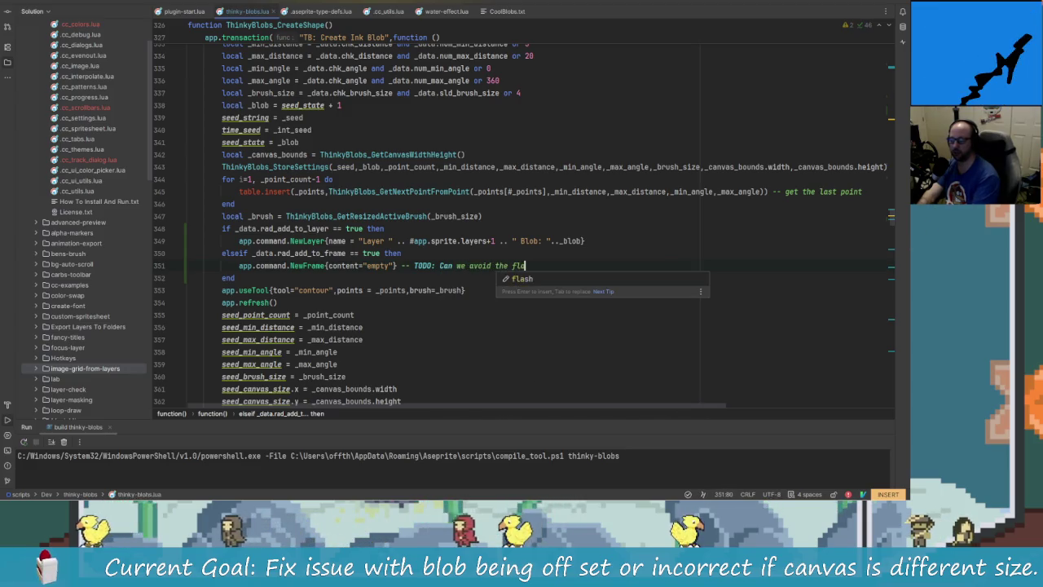
{"action": "type", "text": "ashing?"}
Check Aseprite, scroll through the Lua script, then bring Aseprite back to the front
{"action": "key", "text": "alt+Tab"}
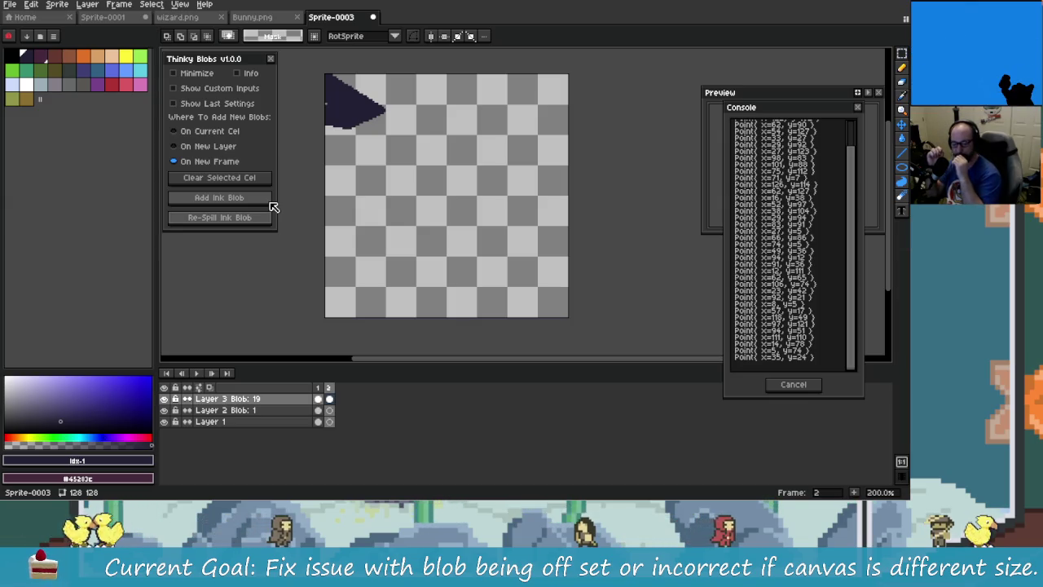
{"action": "key", "text": "alt+Tab"}
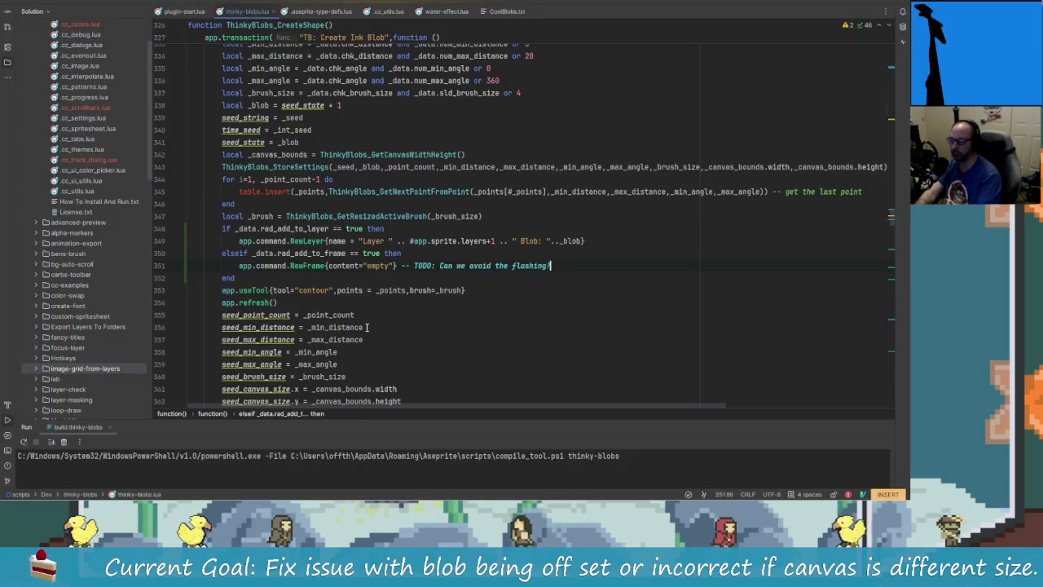
{"action": "scroll", "coordinate": [309, 284], "scroll_direction": "up", "scroll_amount": 1}
{"action": "scroll", "coordinate": [306, 294], "scroll_direction": "up", "scroll_amount": 1}
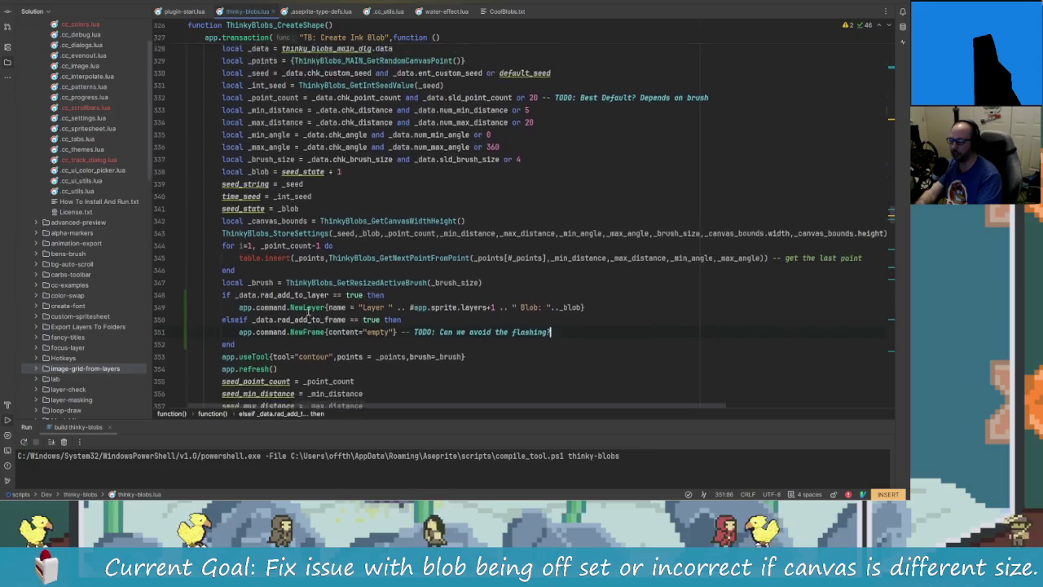
{"action": "scroll", "coordinate": [313, 302], "scroll_direction": "up", "scroll_amount": 1}
{"action": "scroll", "coordinate": [322, 310], "scroll_direction": "up", "scroll_amount": 1}
{"action": "scroll", "coordinate": [330, 317], "scroll_direction": "down", "scroll_amount": 1}
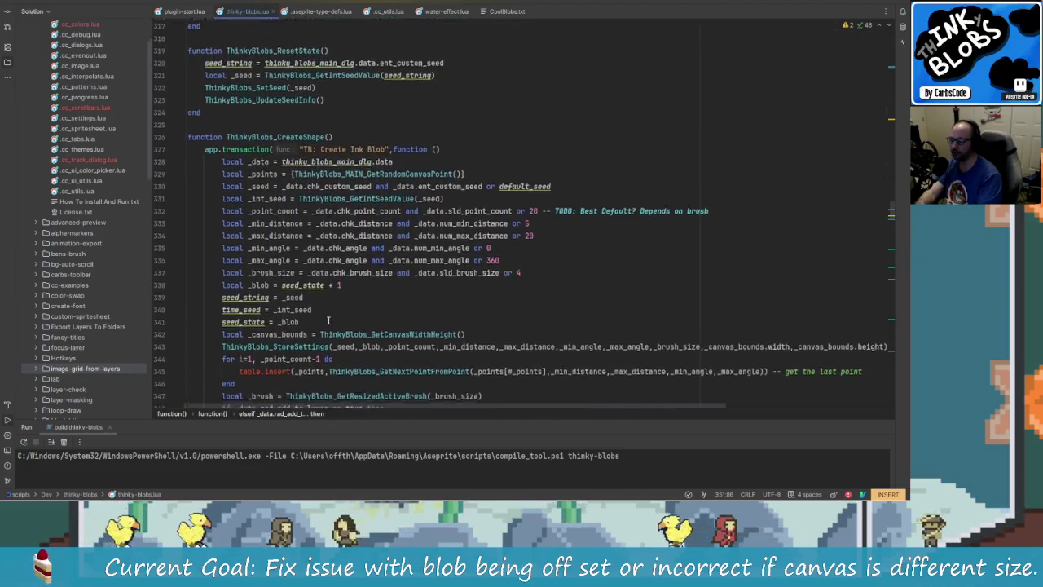
{"action": "scroll", "coordinate": [334, 320], "scroll_direction": "down", "scroll_amount": 3}
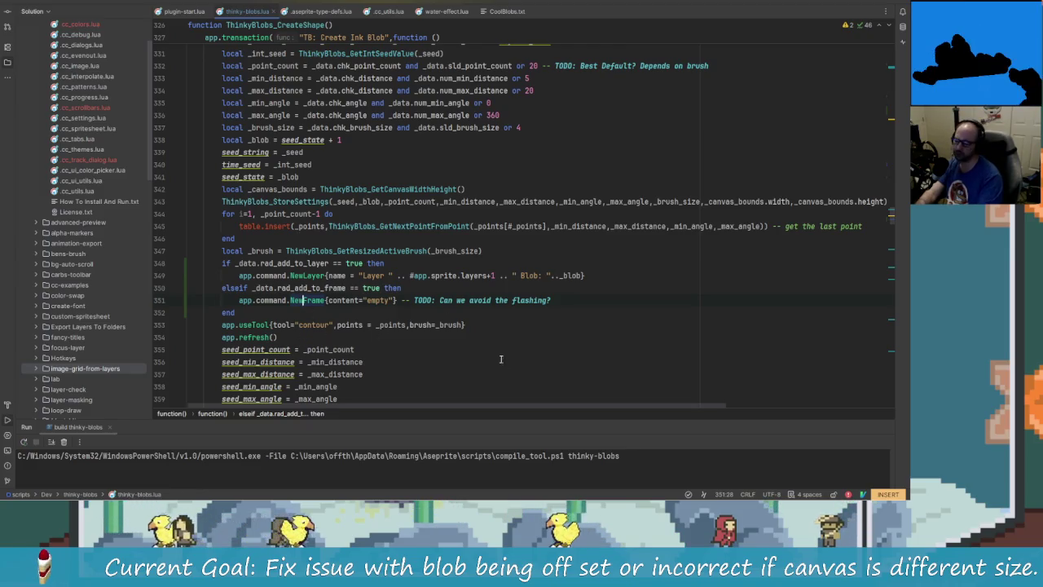
{"action": "key", "text": "alt+Tab"}
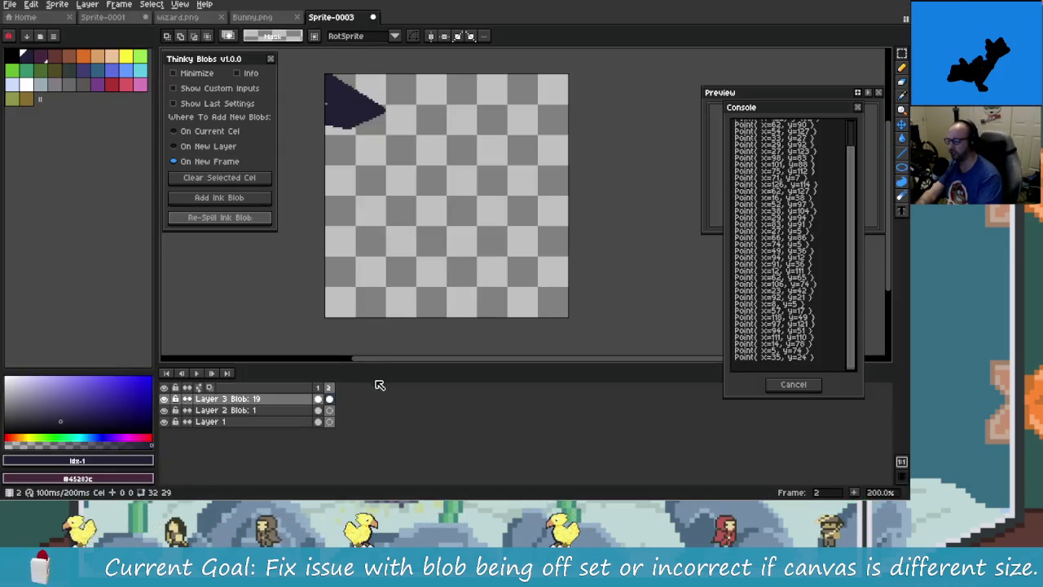
Re-spill the frame 2 ink blob while comparing the redraw against the Lua script
{"action": "left_click", "coordinate": [238, 225]}
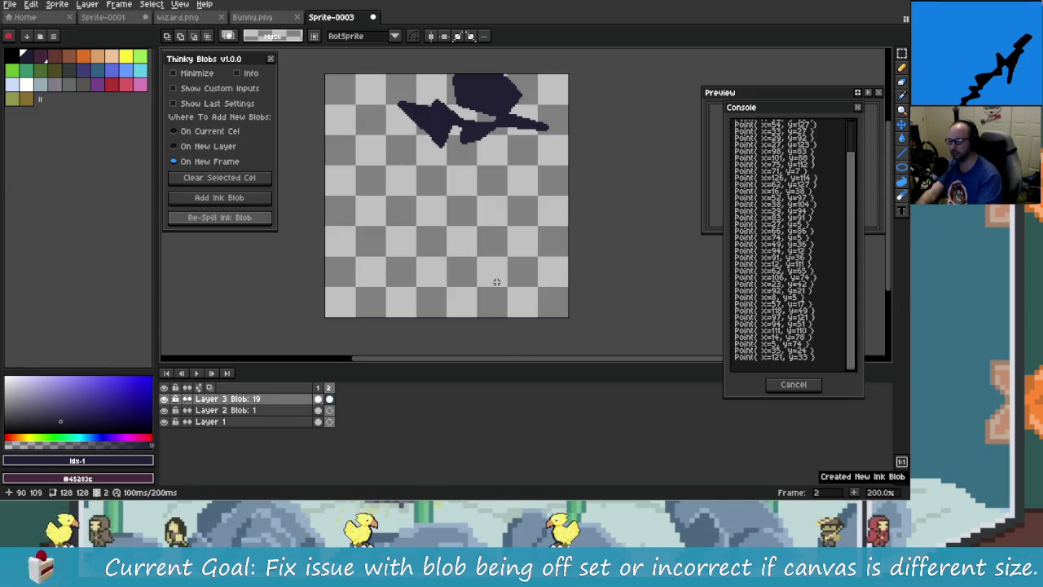
{"action": "key", "text": "alt+Tab"}
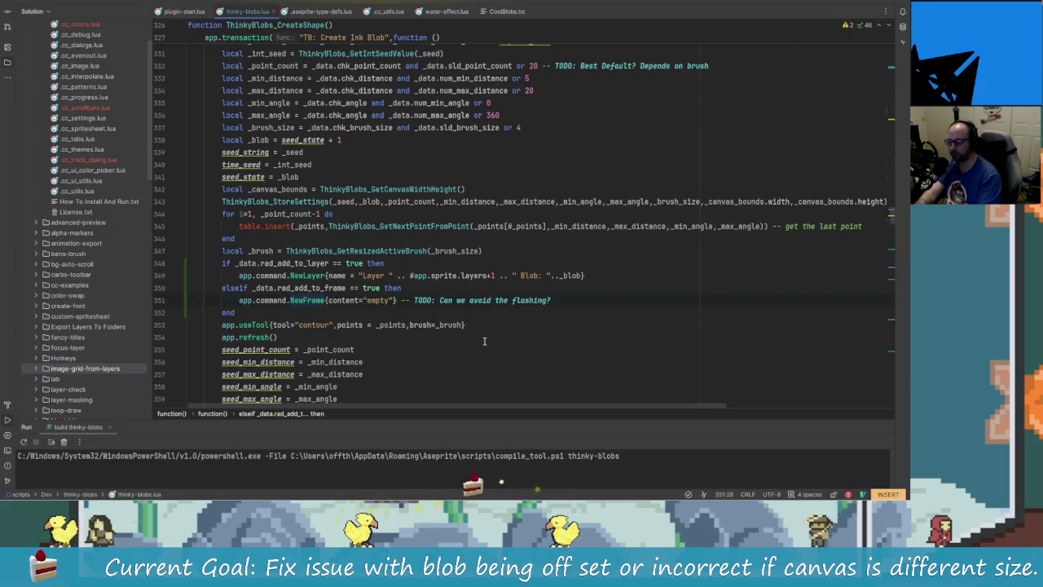
{"action": "key", "text": "alt+Tab"}
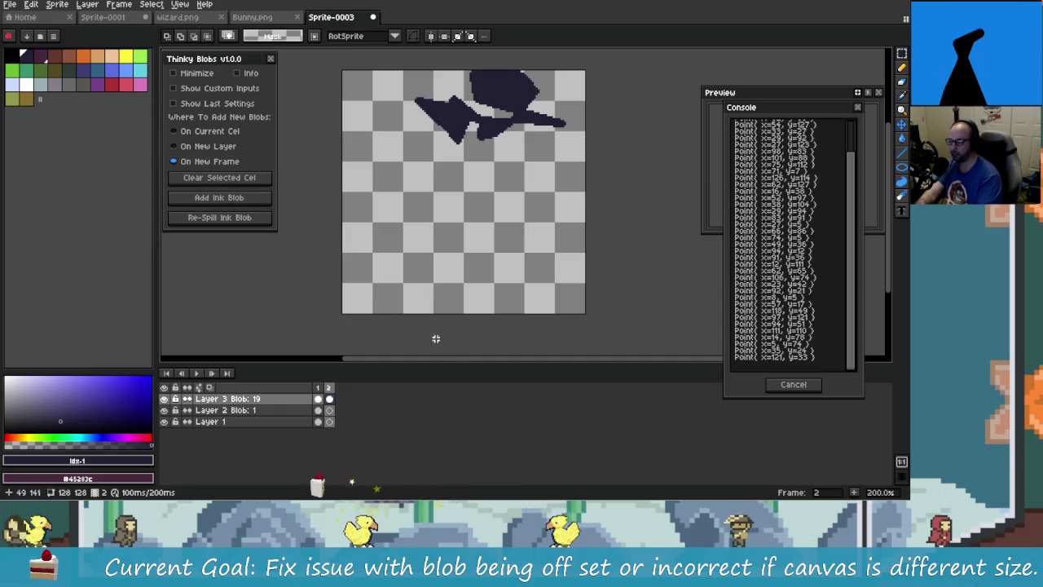
{"action": "key", "text": "alt+Tab"}
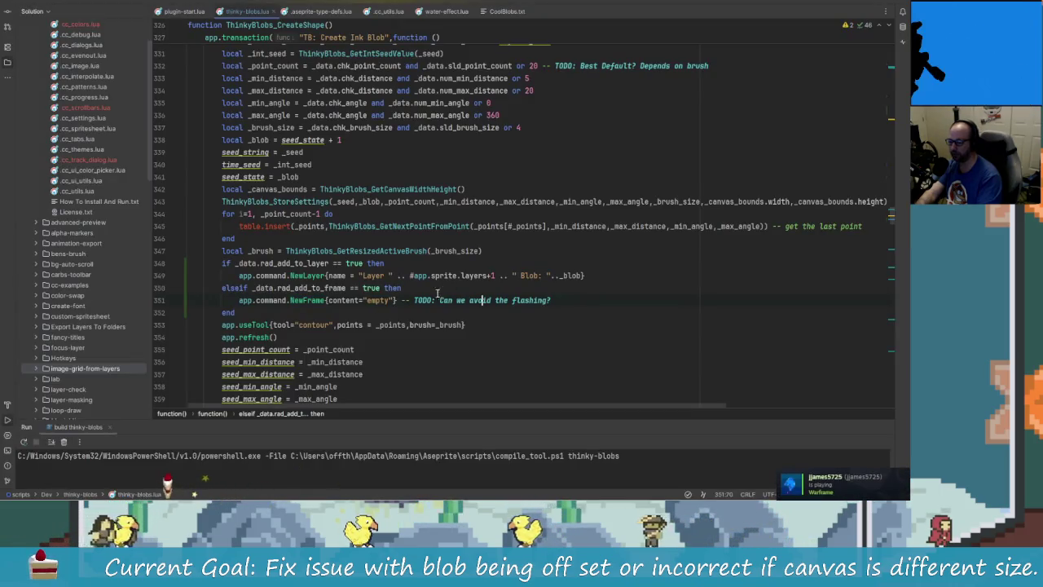
{"action": "key", "text": "alt+Tab"}
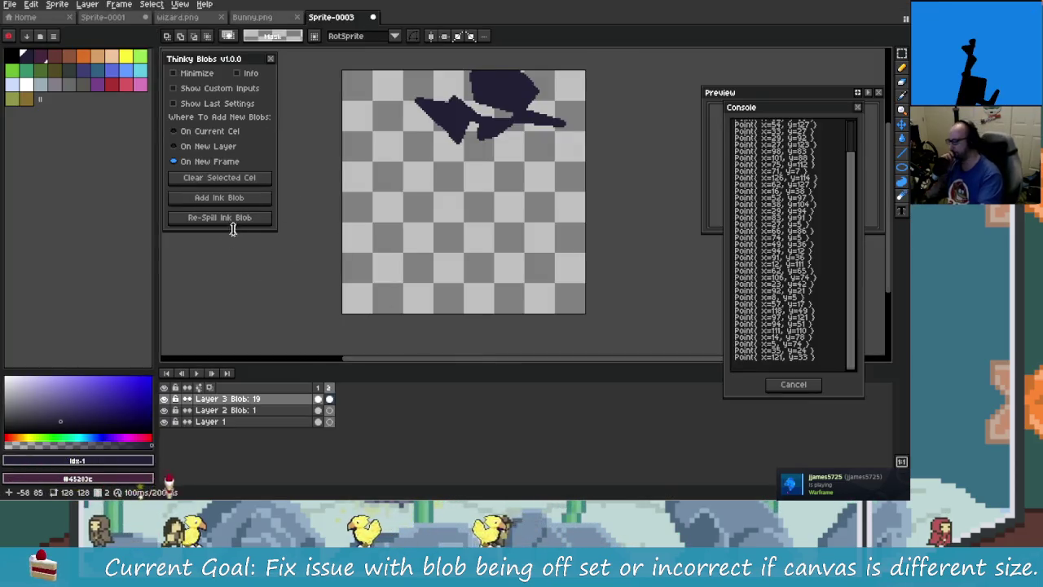
Add ink blobs on new frames up to 8 frames, comparing frames 2 and 3 in the timeline
{"action": "left_click", "coordinate": [237, 201]}
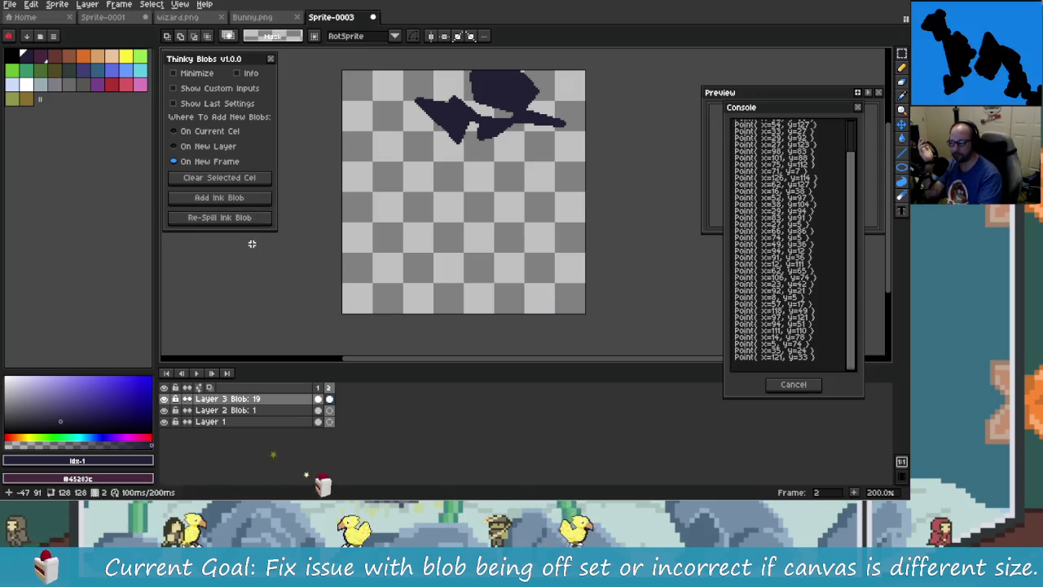
{"action": "left_click", "coordinate": [251, 199]}
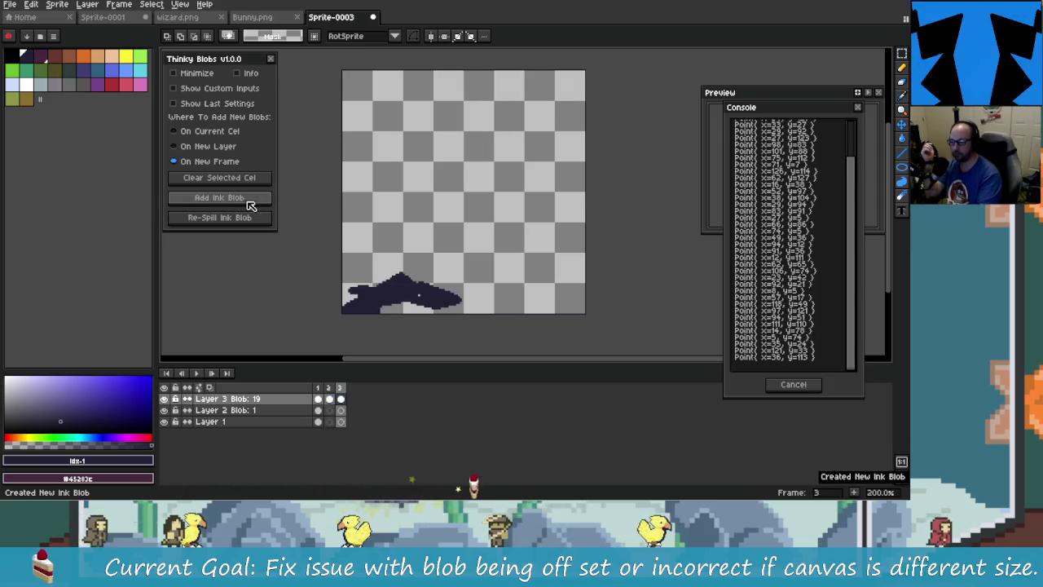
{"action": "left_click", "coordinate": [330, 399]}
{"action": "left_click", "coordinate": [329, 398]}
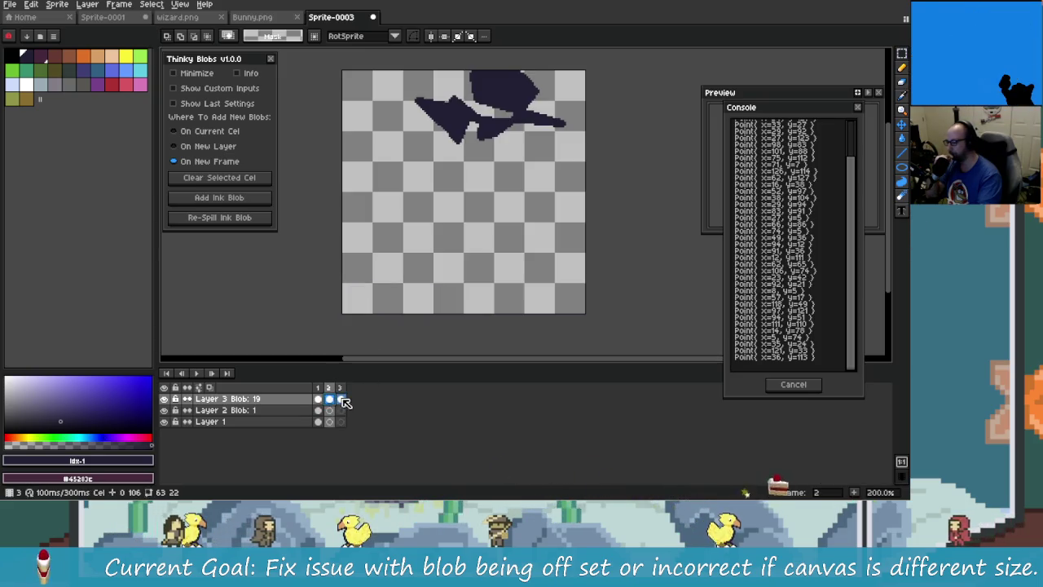
{"action": "left_click", "coordinate": [340, 398]}
{"action": "left_click", "coordinate": [236, 198]}
{"action": "left_click", "coordinate": [243, 202]}
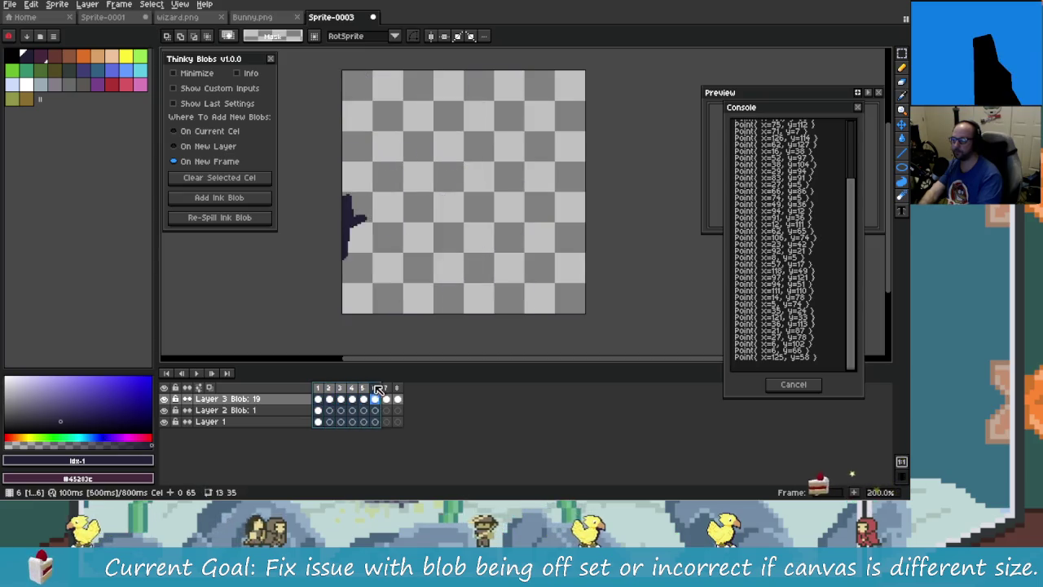
{"action": "left_click_drag", "start_coordinate": [323, 392], "coordinate": [352, 389]}
{"action": "left_click", "coordinate": [341, 399]}
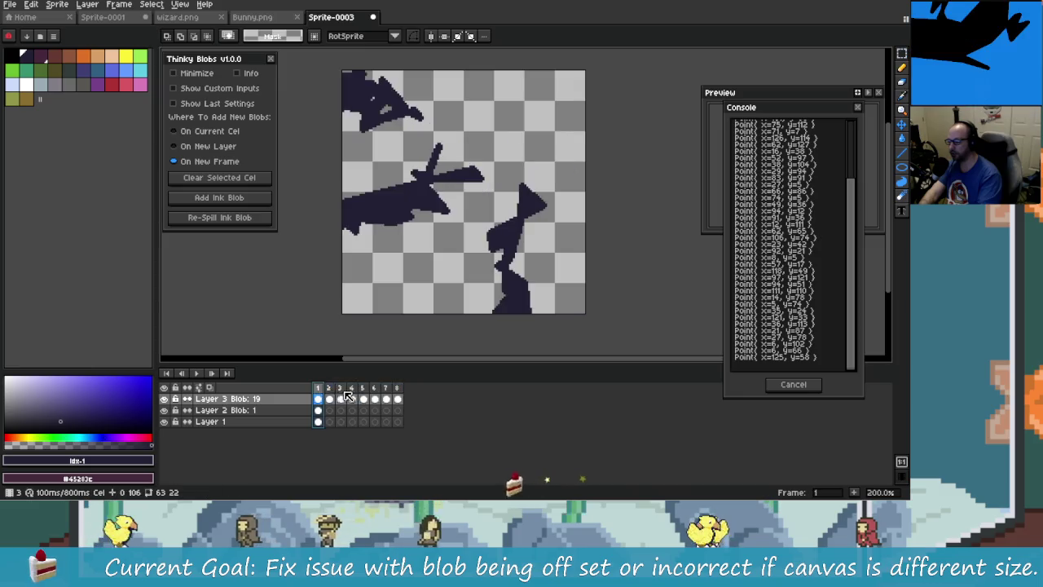
Remove the extra blob frames and delete the Layer 3 Blob: 19 layer
{"action": "key", "text": "ctrl+z"}
{"action": "key", "text": "ctrl+z"}
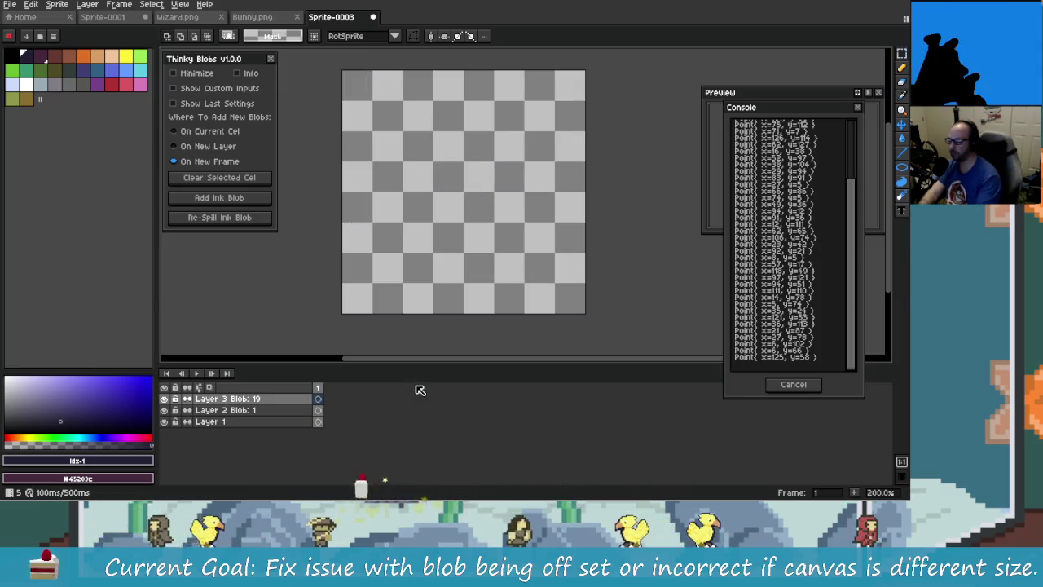
{"action": "left_click", "coordinate": [286, 398]}
{"action": "key", "text": "Delete"}
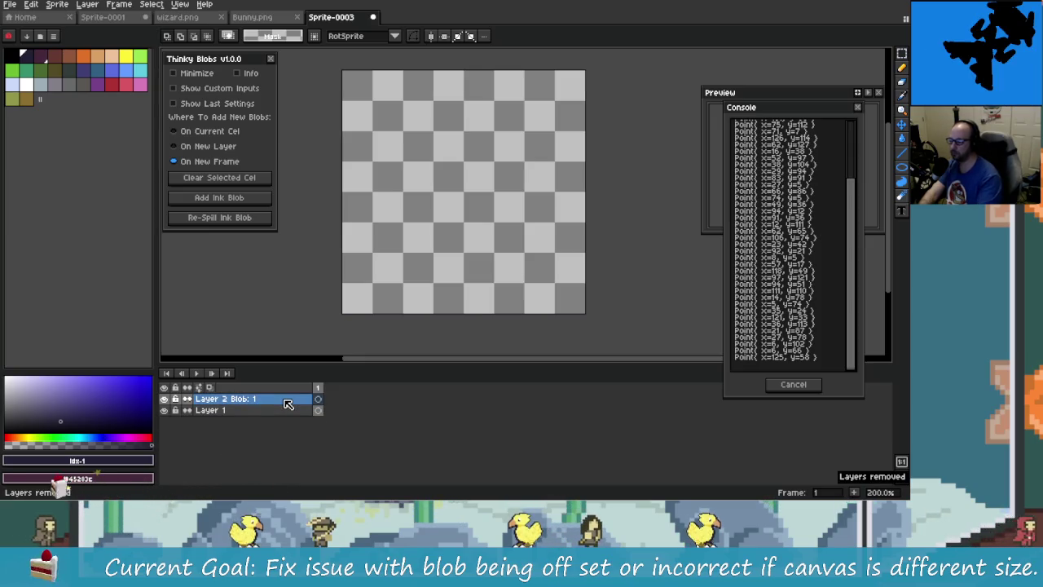
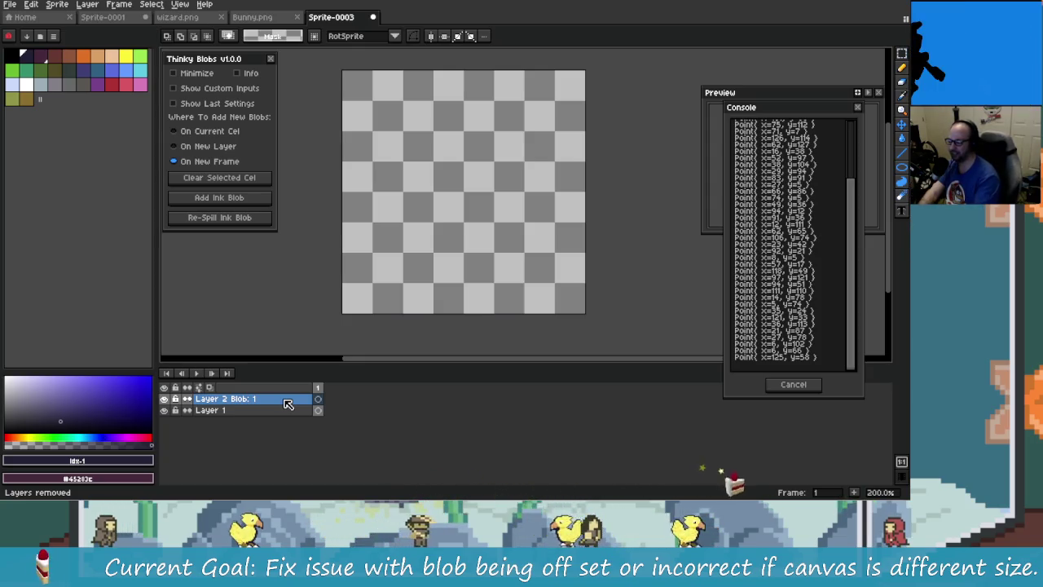
Delete the leftover empty layer Layer 2 Blob: 1
{"action": "left_click", "coordinate": [281, 399]}
{"action": "key", "text": "Delete"}
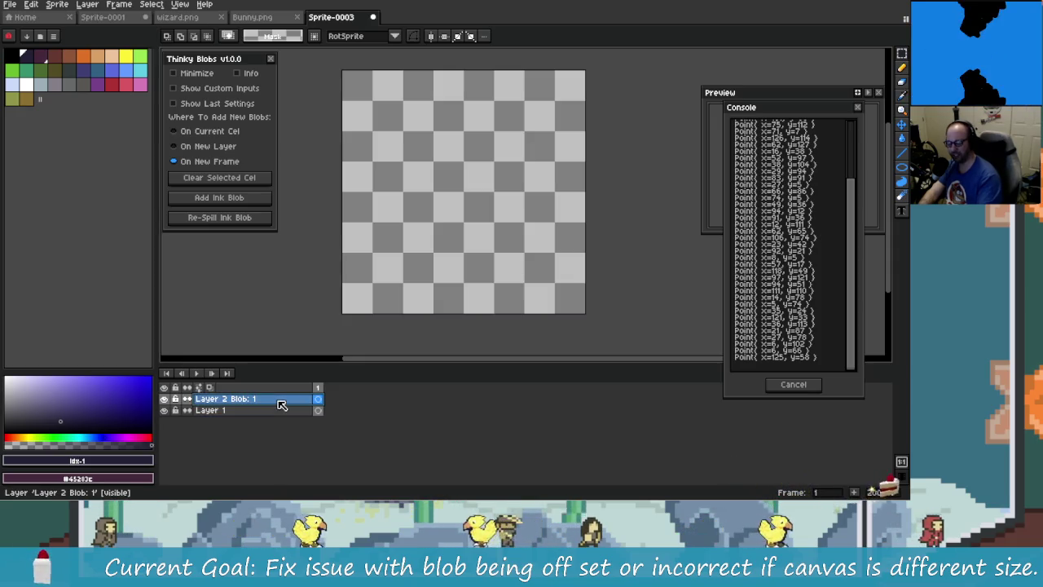
{"action": "left_click", "coordinate": [345, 449]}
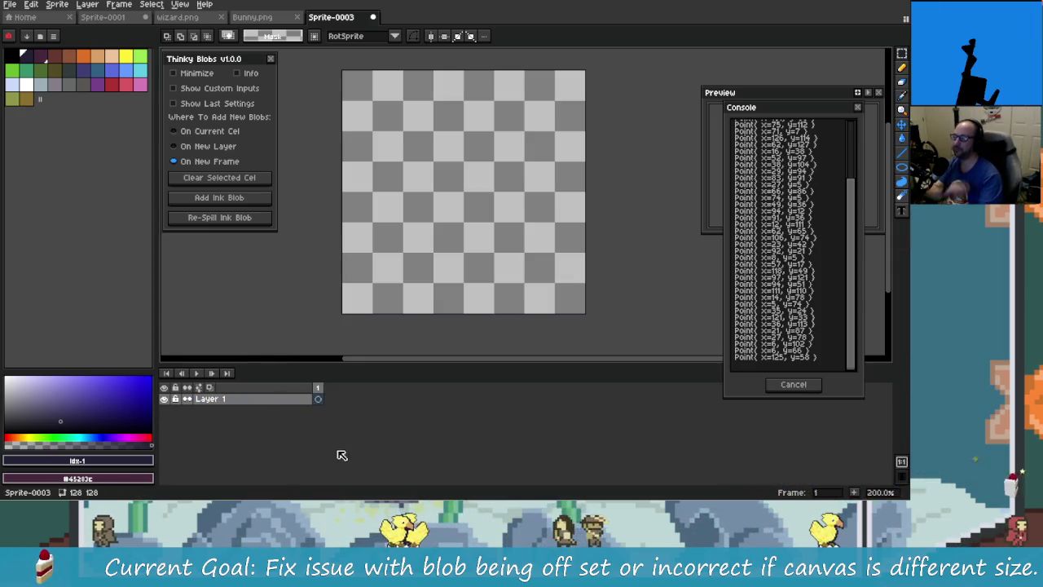
Add an ink blob on a new layer, creating Layer 2 Blob: 47
{"action": "left_click", "coordinate": [309, 399]}
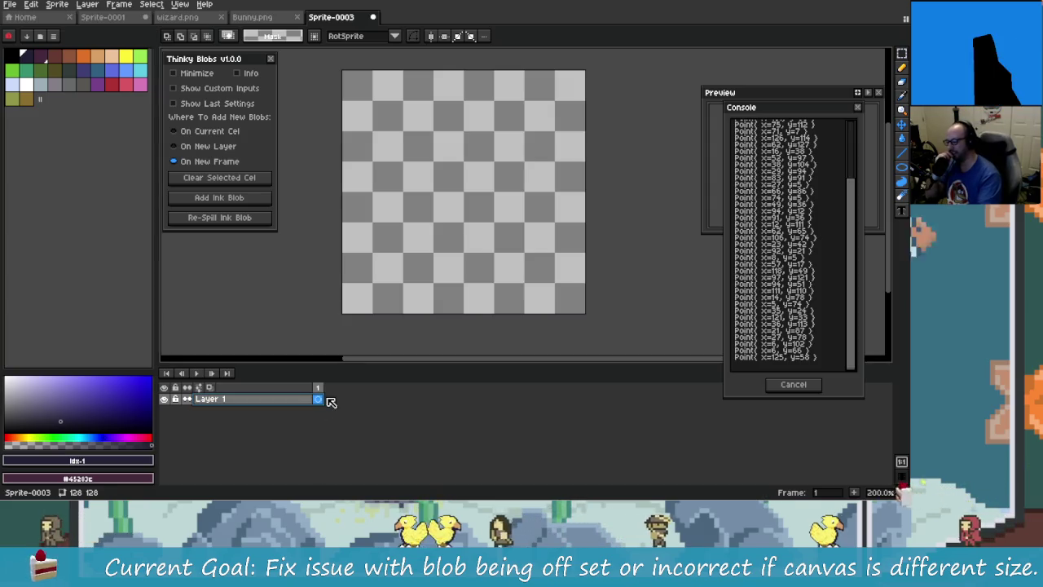
{"action": "left_click", "coordinate": [220, 147]}
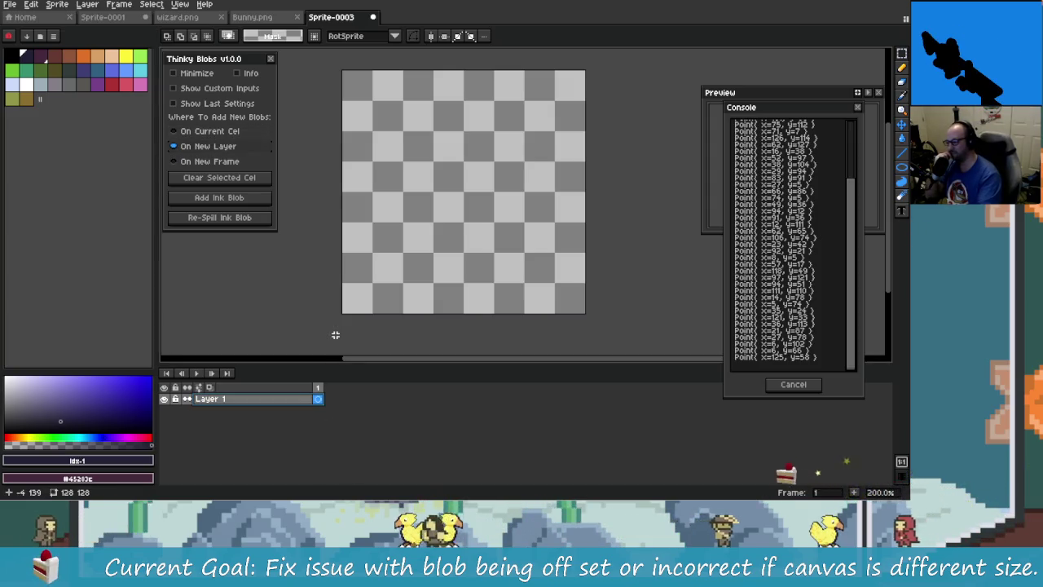
{"action": "left_click", "coordinate": [229, 200]}
Add a second ink blob to Layer 2 Blob: 47 on a new frame 2
{"action": "left_click", "coordinate": [284, 399]}
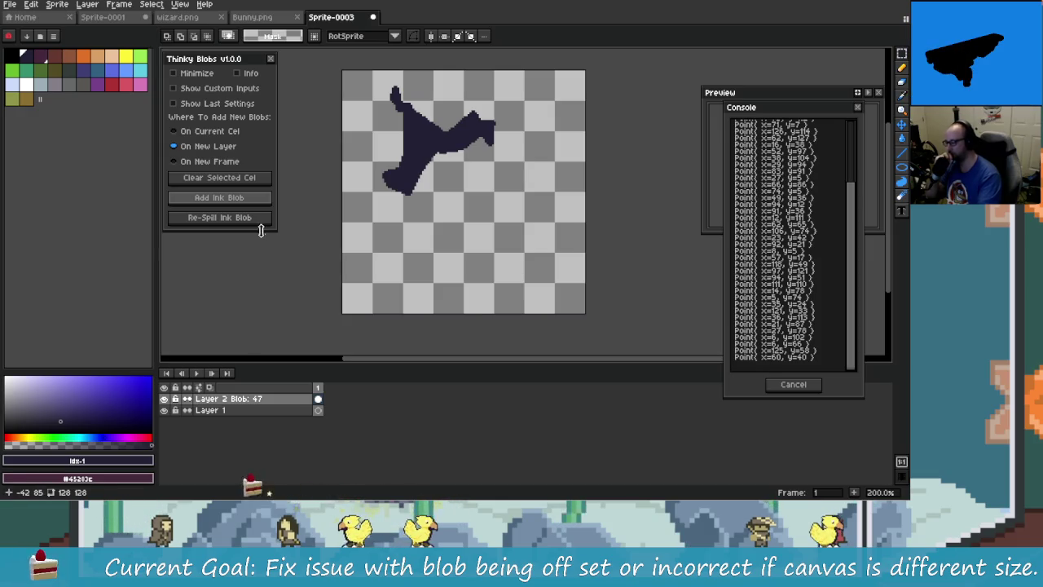
{"action": "left_click", "coordinate": [210, 162]}
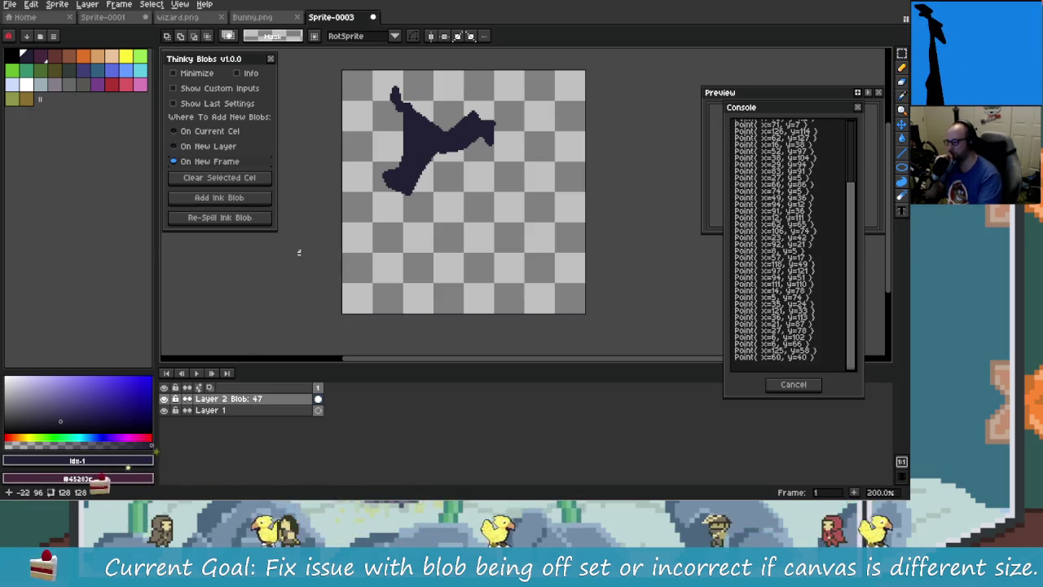
{"action": "left_click", "coordinate": [249, 199]}
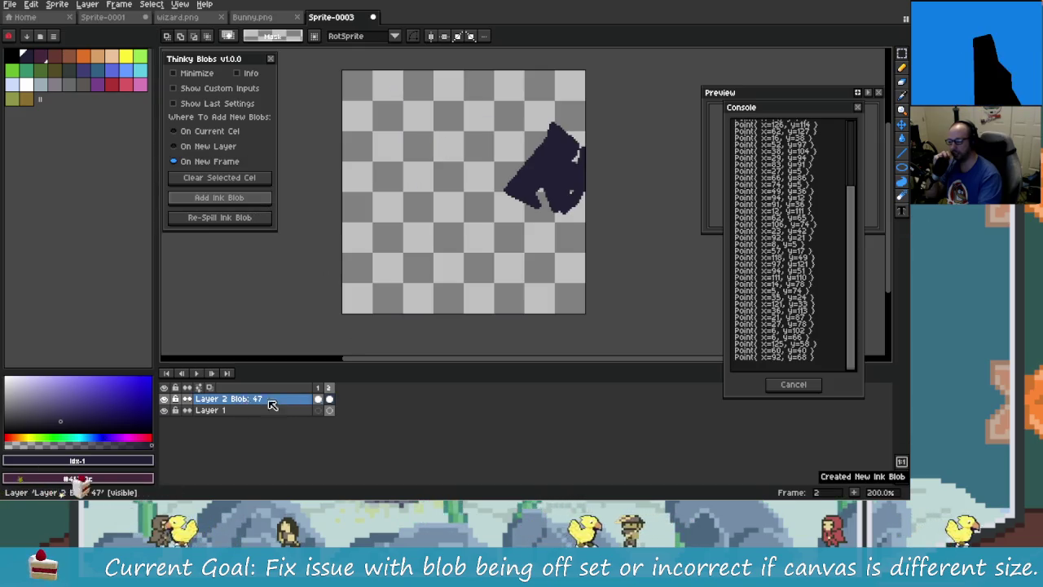
Re-spill the frame-2 blob three times into a new shape near the canvas centre
{"action": "left_click", "coordinate": [329, 401]}
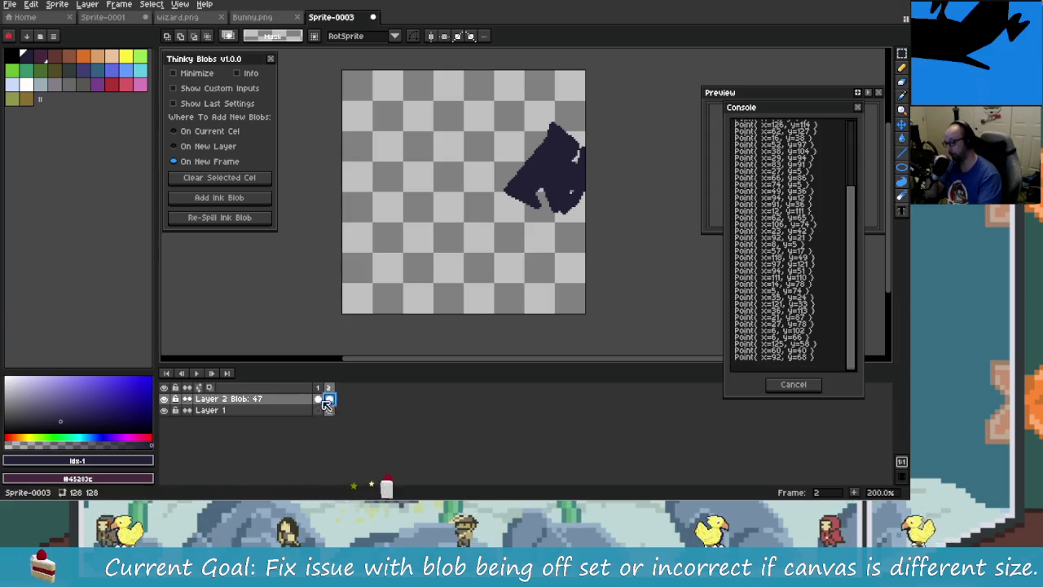
{"action": "left_click", "coordinate": [251, 218]}
{"action": "left_click", "coordinate": [251, 218]}
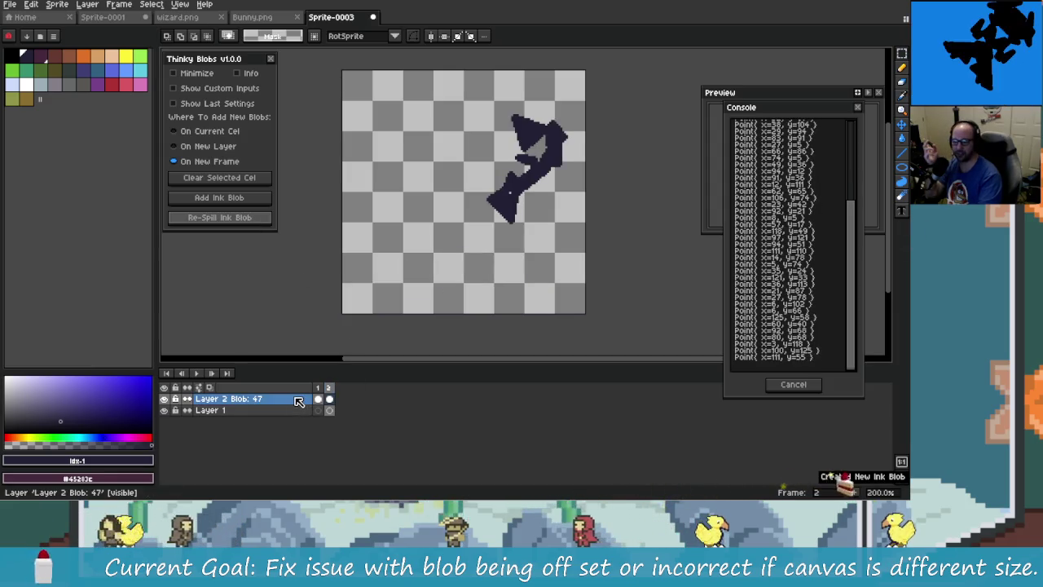
{"action": "left_click", "coordinate": [209, 218]}
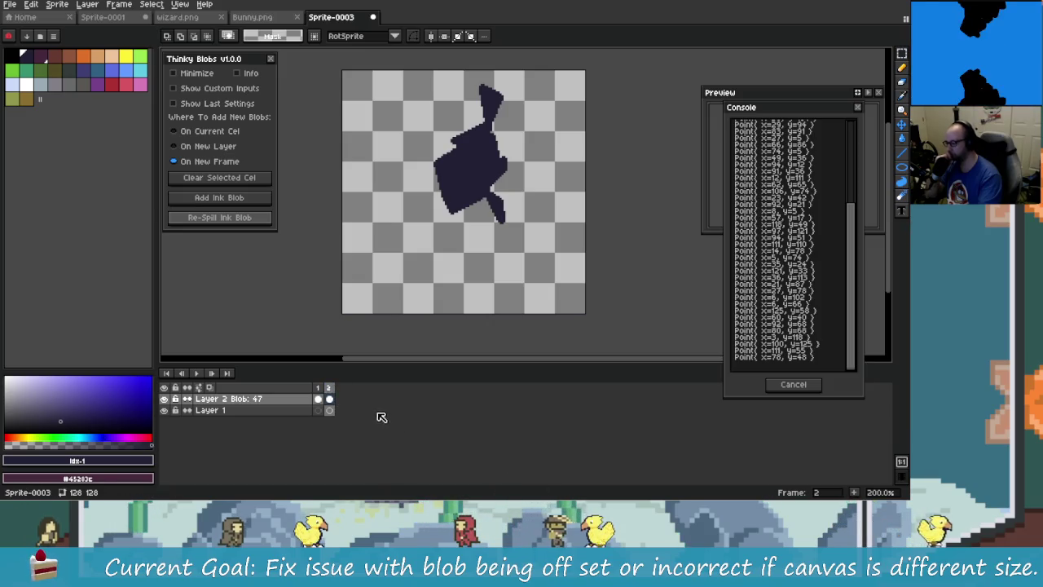
Flip between frames 1 and 2 and play them to compare the two blobs
{"action": "left_click", "coordinate": [318, 398]}
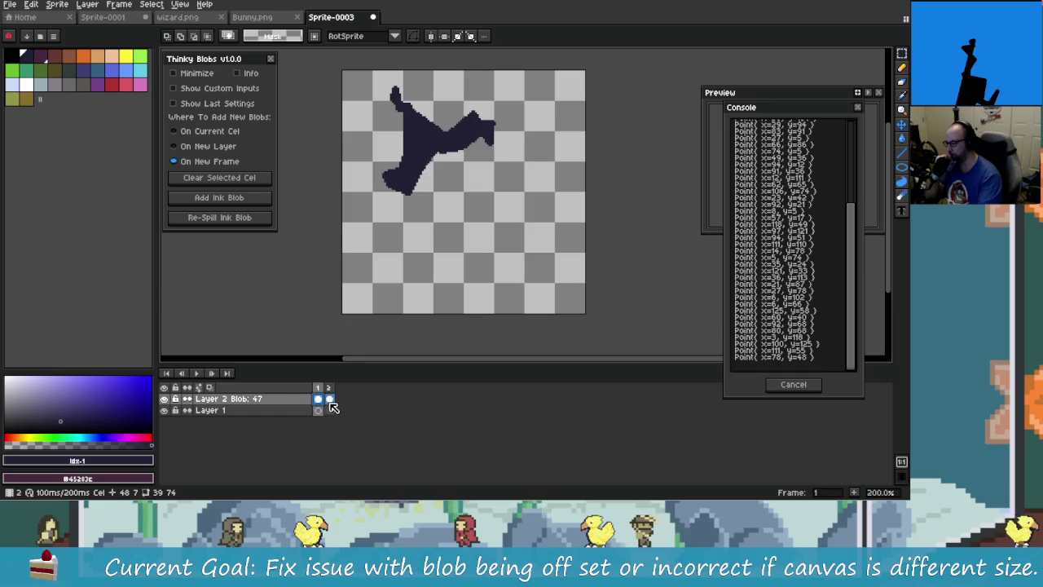
{"action": "left_click", "coordinate": [332, 401]}
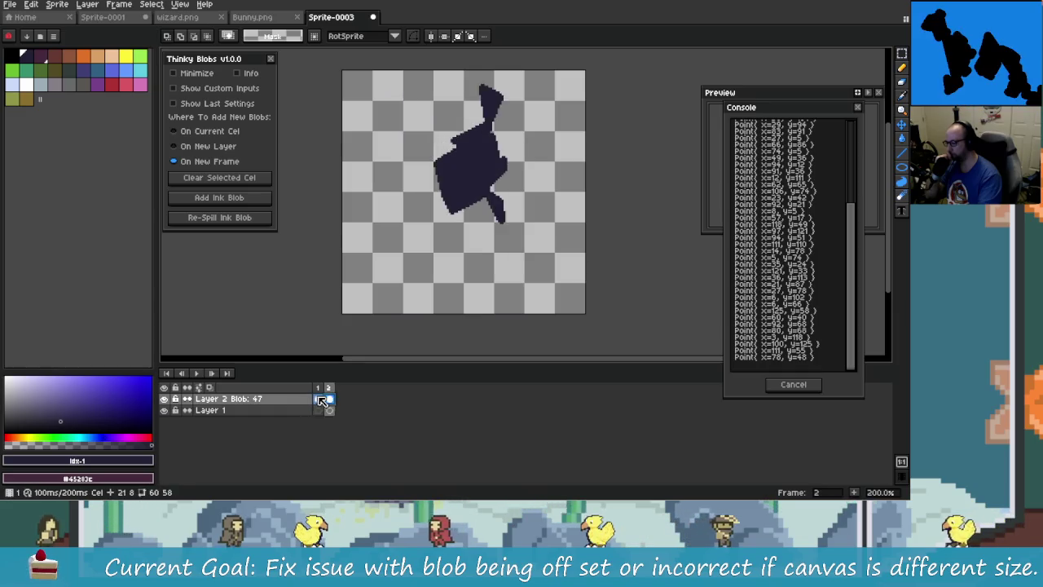
{"action": "key", "text": "Left"}
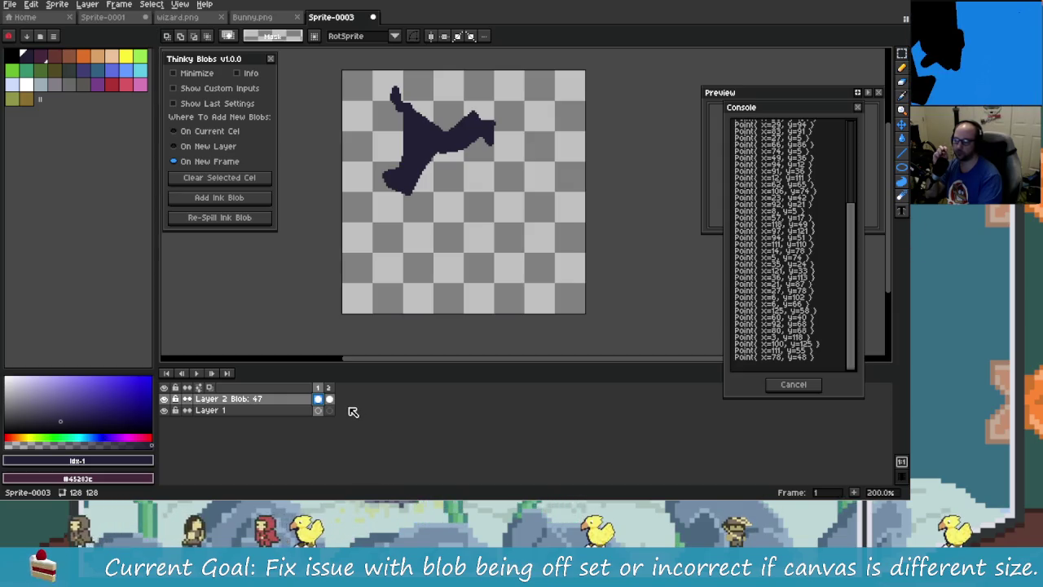
Add an ink blob on new layer Layer 3 Blob: 68 and re-spill it several times
{"action": "left_click", "coordinate": [226, 143]}
{"action": "left_click", "coordinate": [249, 201]}
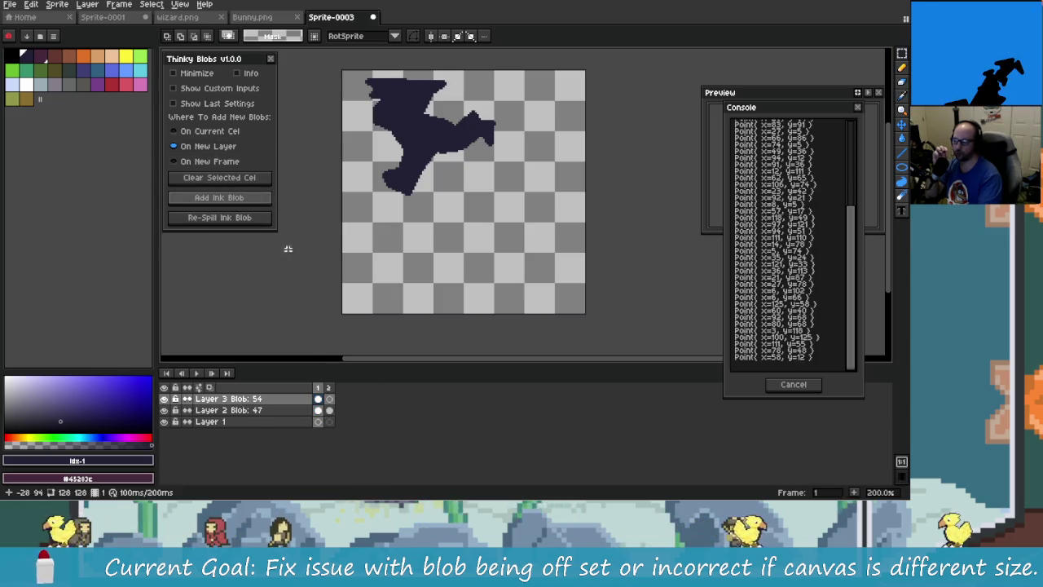
{"action": "left_click", "coordinate": [248, 220]}
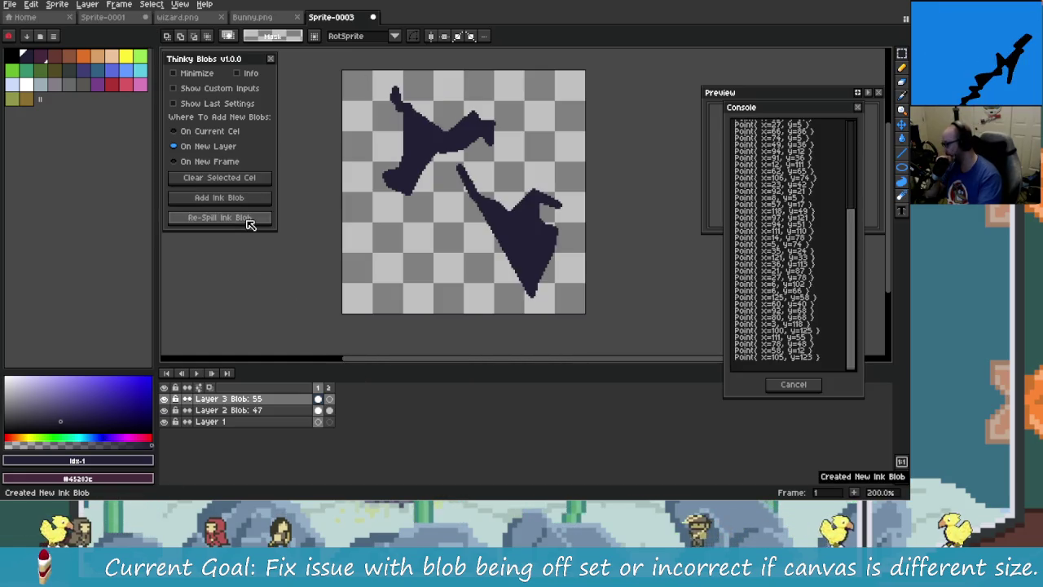
{"action": "left_click", "coordinate": [248, 220]}
{"action": "left_click", "coordinate": [248, 220]}
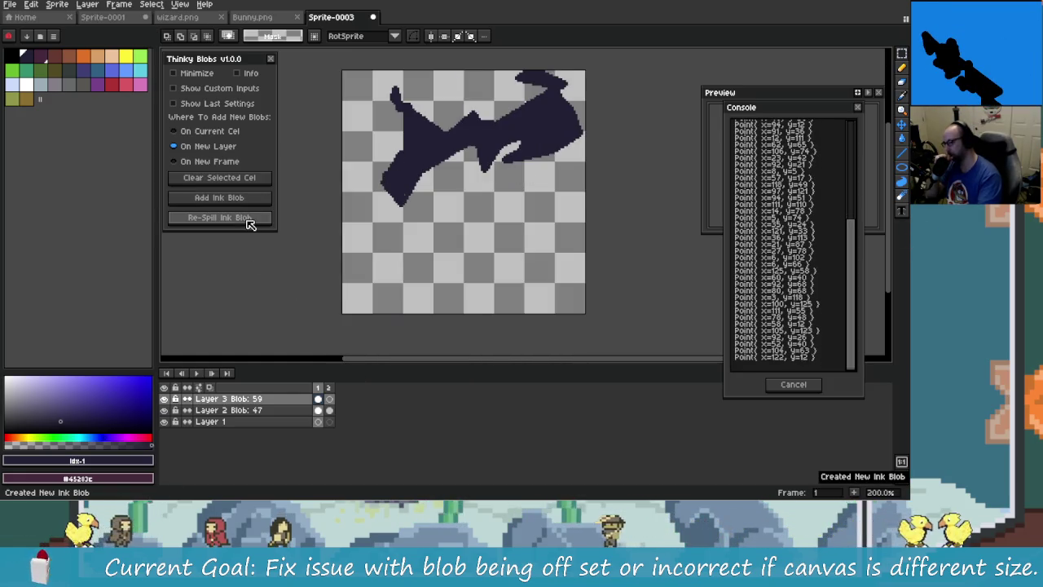
{"action": "left_click", "coordinate": [250, 224]}
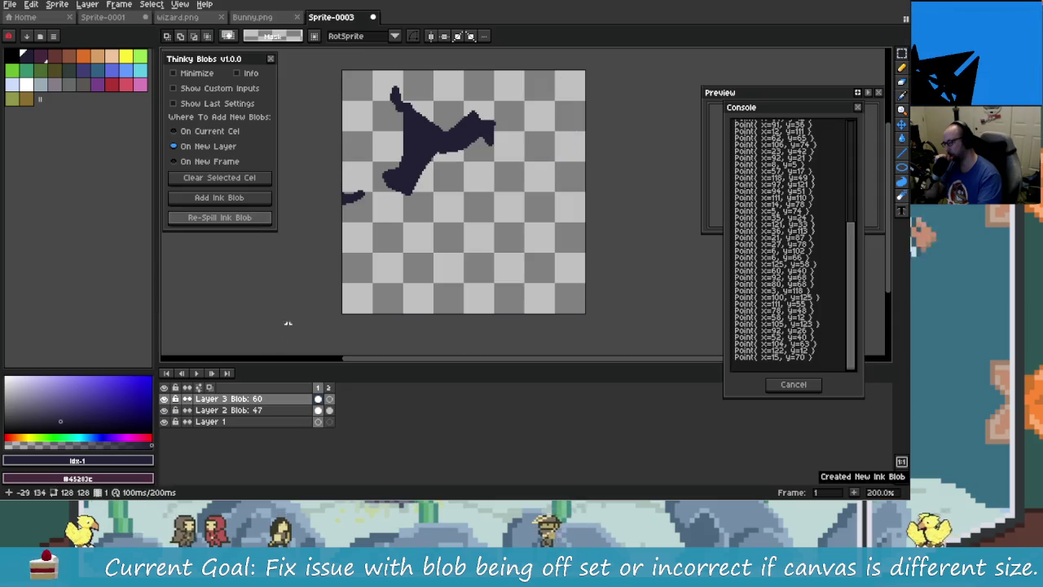
Hide Layer 2 Blob: 47 and keep re-spilling until the blob hugs the left edge
{"action": "left_click", "coordinate": [164, 410]}
{"action": "left_click", "coordinate": [265, 219]}
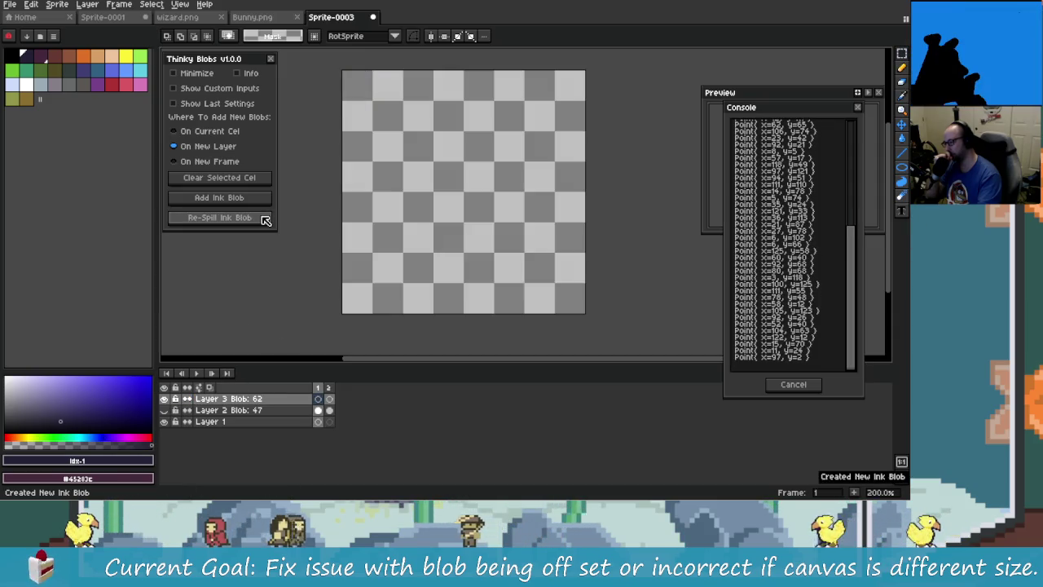
{"action": "left_click", "coordinate": [265, 218]}
{"action": "left_click", "coordinate": [264, 219]}
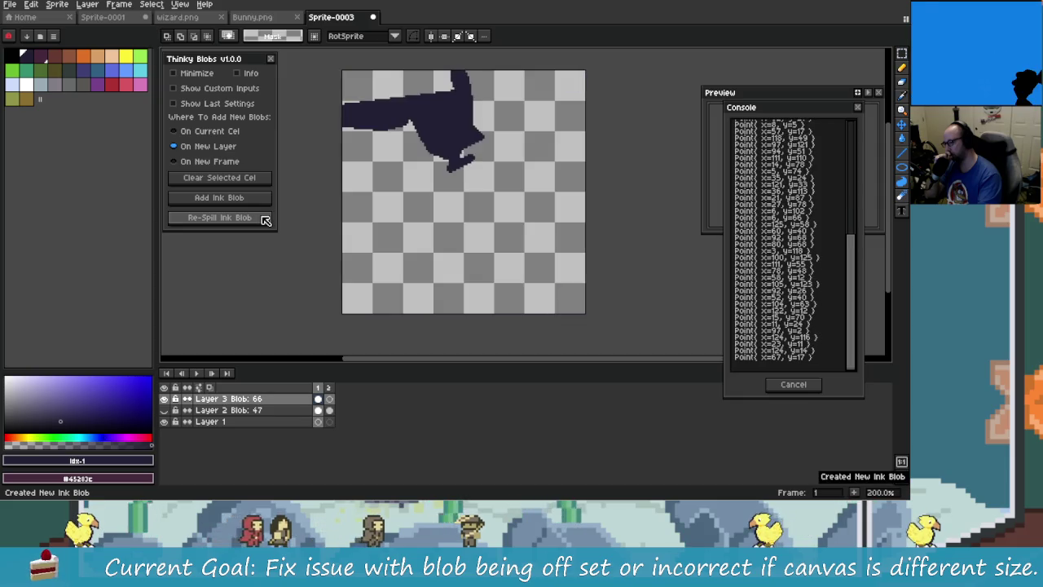
{"action": "left_click", "coordinate": [265, 219]}
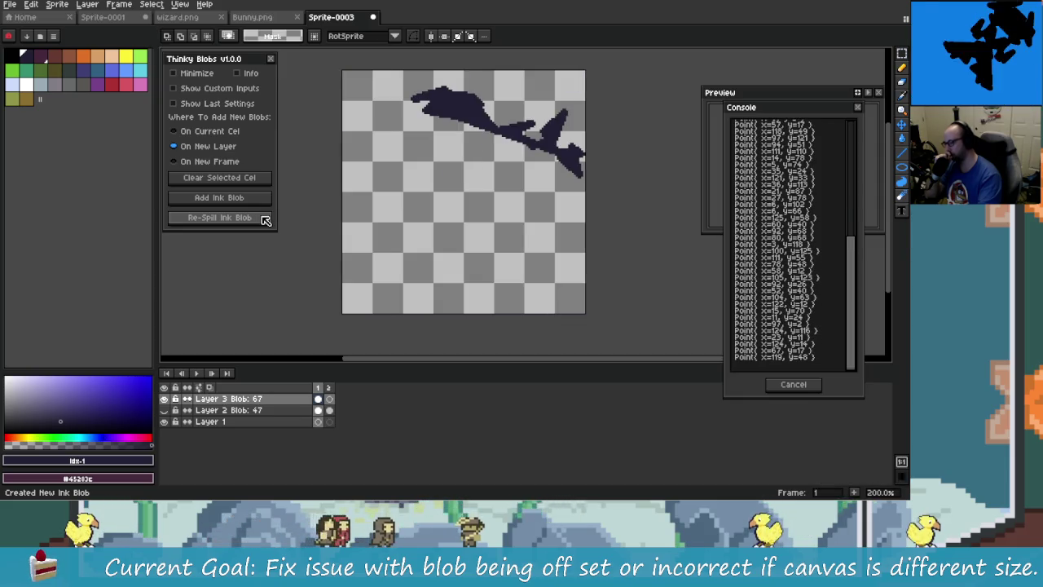
{"action": "left_click", "coordinate": [265, 218]}
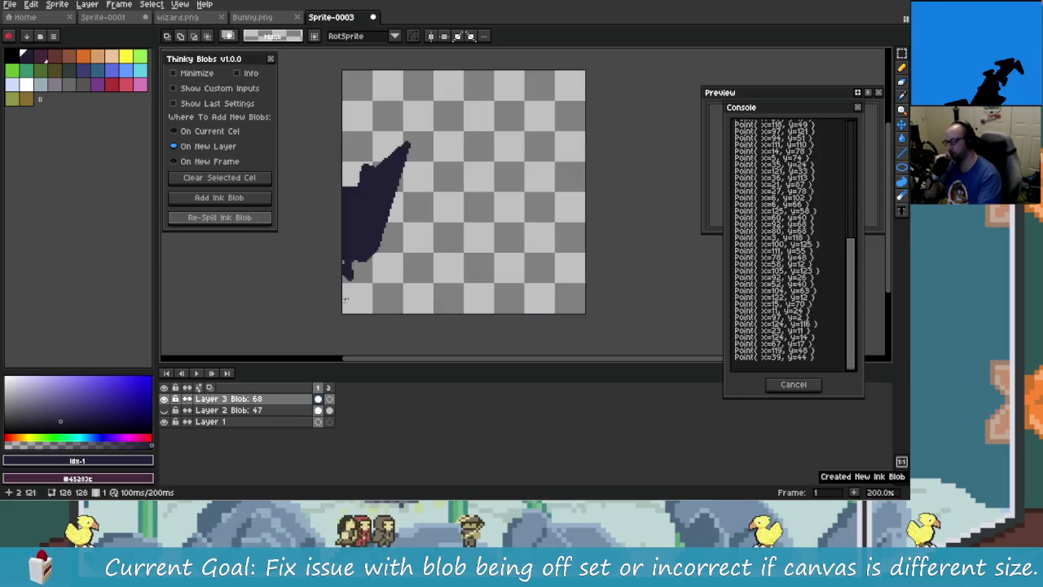
Select Layer 3 Blob: 68, pick the frame-2 cel, and play the animation
{"action": "left_click", "coordinate": [254, 400]}
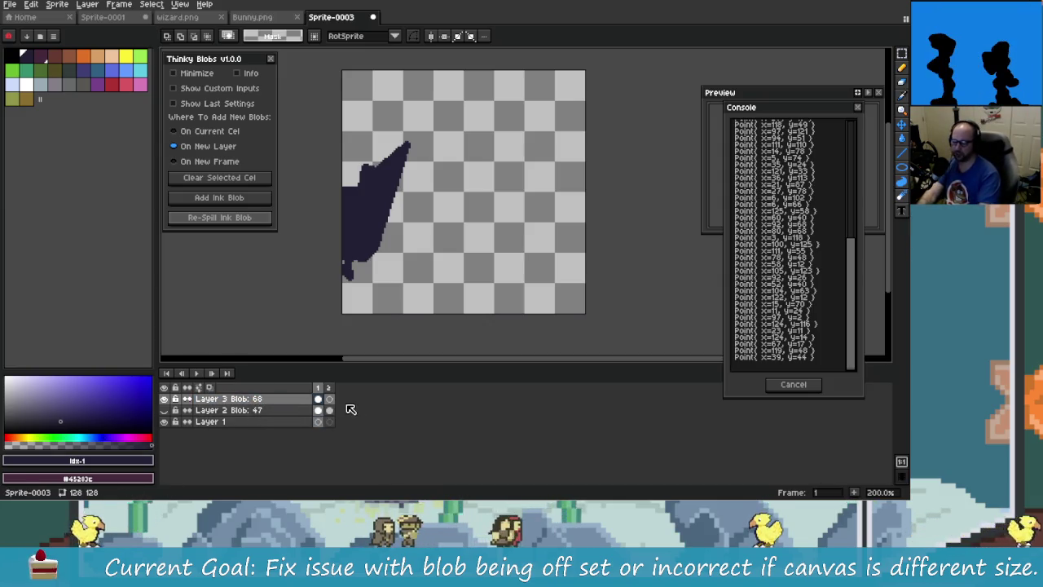
{"action": "left_click", "coordinate": [249, 430]}
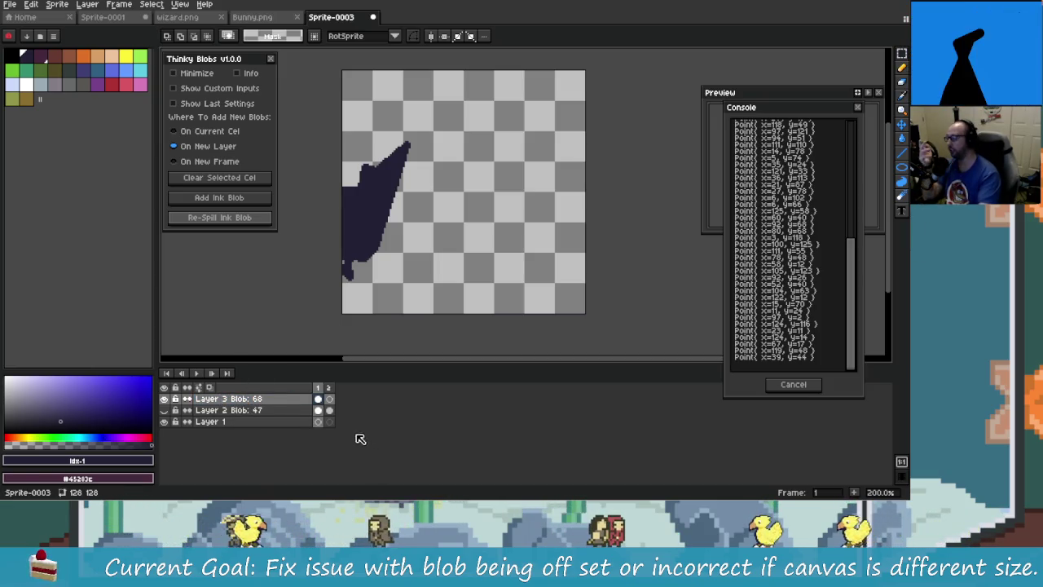
{"action": "left_click", "coordinate": [286, 399]}
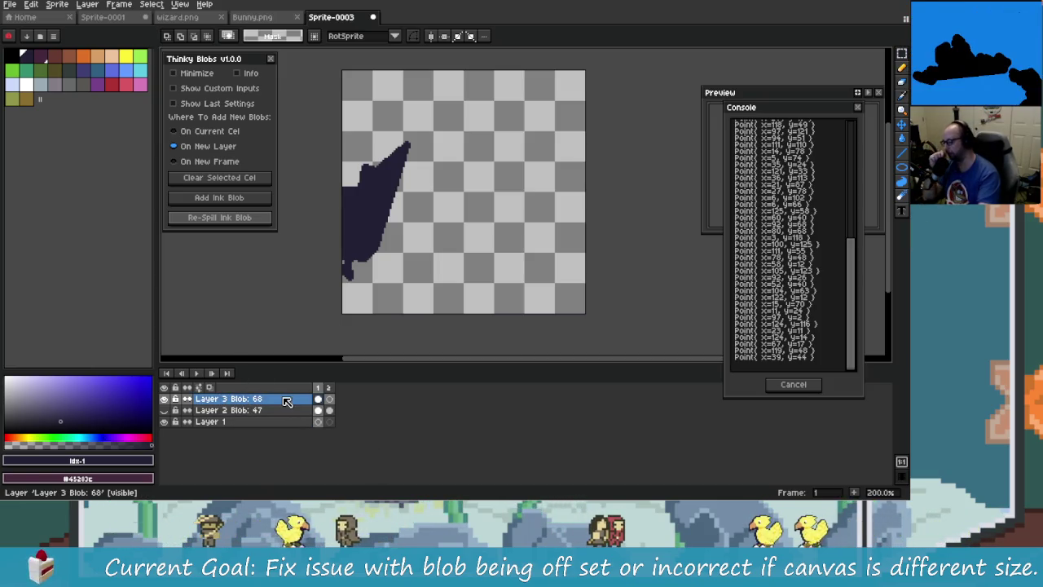
{"action": "left_click", "coordinate": [329, 411]}
{"action": "key", "text": "Return"}
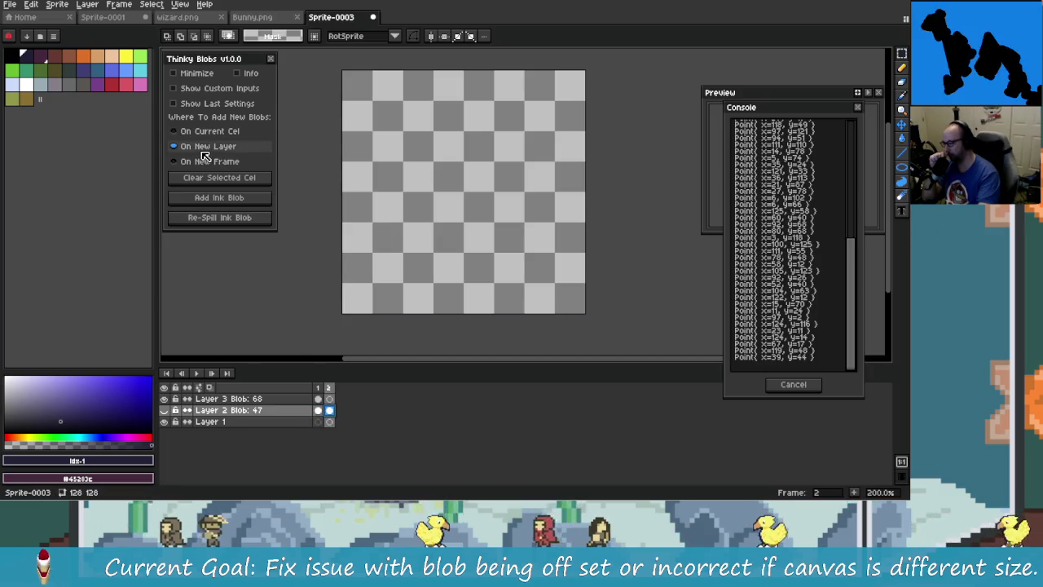
In On New Frame mode, add three ink blobs to Layer 2 Blob: 47, reaching 7 frames
{"action": "left_click", "coordinate": [226, 163]}
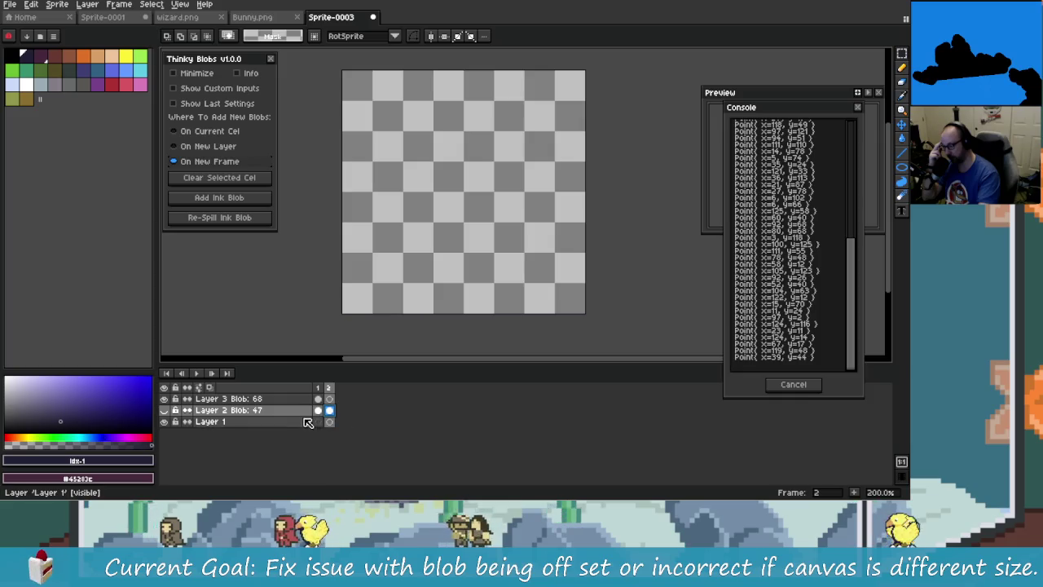
{"action": "left_click", "coordinate": [301, 414]}
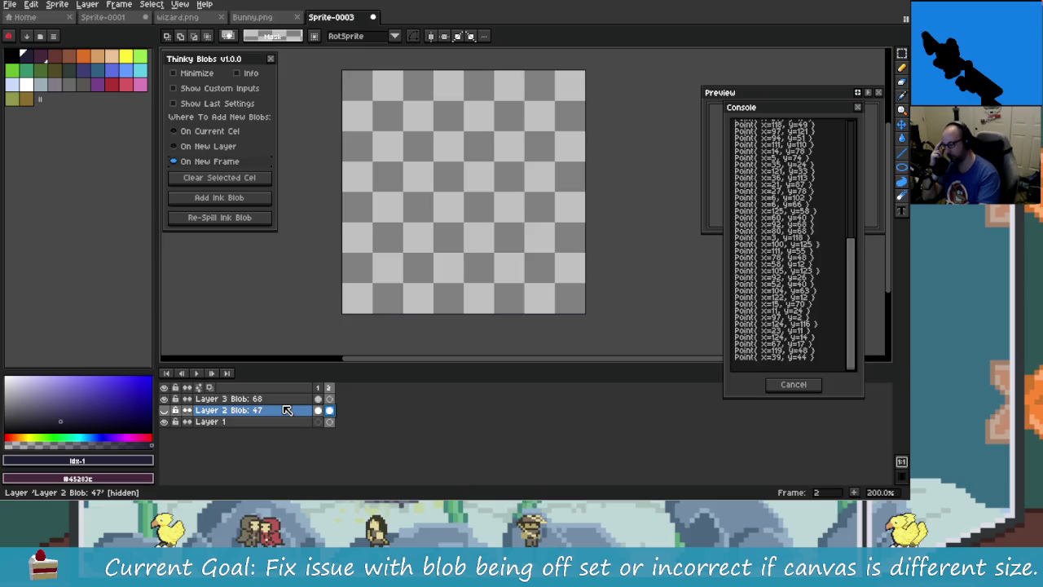
{"action": "left_click", "coordinate": [283, 409]}
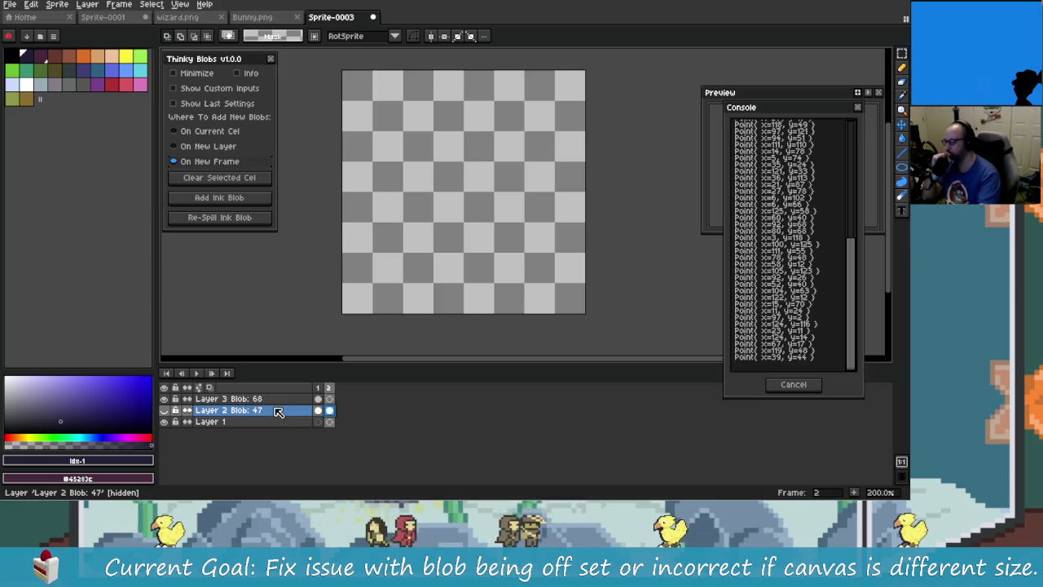
{"action": "left_click", "coordinate": [233, 199]}
{"action": "left_click", "coordinate": [233, 199]}
{"action": "left_click", "coordinate": [233, 199]}
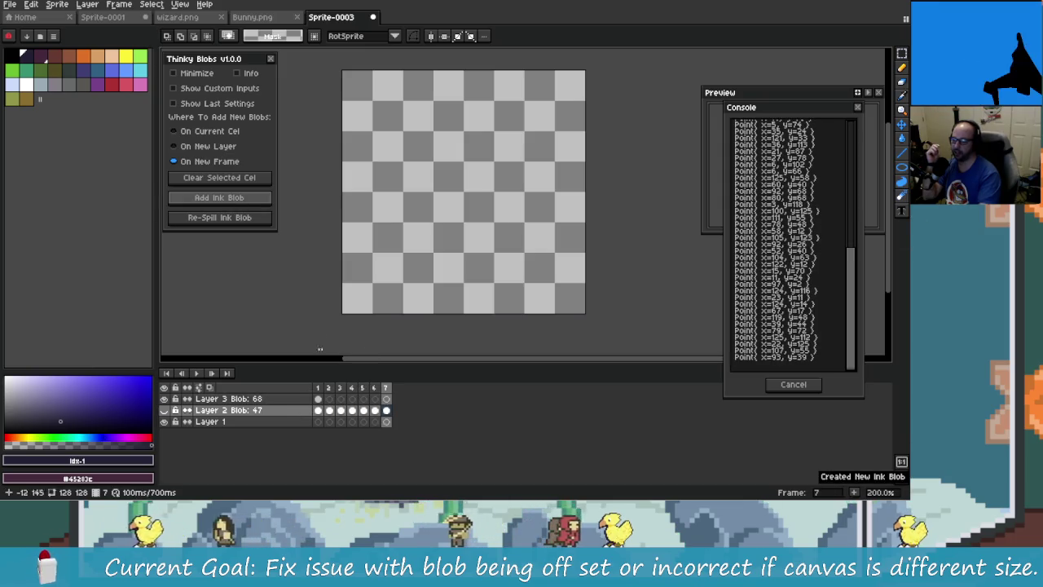
{"action": "scroll", "coordinate": [367, 269], "scroll_direction": "down", "scroll_amount": 1}
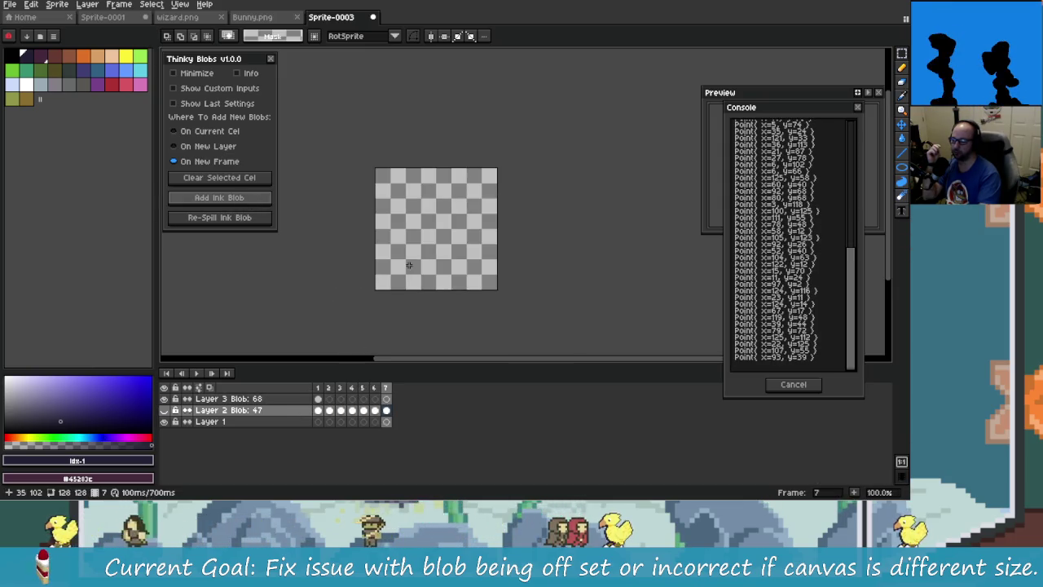
Browse the blobs on frames 1 to 3 of Layer 2 Blob: 47
{"action": "scroll", "coordinate": [396, 280], "scroll_direction": "up", "scroll_amount": 1}
{"action": "left_click", "coordinate": [341, 411]}
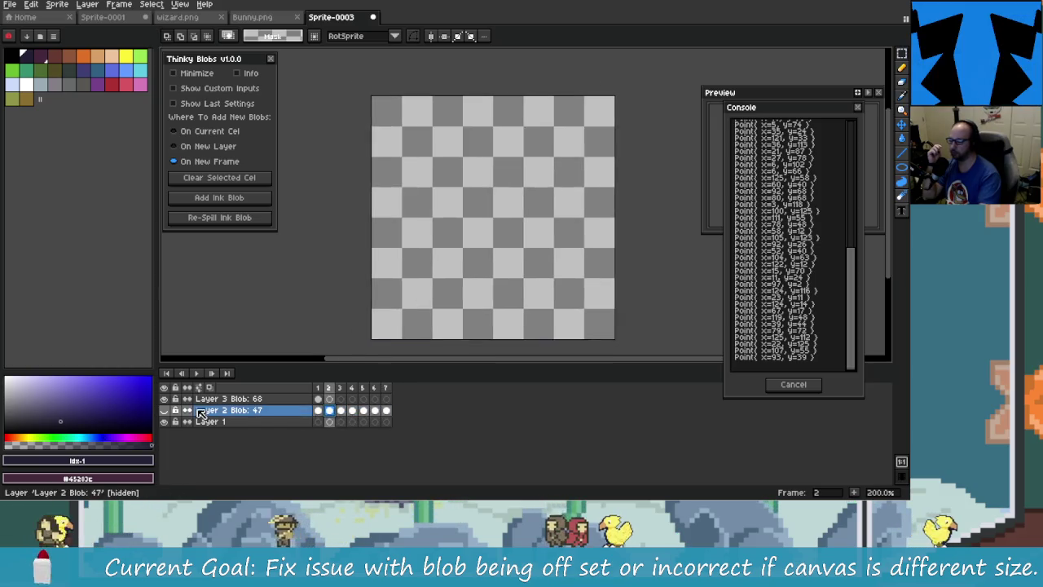
{"action": "left_click", "coordinate": [330, 389]}
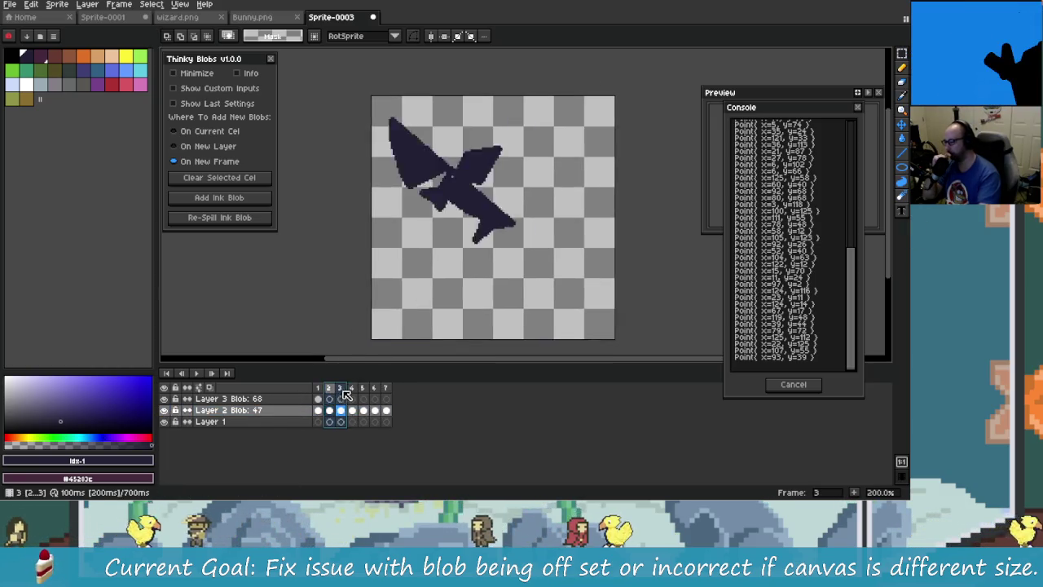
{"action": "left_click_drag", "start_coordinate": [329, 389], "coordinate": [341, 389]}
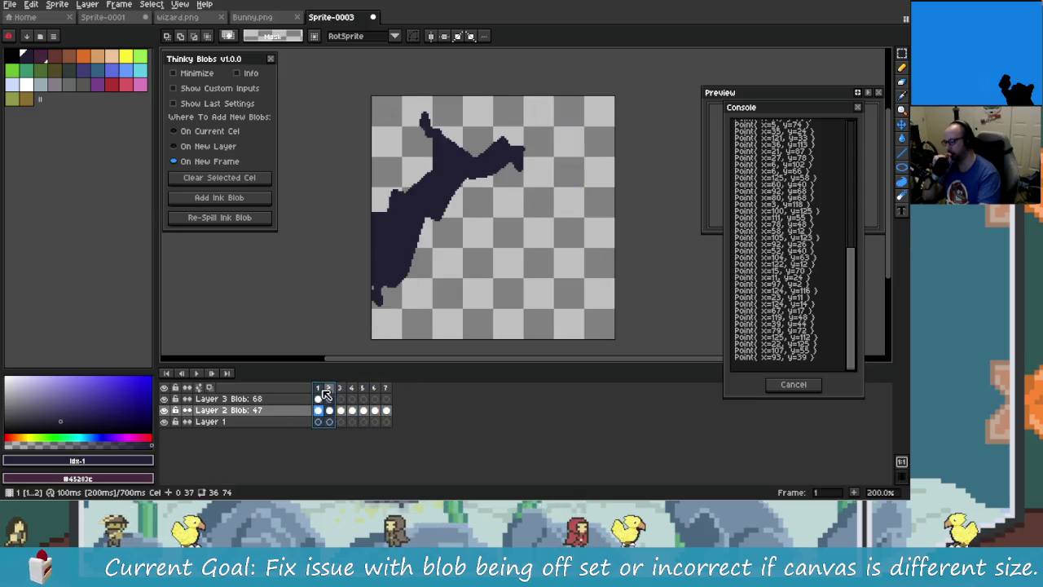
{"action": "left_click", "coordinate": [330, 389]}
{"action": "left_click", "coordinate": [259, 411]}
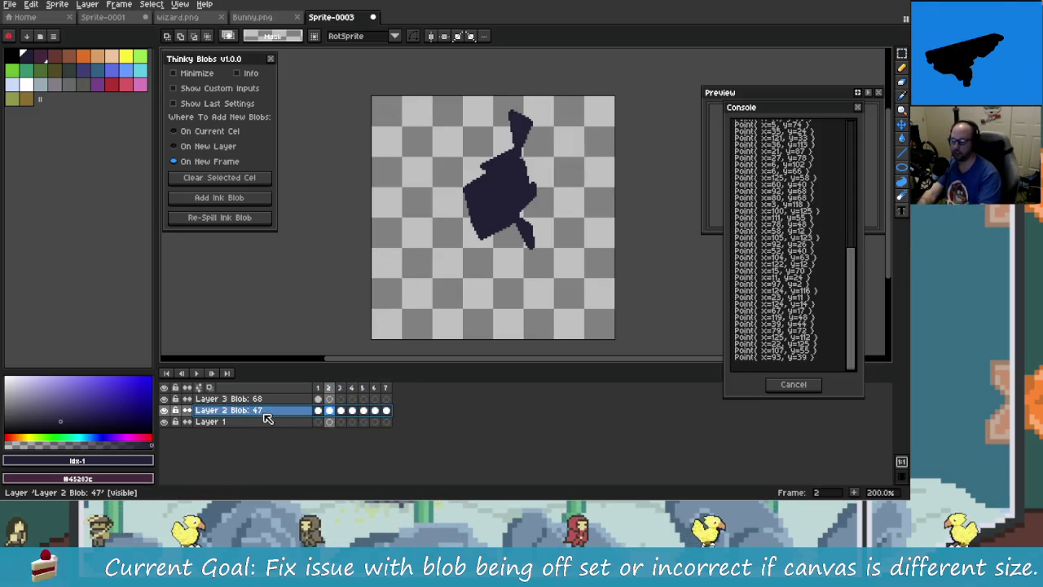
{"action": "left_click", "coordinate": [339, 411]}
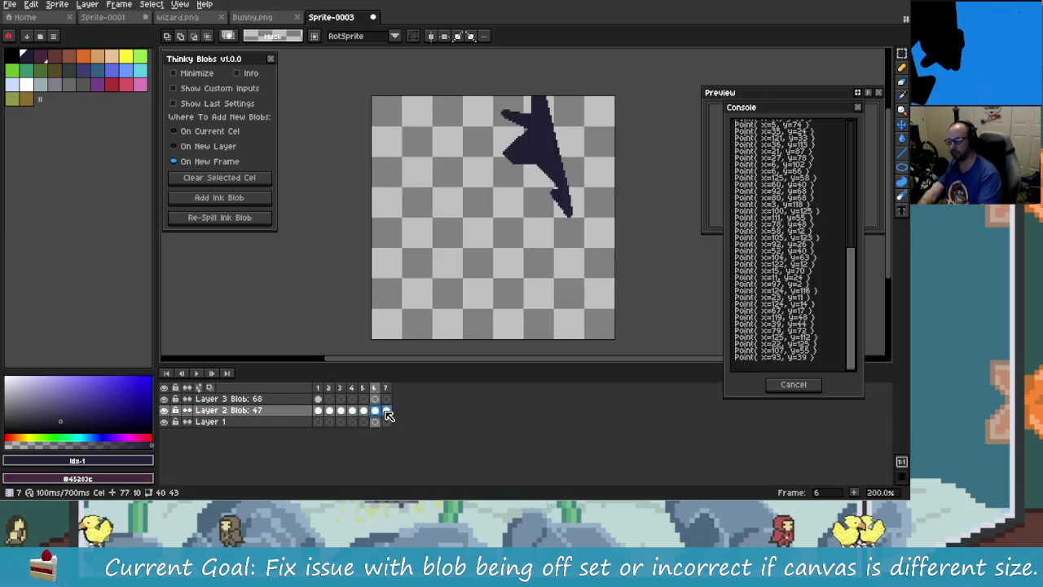
{"action": "left_click", "coordinate": [318, 410]}
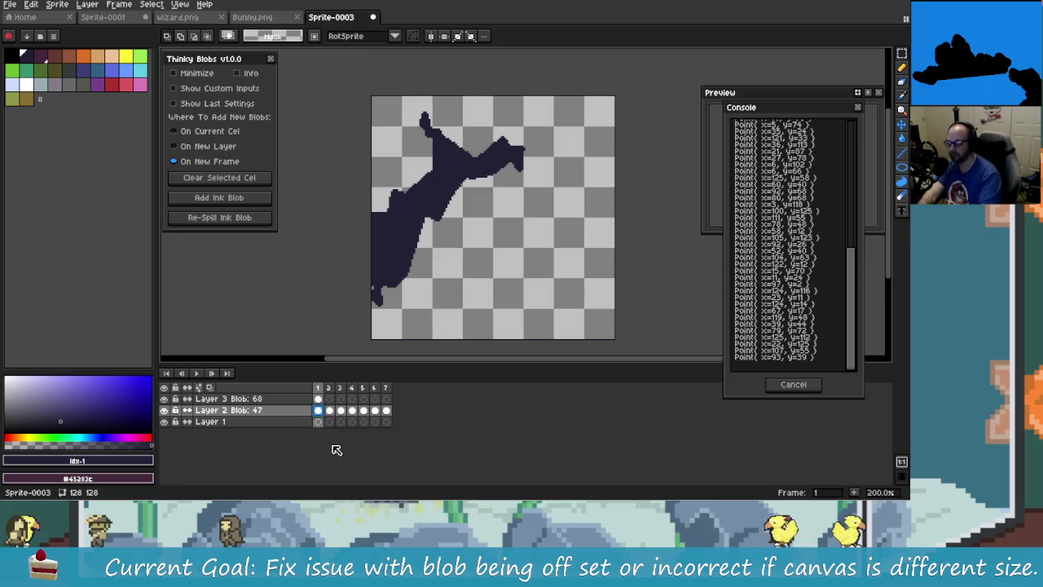
Select Layer 2 Blob: 47 and resize the layer-name column
{"action": "left_click", "coordinate": [271, 414]}
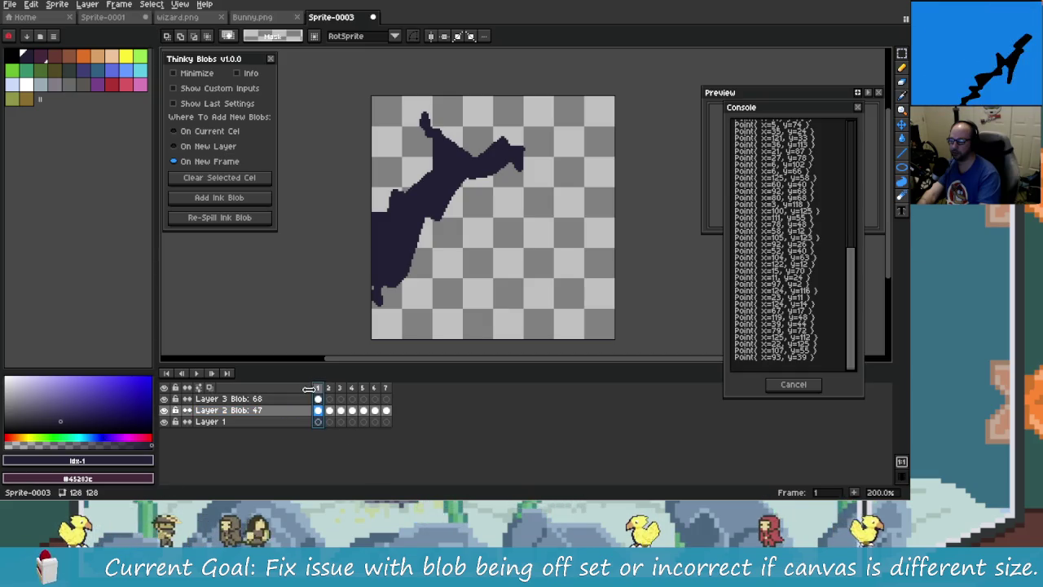
{"action": "left_click_drag", "start_coordinate": [308, 390], "coordinate": [262, 399]}
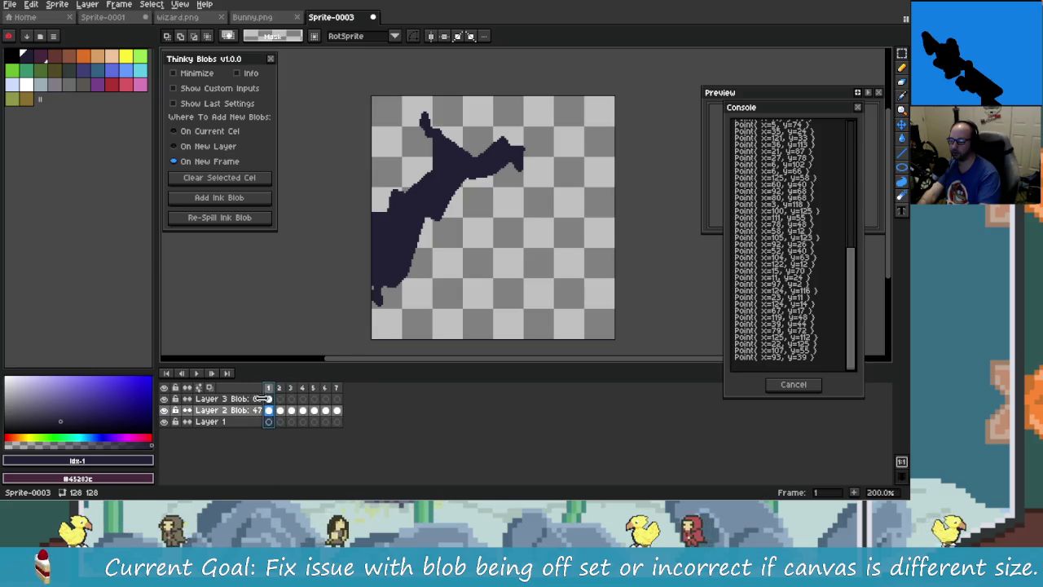
{"action": "mouse_move", "coordinate": [262, 399]}
{"action": "left_mouse_down"}
{"action": "mouse_move", "coordinate": [615, 430]}
{"action": "mouse_move", "coordinate": [312, 410]}
{"action": "mouse_move", "coordinate": [349, 432]}
{"action": "left_mouse_up"}
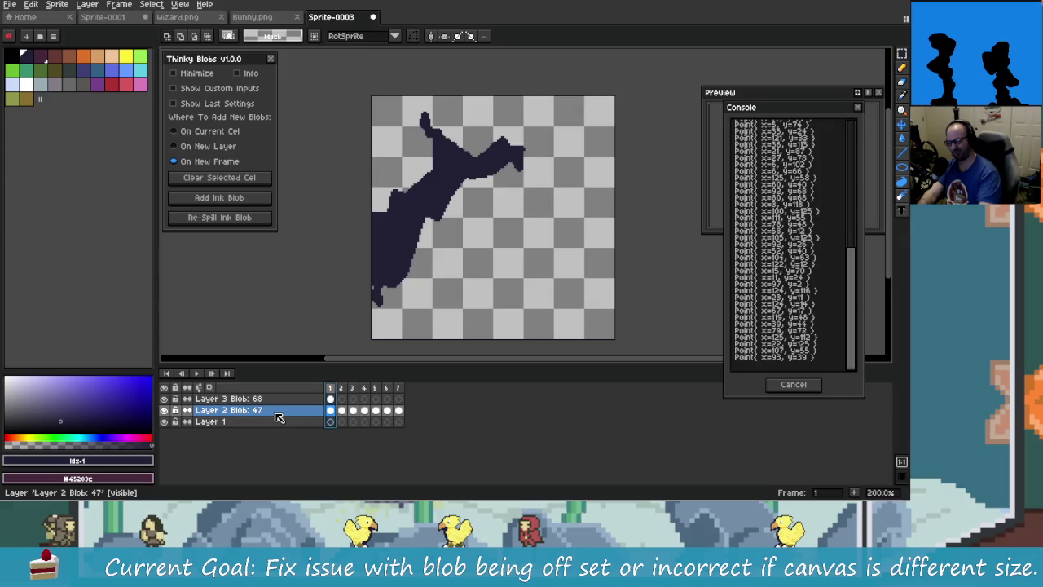
View the frame 4 and 5 blobs, then re-spill frame 7's blob into a taller shape
{"action": "left_click", "coordinate": [352, 388]}
{"action": "left_click", "coordinate": [364, 388]}
{"action": "left_click", "coordinate": [386, 410]}
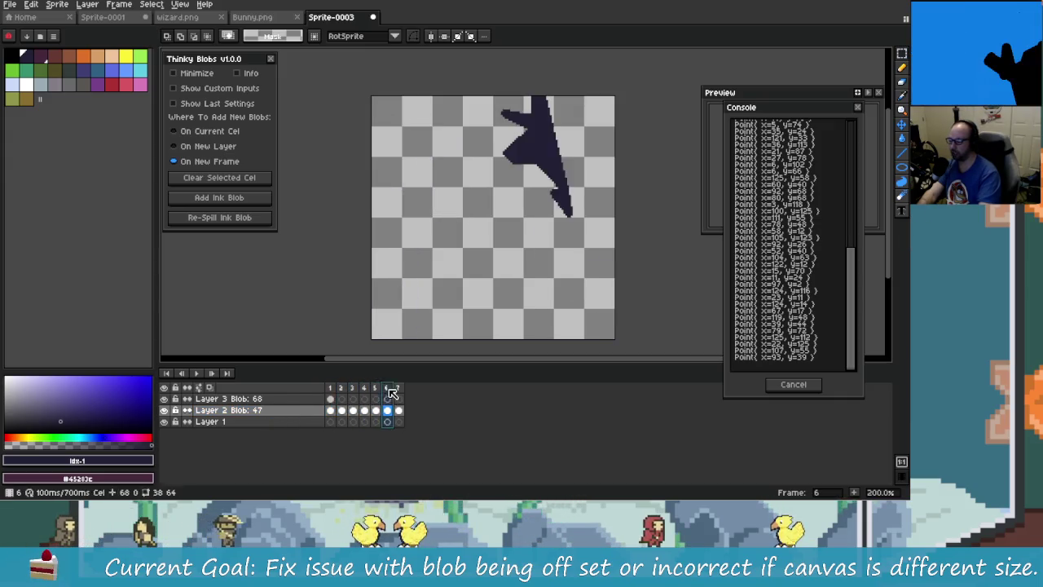
{"action": "left_click", "coordinate": [376, 410]}
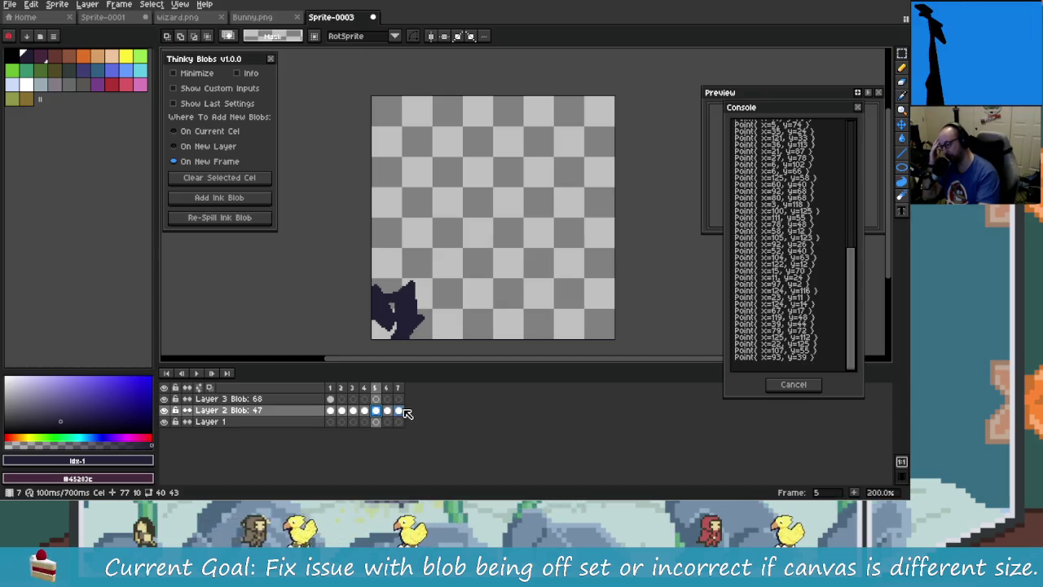
{"action": "left_click", "coordinate": [245, 218]}
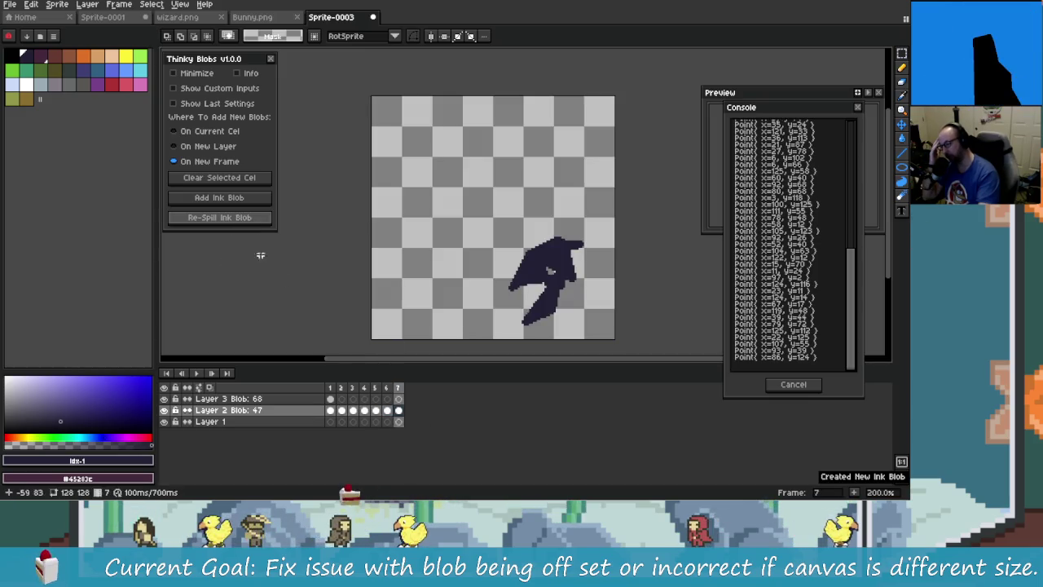
{"action": "left_click", "coordinate": [253, 217]}
Re-spill frame 7's blob four more times to the upper left, then show frame 4
{"action": "left_click", "coordinate": [254, 219]}
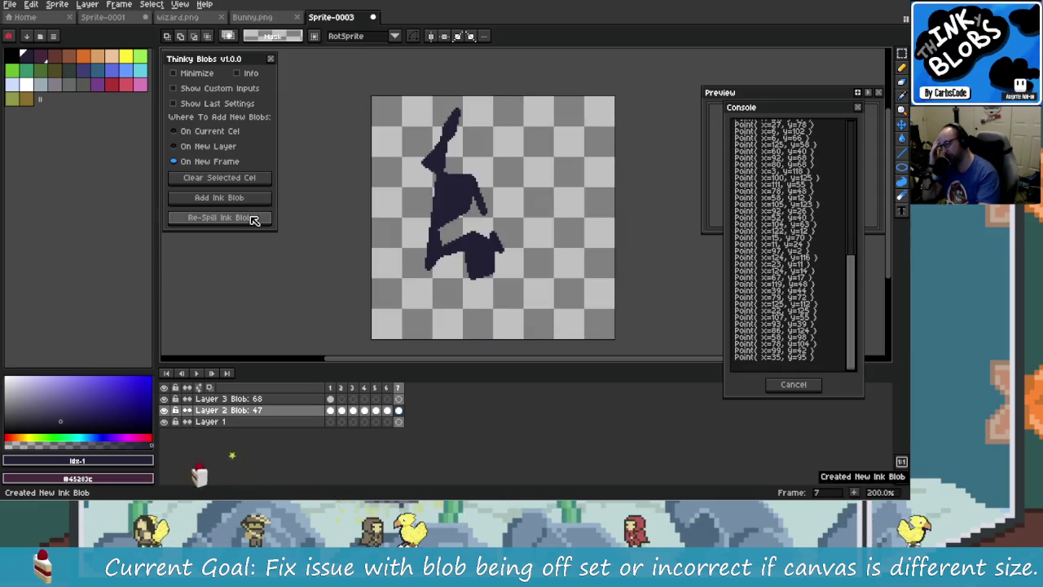
{"action": "left_click", "coordinate": [254, 219]}
{"action": "left_click", "coordinate": [255, 219]}
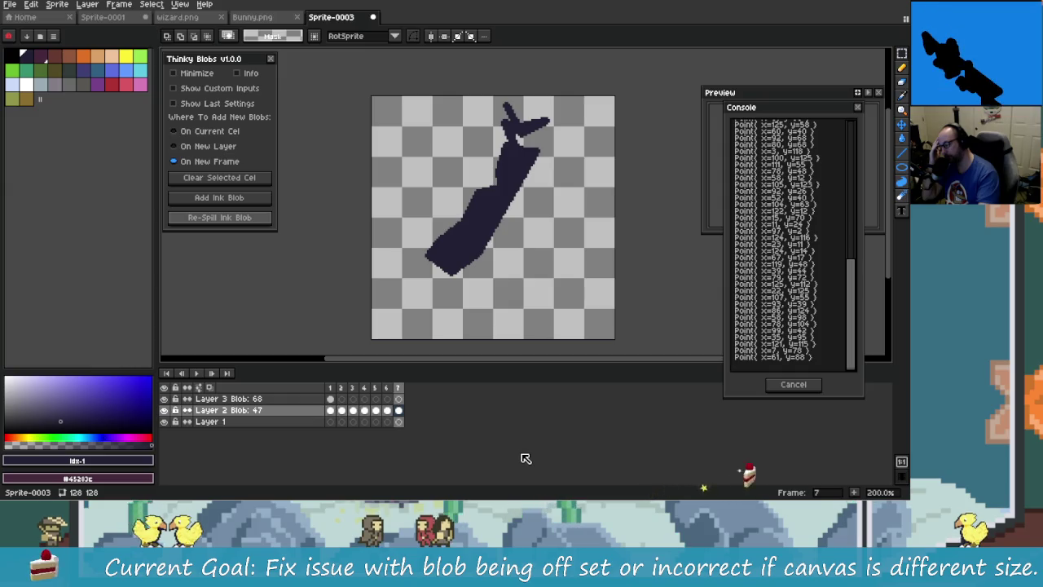
{"action": "left_click", "coordinate": [219, 216]}
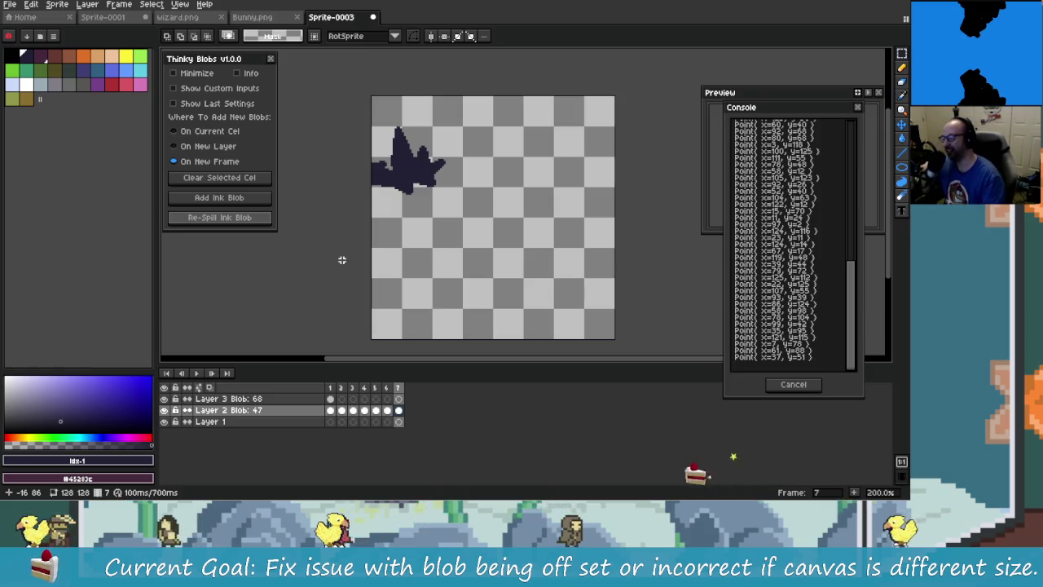
{"action": "key", "text": "Left"}
{"action": "key", "text": "Left"}
{"action": "key", "text": "Left"}
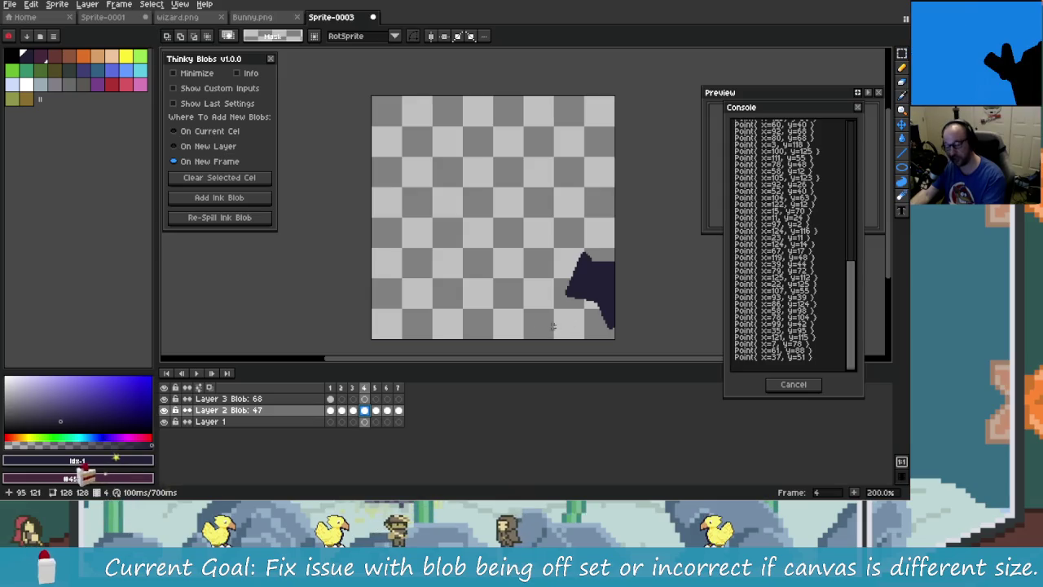
Add a test ink blob, undo it, select frame 4's cel, and close the console
{"action": "scroll", "coordinate": [626, 284], "scroll_direction": "down", "scroll_amount": 2}
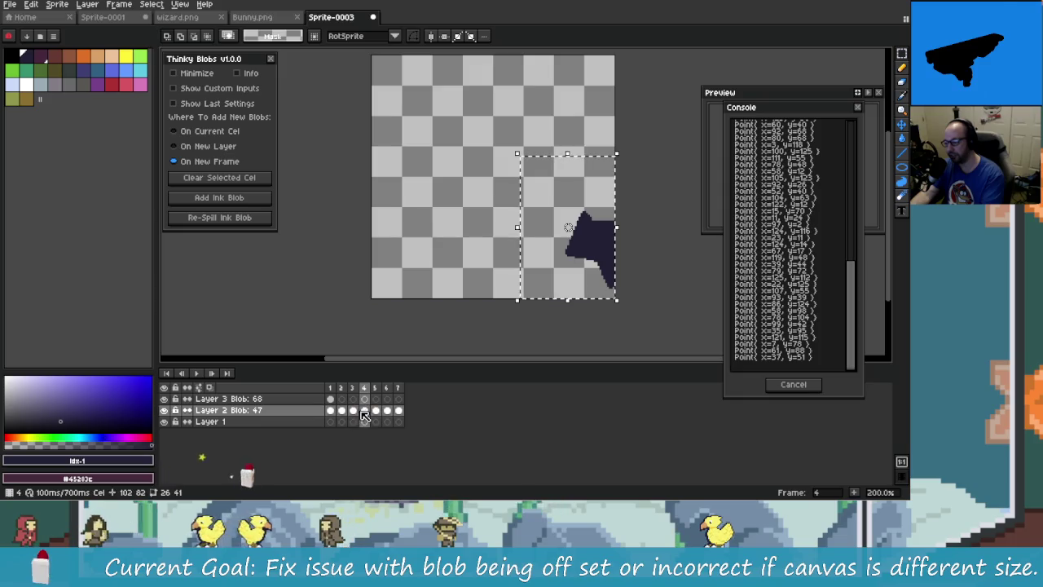
{"action": "left_click", "coordinate": [218, 198]}
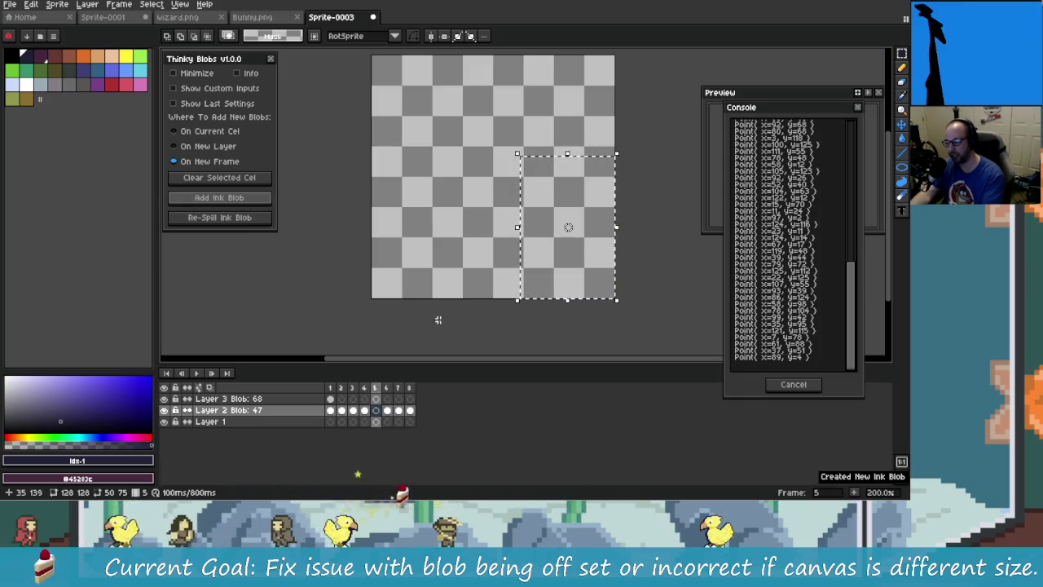
{"action": "key", "text": "ctrl+z"}
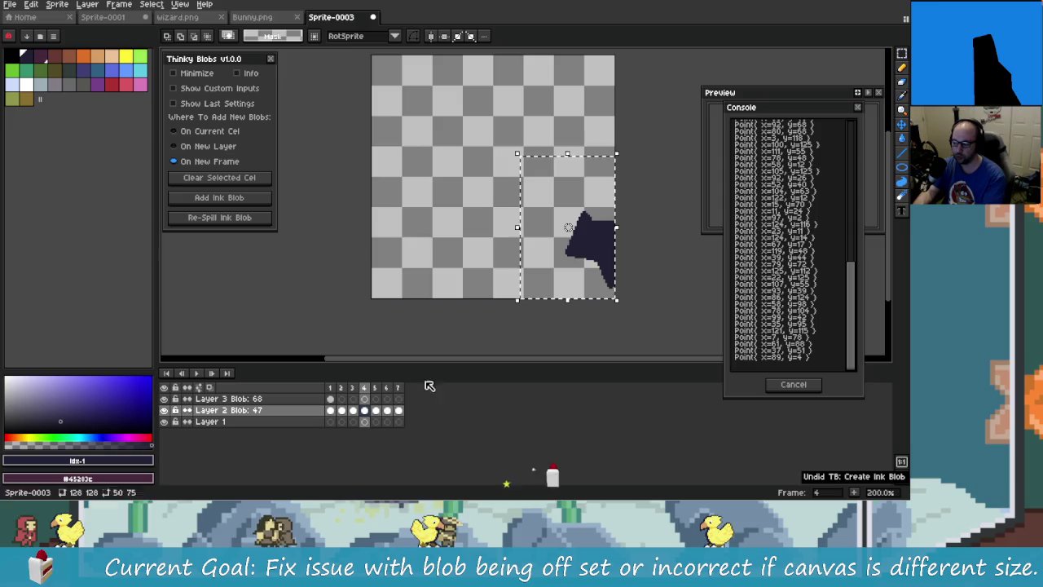
{"action": "left_click", "coordinate": [375, 410]}
{"action": "scroll", "coordinate": [422, 279], "scroll_direction": "up", "scroll_amount": 1}
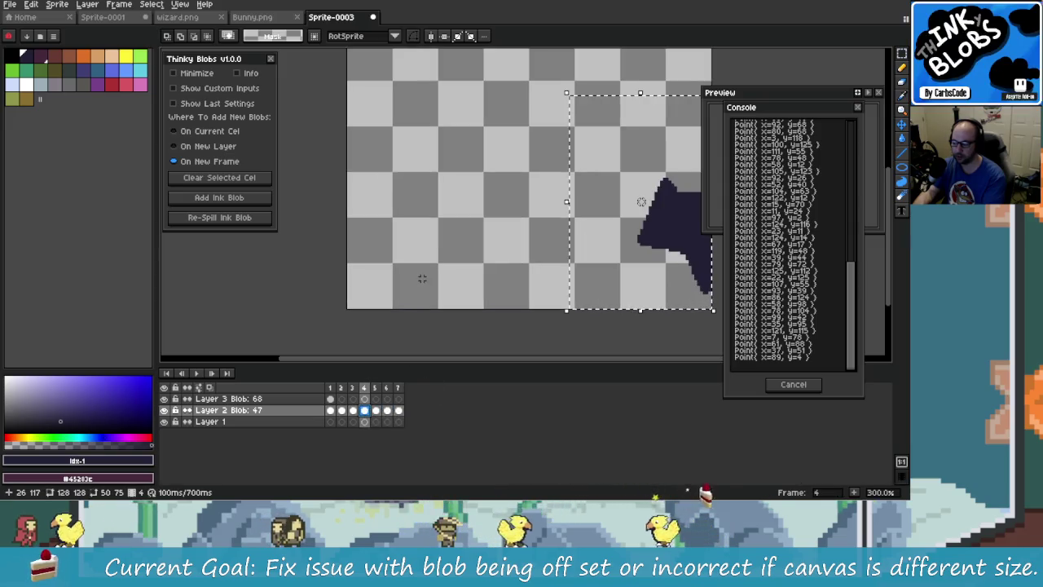
{"action": "scroll", "coordinate": [422, 279], "scroll_direction": "down", "scroll_amount": 1}
{"action": "key", "text": "Escape"}
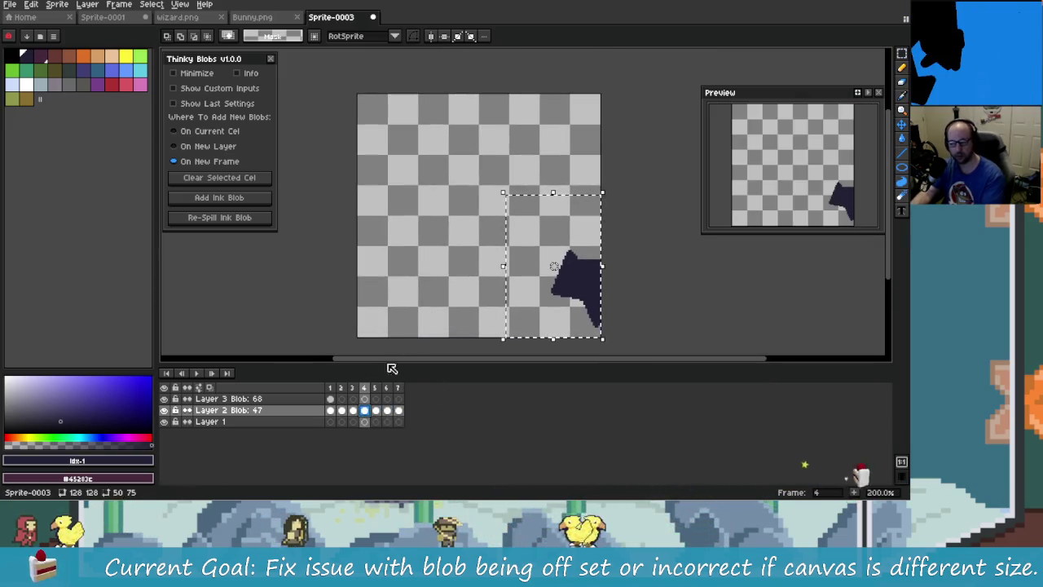
Add a blob inside the selection, shrink the console, then undo it and clear the selection
{"action": "left_click", "coordinate": [233, 199]}
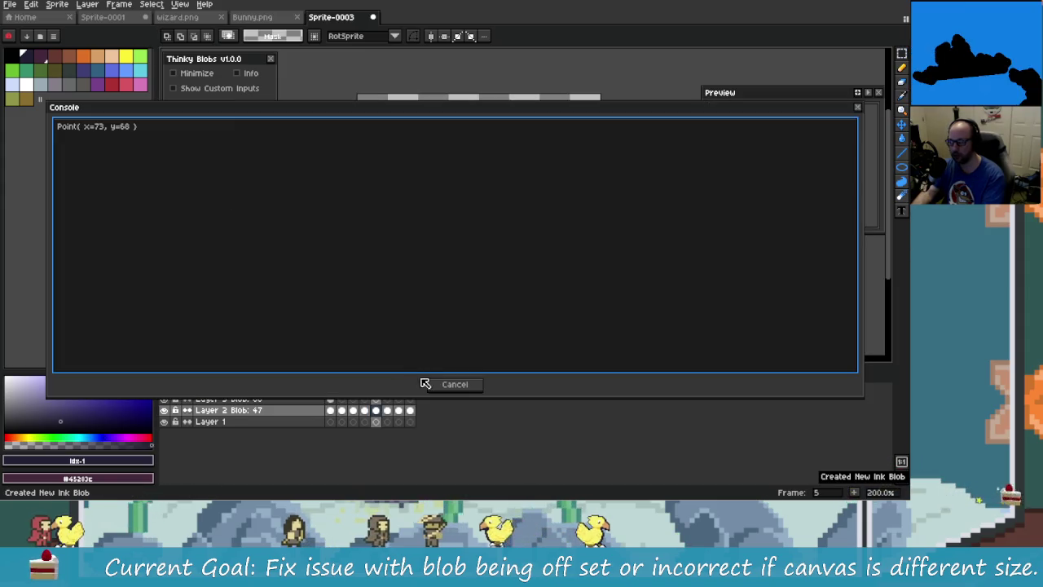
{"action": "left_click_drag", "start_coordinate": [51, 288], "coordinate": [750, 324]}
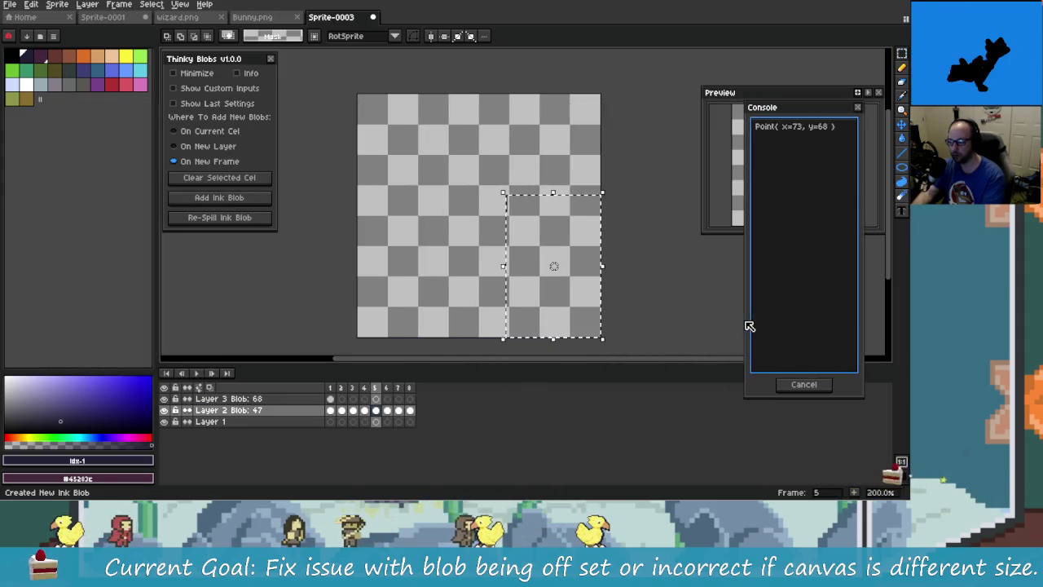
{"action": "left_click", "coordinate": [632, 287]}
{"action": "key", "text": "ctrl+z"}
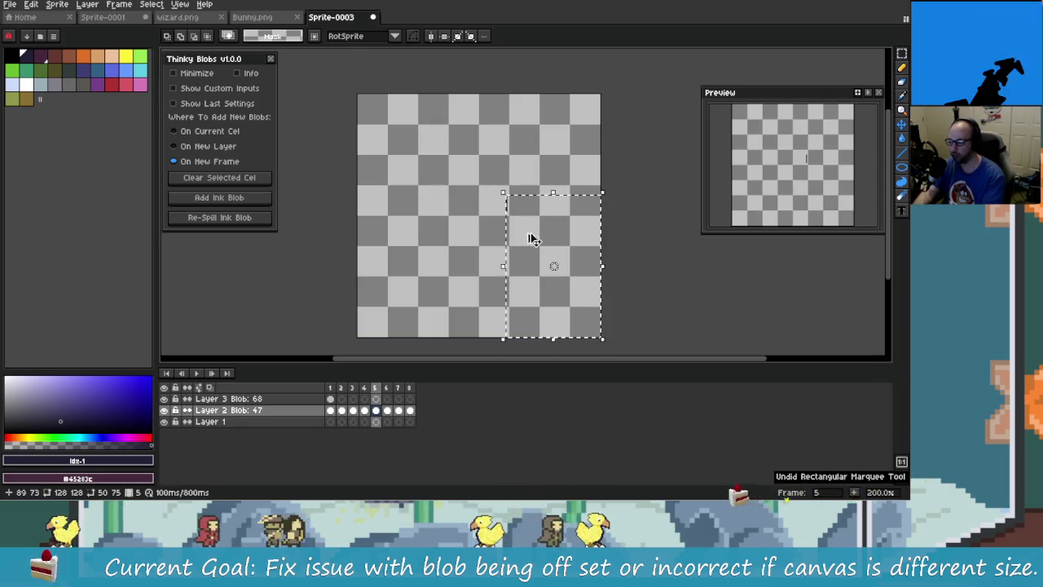
{"action": "key", "text": "ctrl+z"}
{"action": "key", "text": "ctrl+d"}
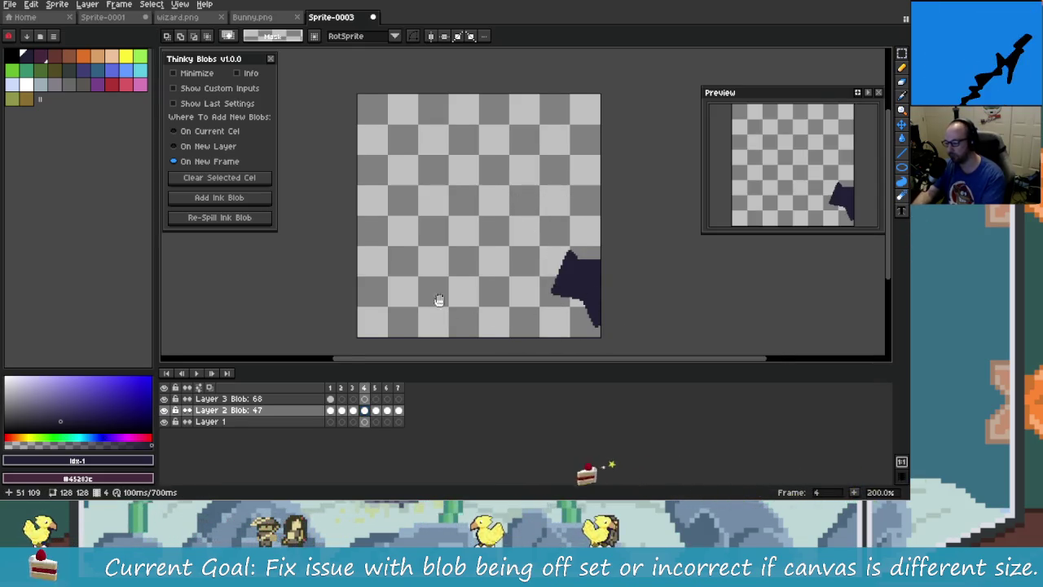
{"action": "left_click_drag", "start_coordinate": [448, 300], "coordinate": [423, 299]}
{"action": "key", "text": "ctrl+z"}
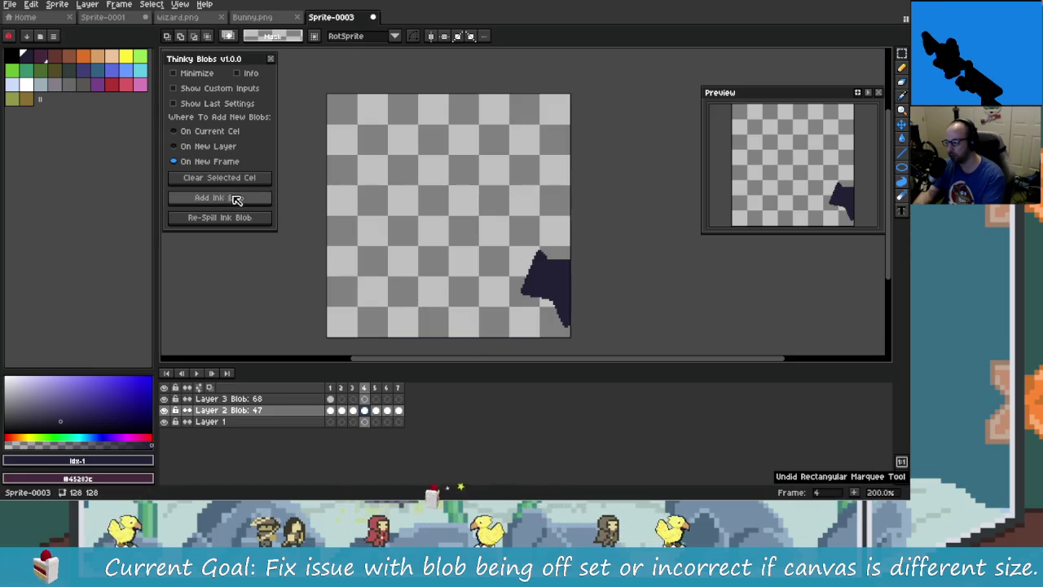
Add an ink blob on a new frame, shrink the console, and undo it
{"action": "left_click", "coordinate": [236, 200]}
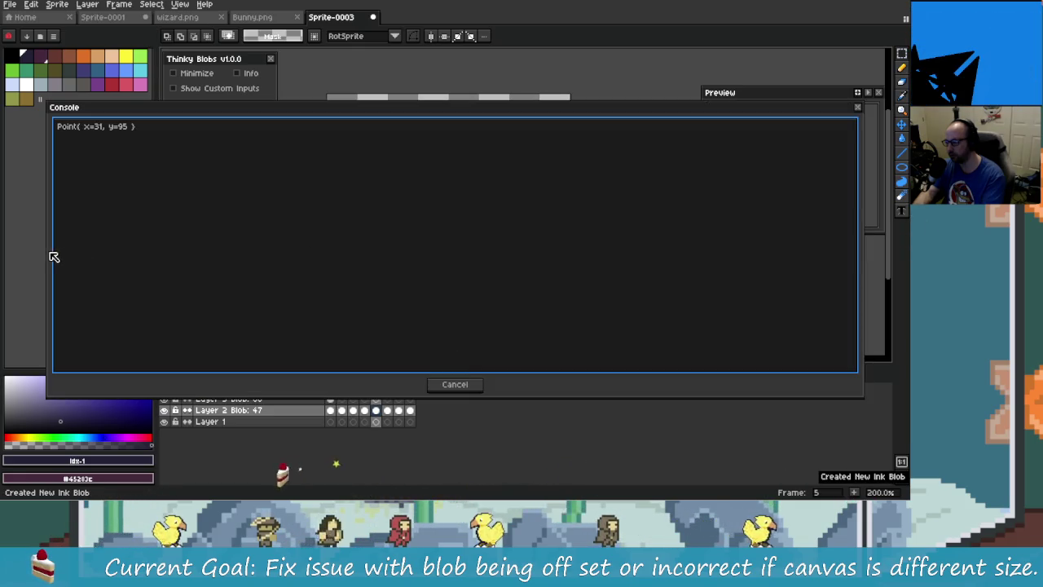
{"action": "left_click_drag", "start_coordinate": [51, 257], "coordinate": [691, 282]}
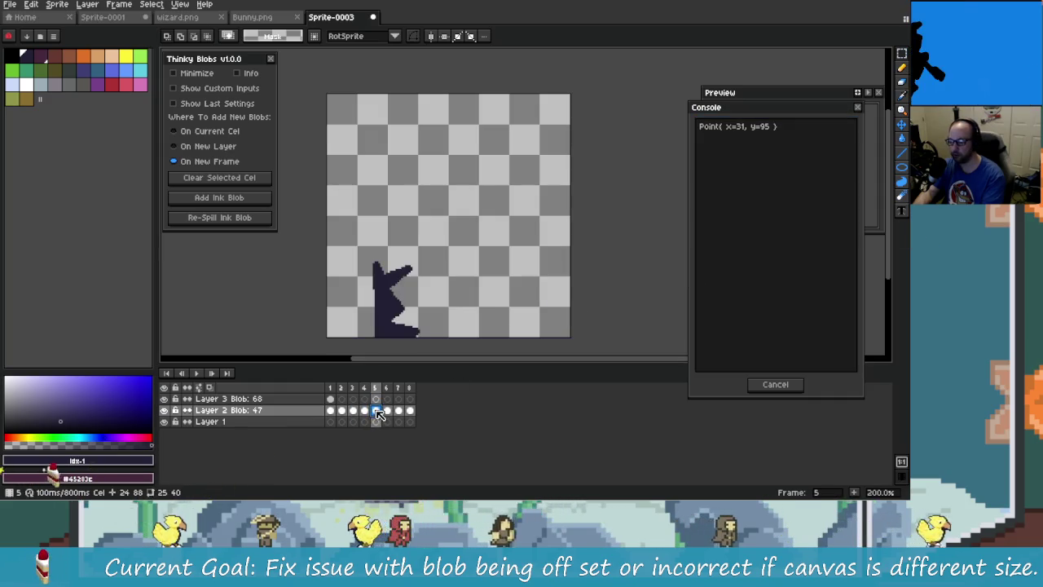
{"action": "key", "text": "ctrl+z"}
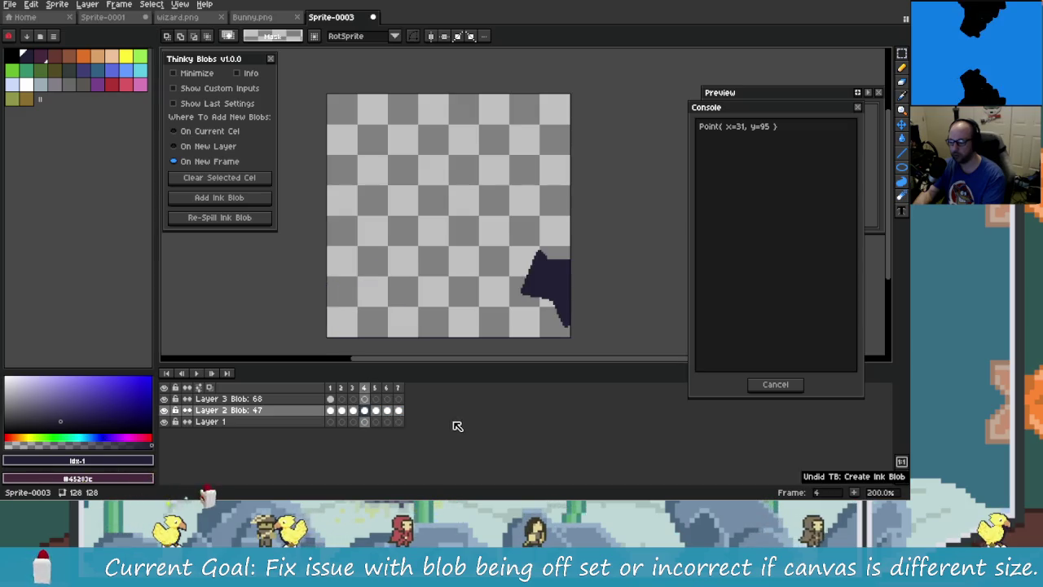
Flip between frames 4, 5 and 6 to compare their blobs
{"action": "left_click", "coordinate": [374, 411]}
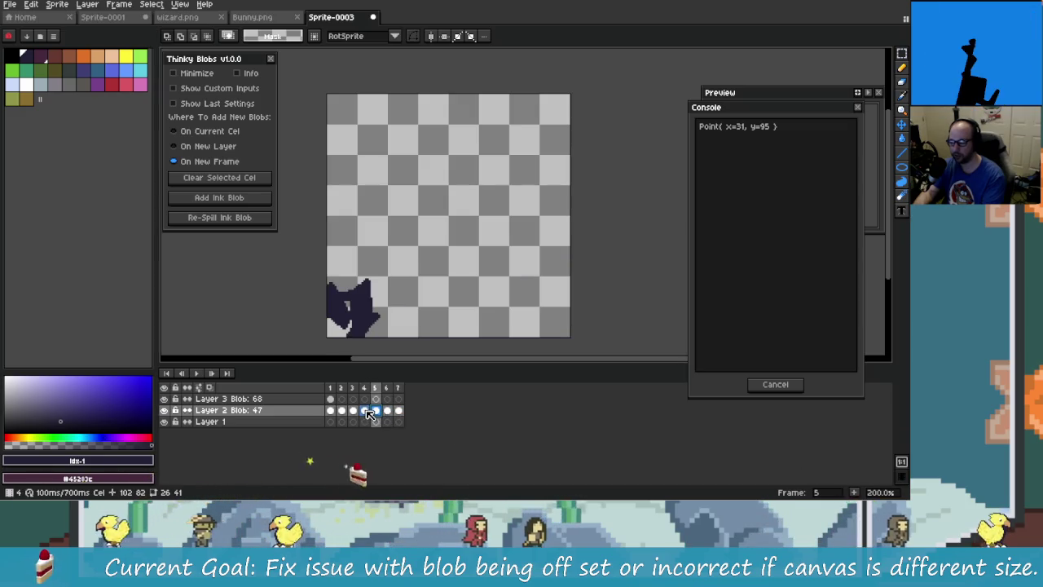
{"action": "left_click", "coordinate": [378, 411]}
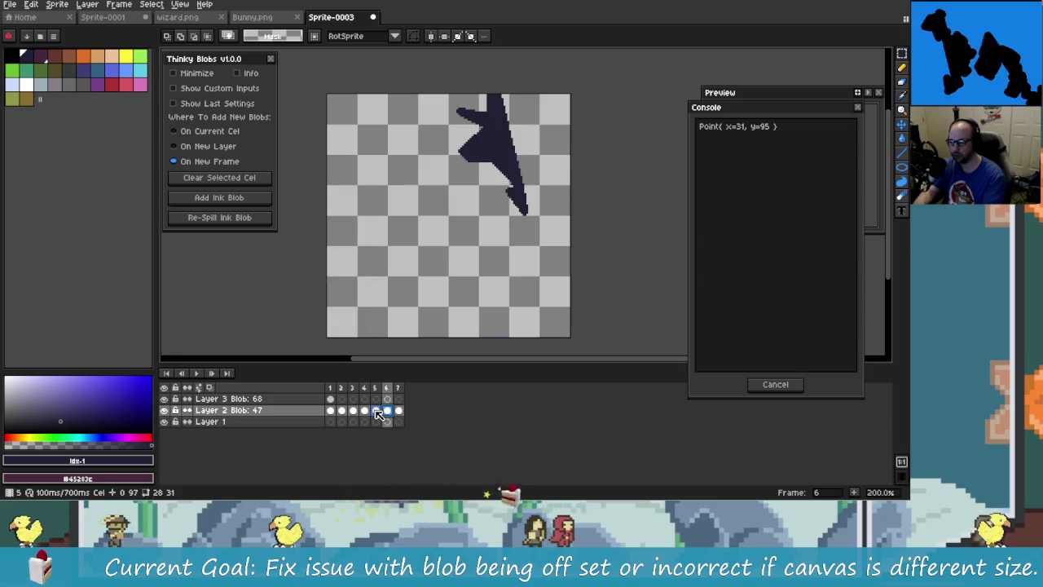
{"action": "left_click", "coordinate": [377, 414]}
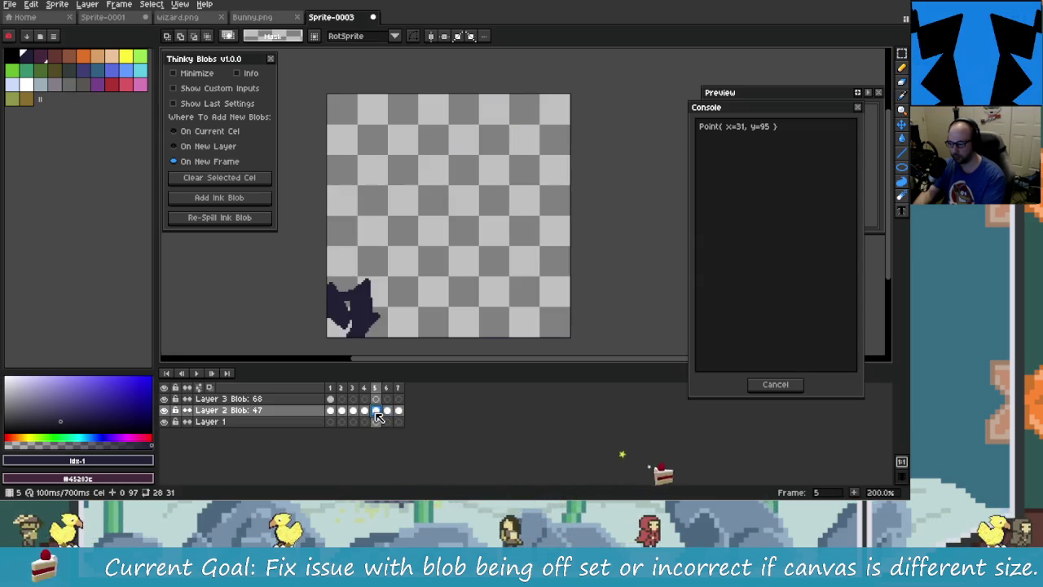
{"action": "left_click", "coordinate": [386, 412]}
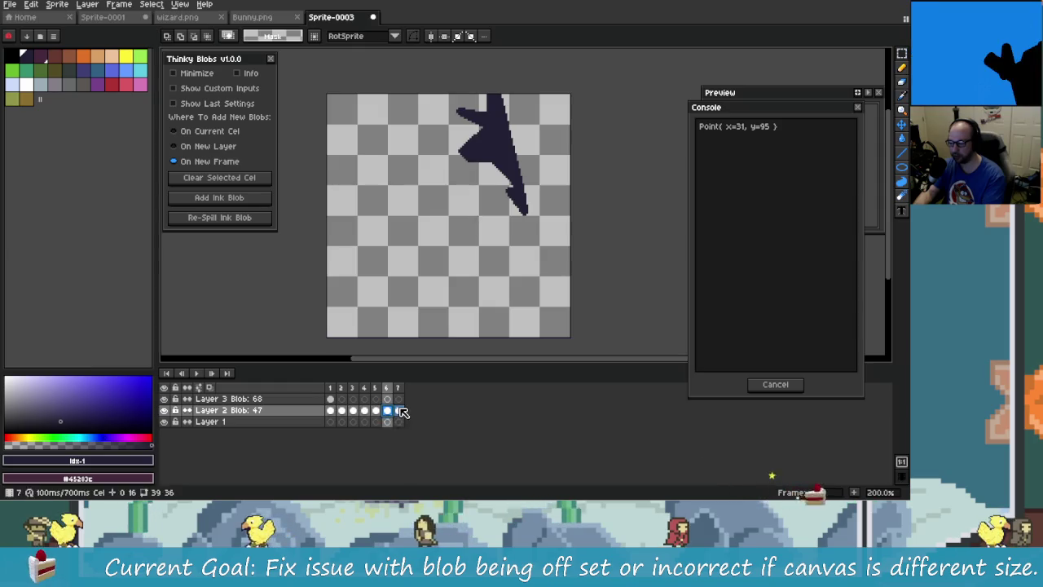
{"action": "left_click", "coordinate": [398, 412]}
{"action": "left_click", "coordinate": [376, 411]}
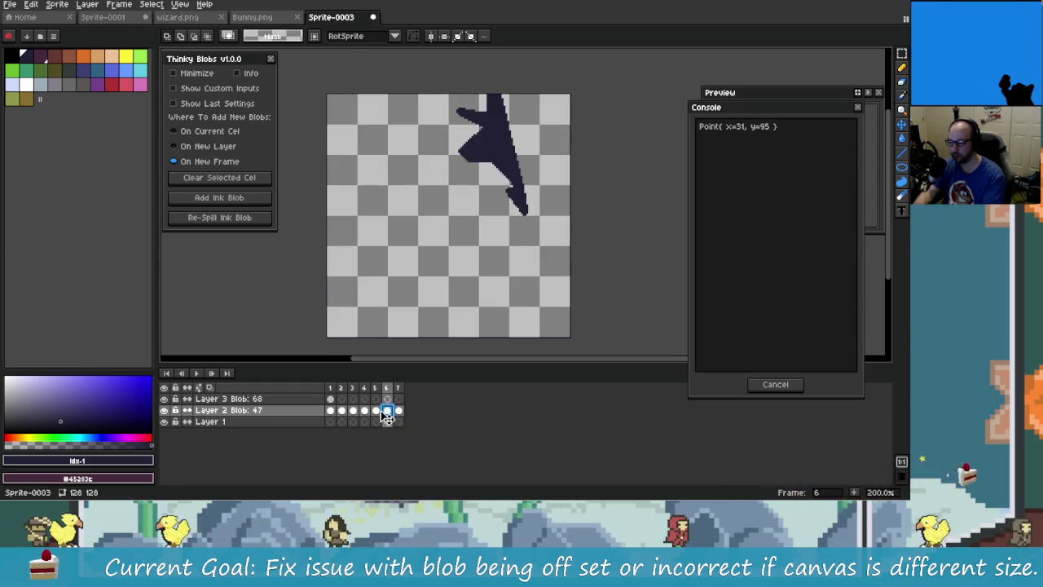
{"action": "left_click", "coordinate": [376, 413]}
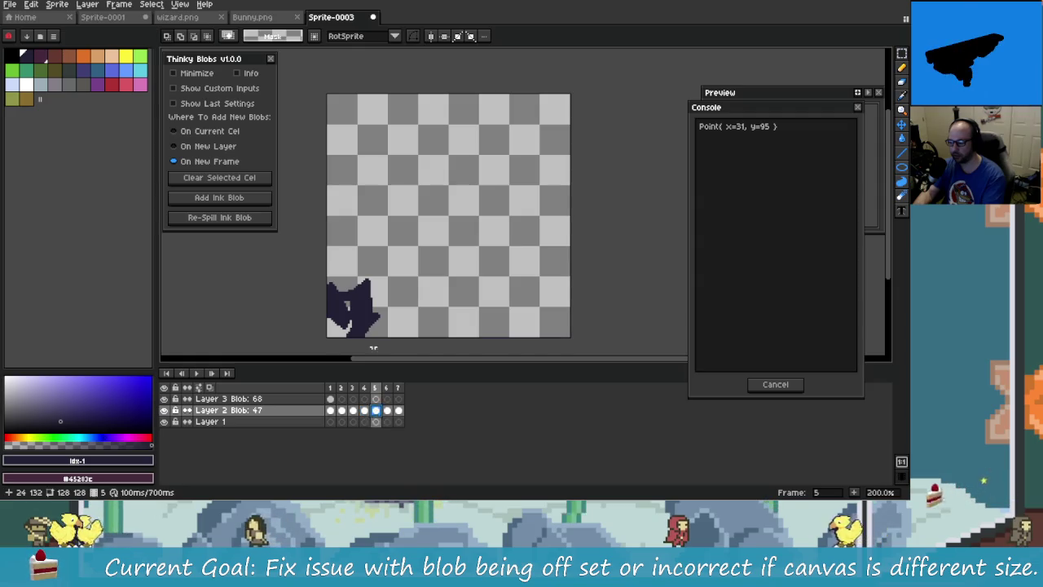
{"action": "left_click", "coordinate": [364, 411]}
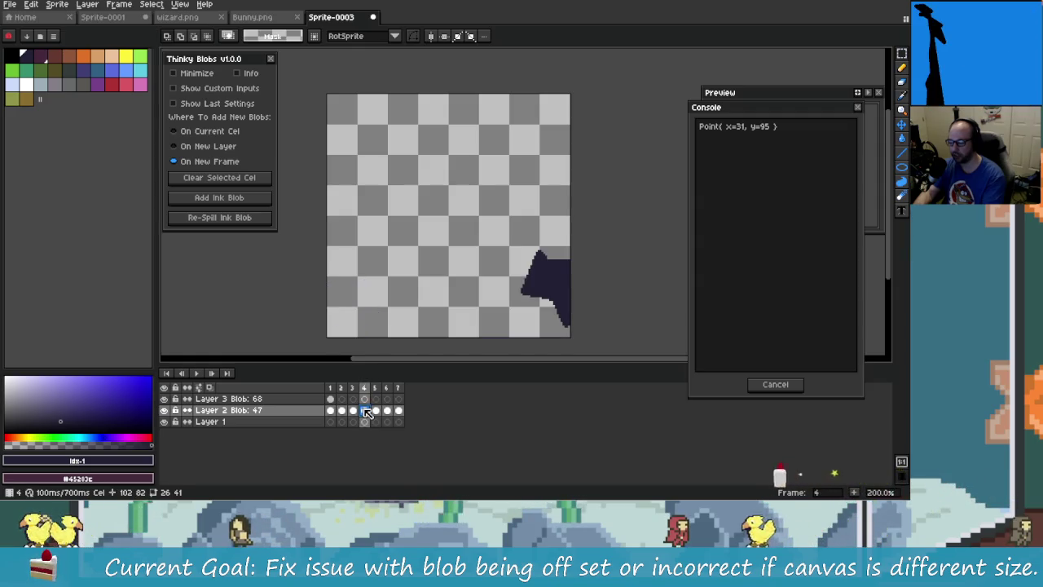
Add another ink blob on a new frame and step through frames 5 to 8
{"action": "left_click", "coordinate": [236, 203]}
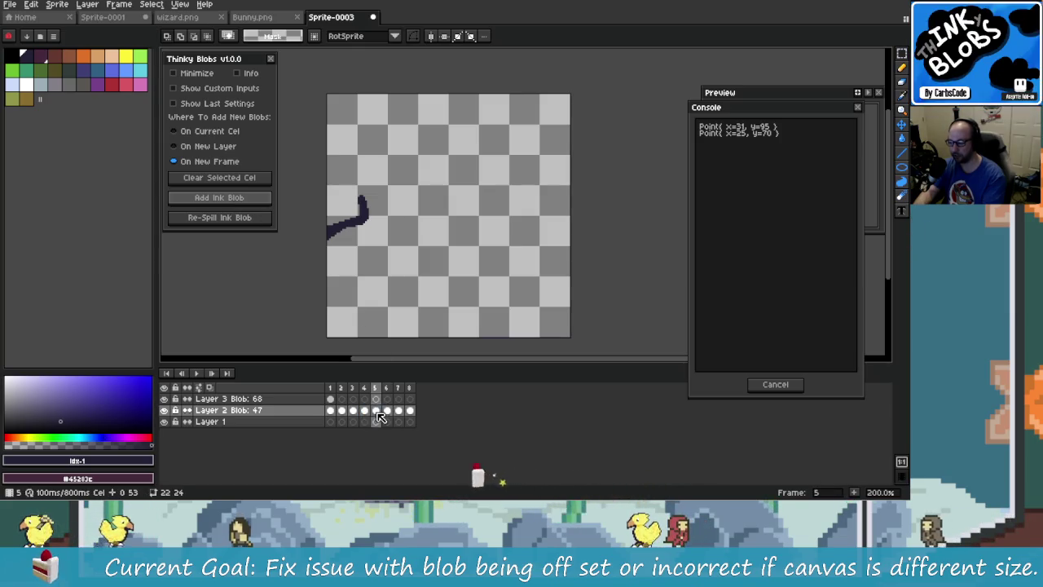
{"action": "key", "text": "Right"}
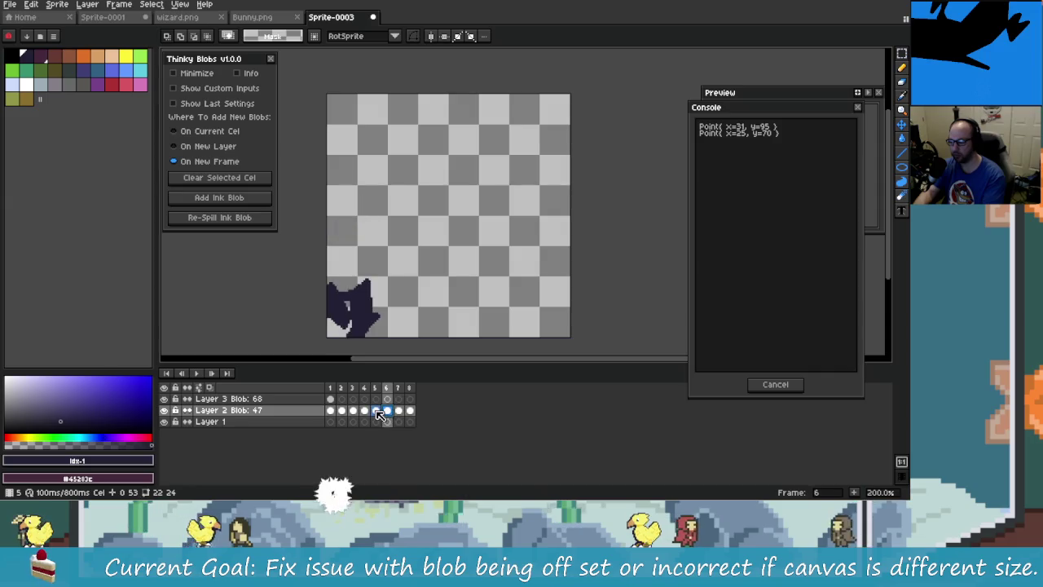
{"action": "key", "text": "Left"}
{"action": "key", "text": "Right"}
{"action": "key", "text": "Left"}
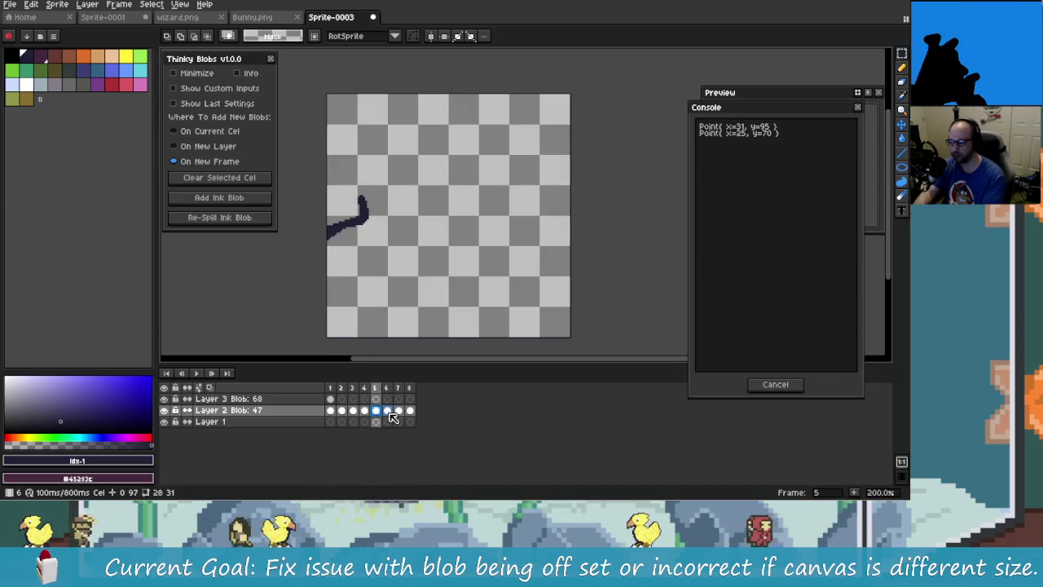
{"action": "key", "text": "Right"}
{"action": "key", "text": "Right"}
{"action": "key", "text": "Right"}
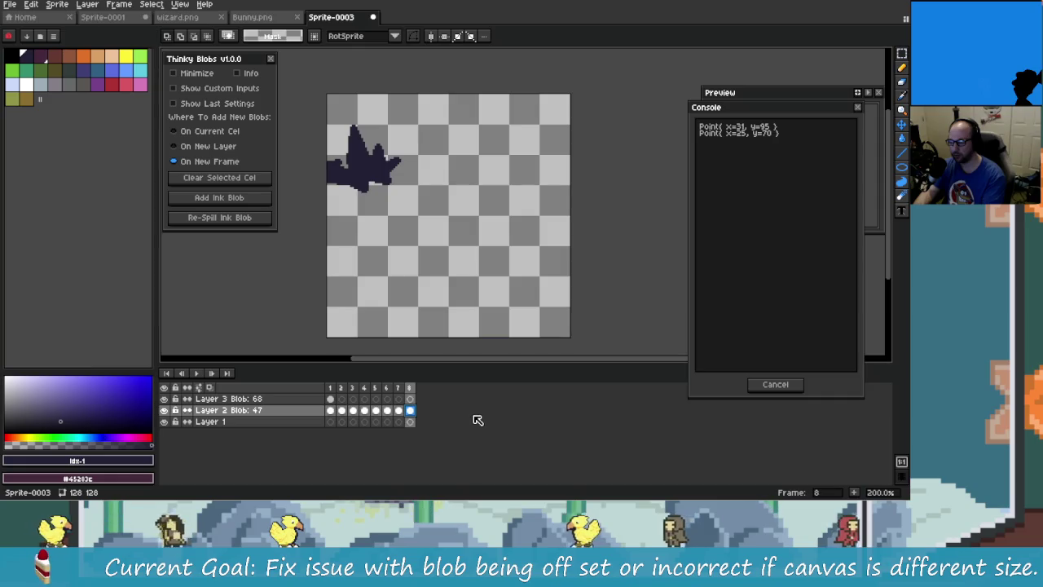
Undo the latest blobs, clear the selection, and roll back the extra layer
{"action": "key", "text": "ctrl+z"}
{"action": "key", "text": "ctrl+z"}
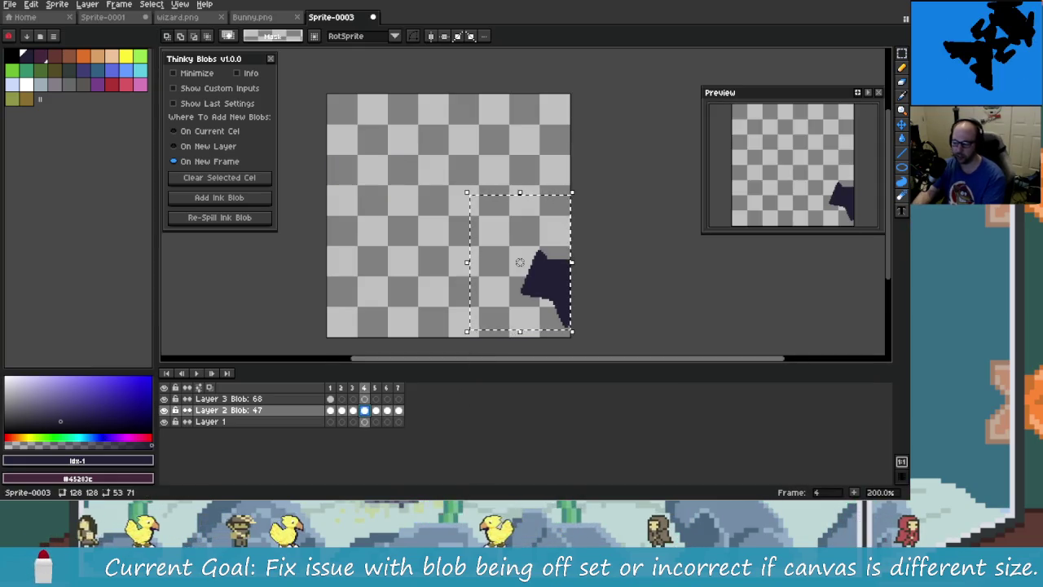
{"action": "key", "text": "ctrl+d"}
{"action": "key", "text": "ctrl+z"}
{"action": "key", "text": "ctrl+z"}
Undo back to a single frame with one blob on Layer 2 Blob: 47, and select that layer
{"action": "key", "text": "ctrl+z"}
{"action": "key", "text": "ctrl+z"}
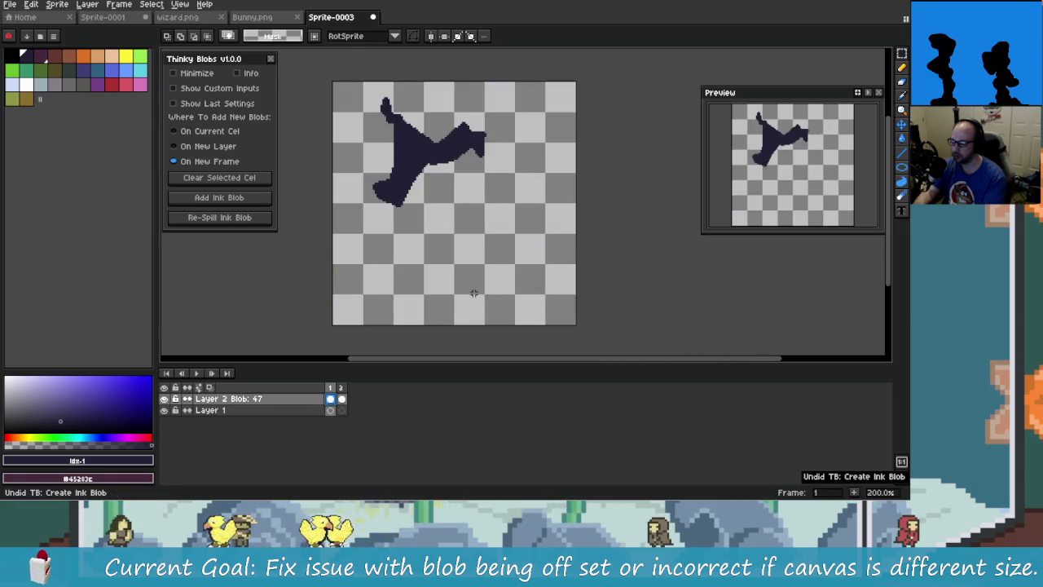
{"action": "key", "text": "ctrl+z"}
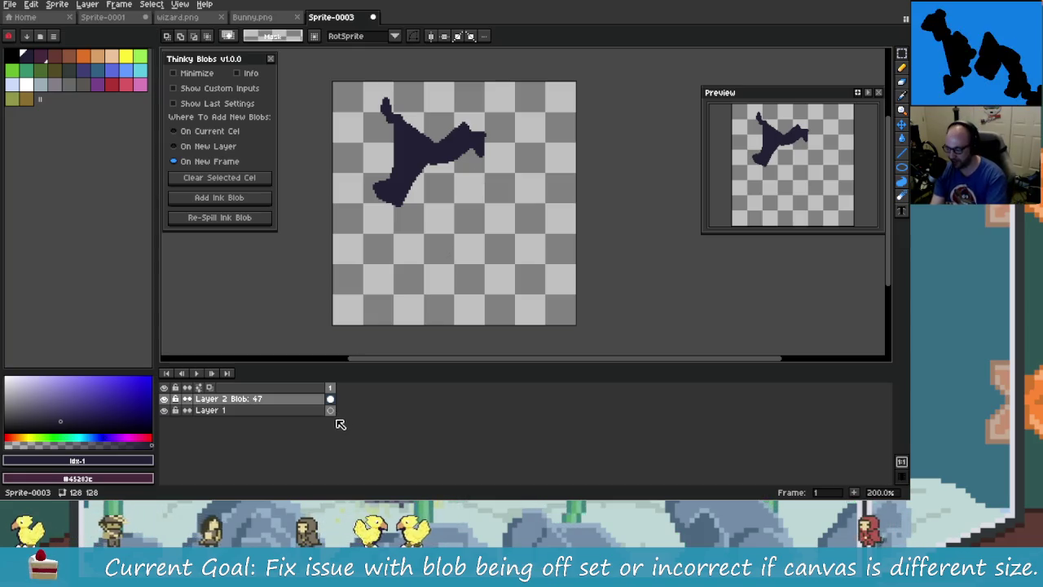
{"action": "left_click", "coordinate": [233, 405]}
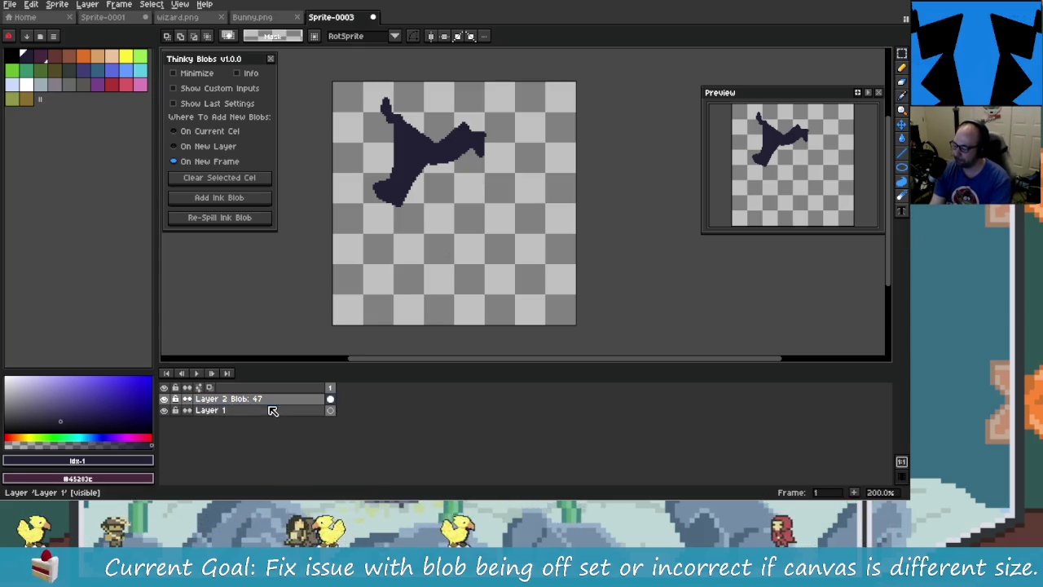
{"action": "left_click", "coordinate": [358, 420]}
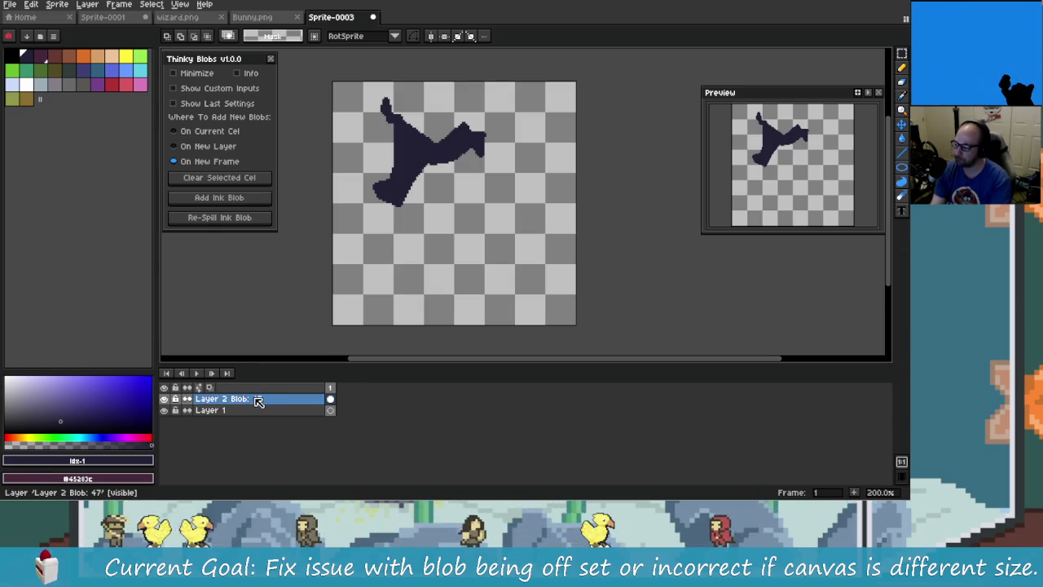
{"action": "left_click", "coordinate": [220, 403]}
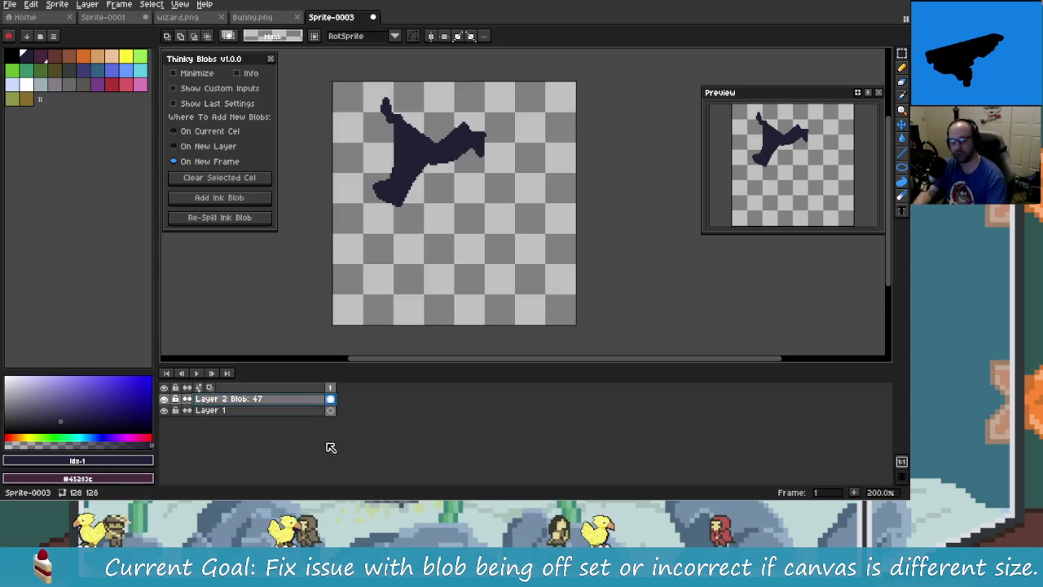
{"action": "key", "text": "alt+Tab"}
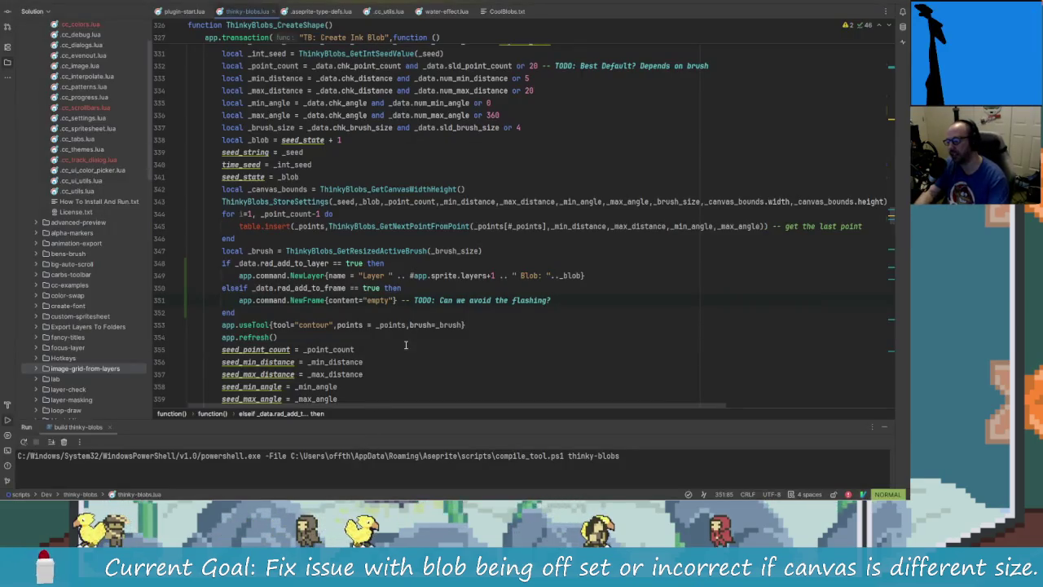
Scroll through ThinkyBlobs_CreateShape in thinky-blobs.lua, then return to Aseprite
{"action": "scroll", "coordinate": [468, 346], "scroll_direction": "up", "scroll_amount": 1}
{"action": "scroll", "coordinate": [446, 366], "scroll_direction": "down", "scroll_amount": 1}
{"action": "scroll", "coordinate": [446, 366], "scroll_direction": "down", "scroll_amount": 3}
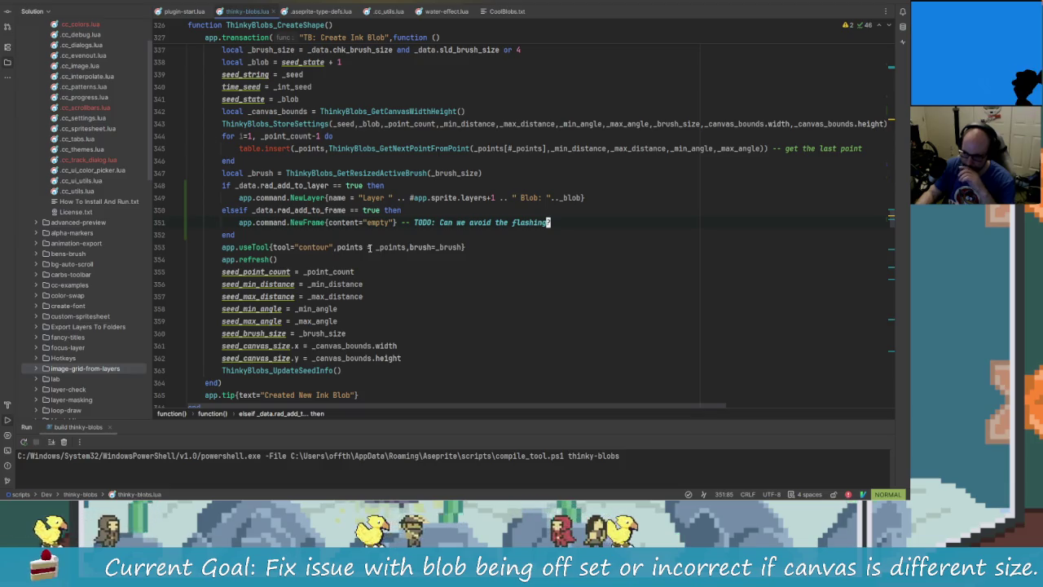
{"action": "key", "text": "alt+Tab"}
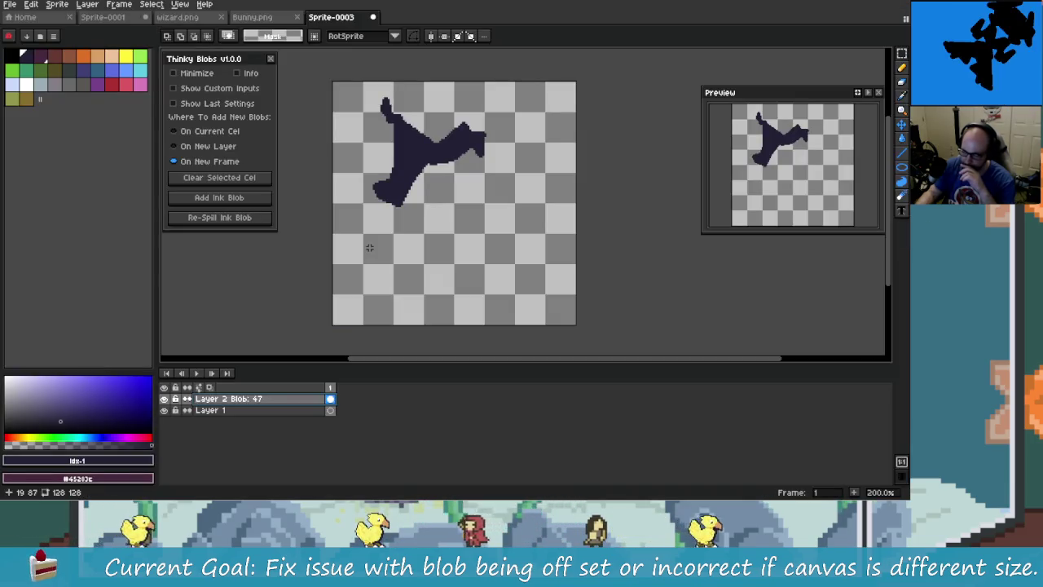